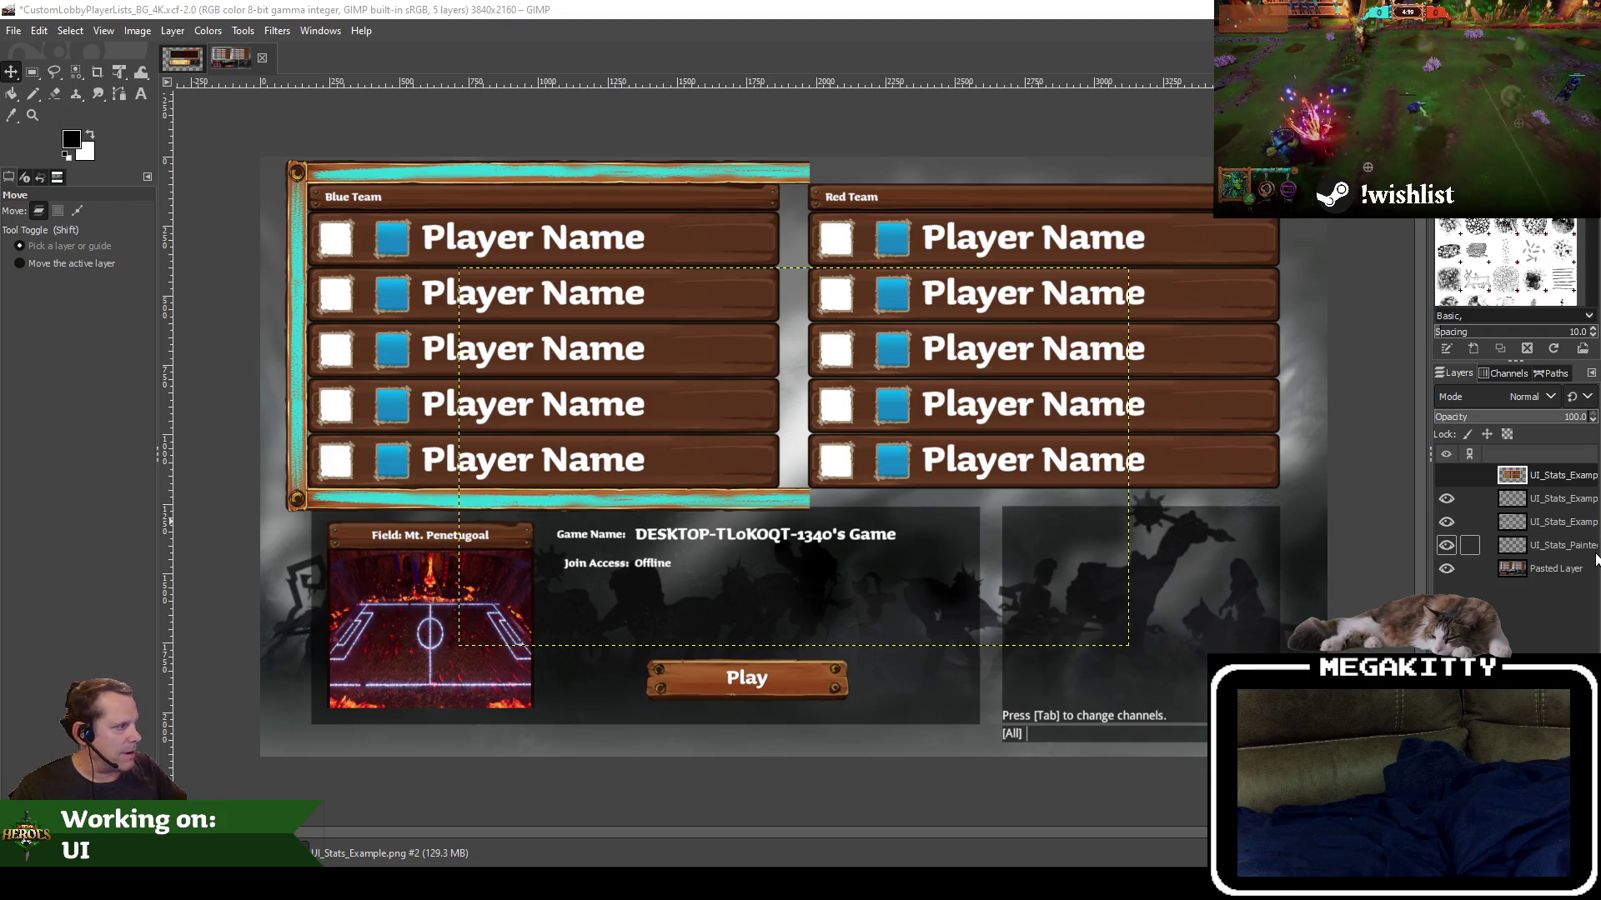
Make the Pasted Layer backing the active layer in the Layers panel
click(1571, 545)
click(1567, 568)
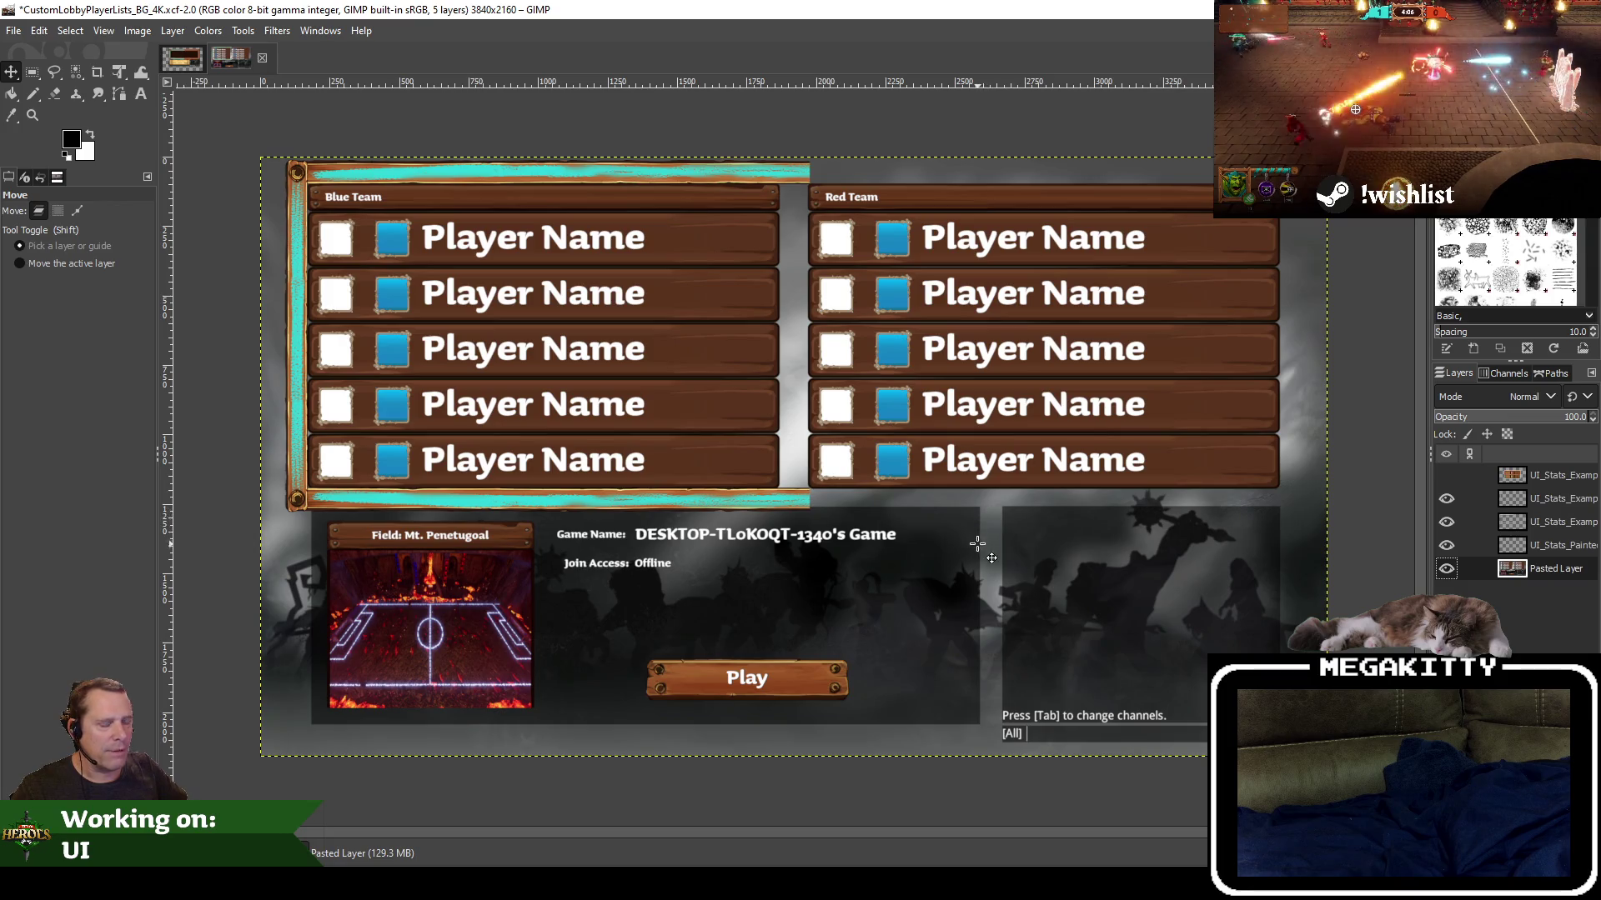
drag(1023, 541, 1009, 541)
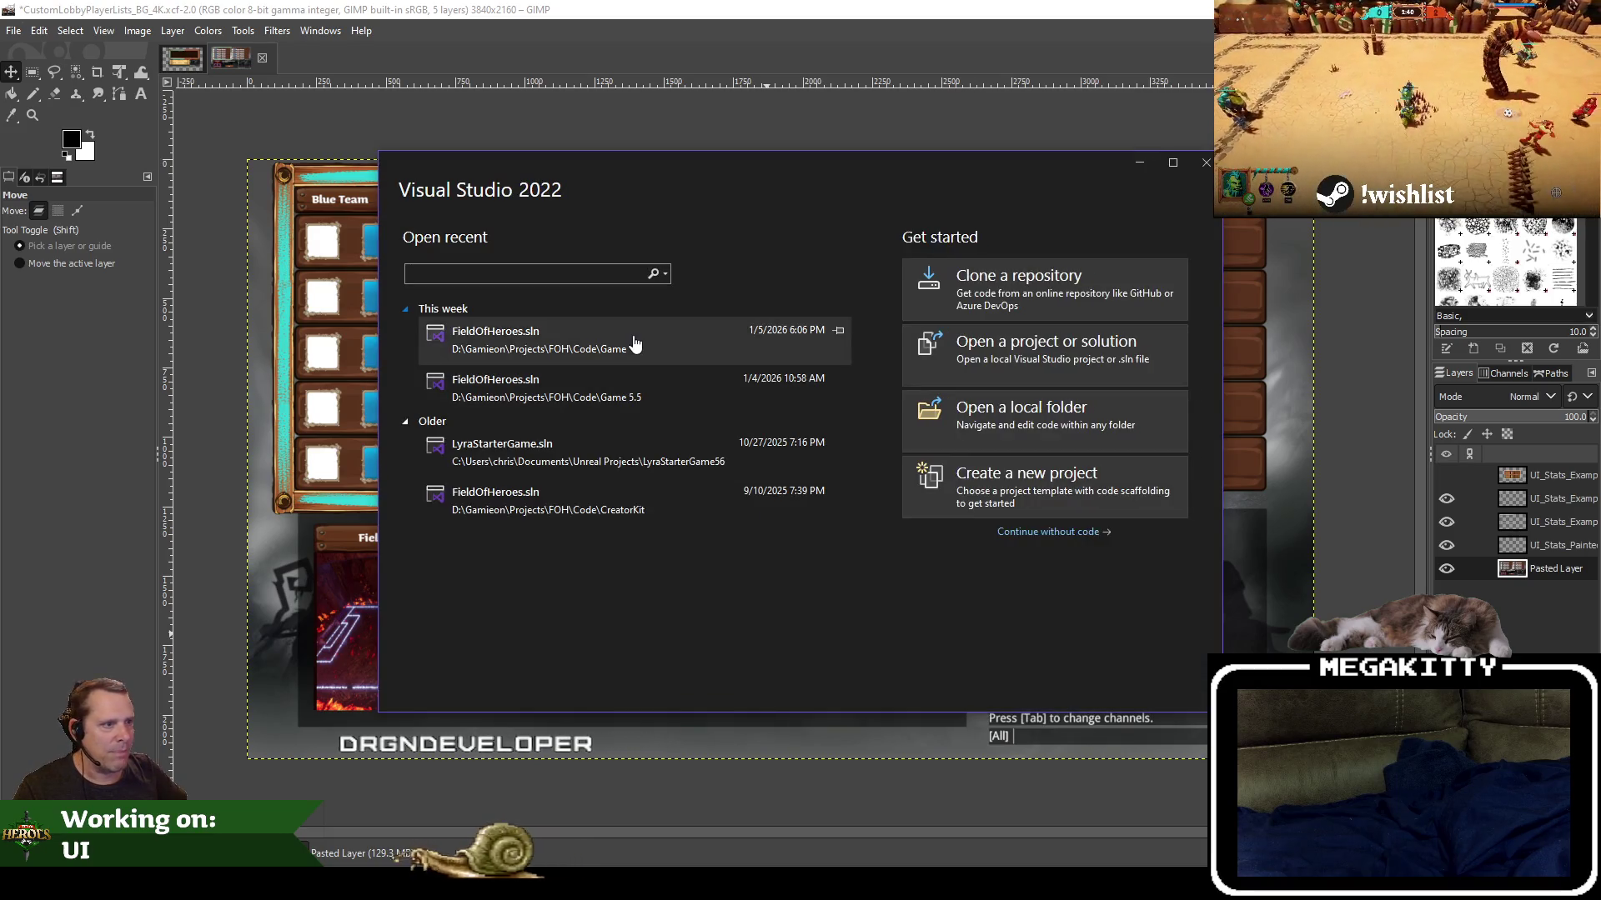
Open a recent solution in Visual Studio, then switch back to GIMP
click(636, 347)
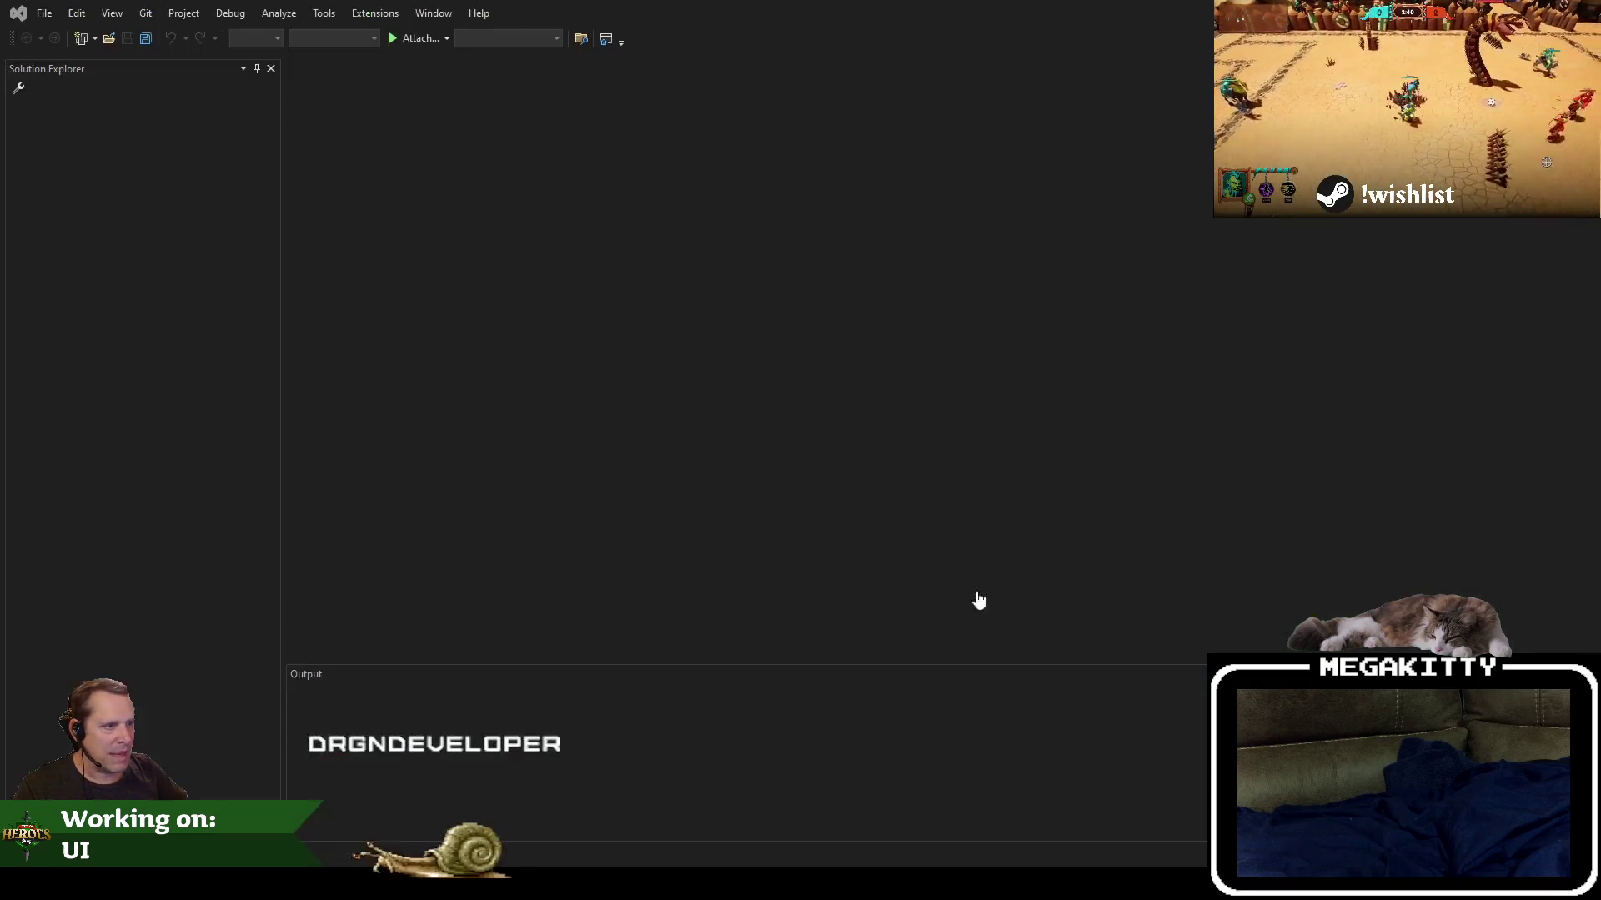
key(alt+Tab)
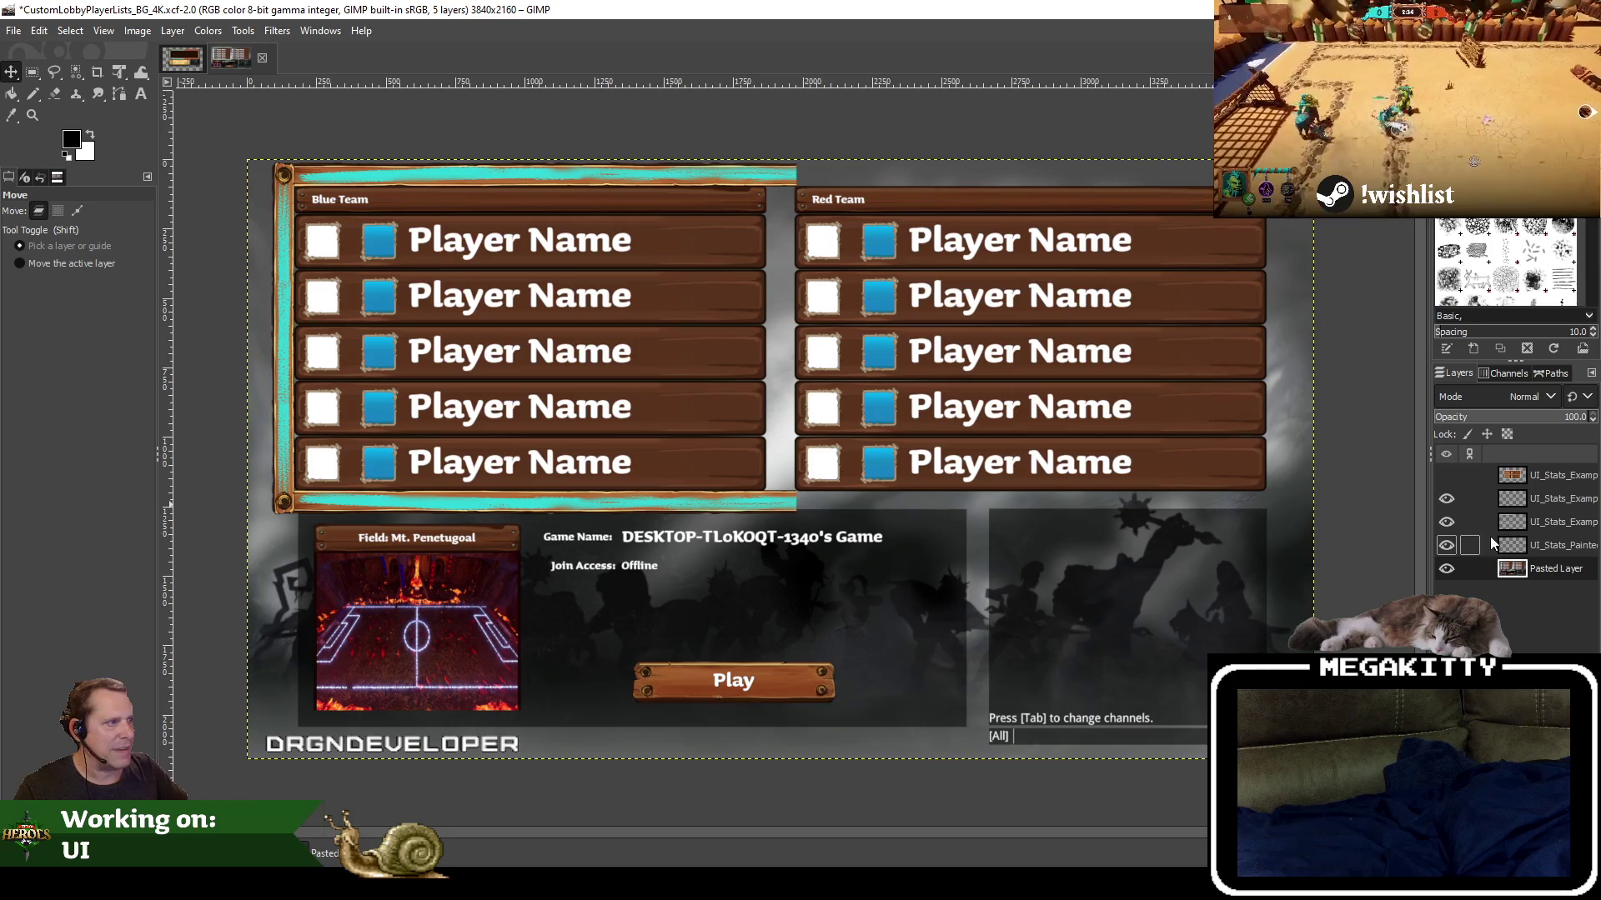
Show and select the UI_Stats_Example stats board layer, then drag it down over the player lists
click(1445, 476)
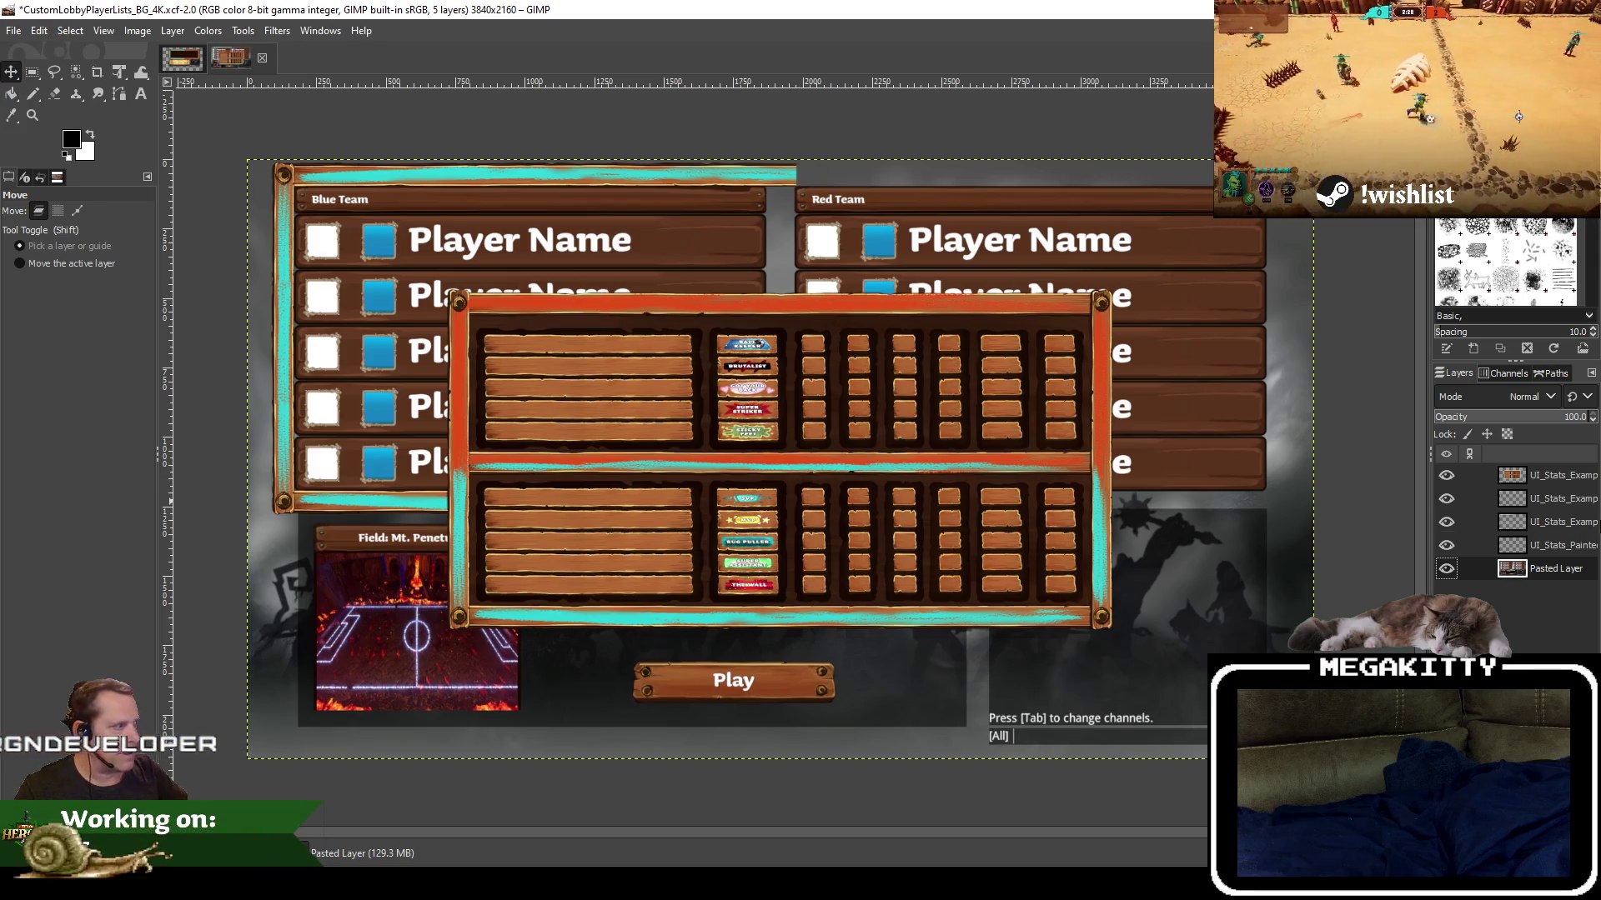
click(1542, 475)
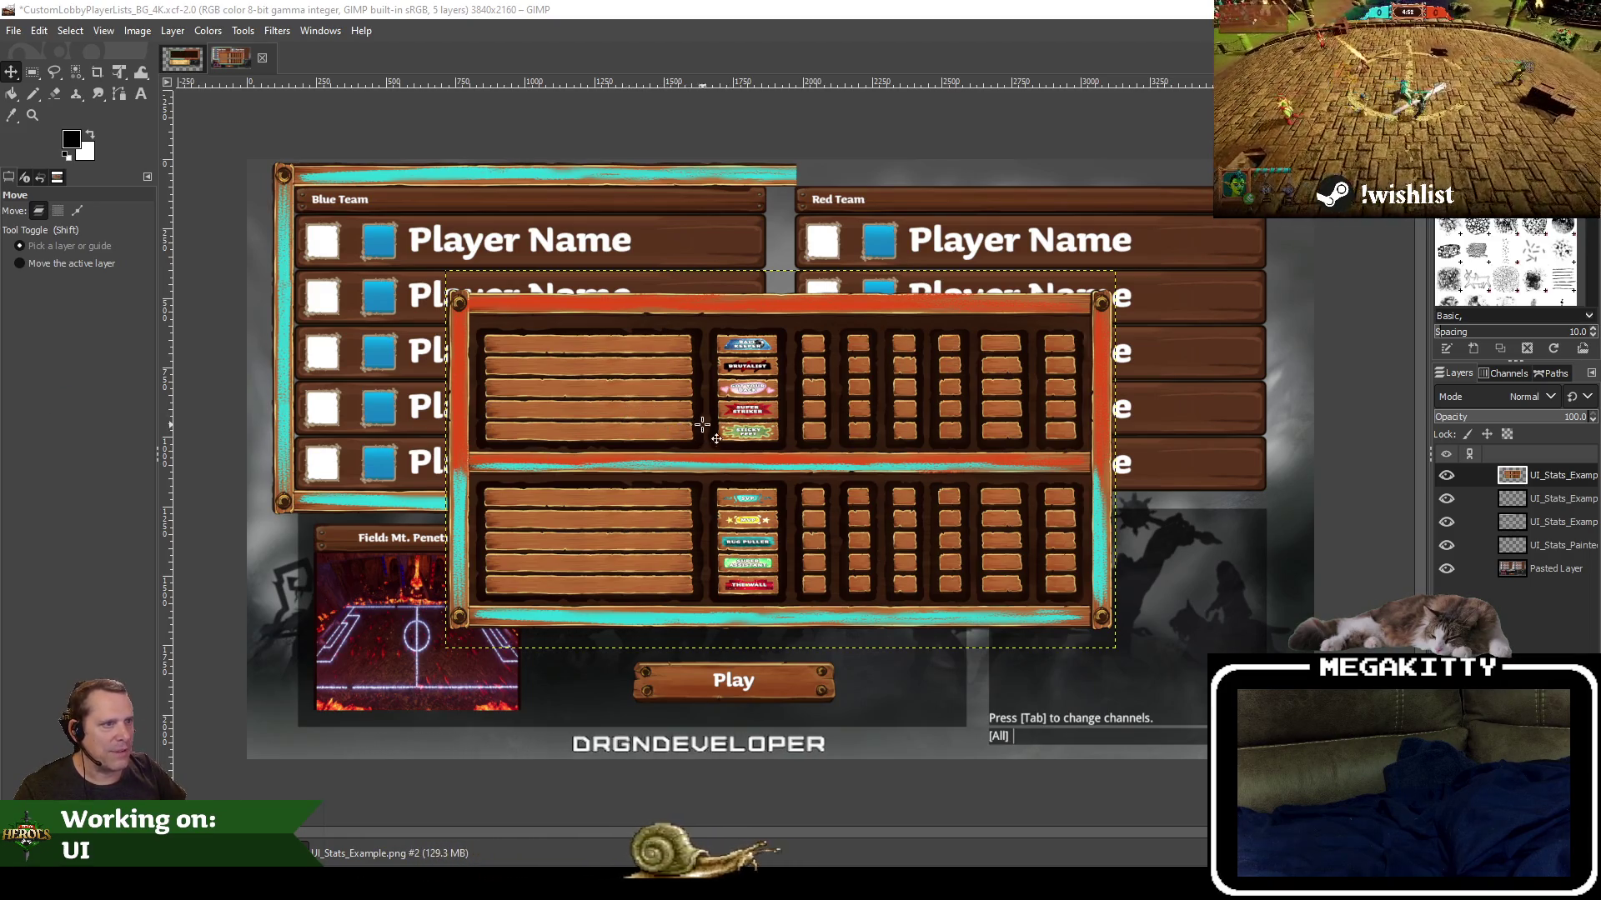
mouse_move(698, 426)
mouse_down()
mouse_move(786, 655)
mouse_move(775, 419)
mouse_up()
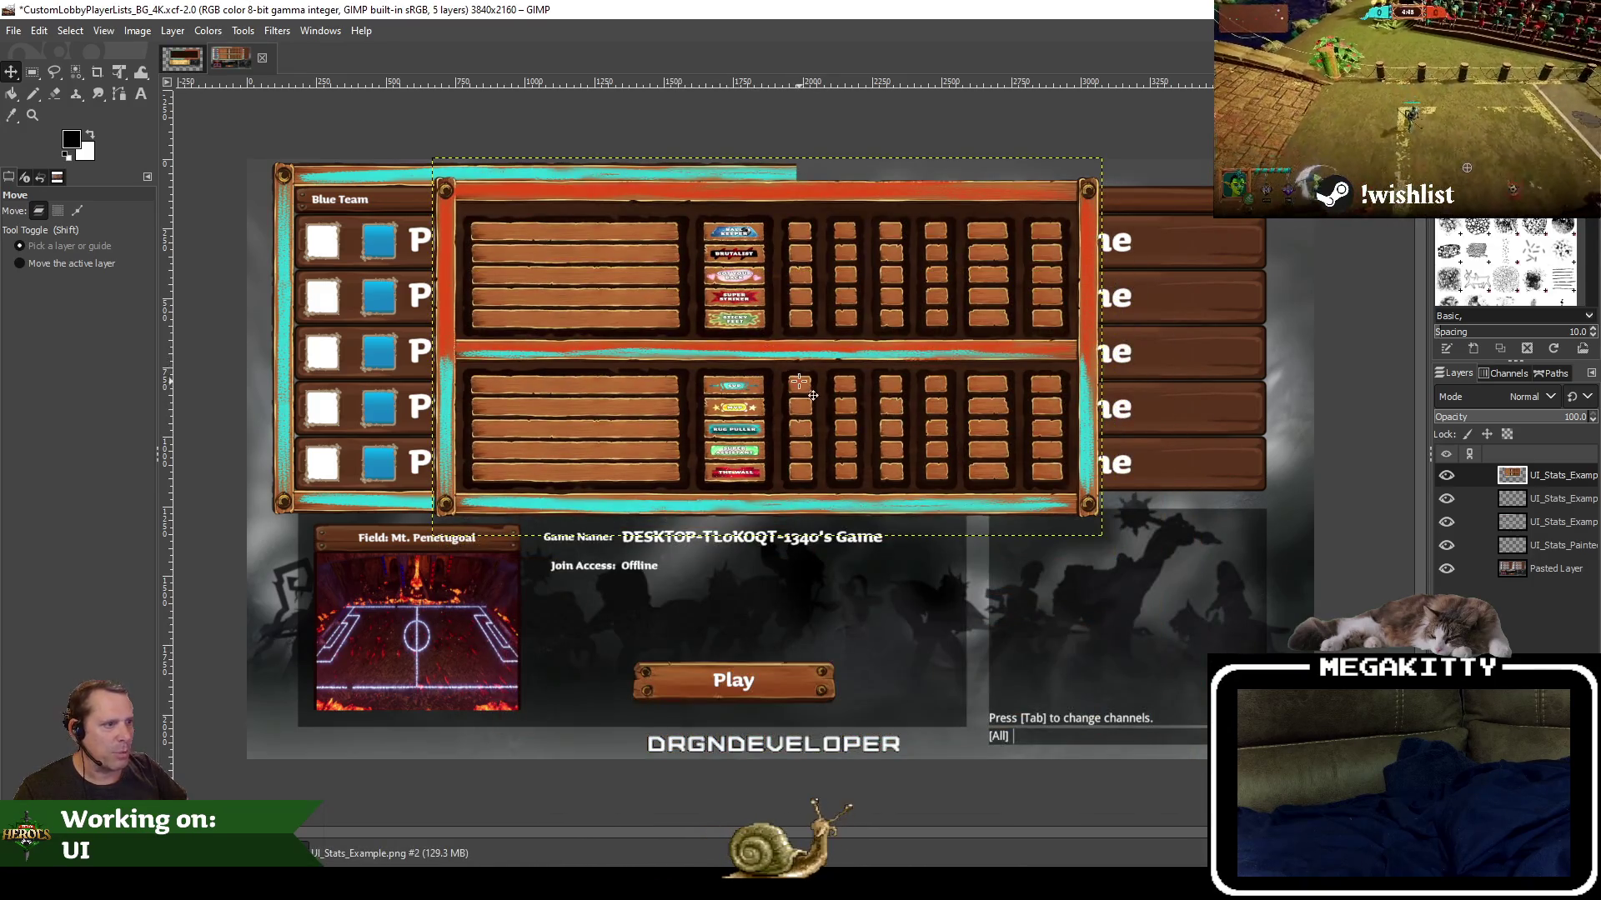
drag(696, 284, 694, 331)
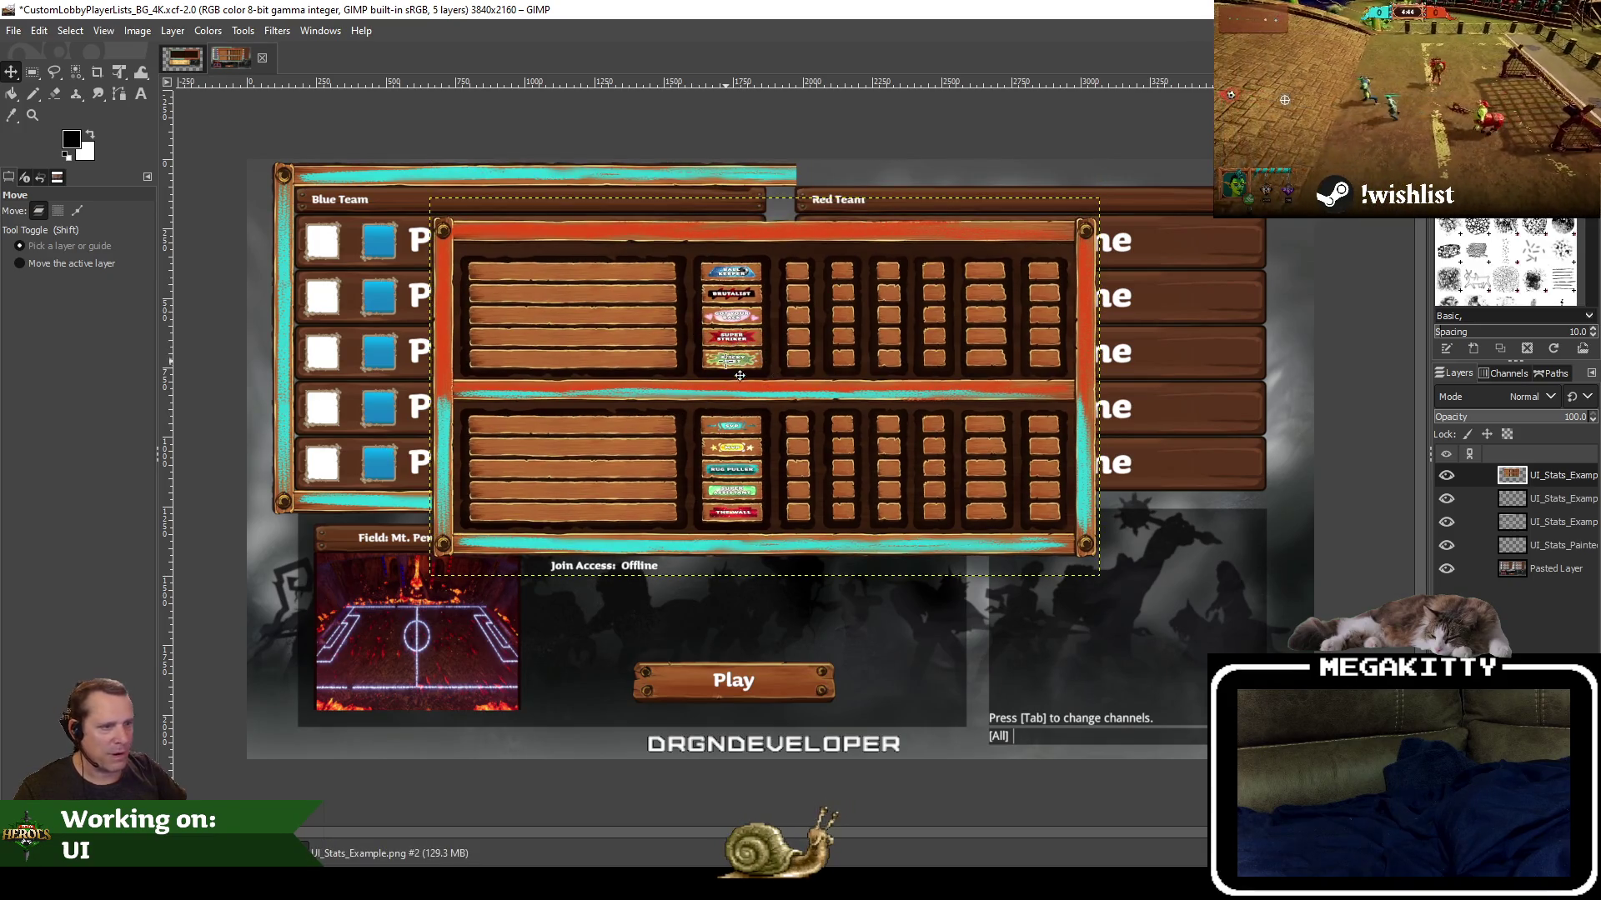
mouse_move(774, 307)
mouse_down()
mouse_move(737, 486)
mouse_move(758, 350)
mouse_move(747, 373)
mouse_up()
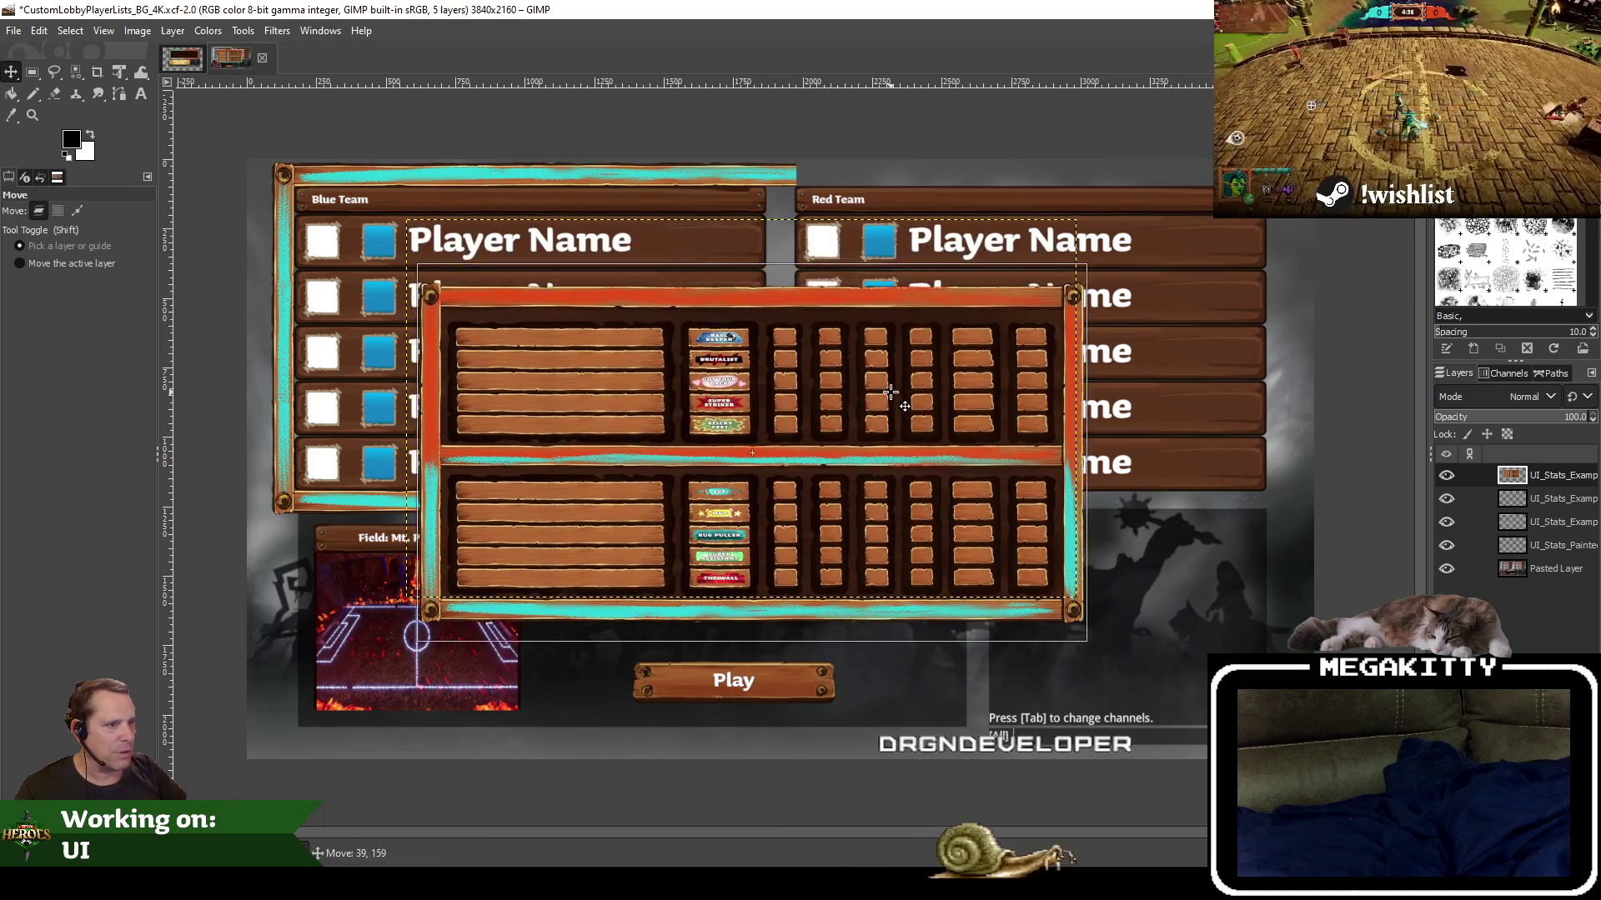
Reposition the stats board back over the centre of the lobby player lists
click(32, 71)
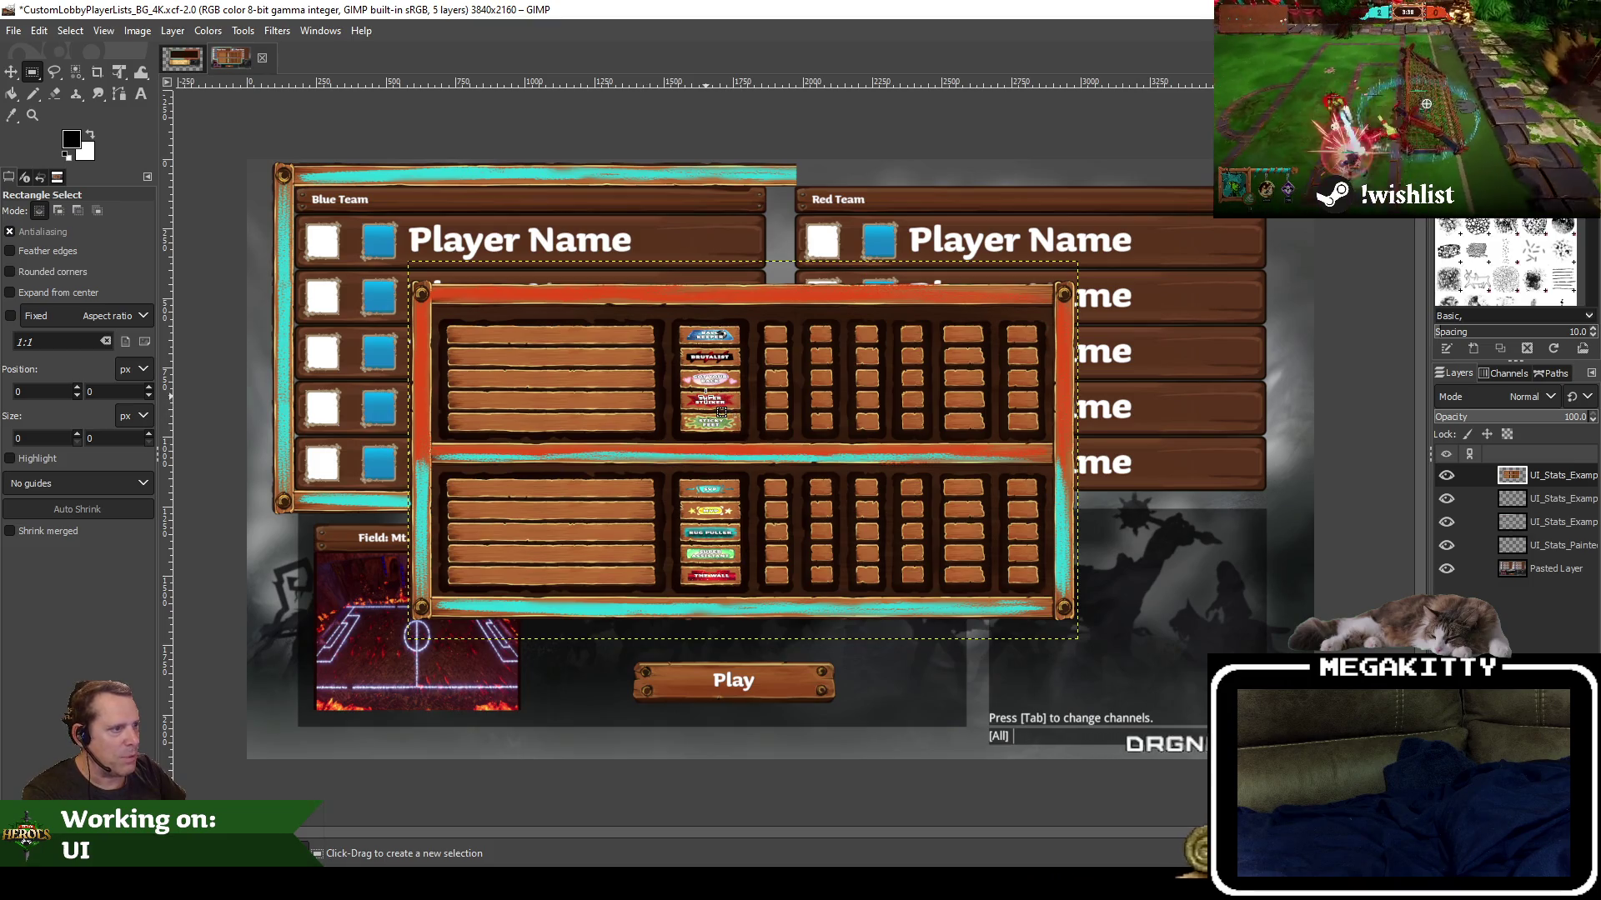
click(11, 71)
drag(691, 450, 1272, 752)
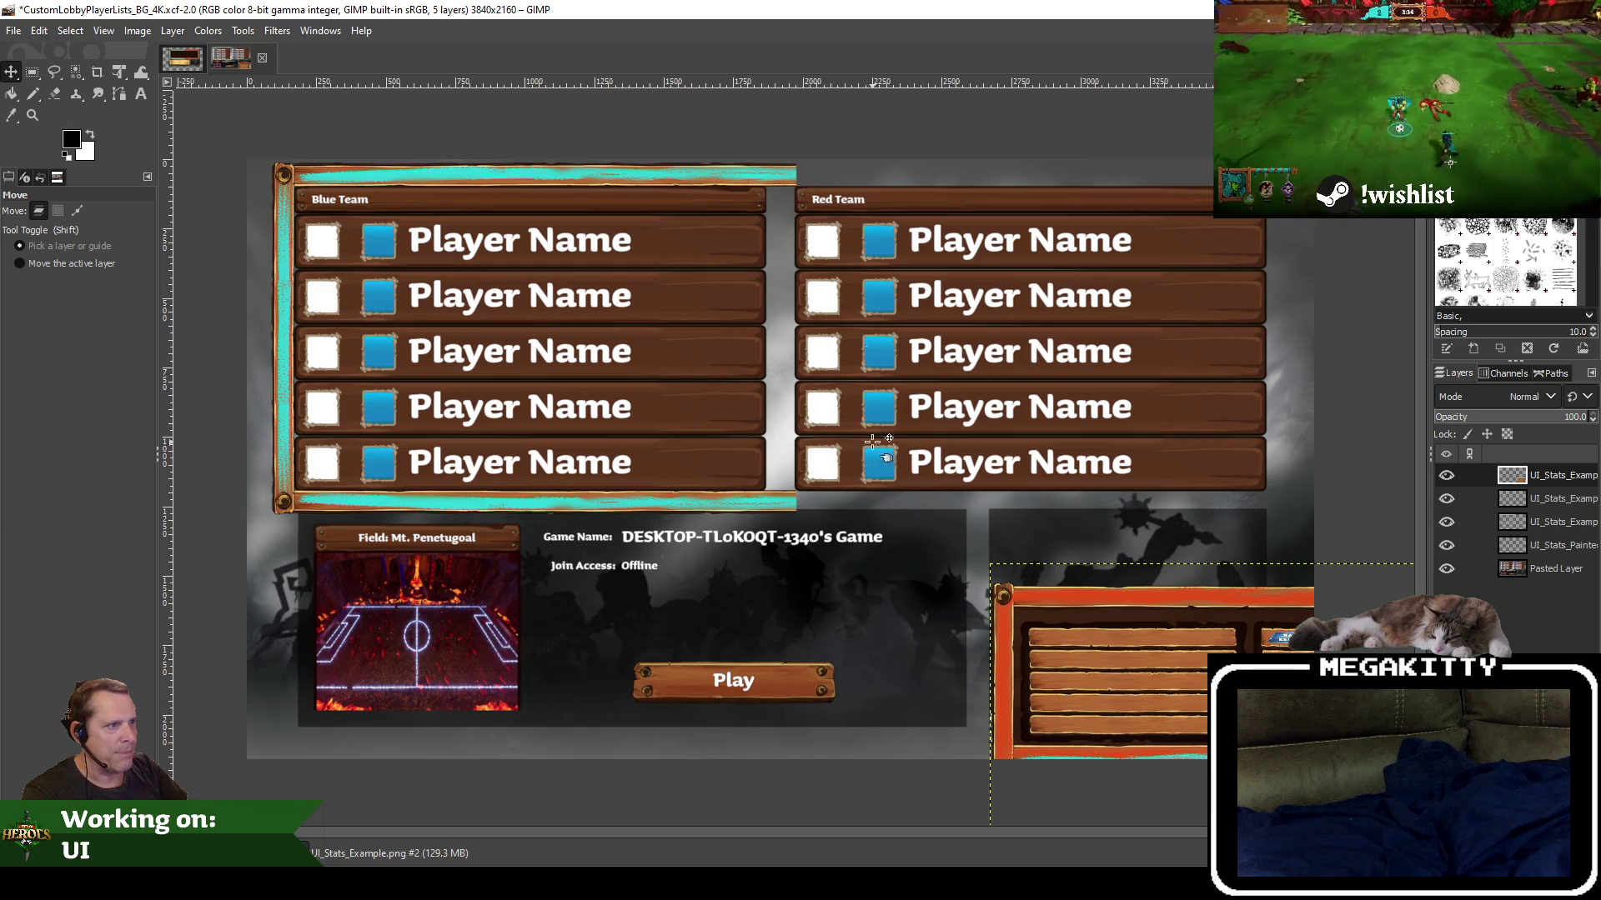
mouse_move(1193, 703)
mouse_down()
mouse_move(676, 330)
mouse_move(934, 314)
mouse_move(832, 458)
mouse_up()
click(31, 71)
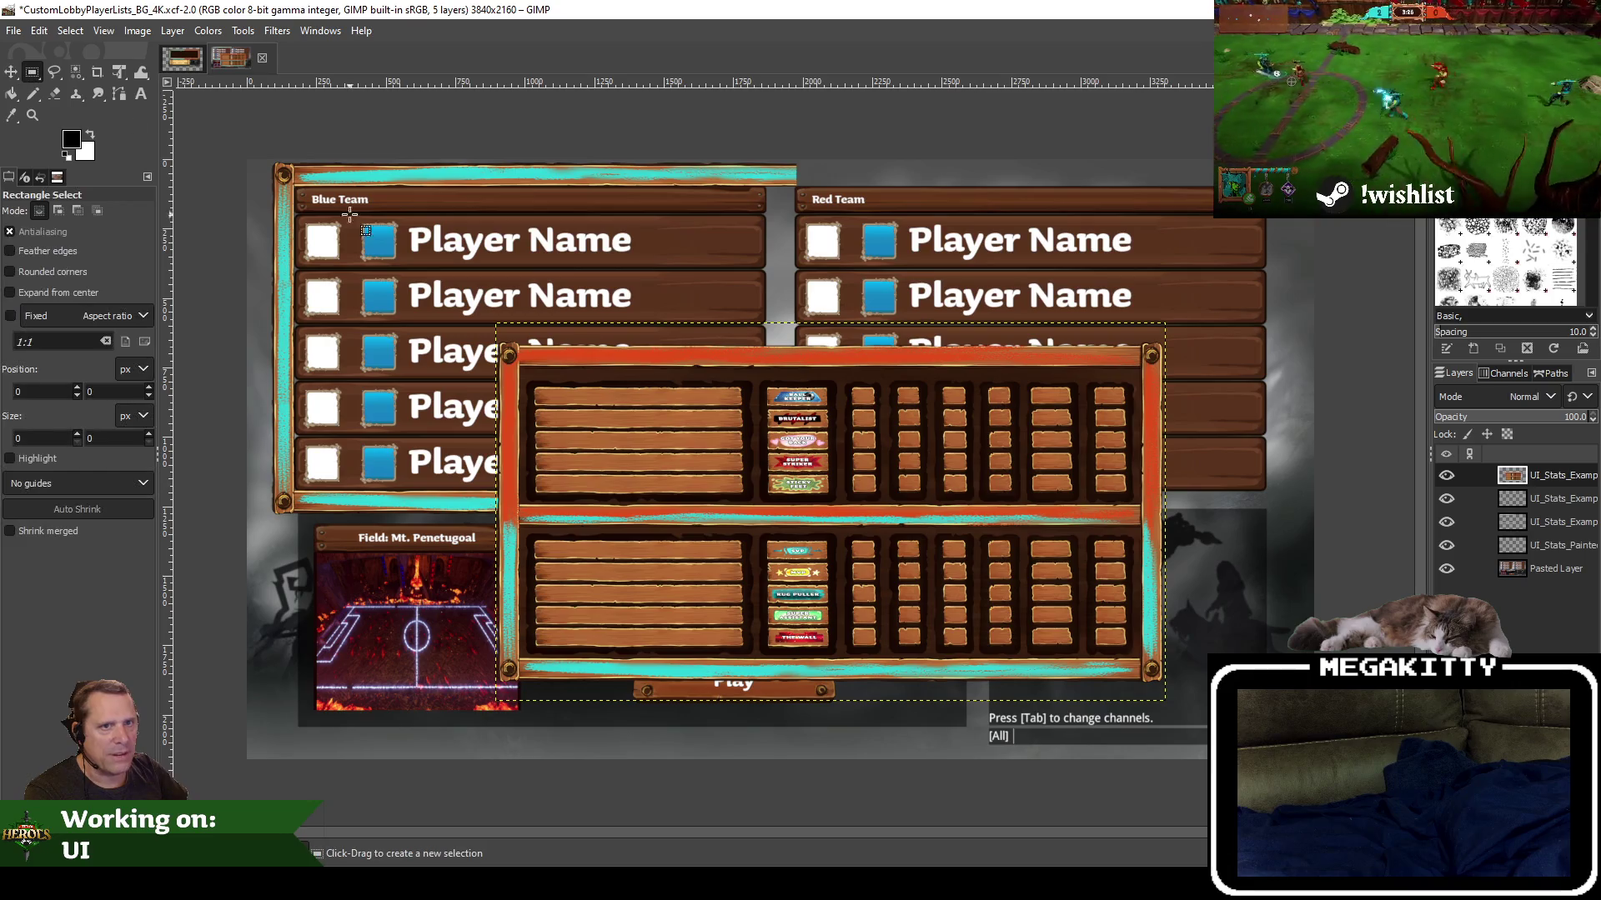
key(space)
scroll(543, 289, up, 2)
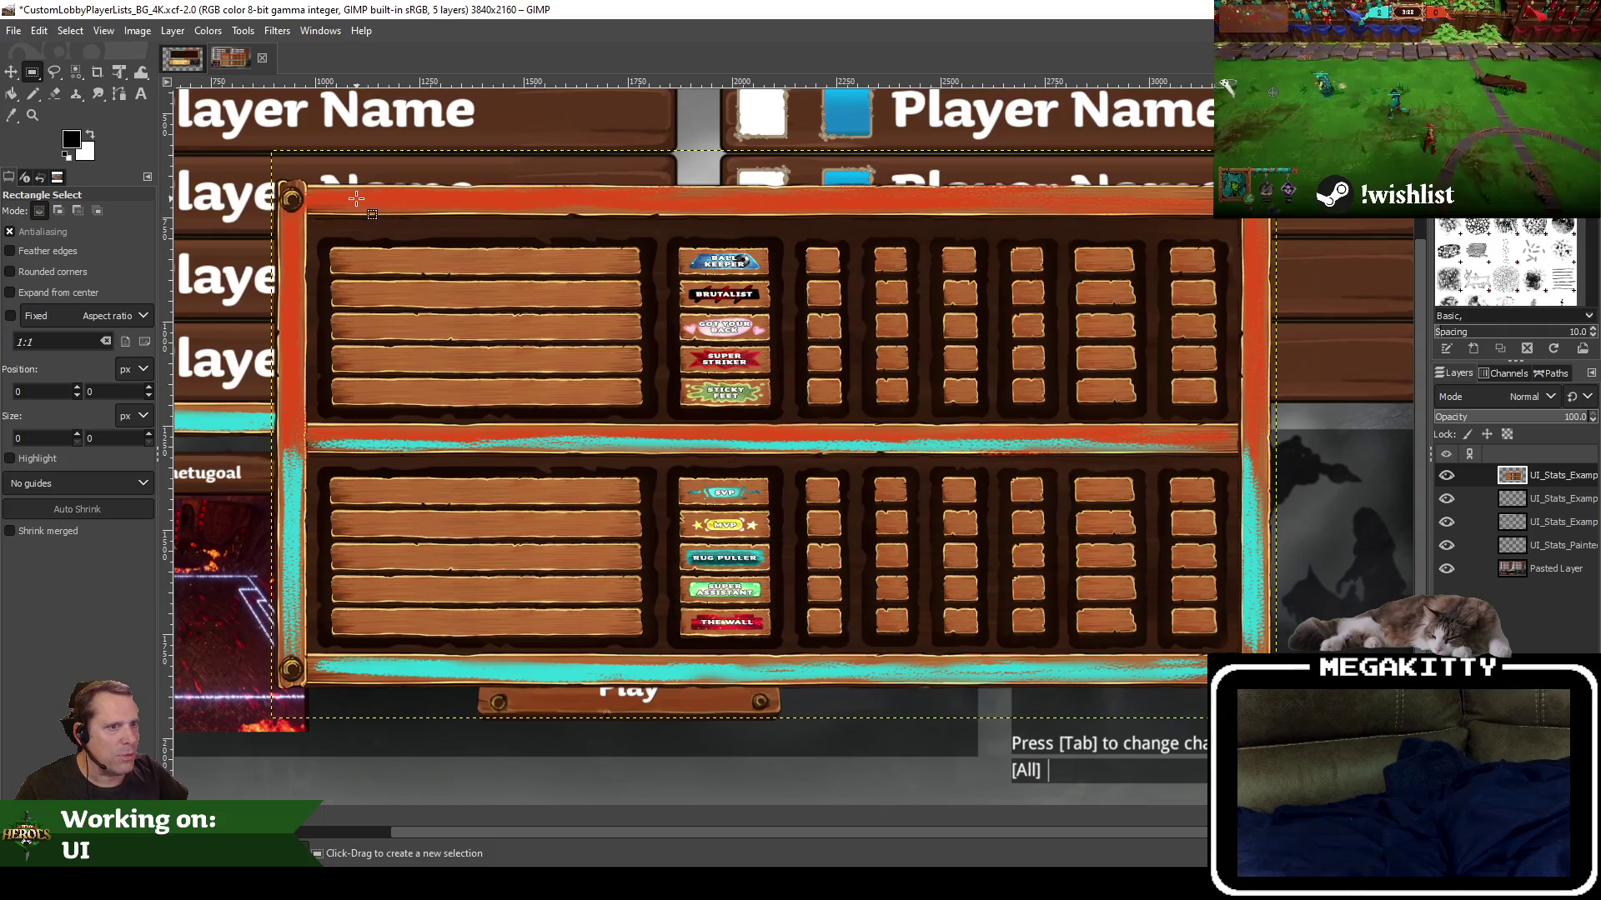
Delete the stats board's interior and lower part, leaving the orange top bar and sides
drag(369, 265, 1235, 647)
key(Delete)
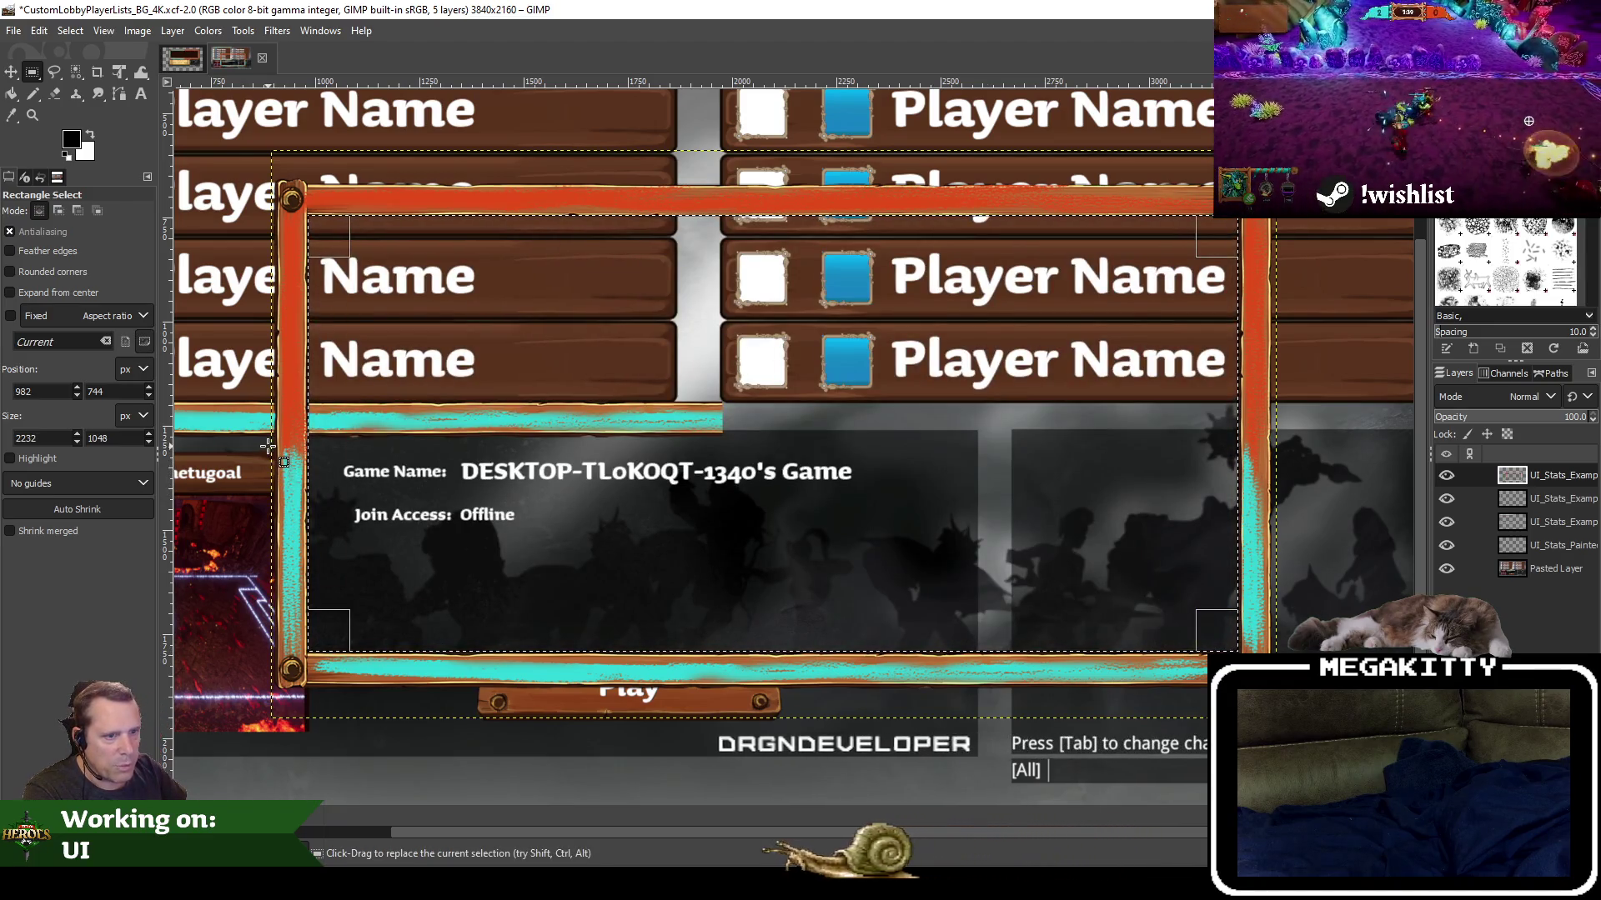
drag(267, 443, 1309, 713)
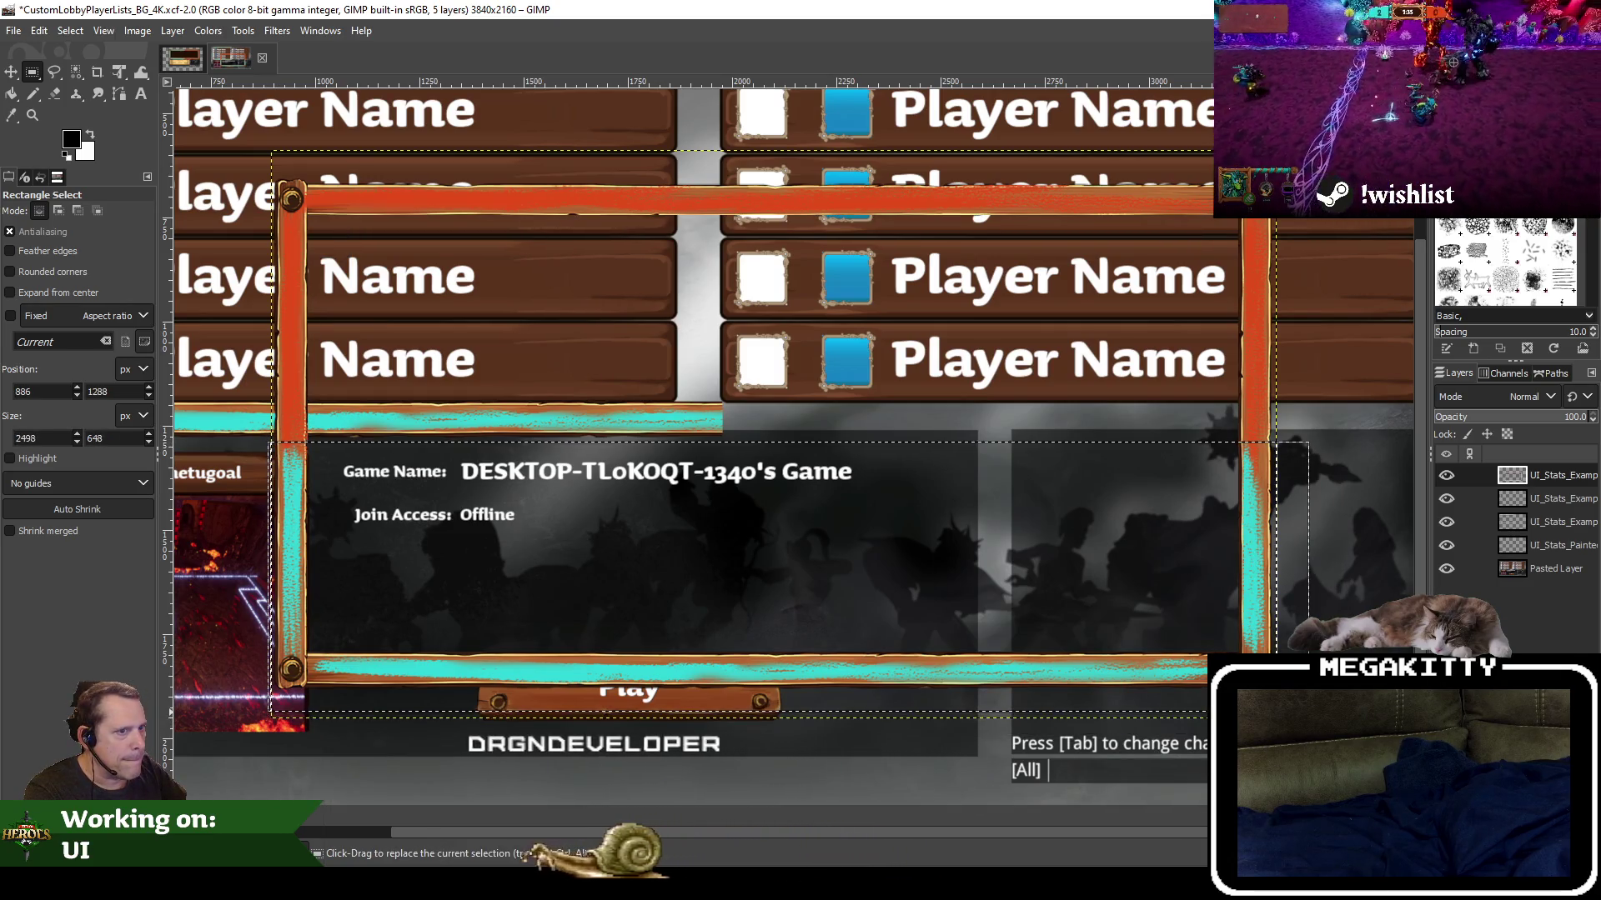
key(Delete)
scroll(818, 529, up, 2)
scroll(809, 687, up, 4)
scroll(750, 584, down, 4)
scroll(750, 583, right, 2)
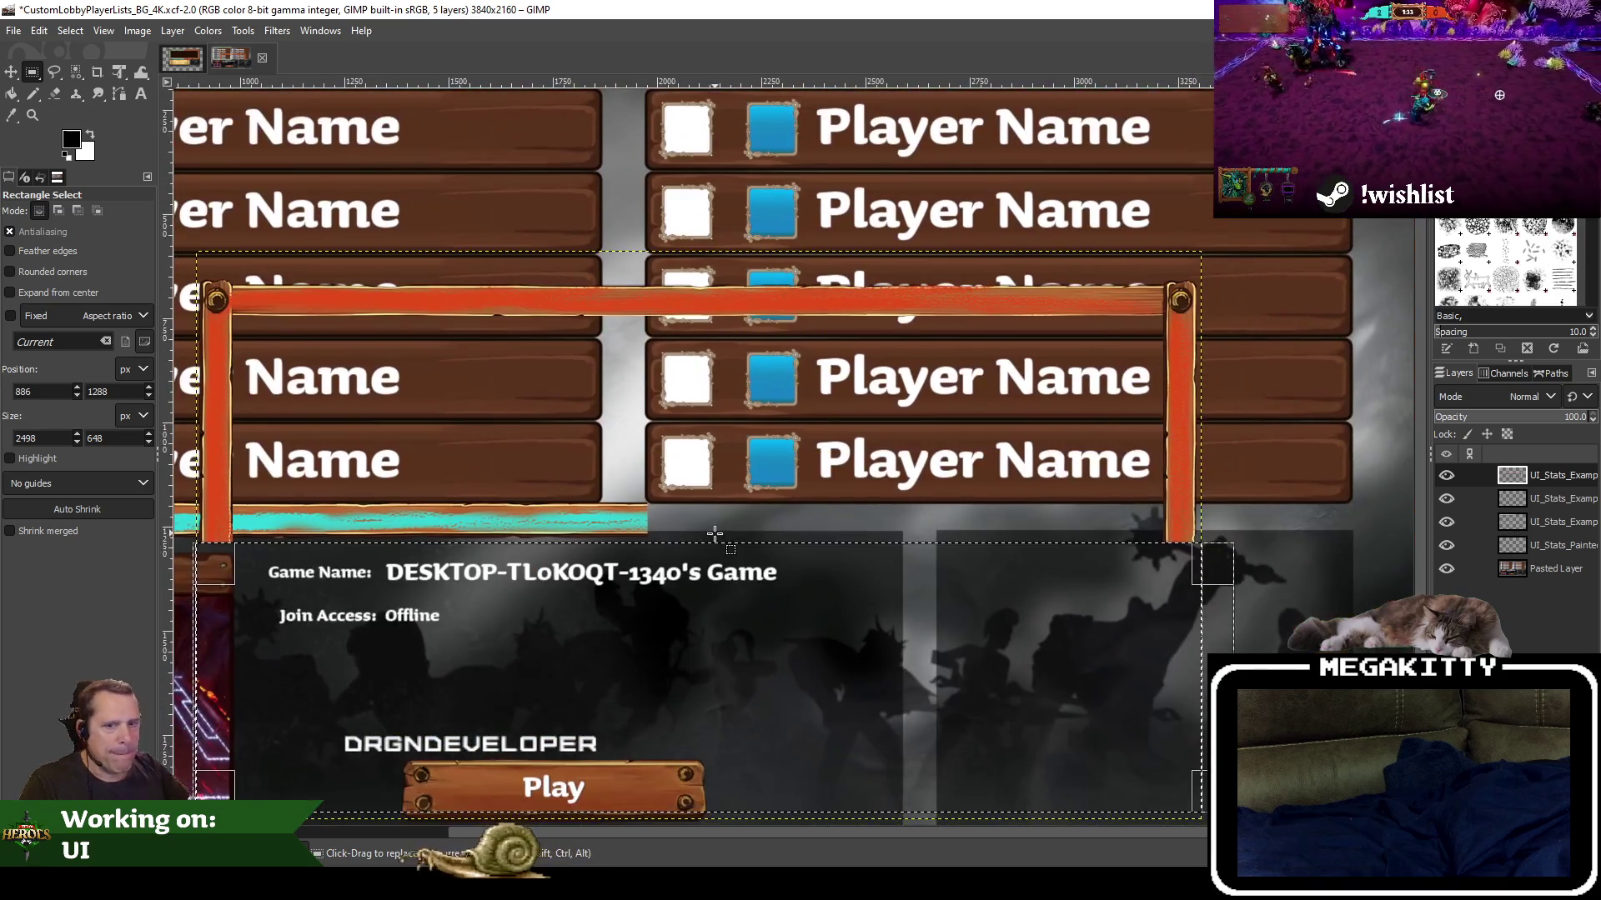
scroll(708, 516, down, 1)
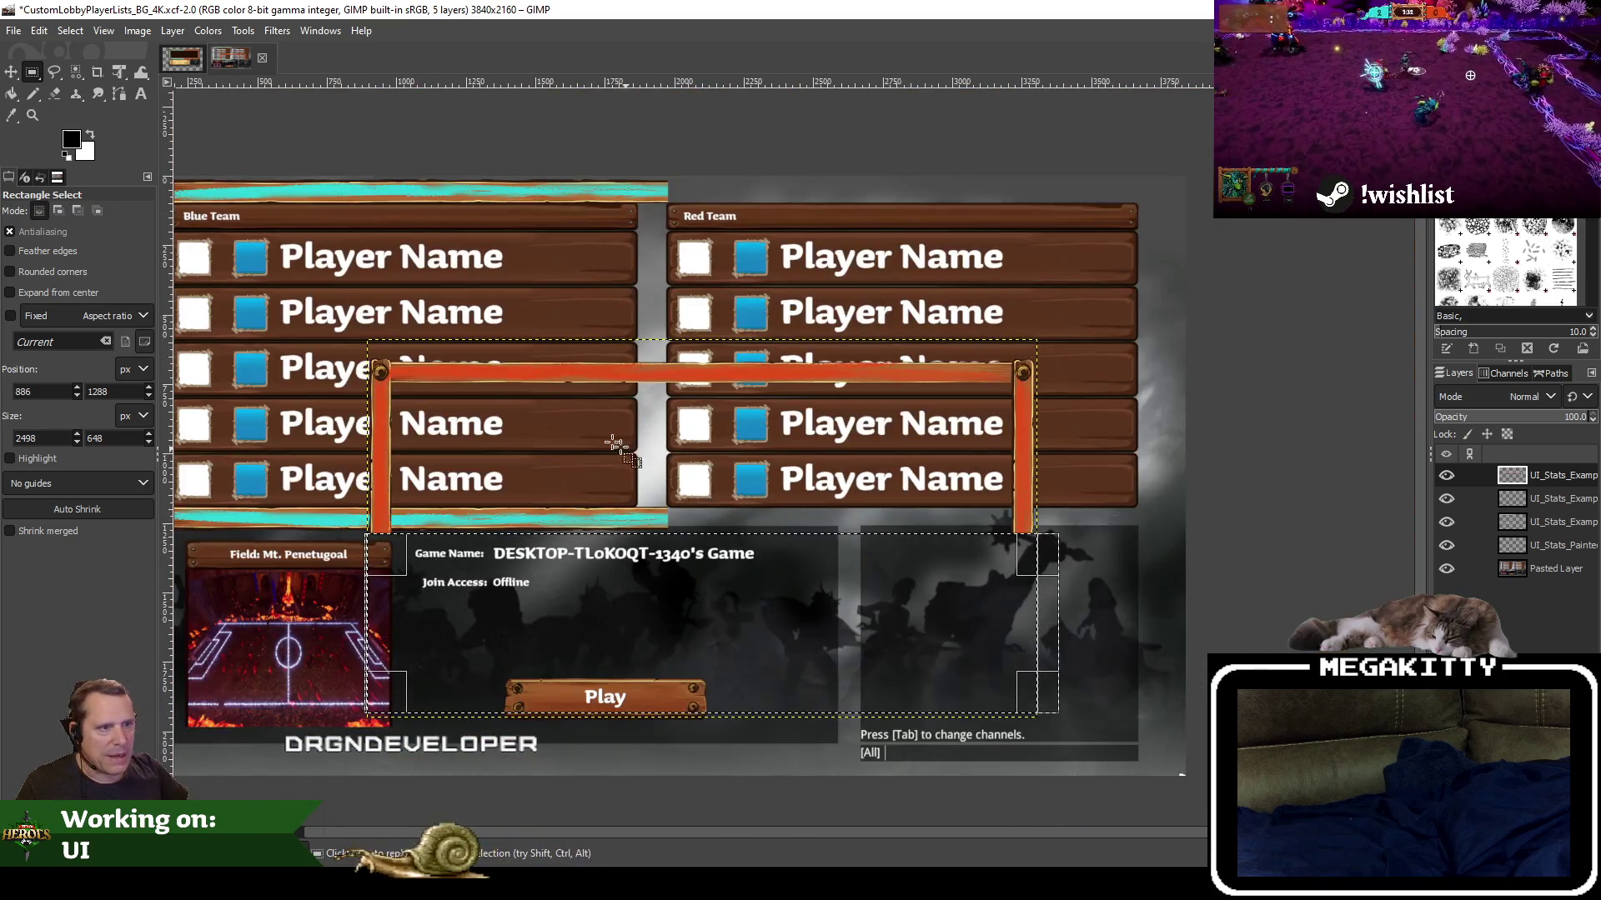
Move the orange frame up and right to sit over the Red Team panel
click(13, 77)
drag(715, 377, 848, 219)
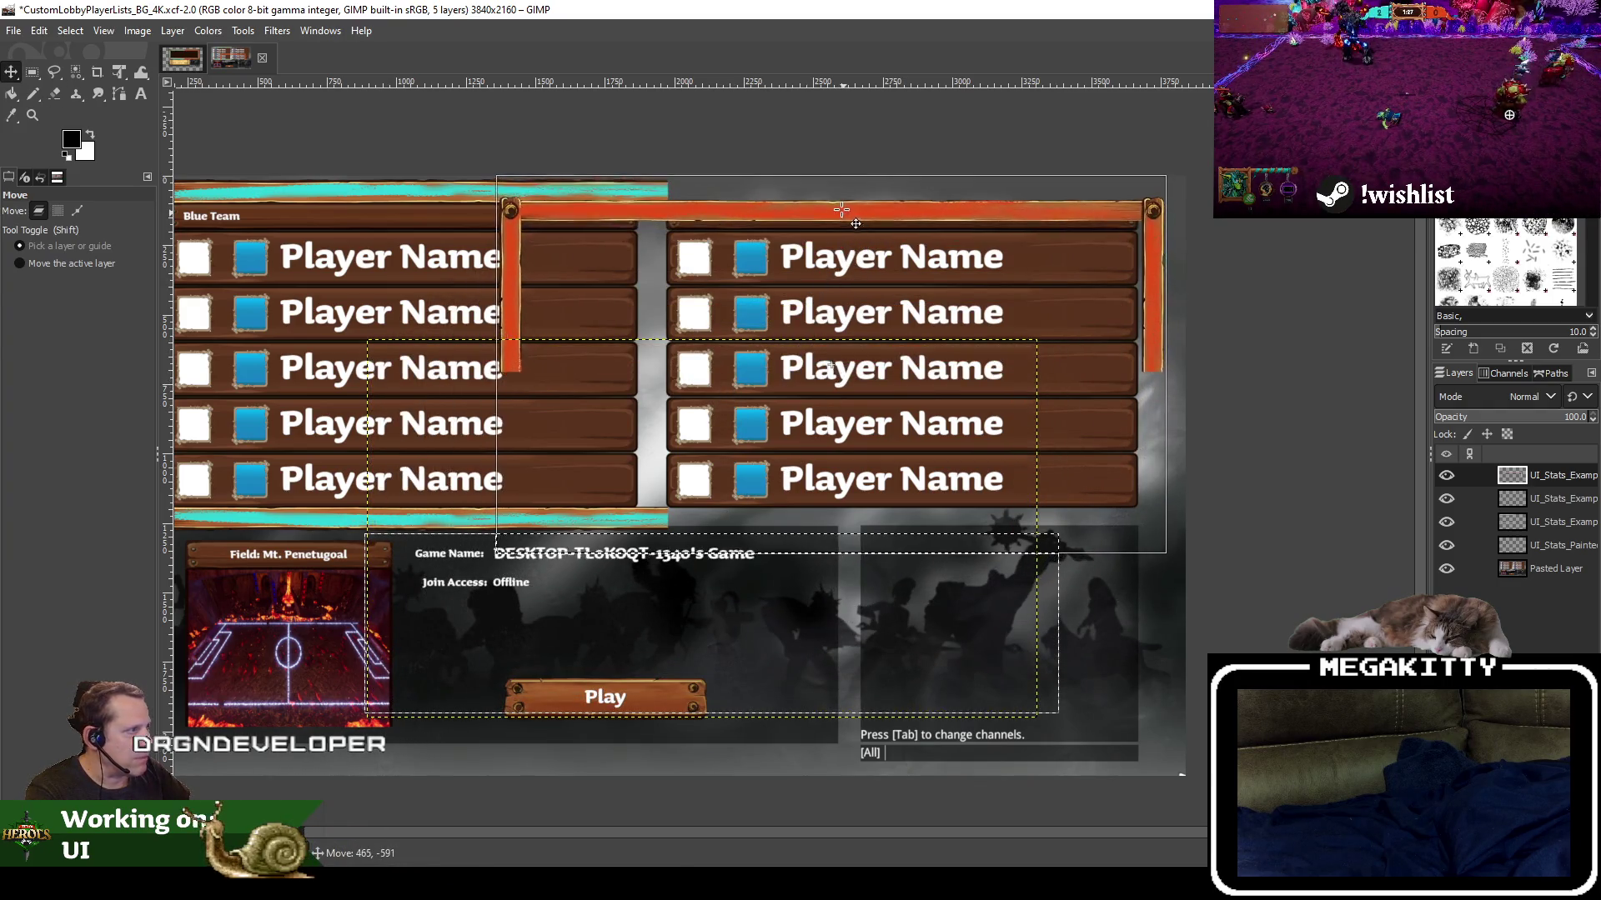
drag(849, 219, 835, 193)
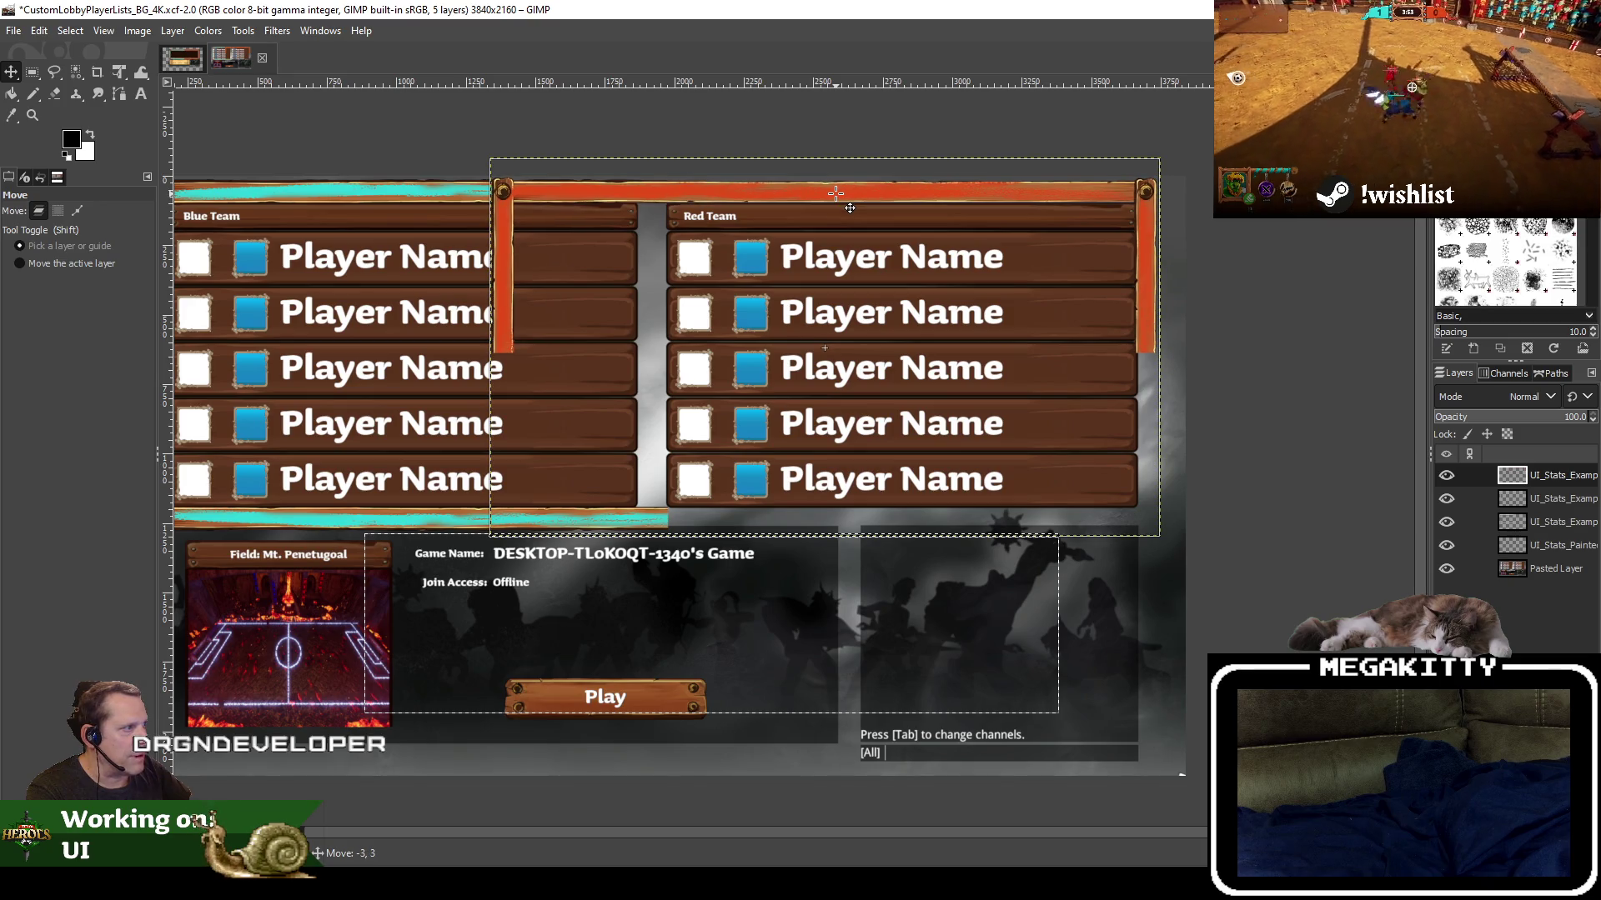
Erase the orange vertical bar on the frame's left side and clear the selection
scroll(1018, 239, up, 1)
scroll(917, 266, right, 3)
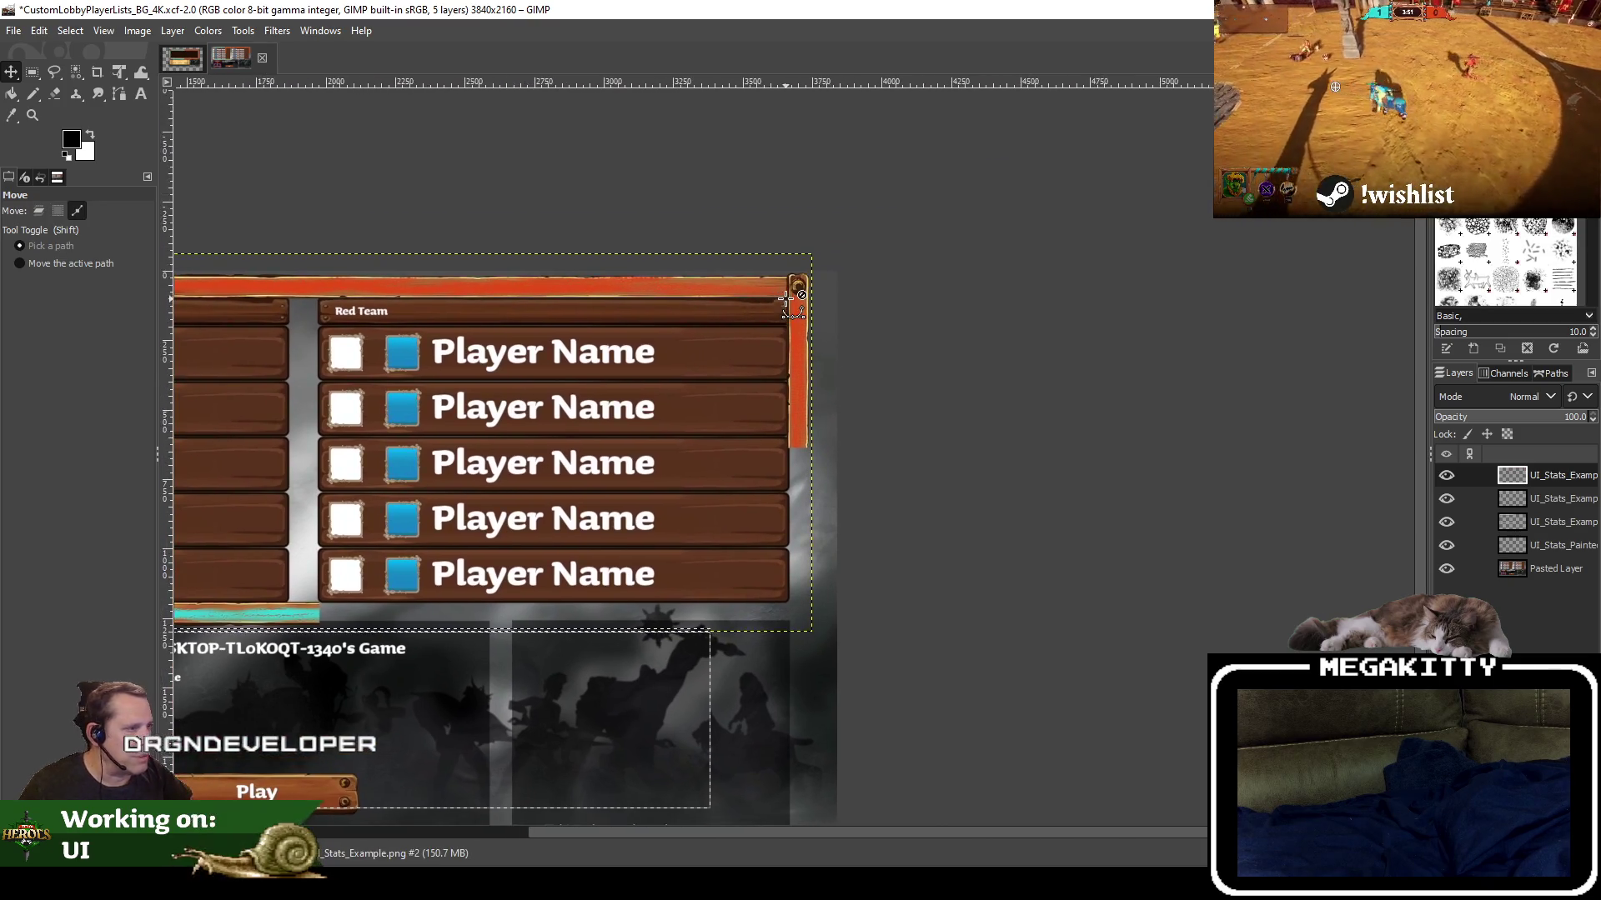
scroll(786, 301, up, 3)
scroll(783, 307, down, 3)
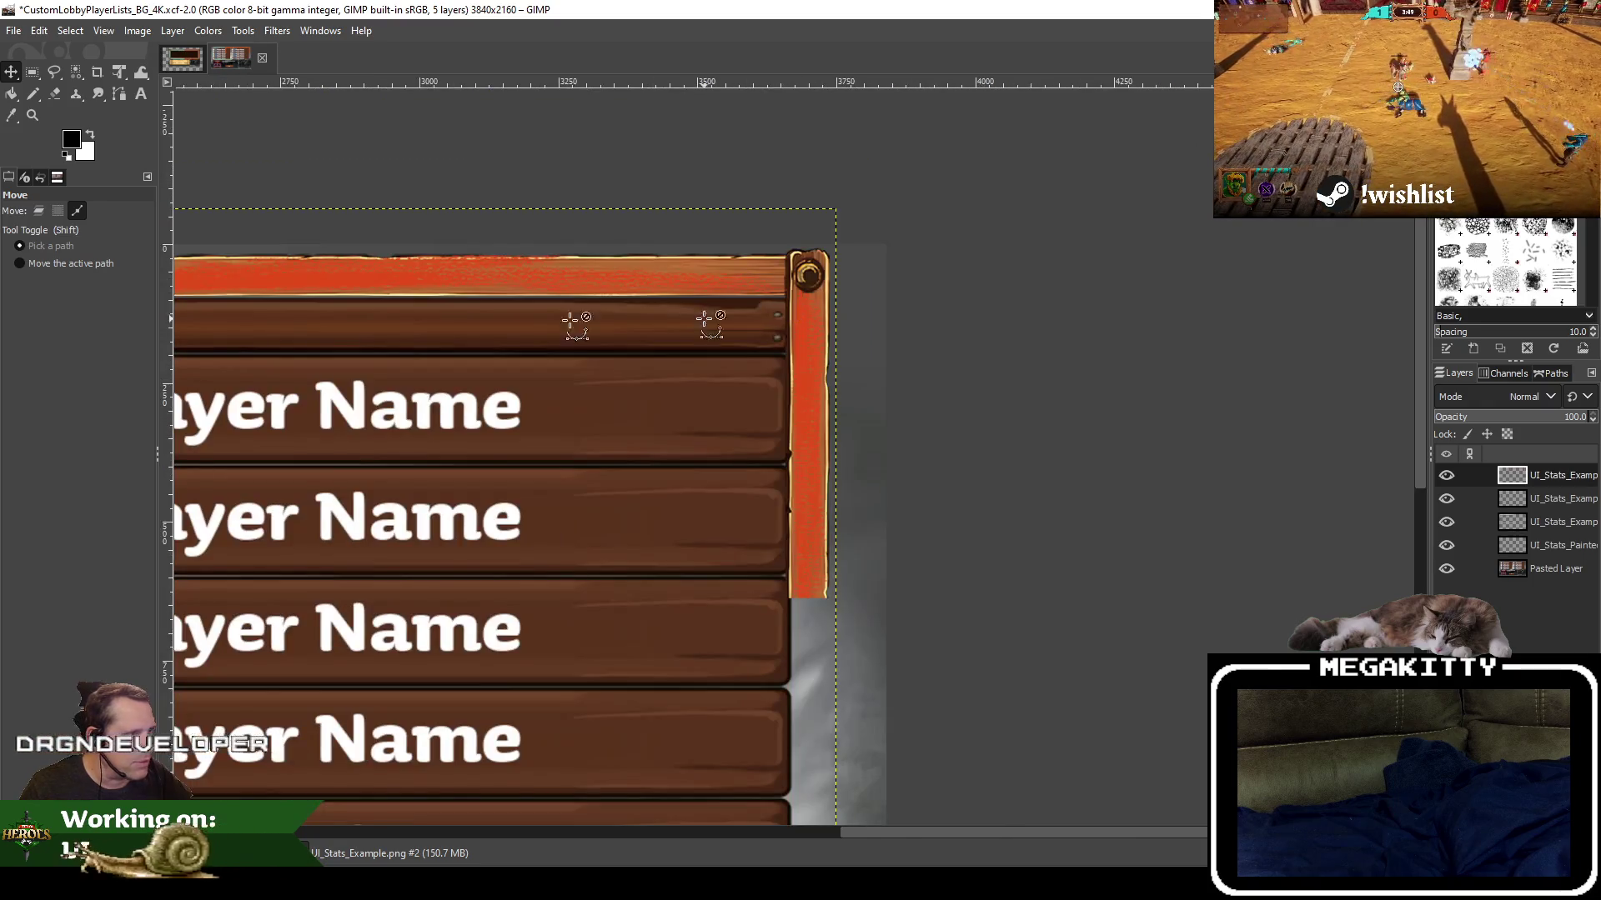
drag(349, 309, 1449, 433)
scroll(705, 390, up, 3)
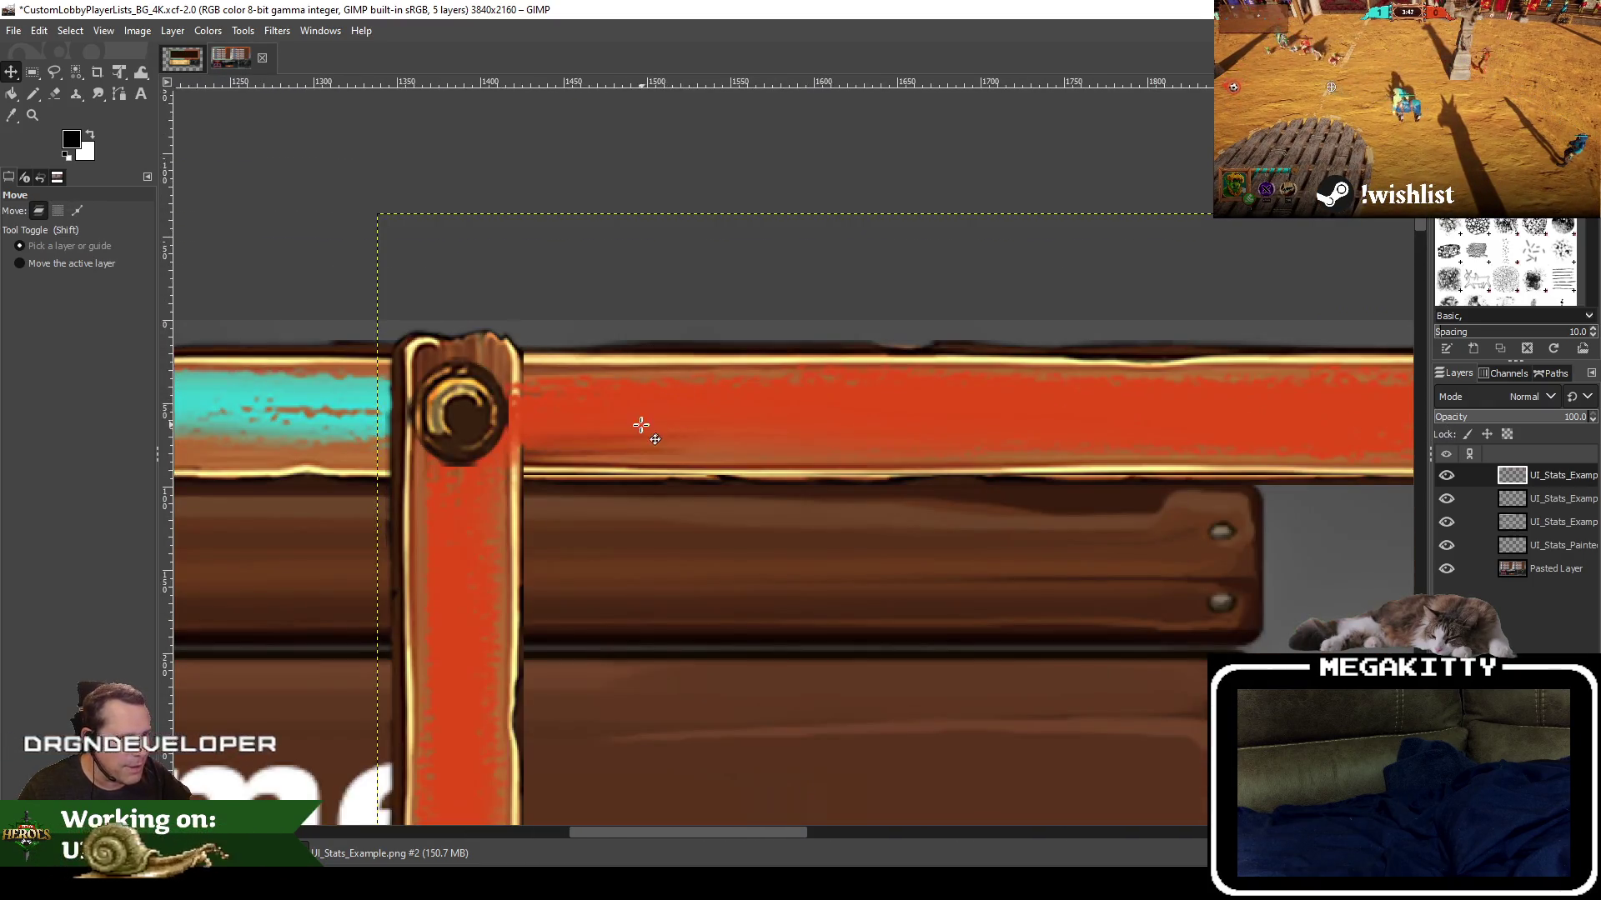
drag(643, 425, 841, 423)
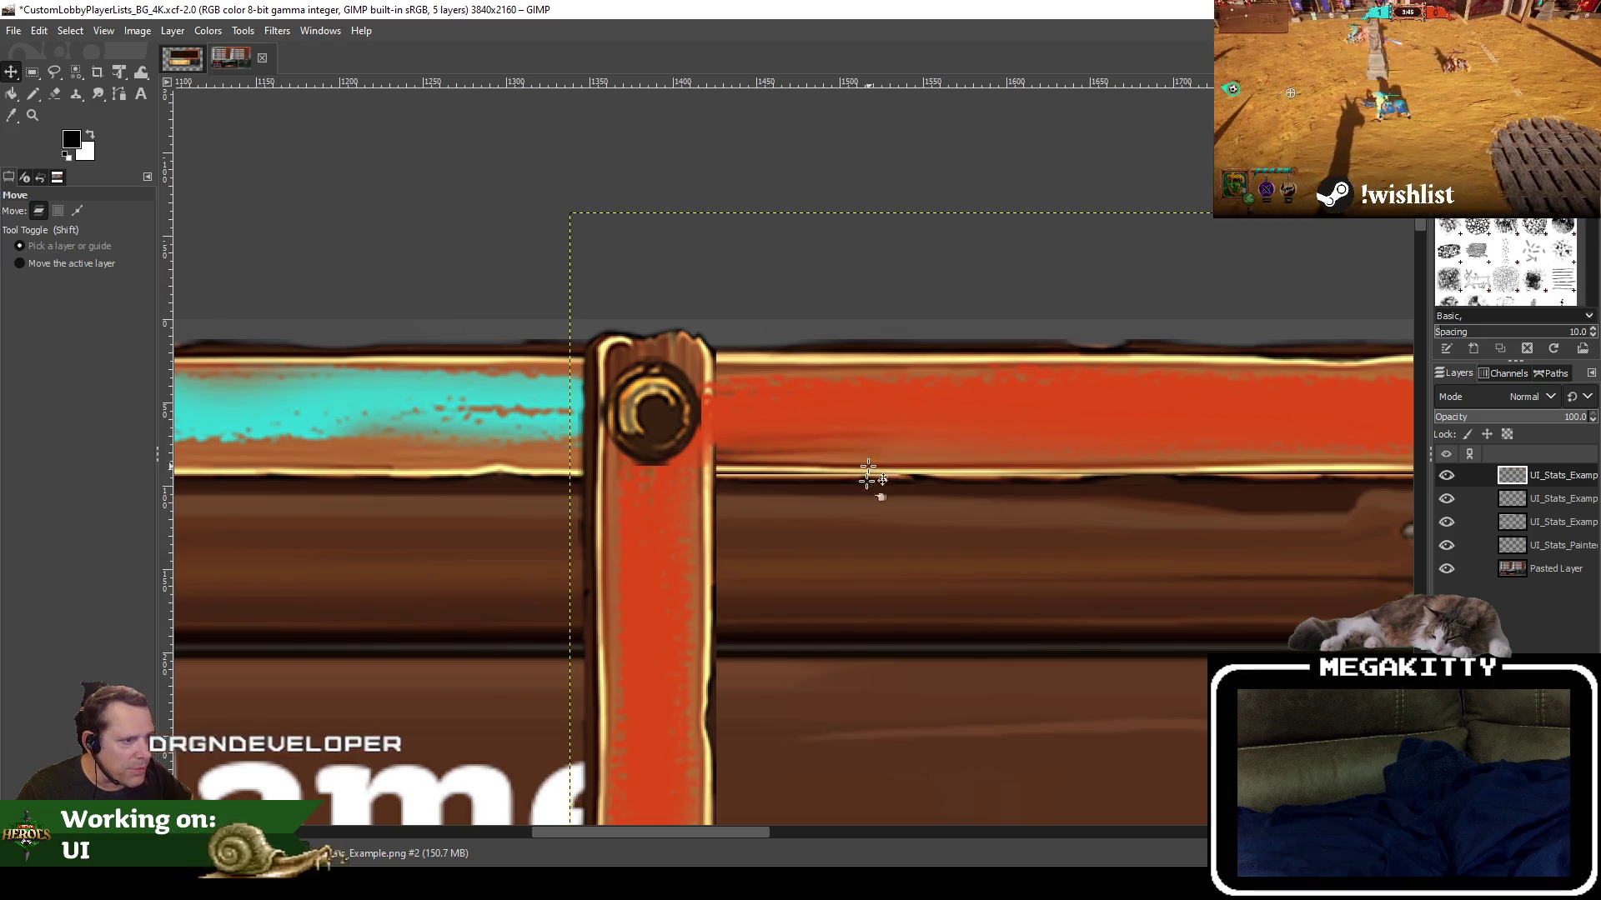
scroll(775, 189, down, 1)
scroll(751, 233, down, 2)
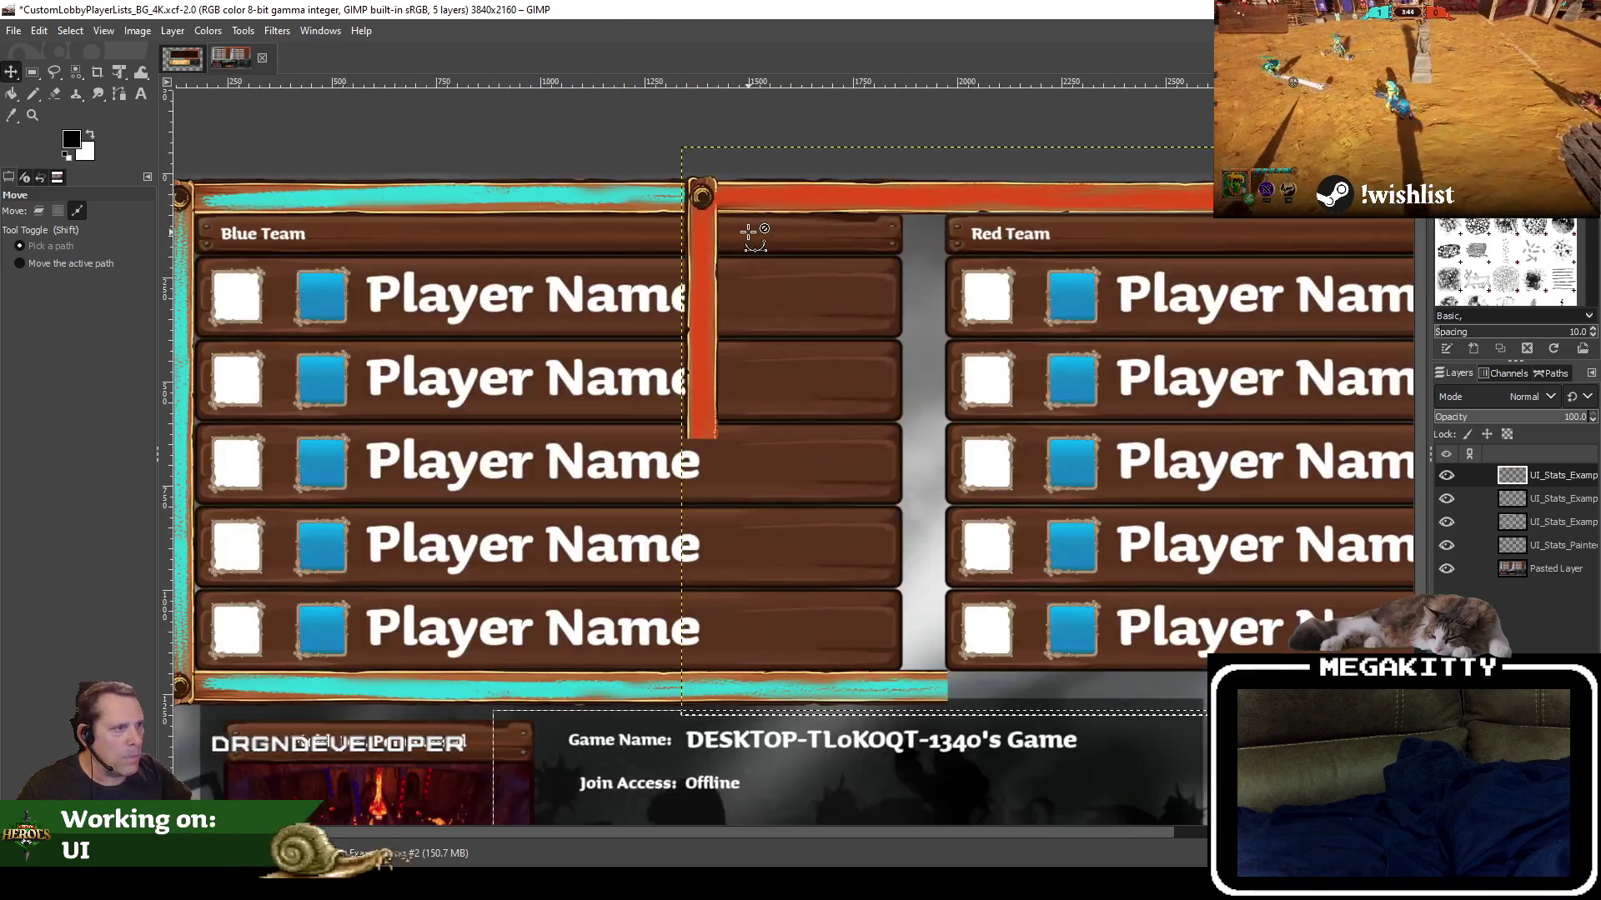
click(32, 72)
drag(670, 164, 717, 448)
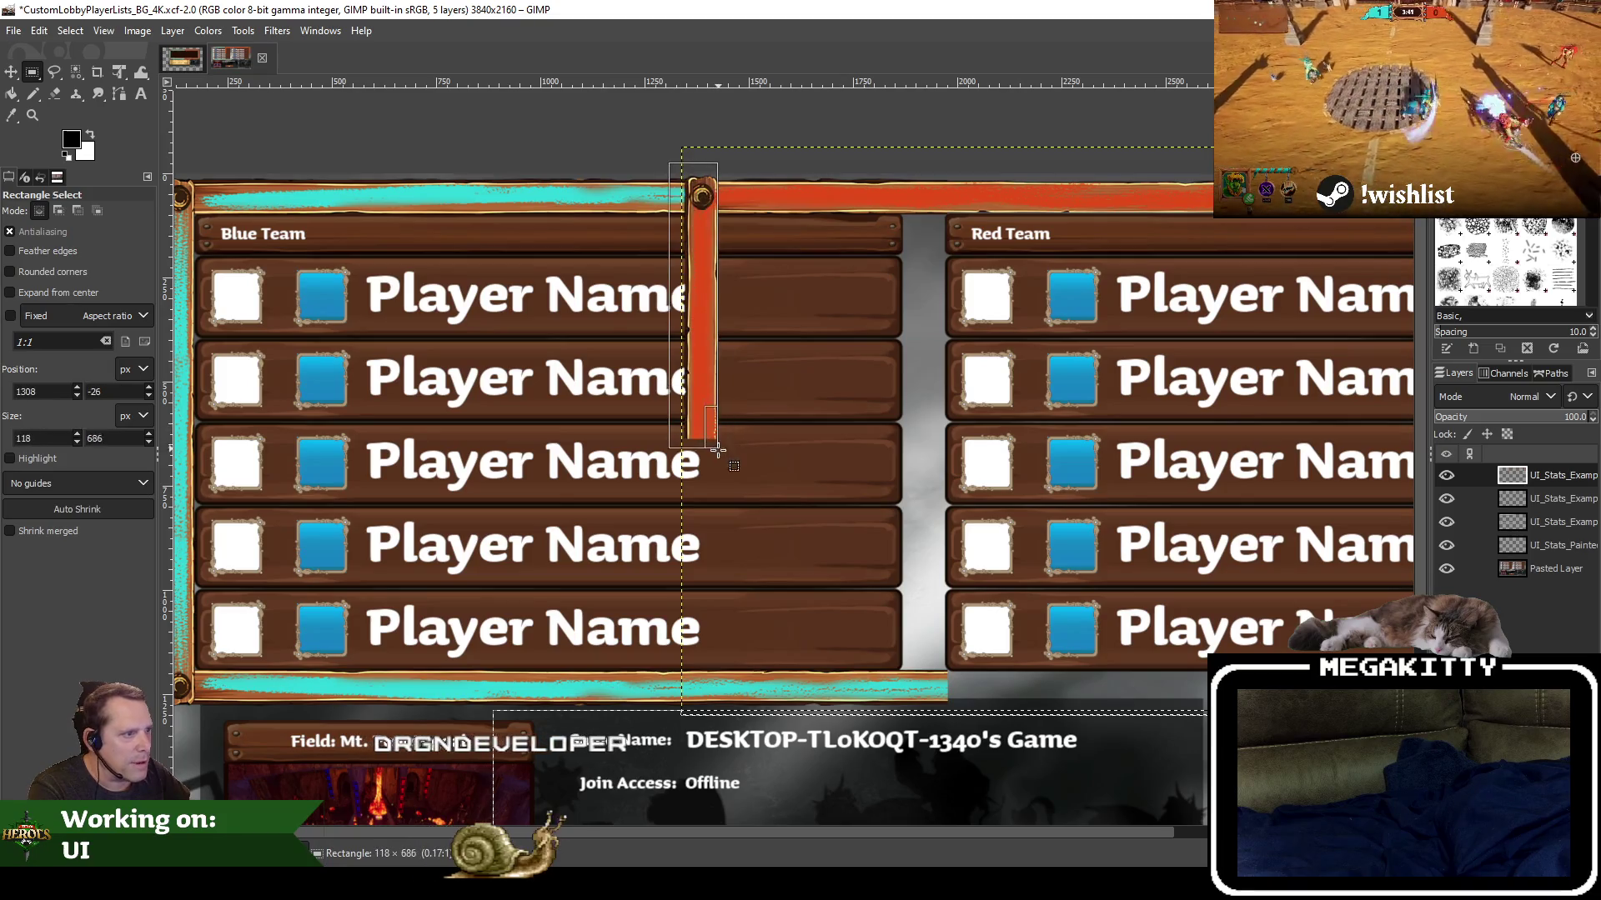
key(Delete)
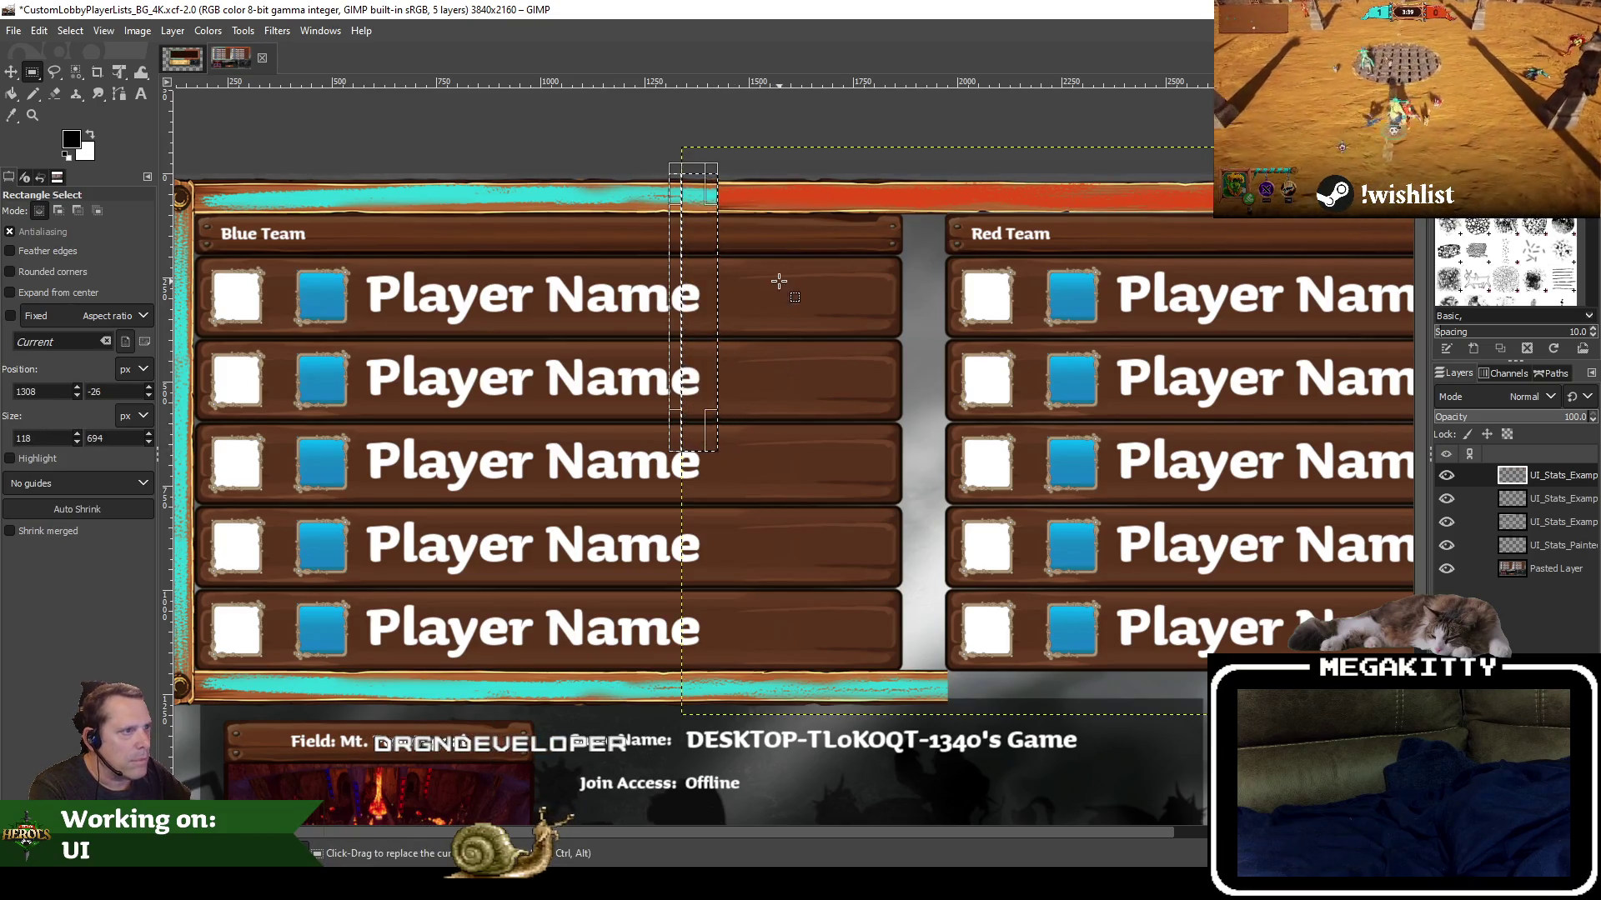
drag(779, 282, 666, 418)
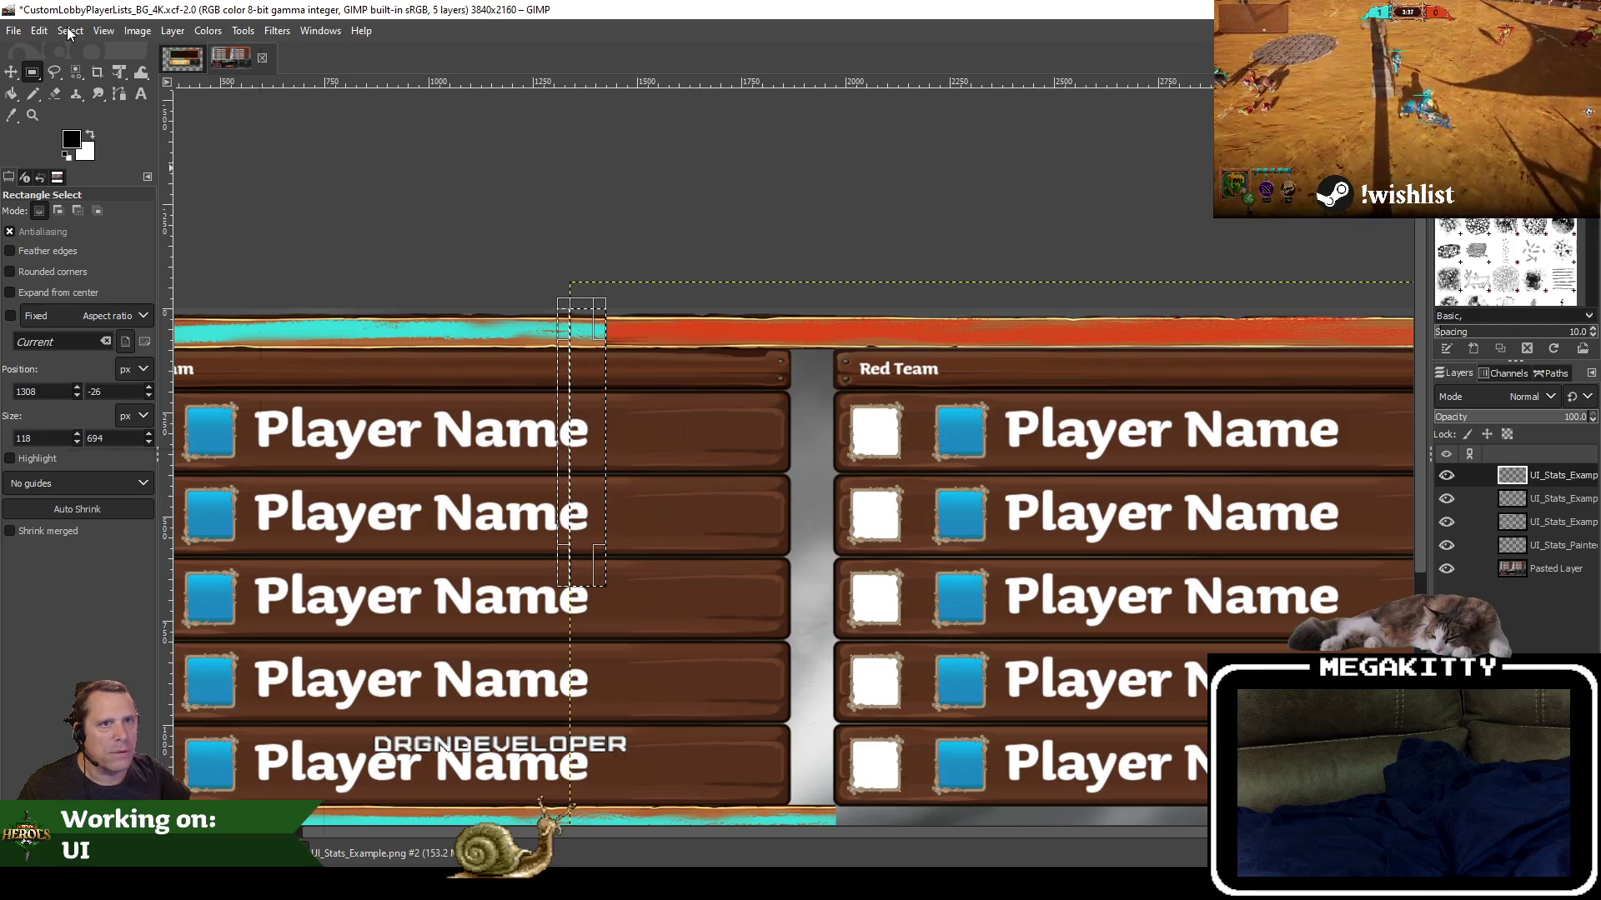
click(70, 32)
click(84, 82)
ctrl+scroll(607, 345, up, 4)
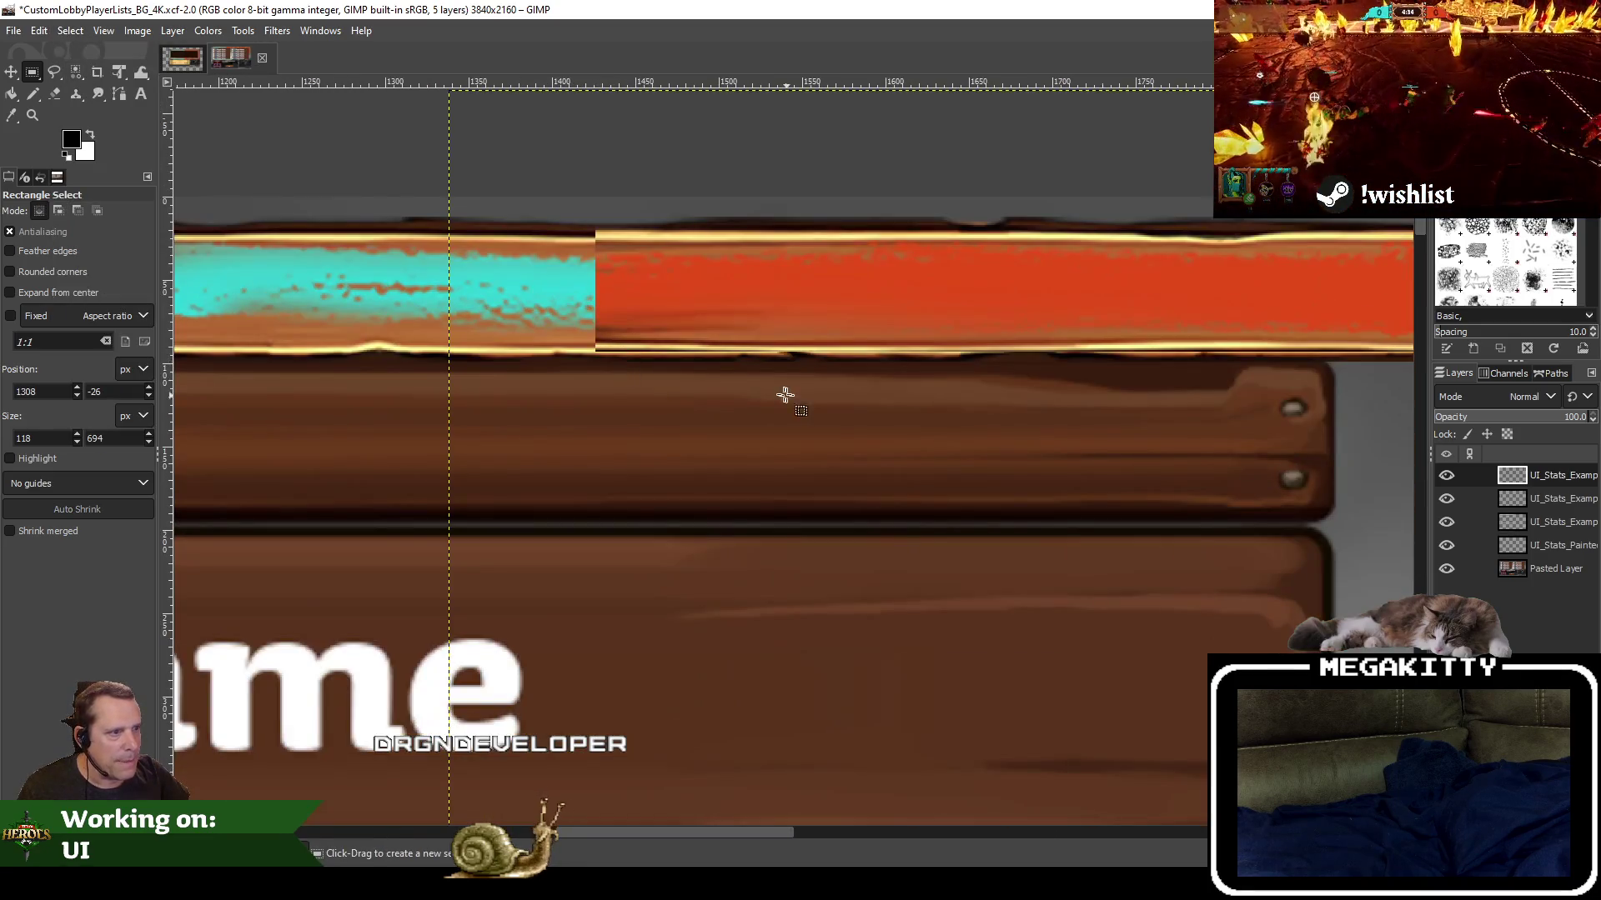
Crop the orange-red bar layer to content and nudge it flush with the cyan bar
click(10, 71)
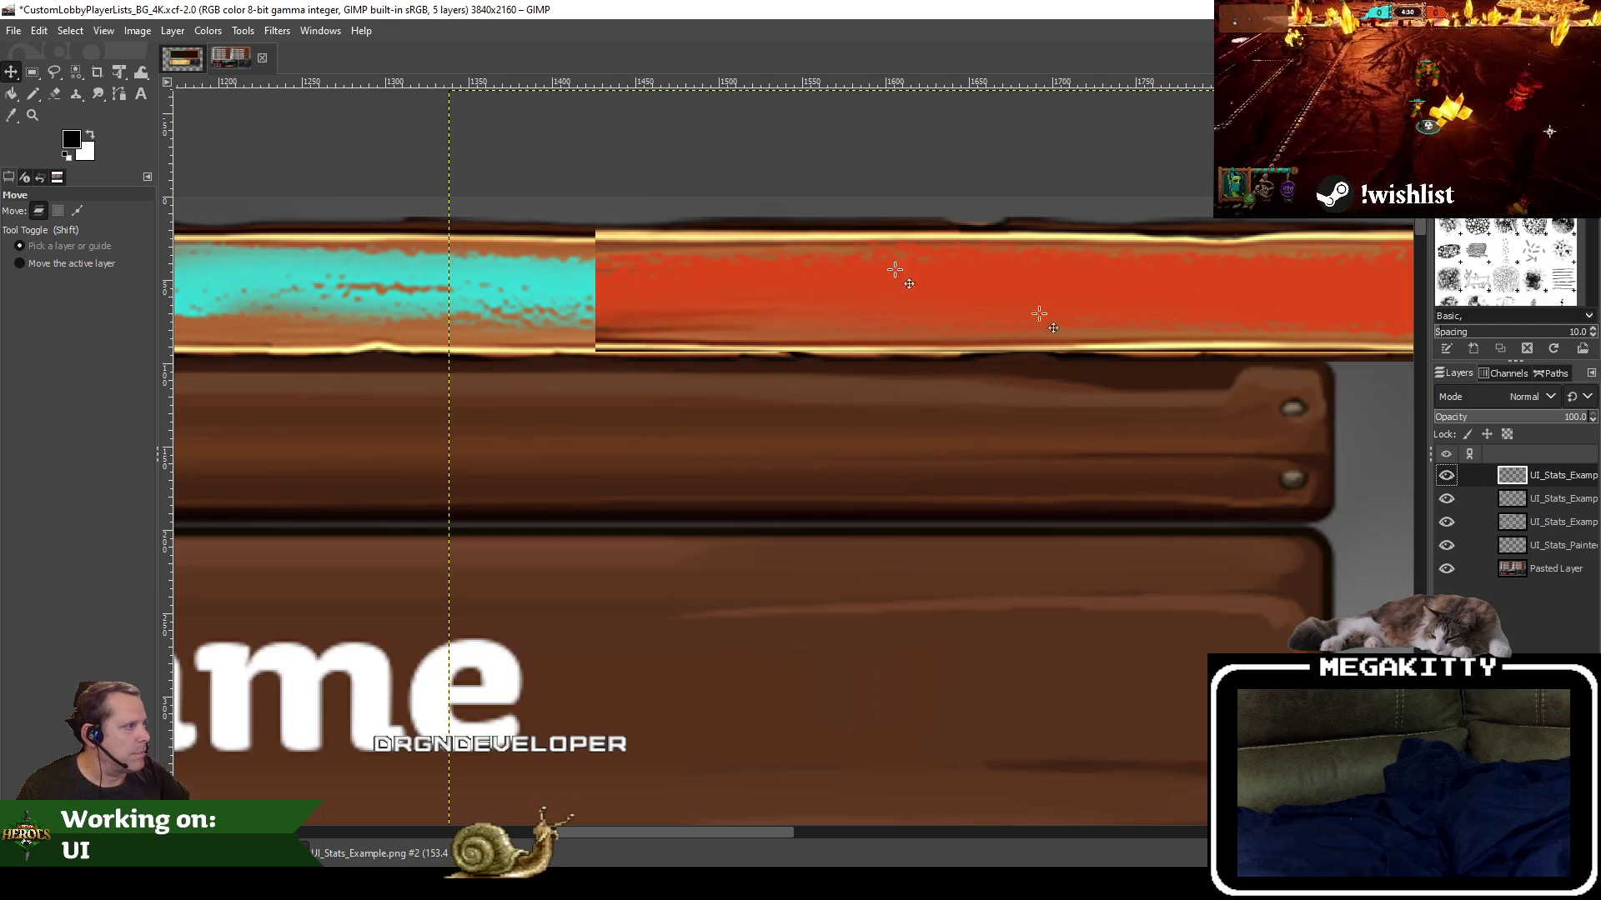
click(172, 31)
click(262, 375)
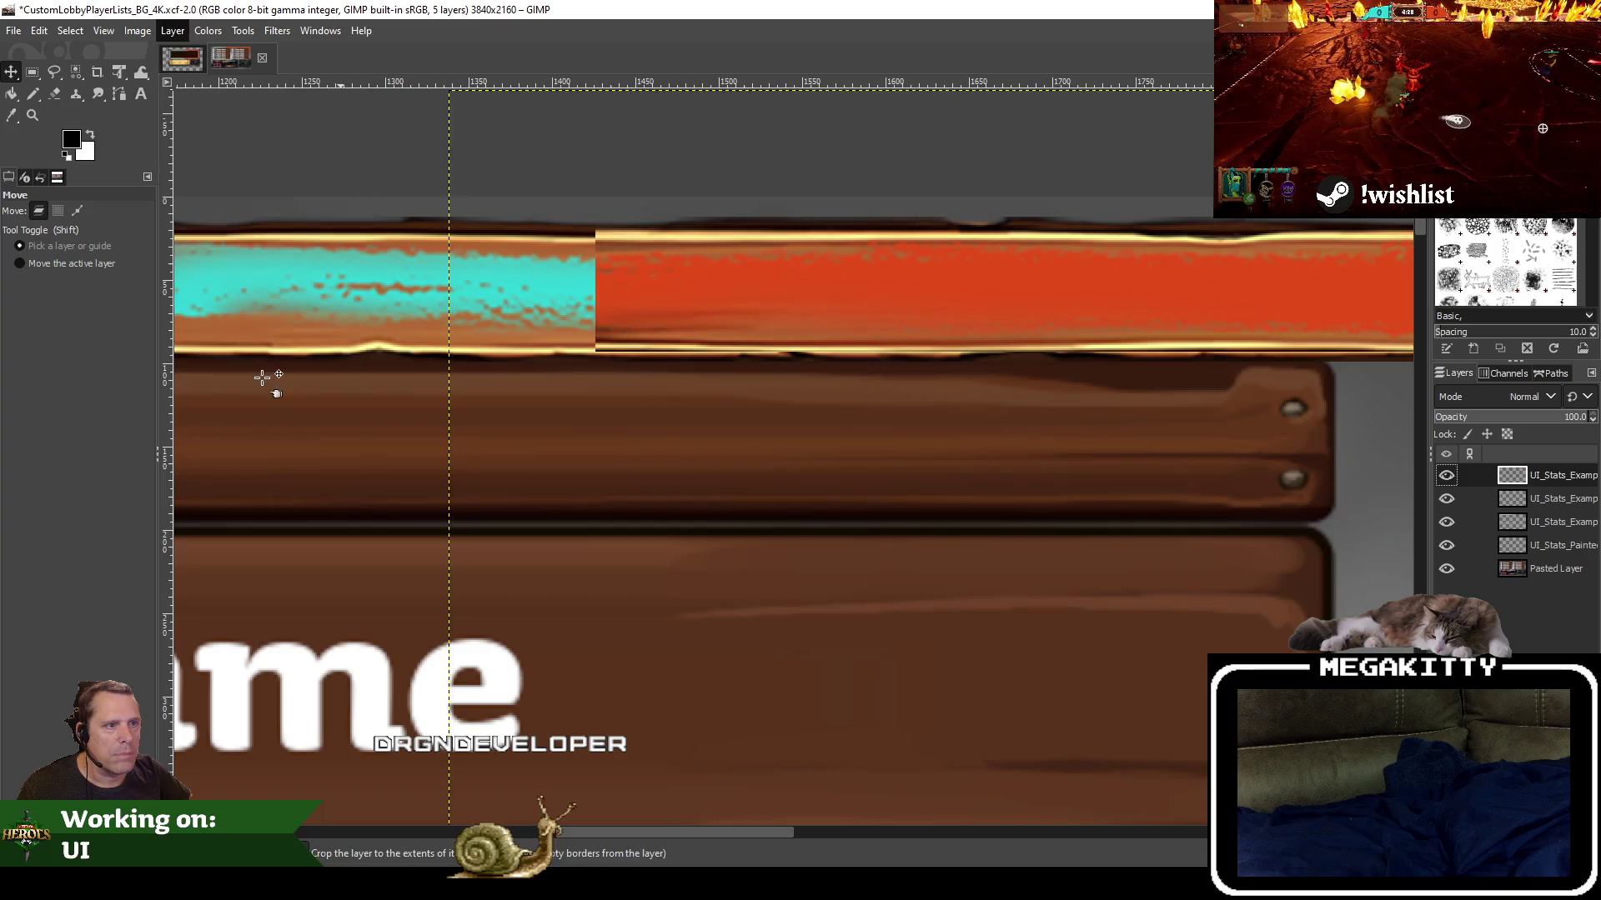
drag(729, 284, 727, 290)
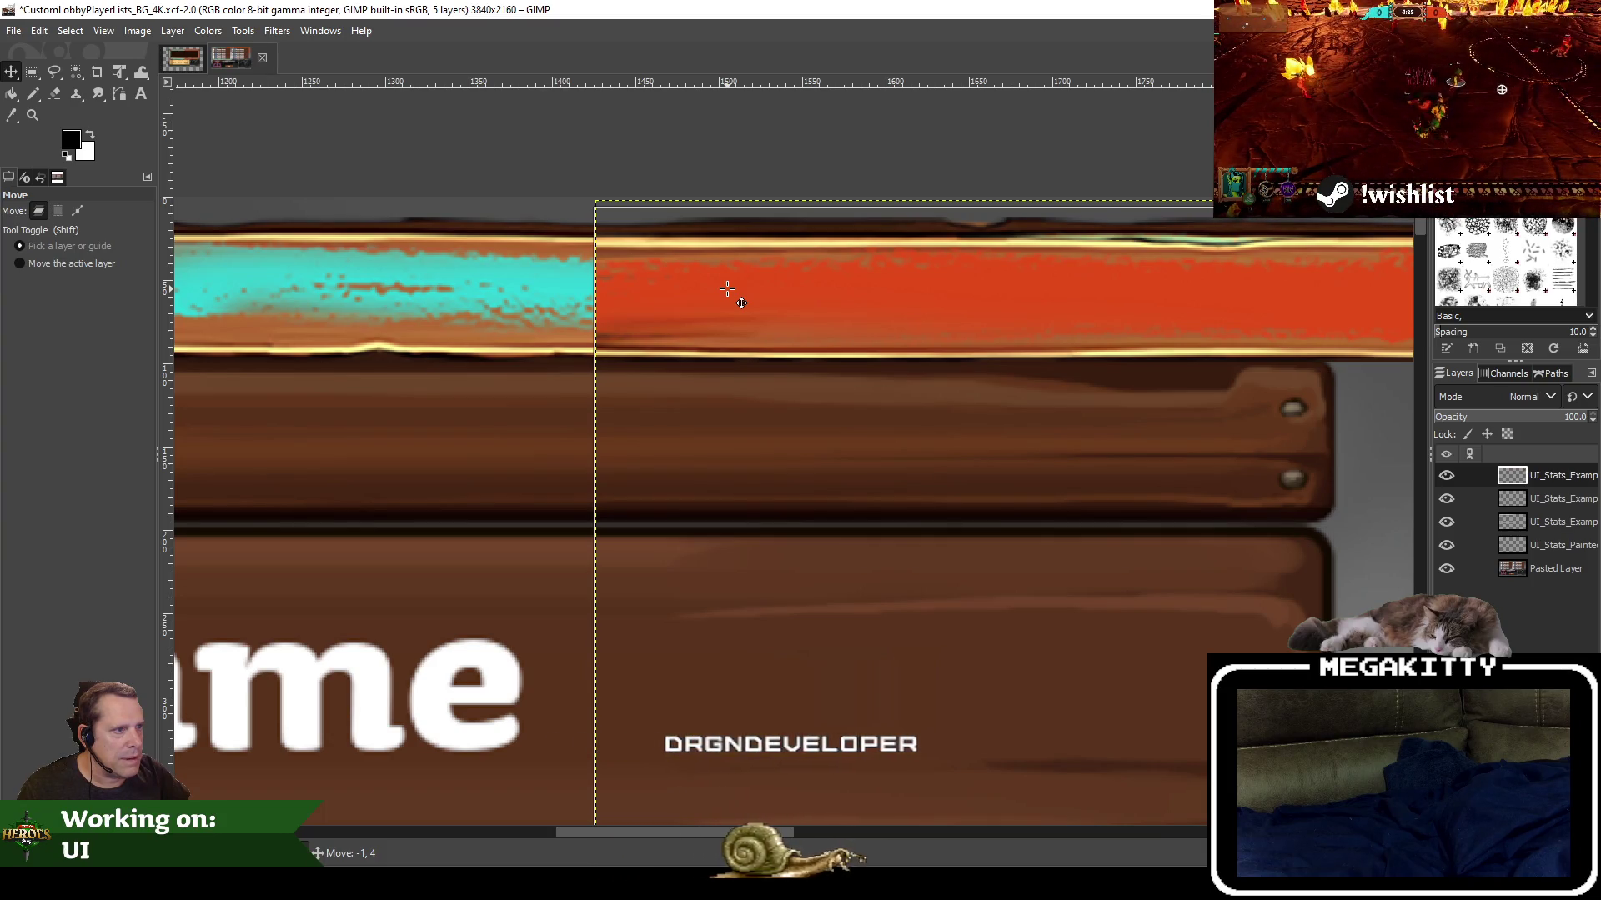
drag(728, 289, 728, 287)
ctrl+scroll(713, 288, down, 4)
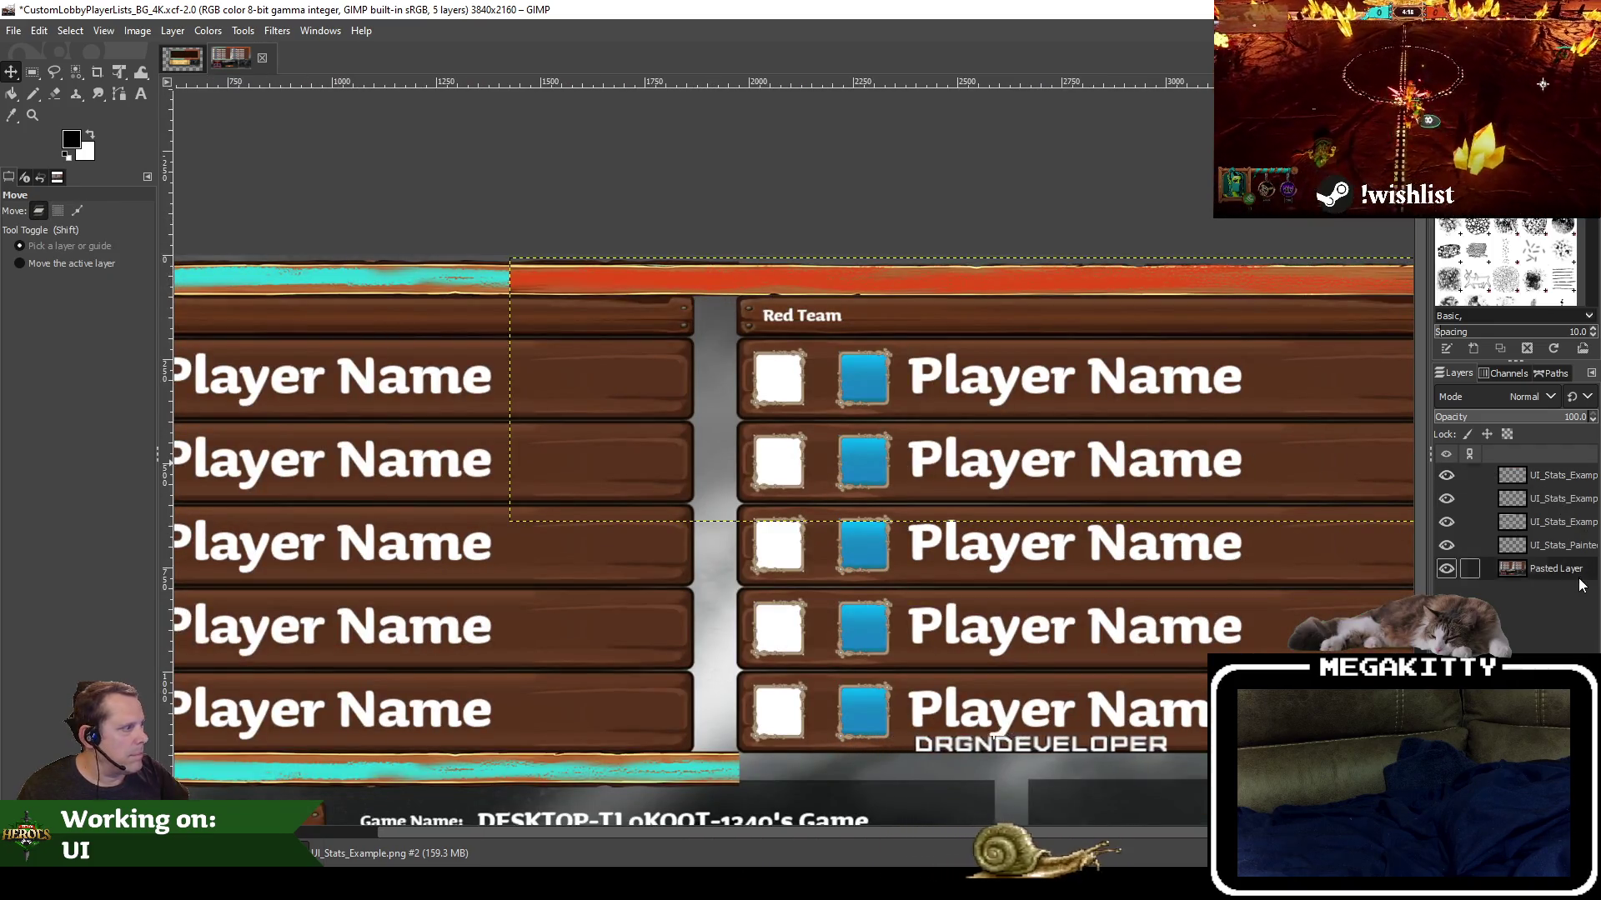
scroll(821, 420, left, 1)
ctrl+scroll(821, 419, down, 3)
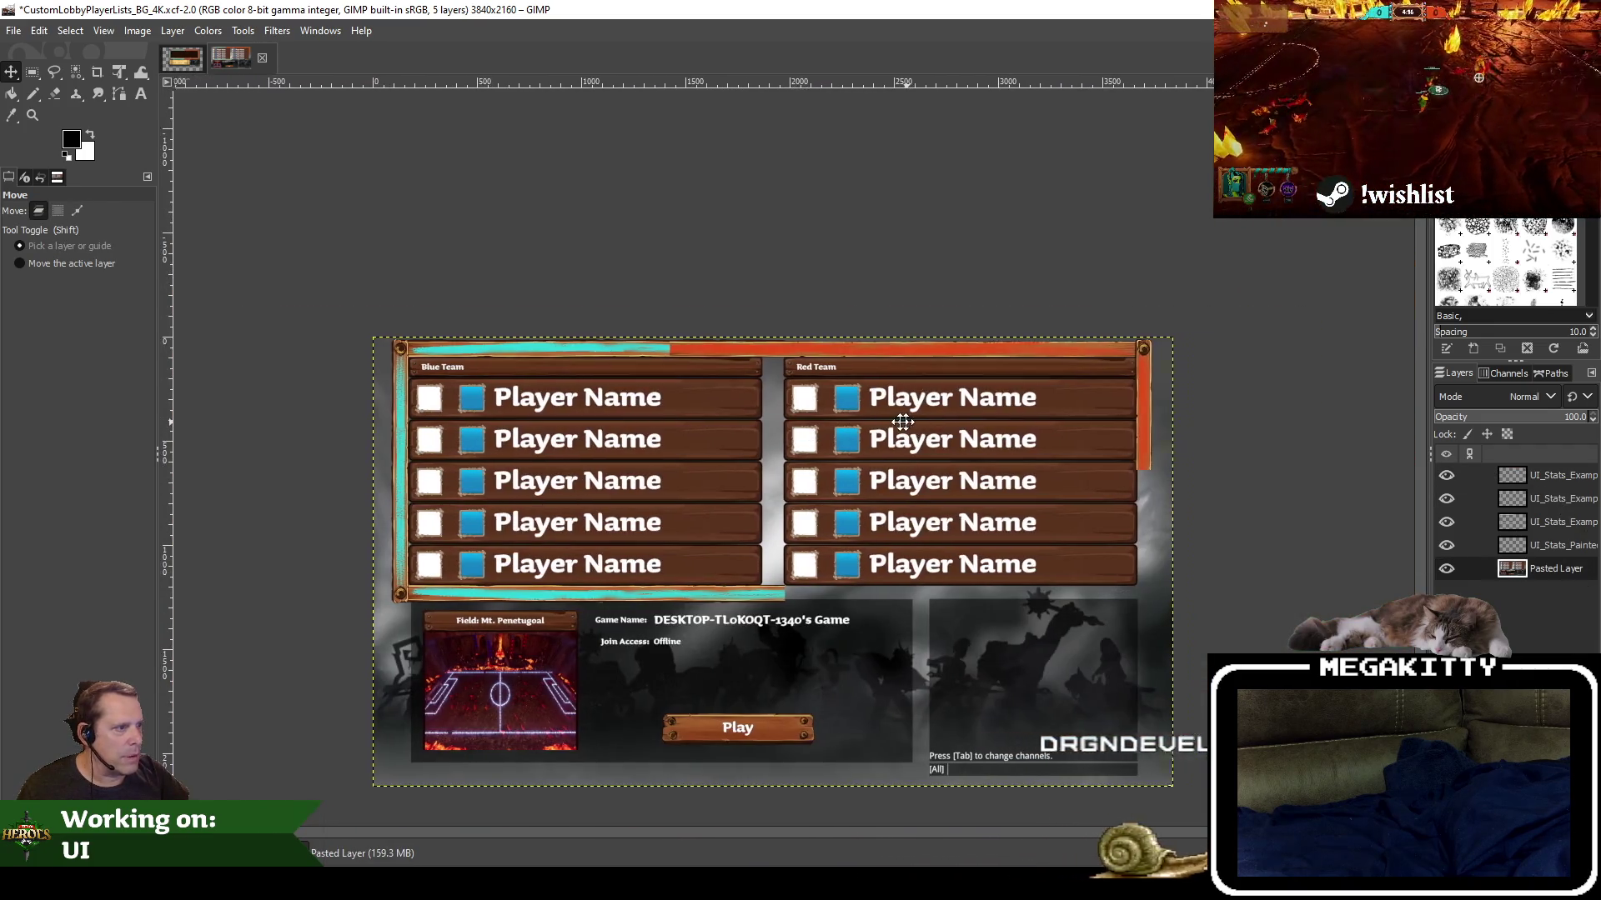
Rename the top border layer to Red Top Right
ctrl+scroll(969, 370, up, 3)
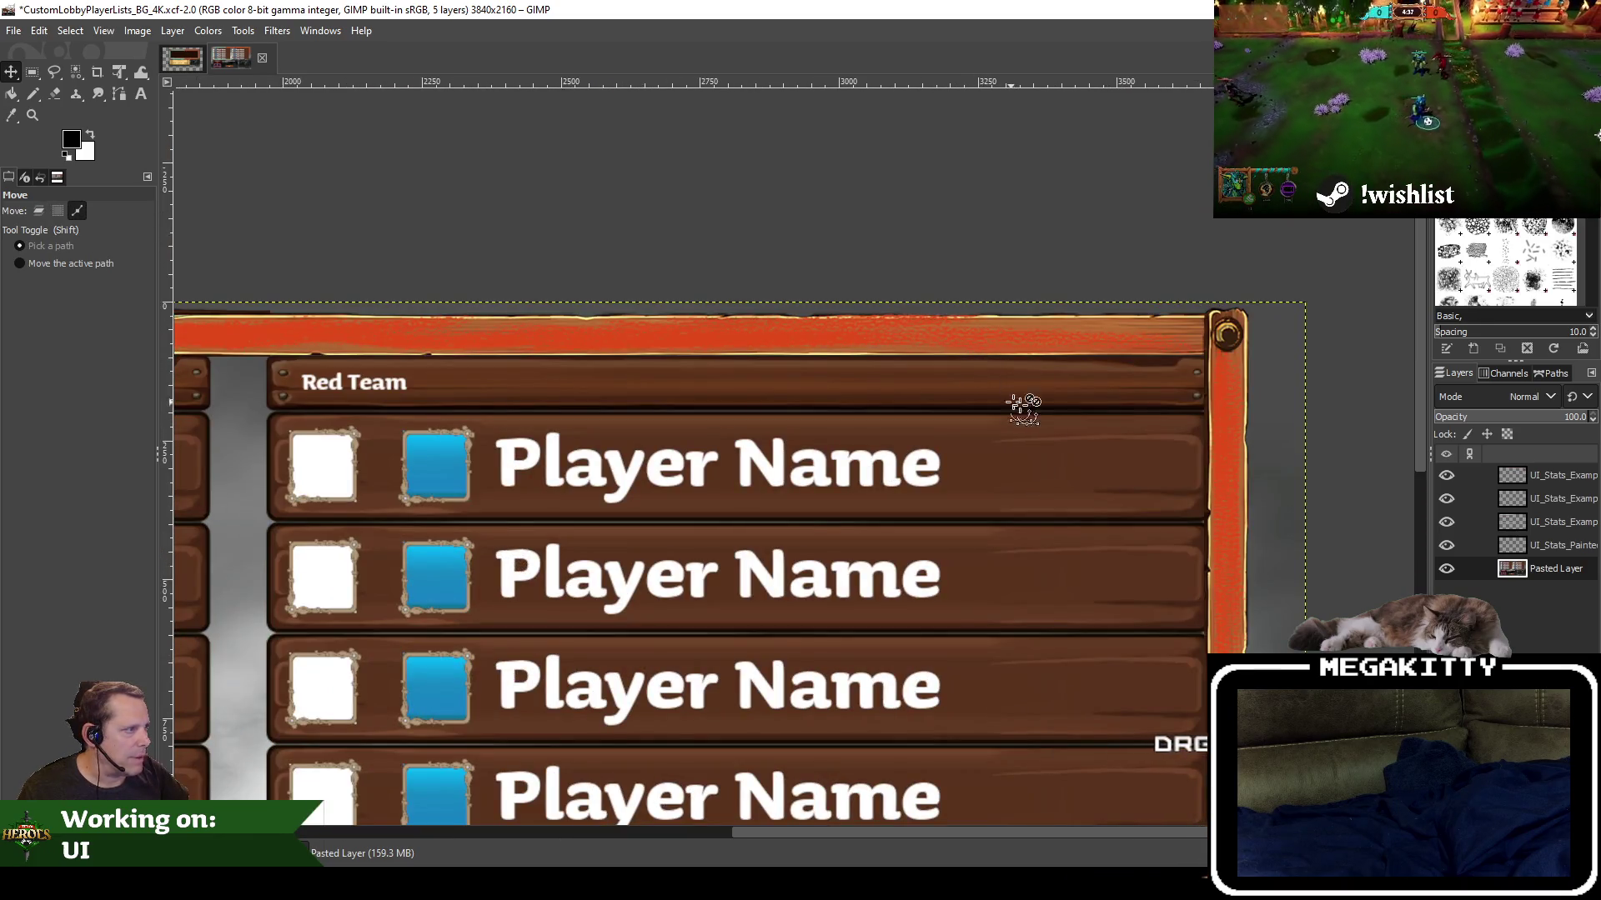
ctrl+scroll(1014, 403, down, 2)
scroll(919, 518, down, 3)
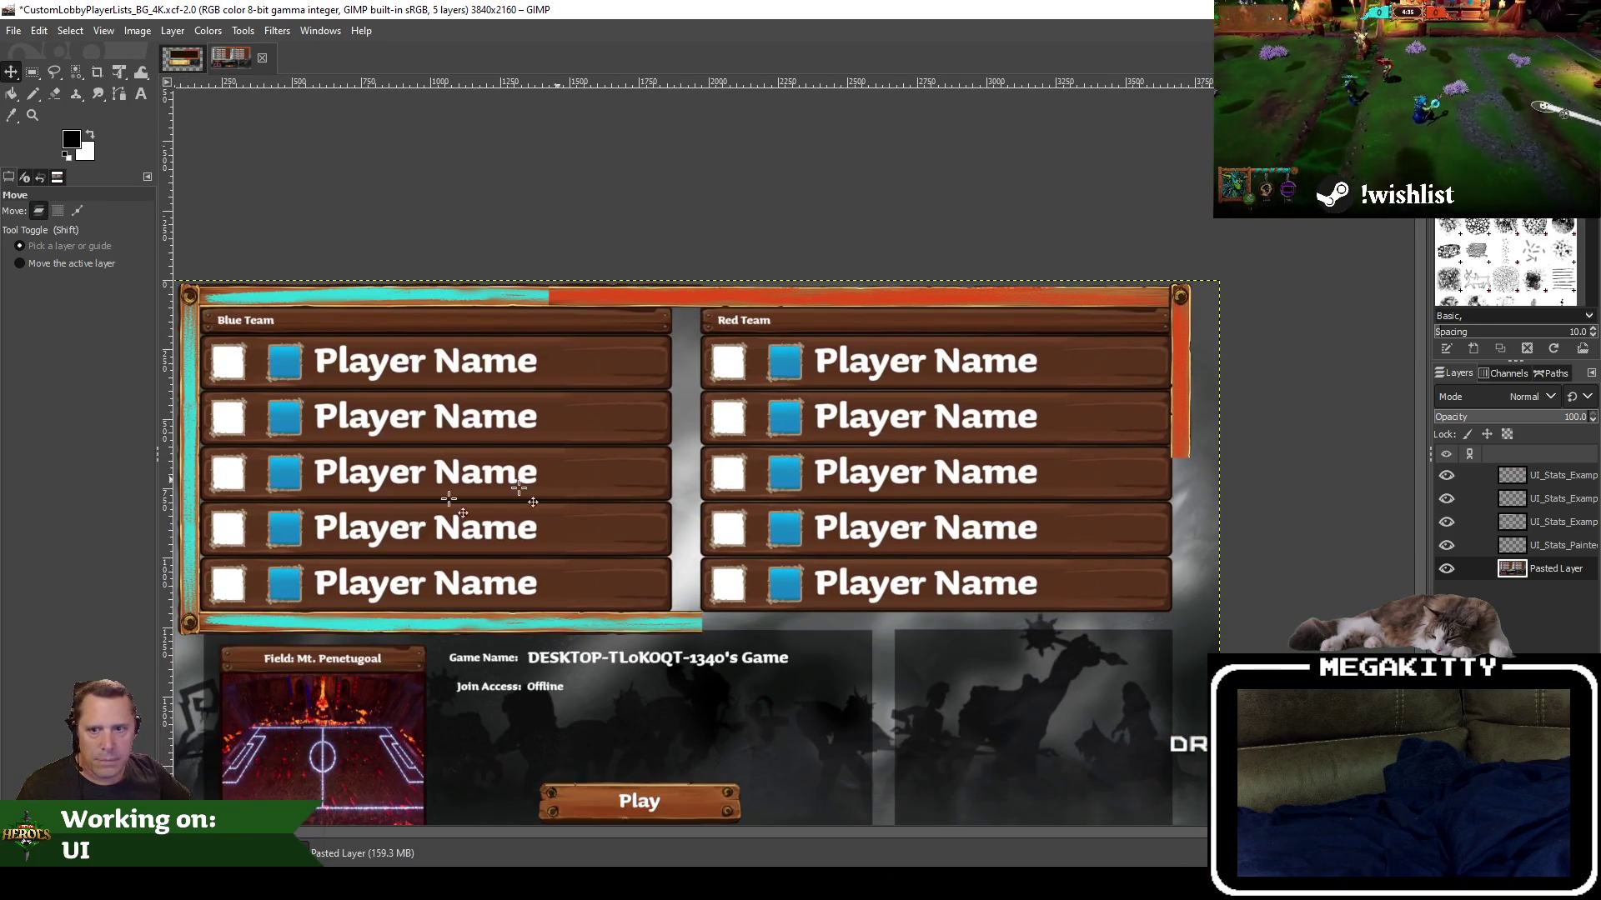
scroll(825, 577, down, 2)
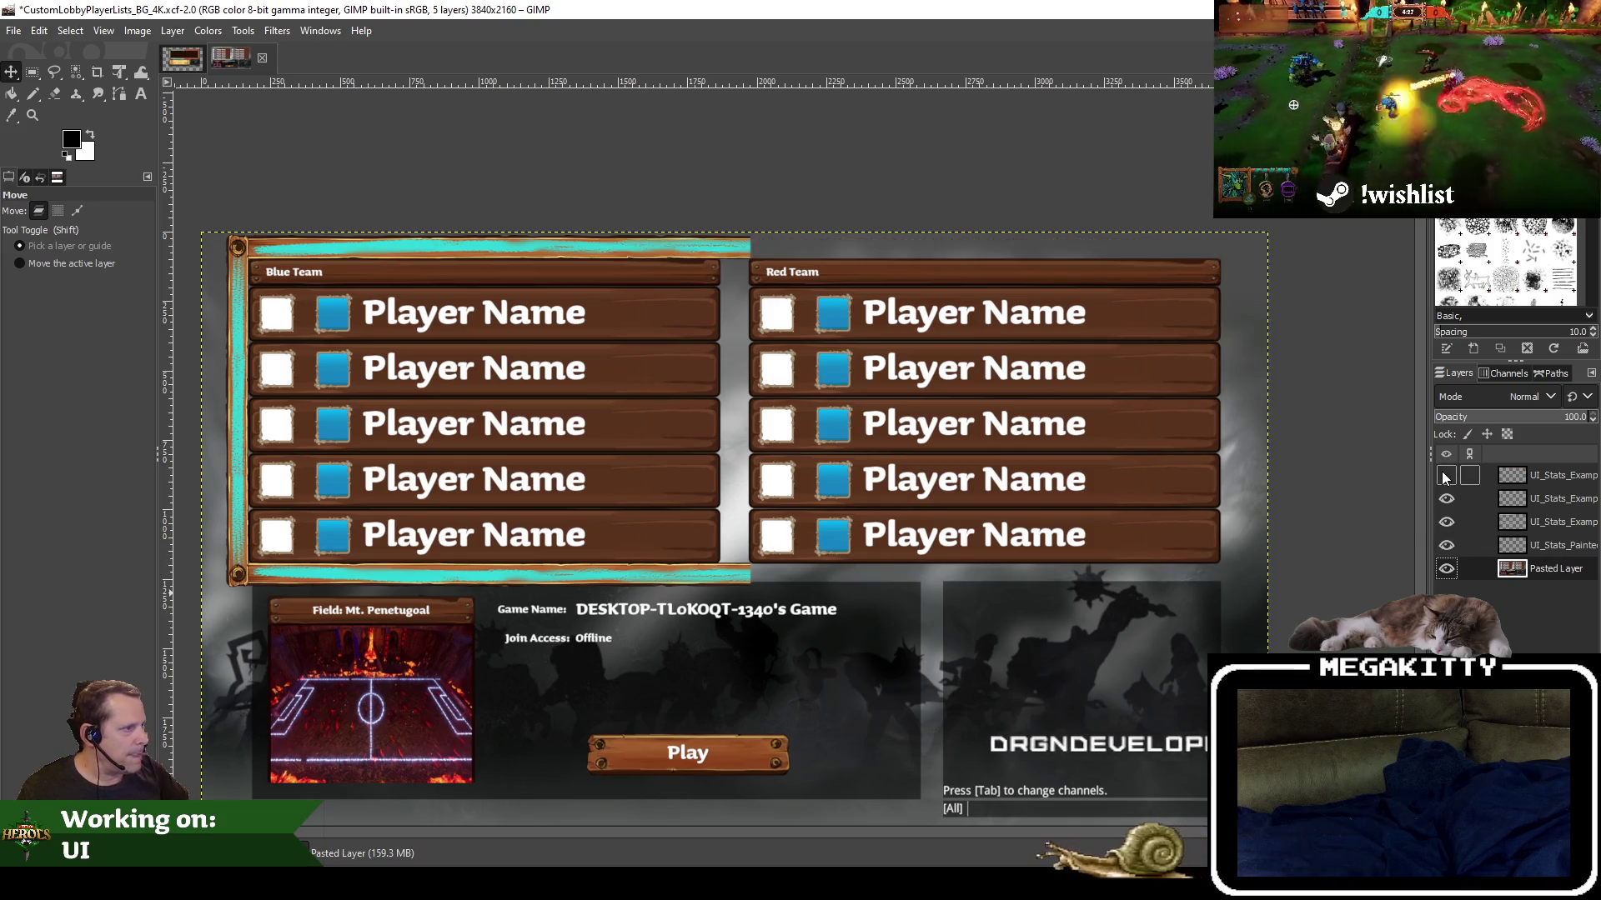
click(1535, 478)
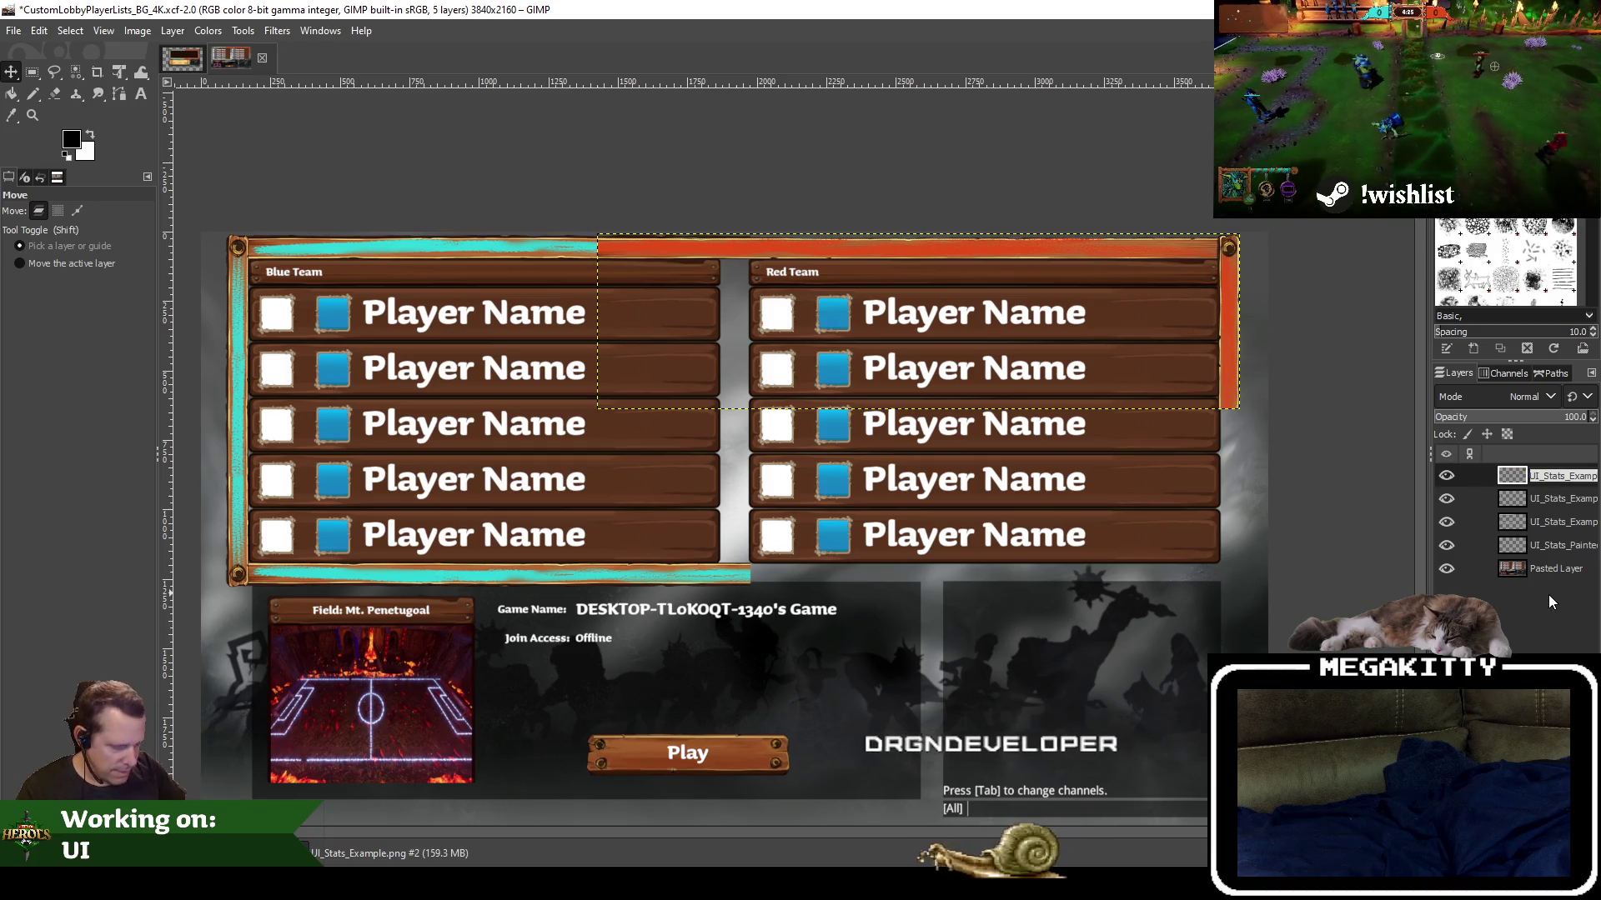
text(Red)
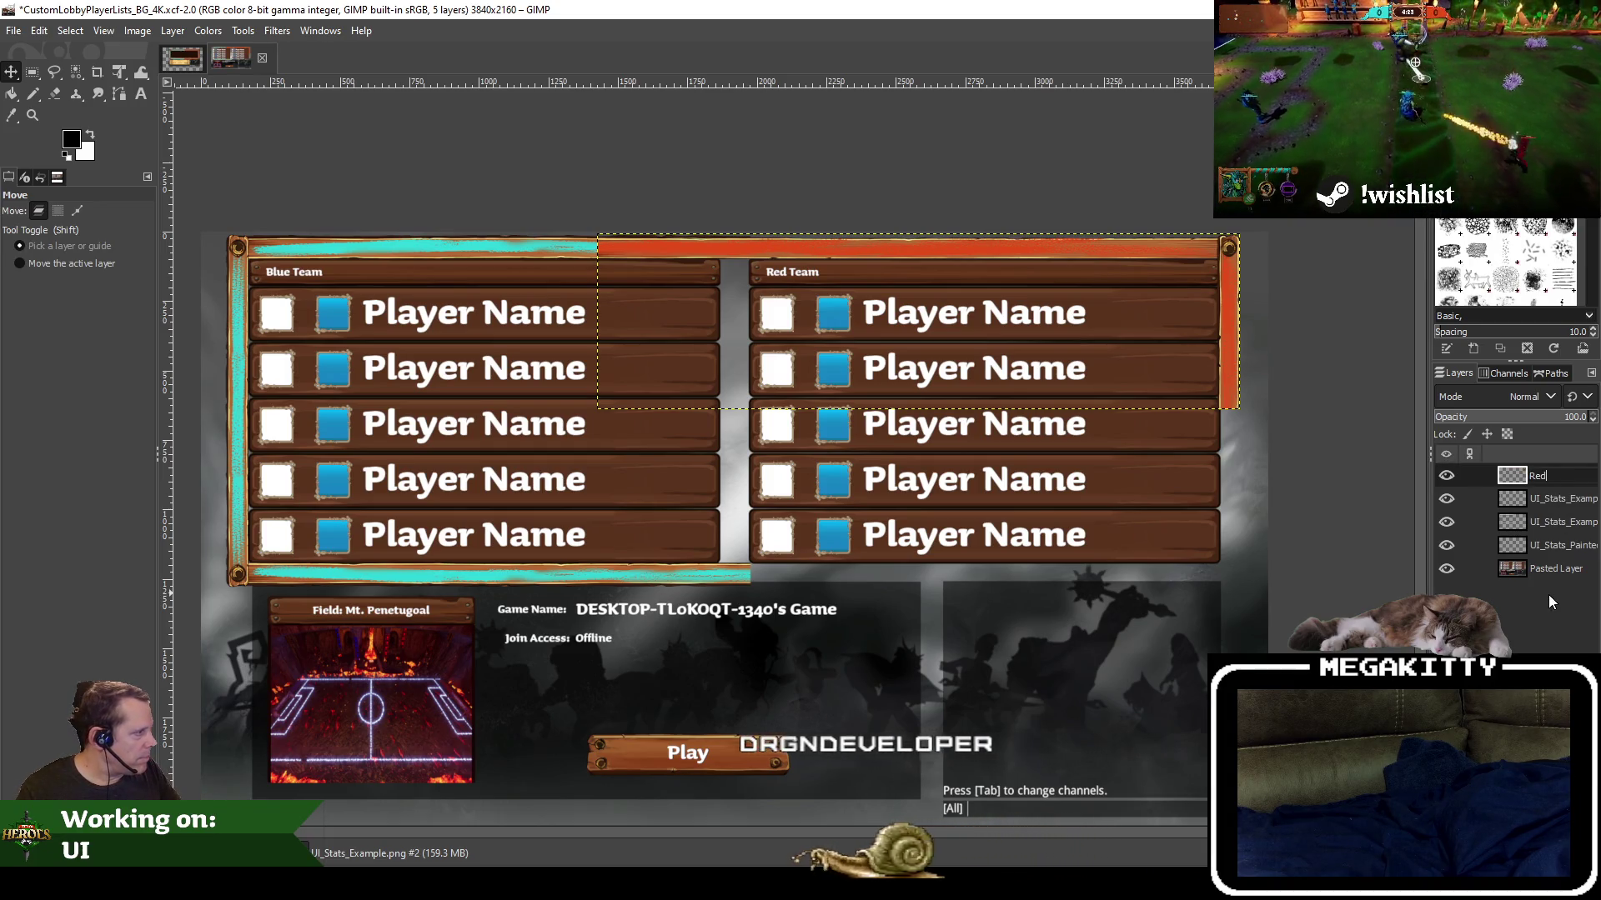
text( Top Right)
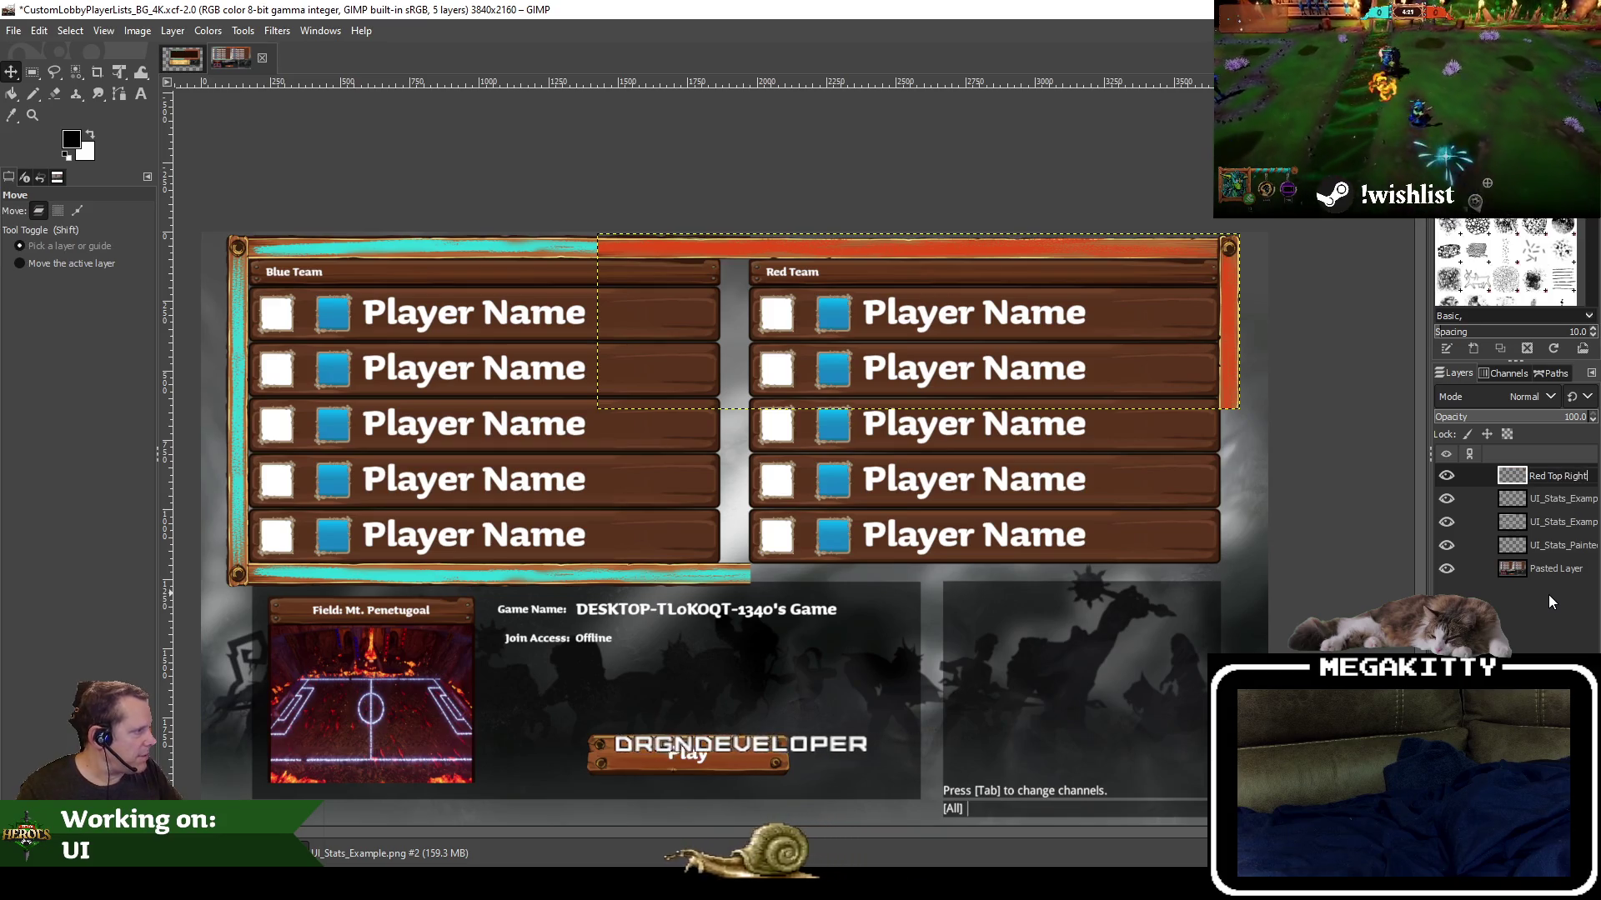
key(Return)
Rename the next border layer to Blue, hiding it and Red Top Right
click(1445, 475)
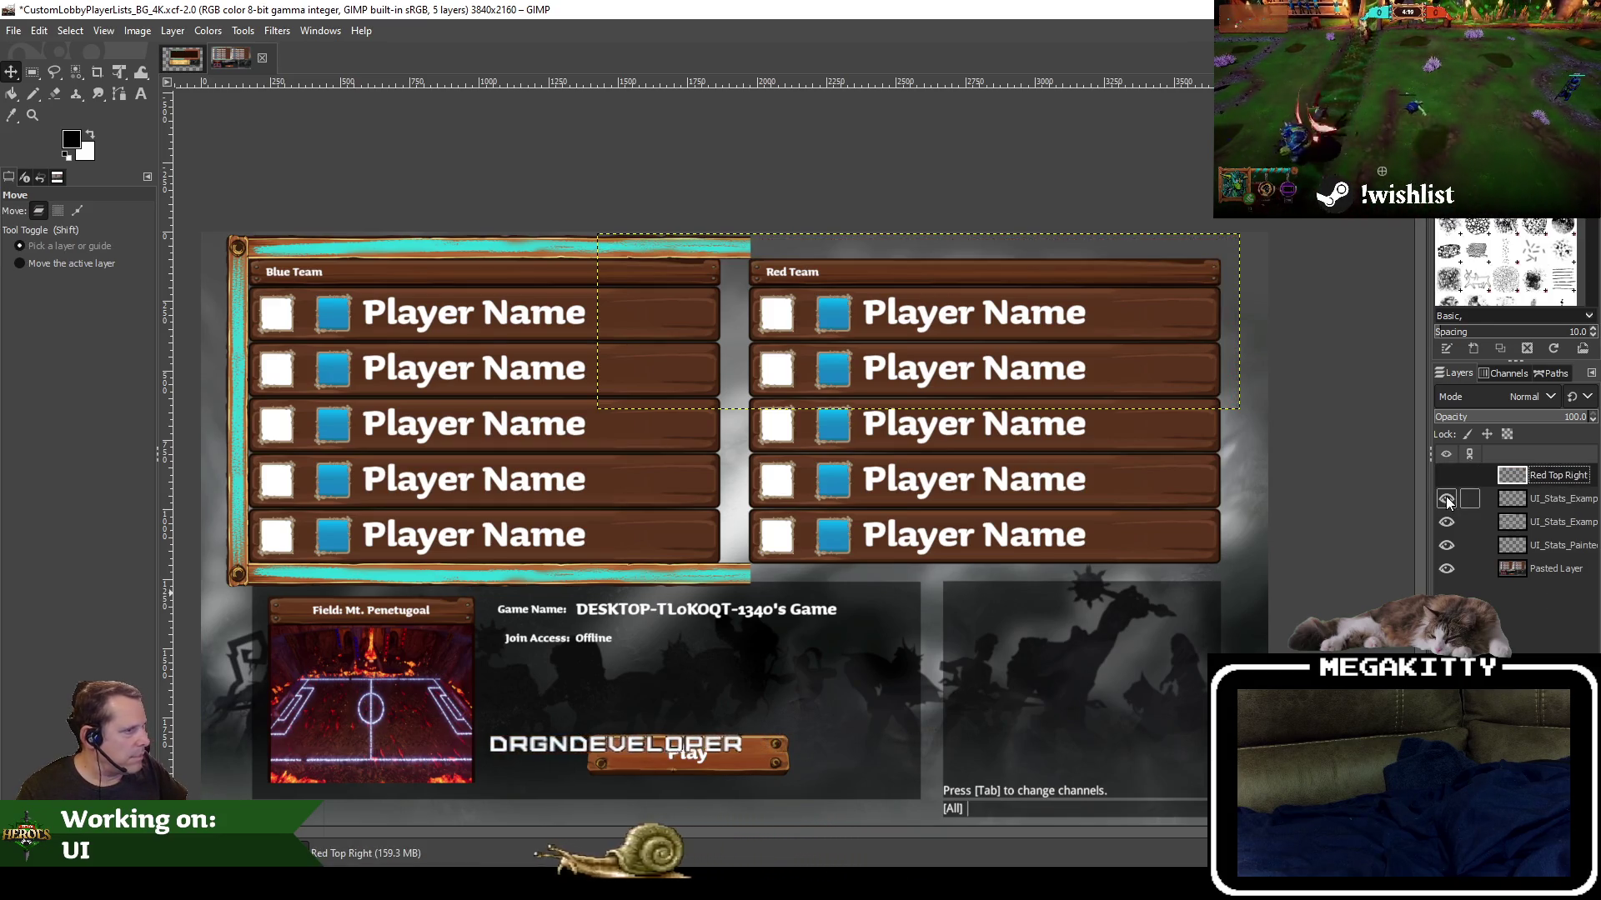
click(1563, 498)
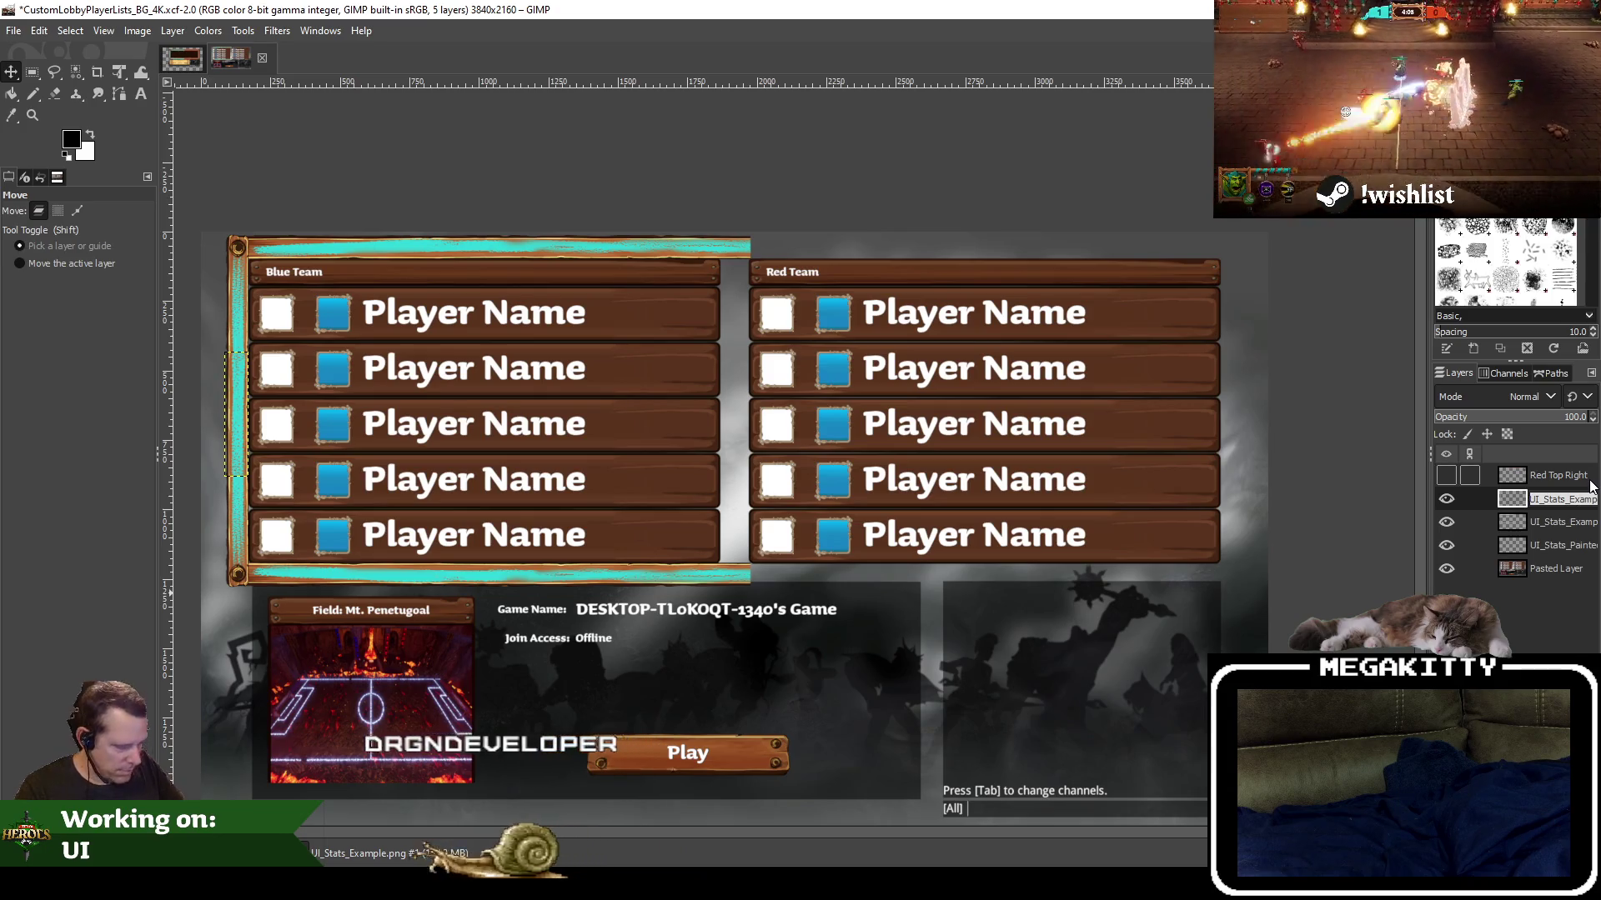
text(Blue)
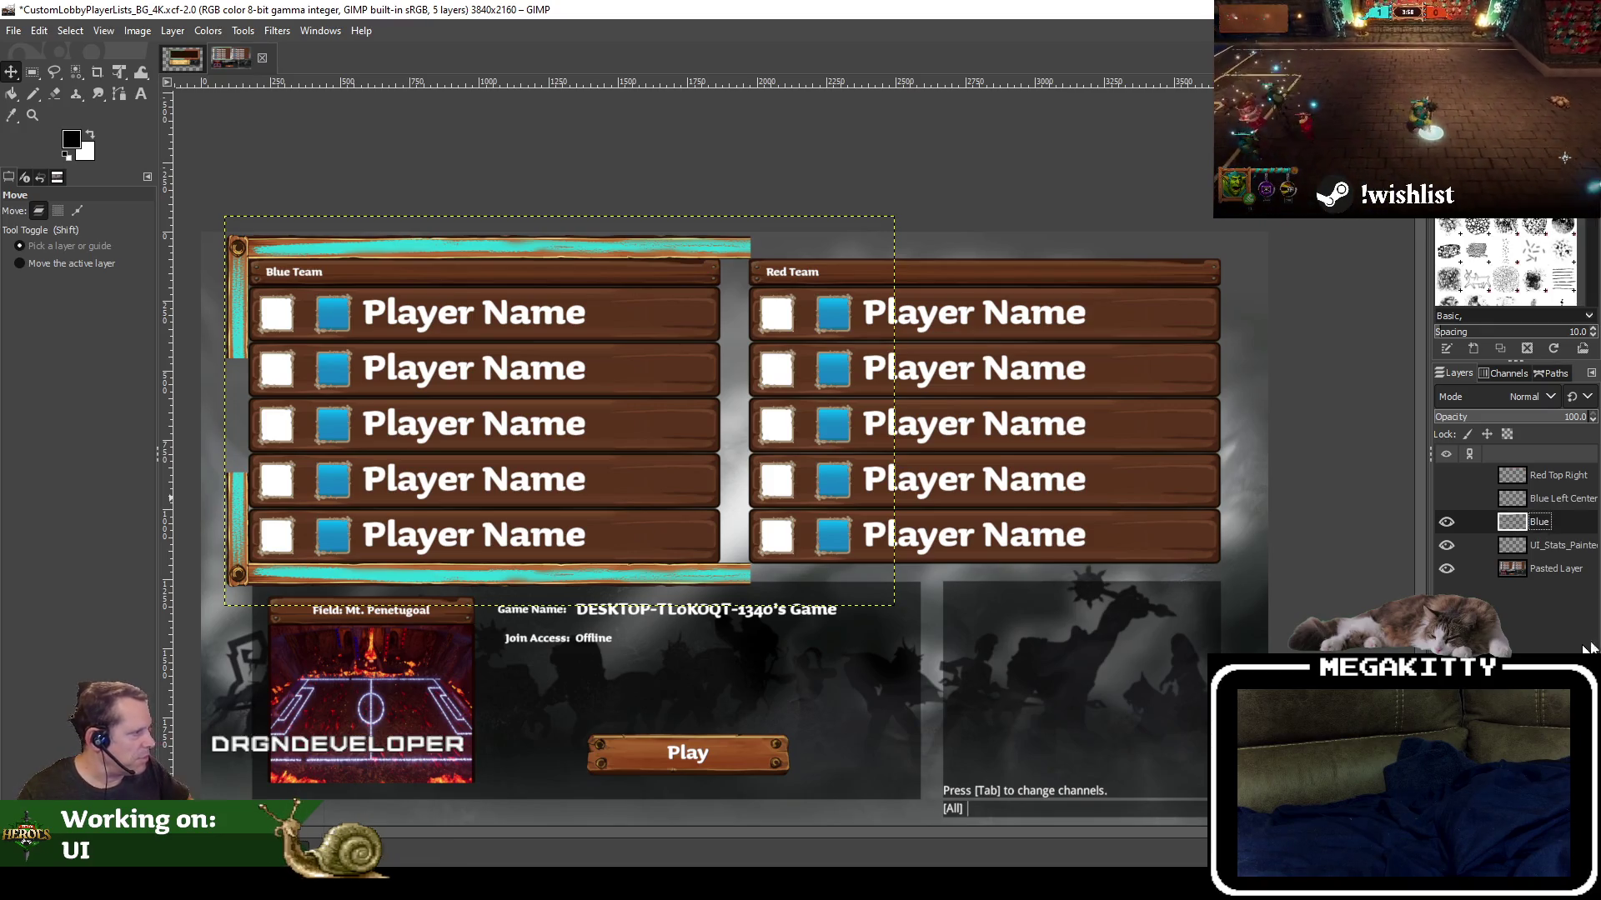
click(1448, 524)
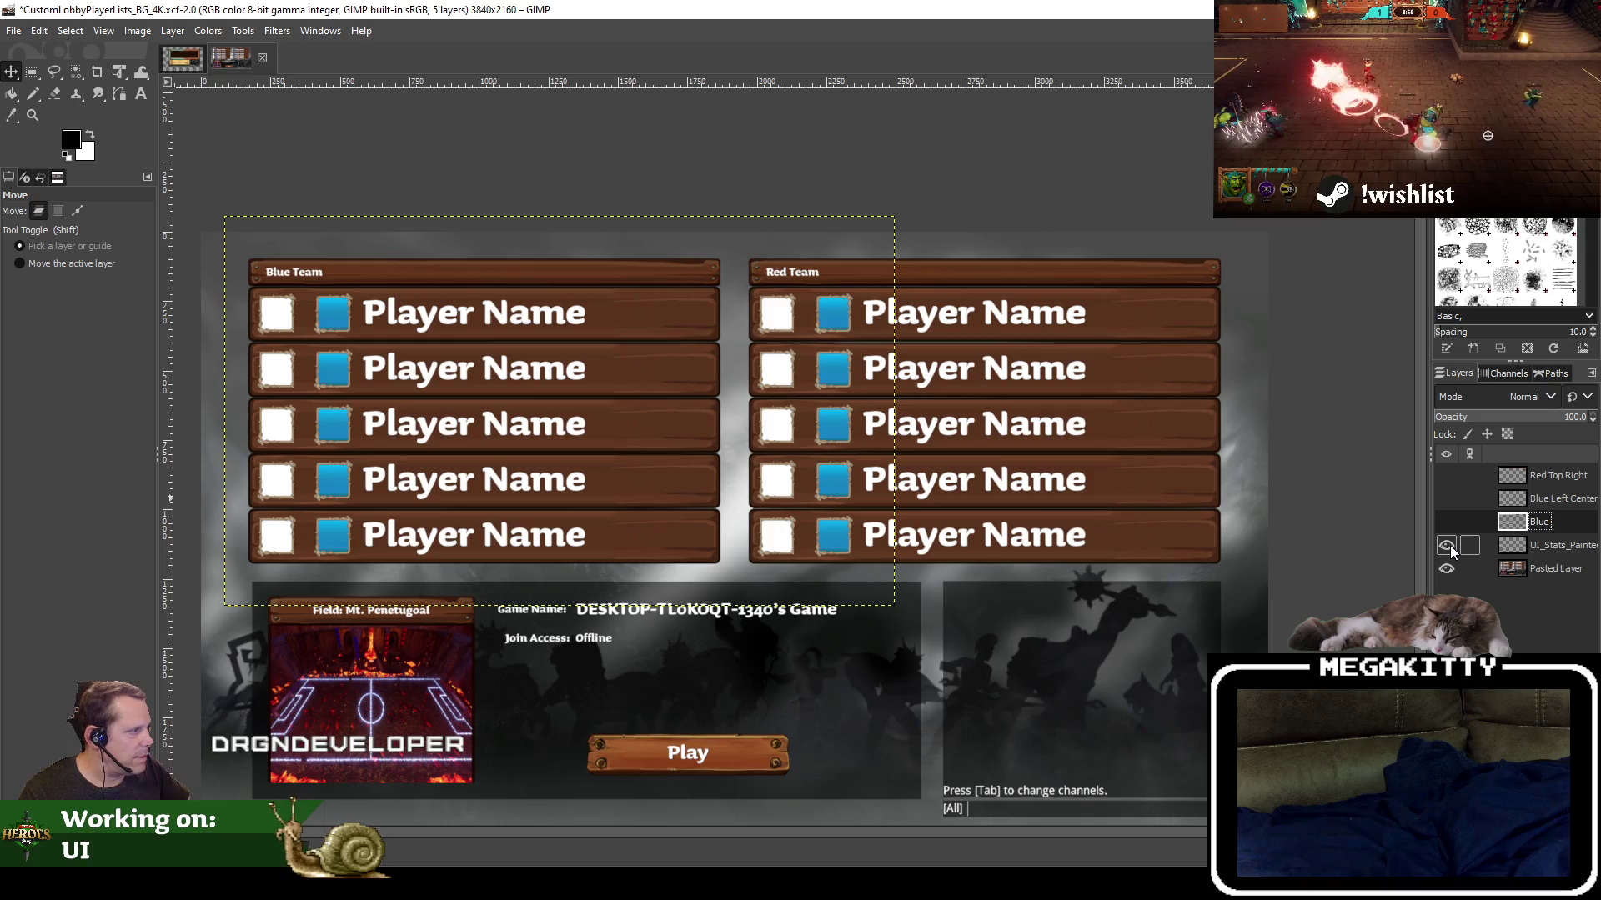
Move the UI_Stats_Painted reference layer to the top and delete it
click(1549, 553)
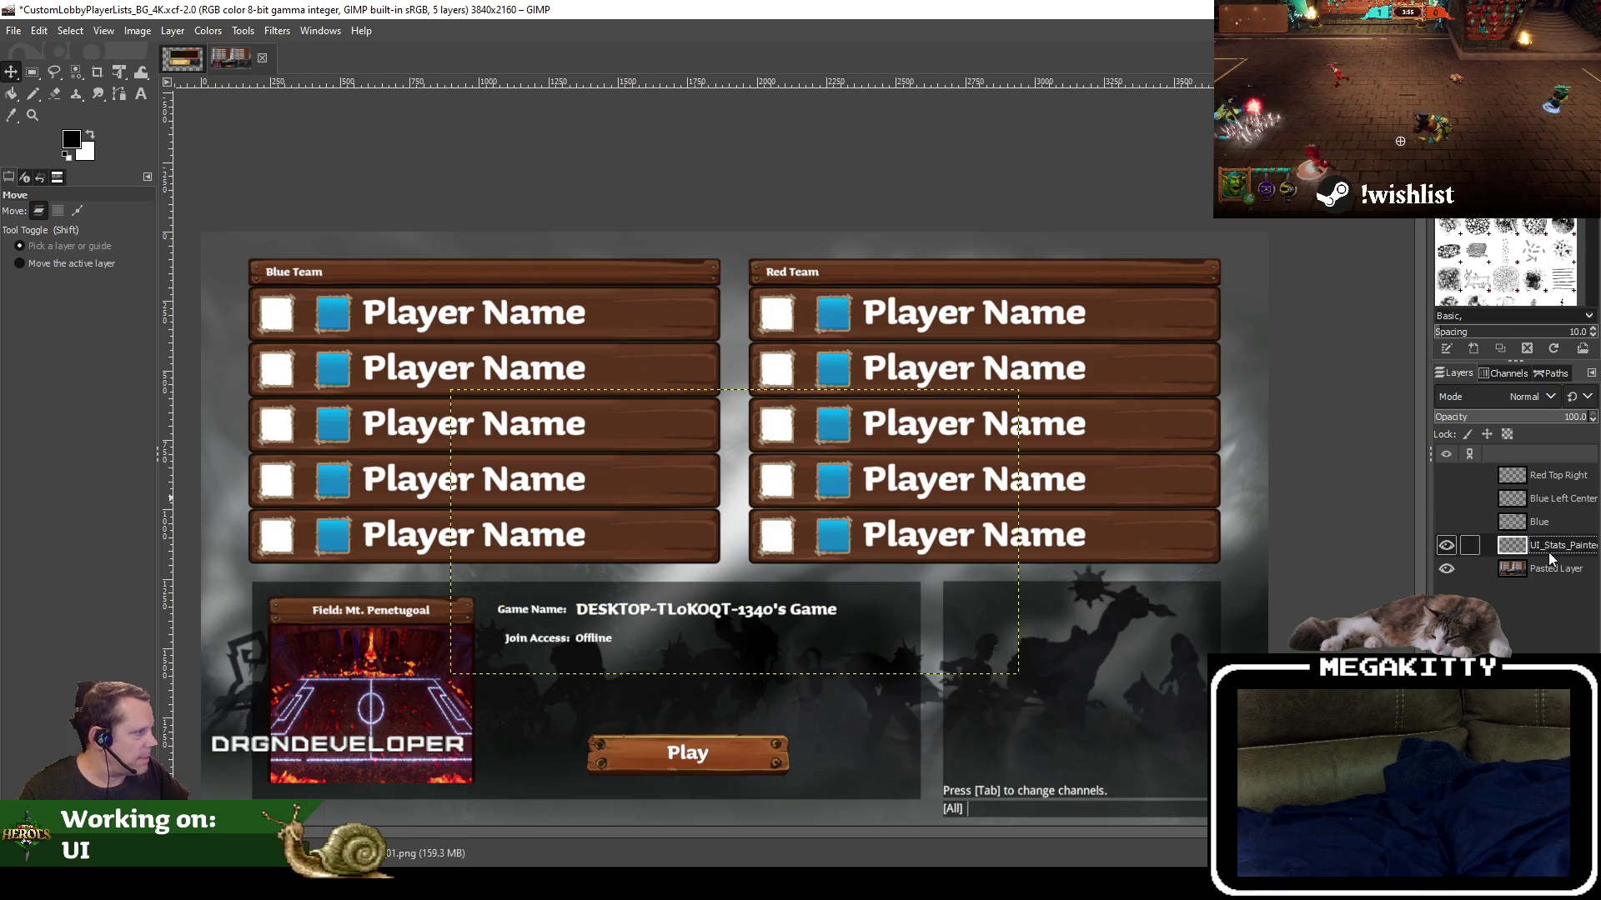
click(1447, 546)
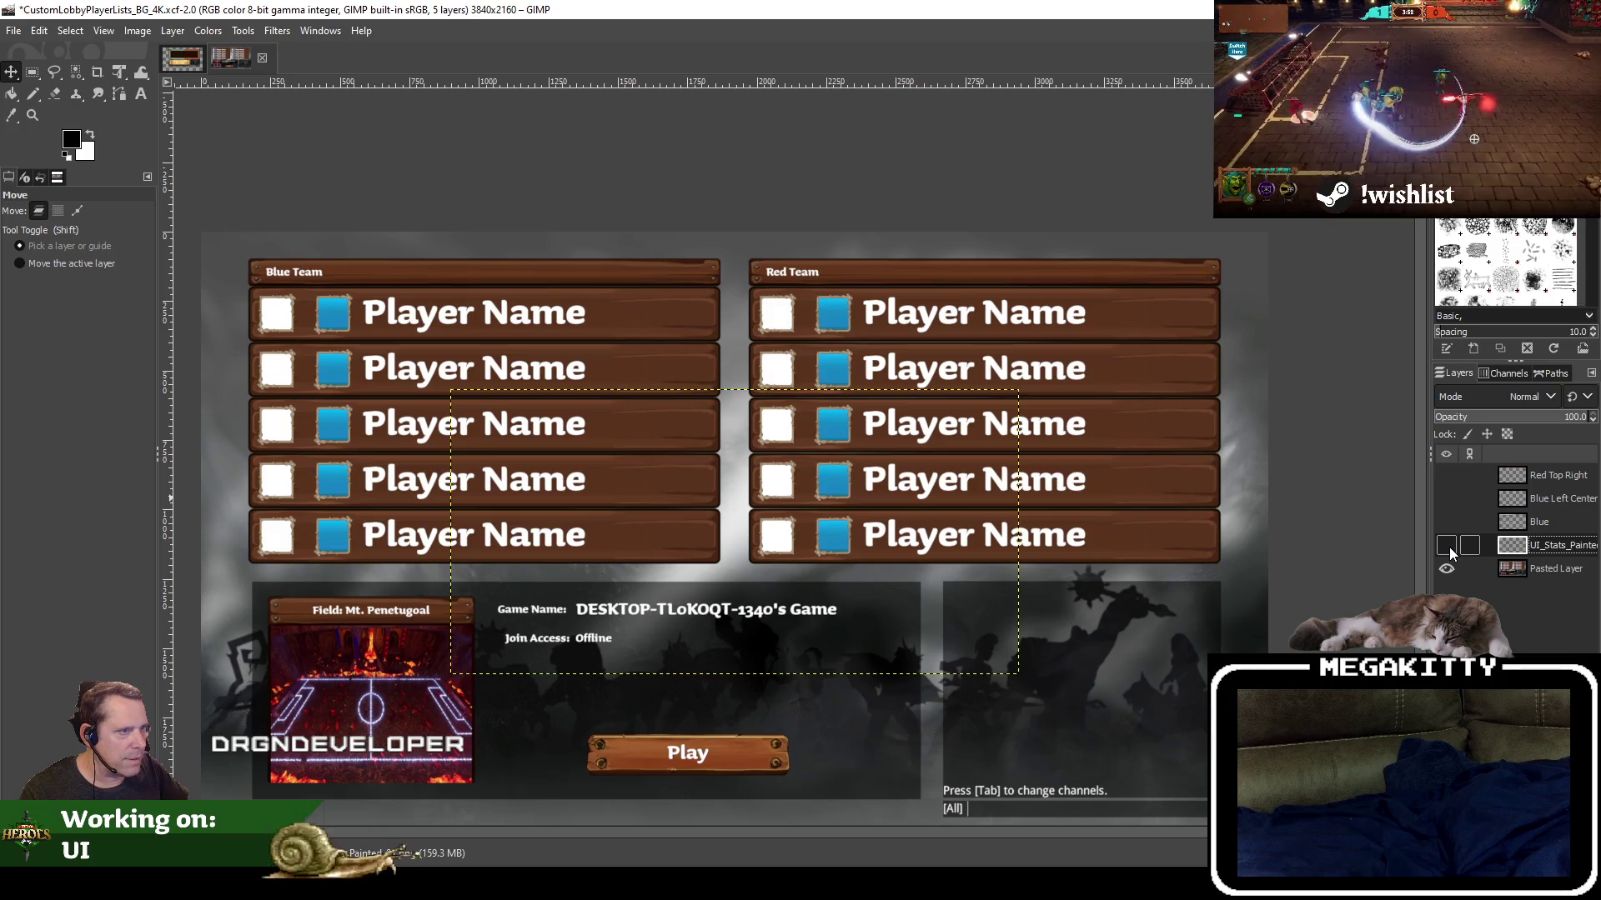
drag(1573, 546, 1457, 478)
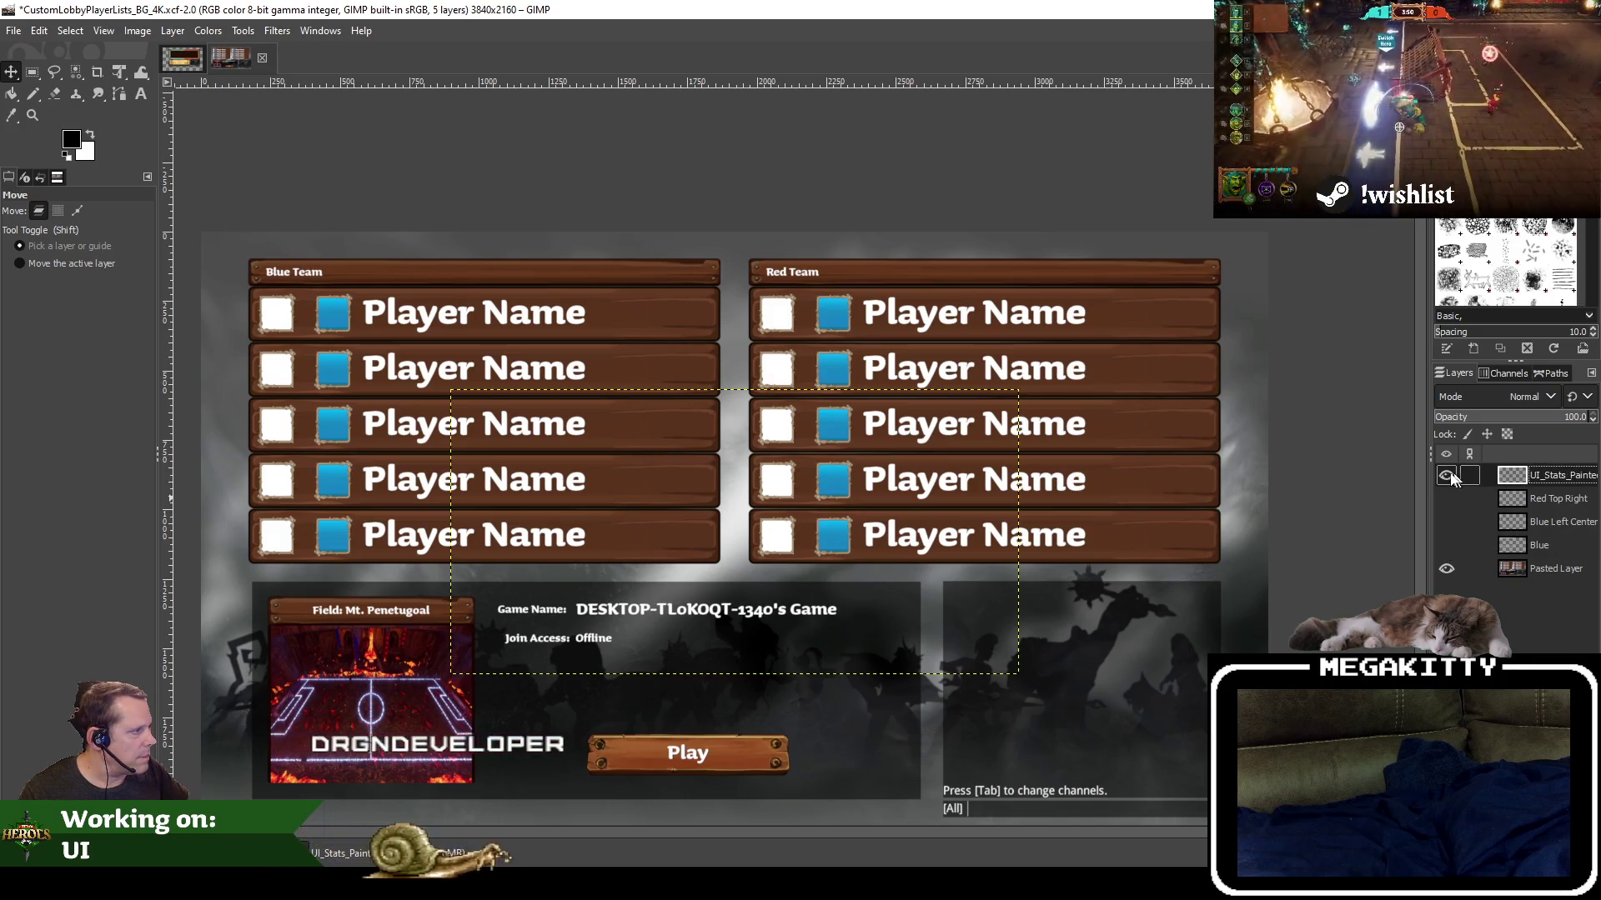
click(1445, 474)
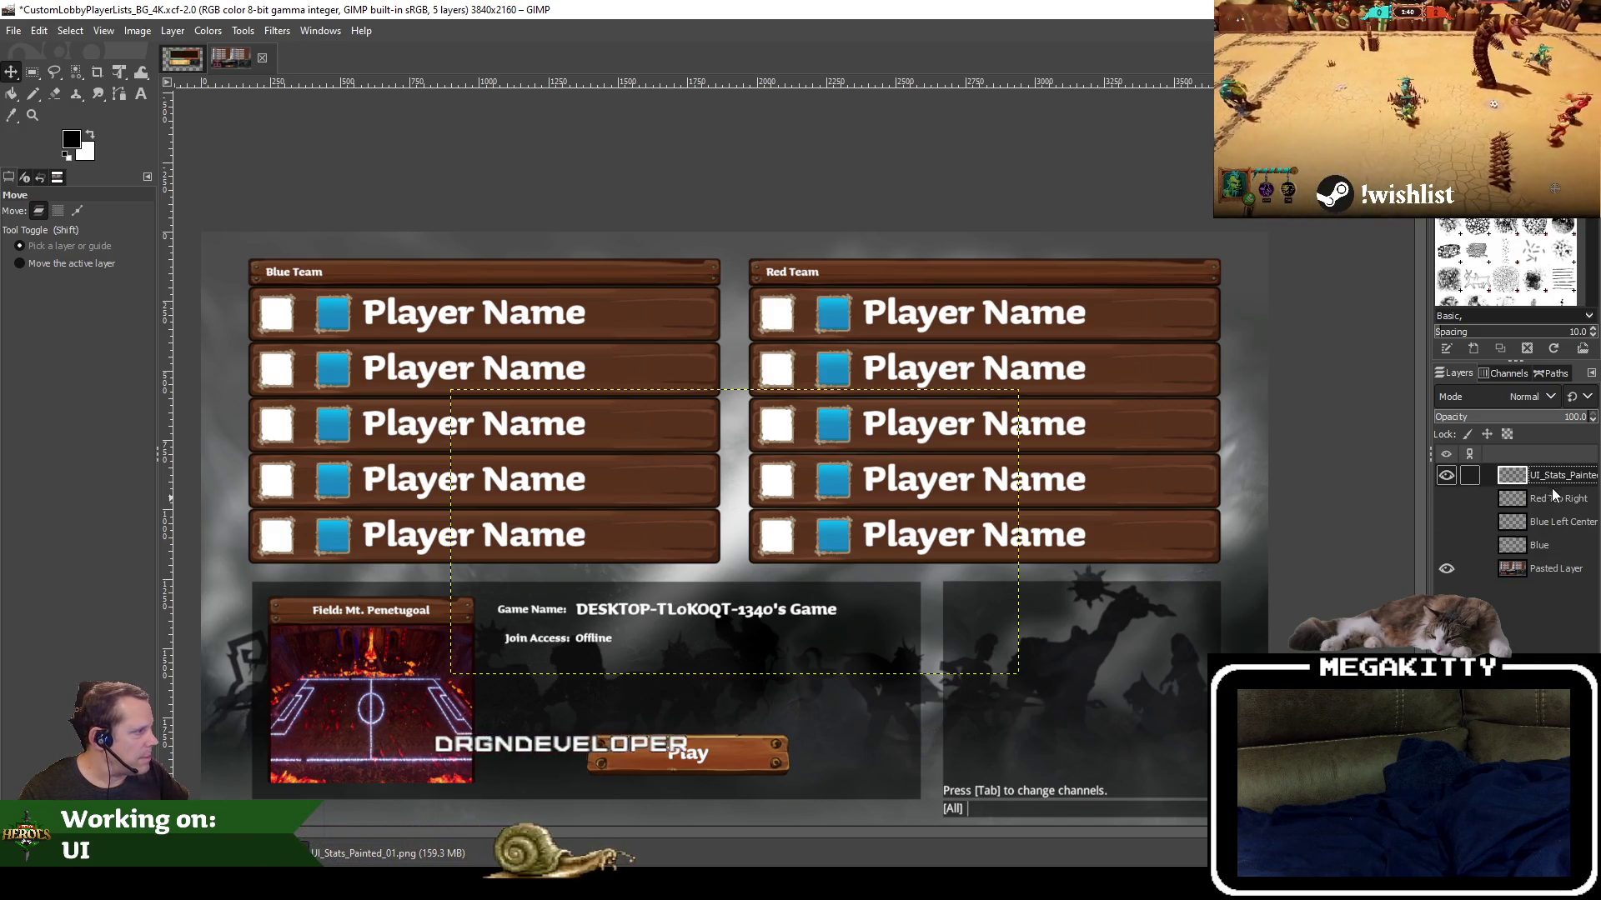
right_click(1538, 492)
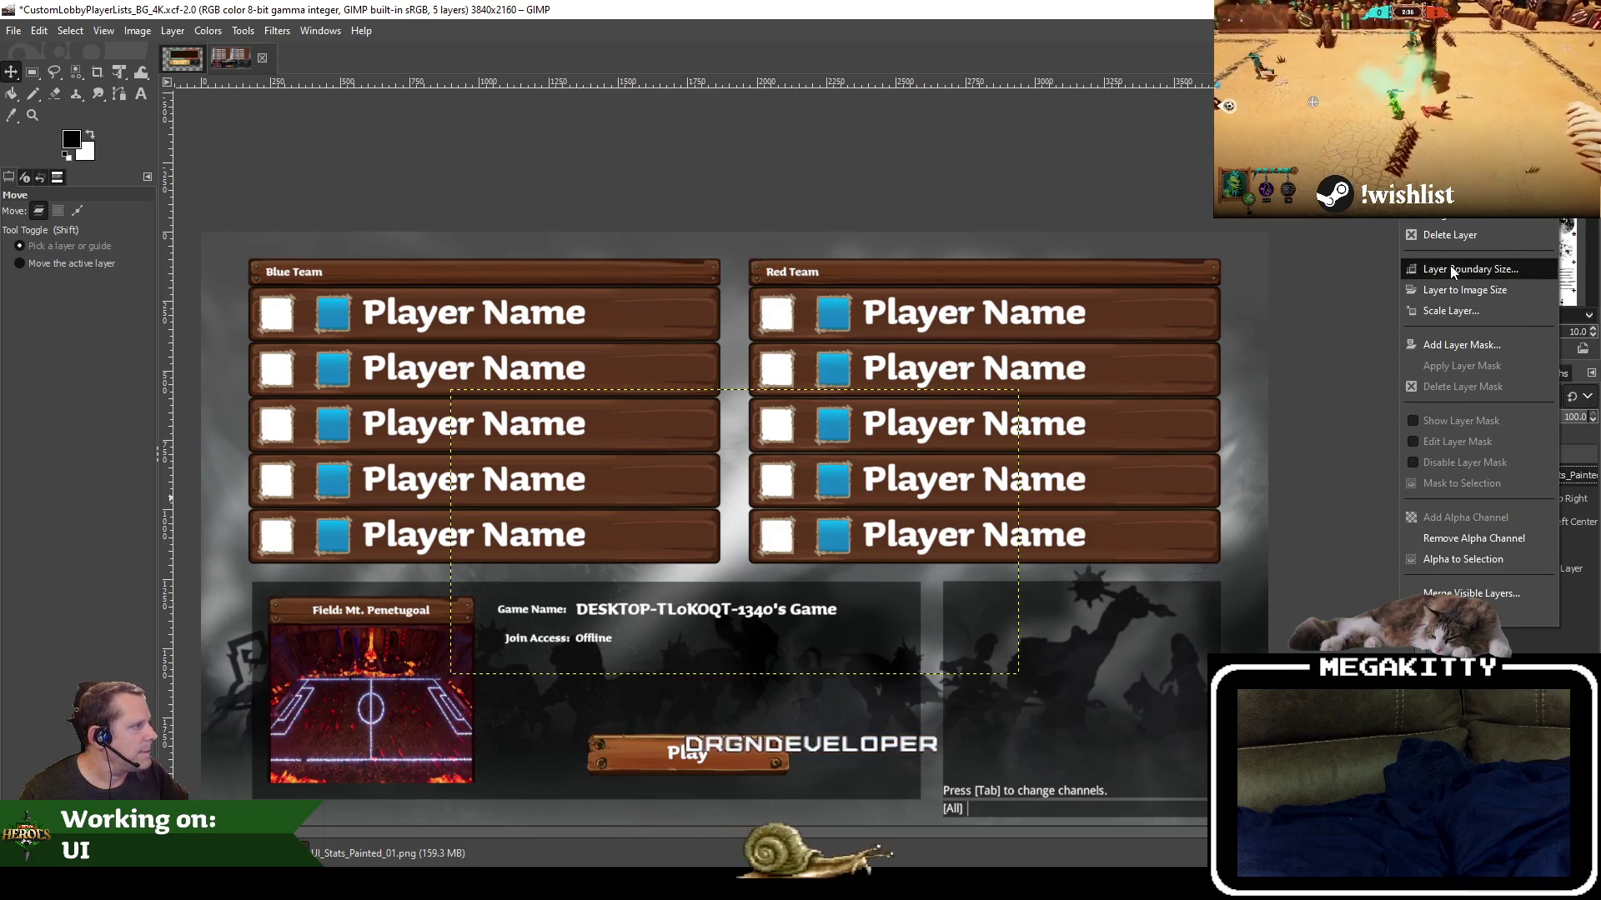
click(1449, 234)
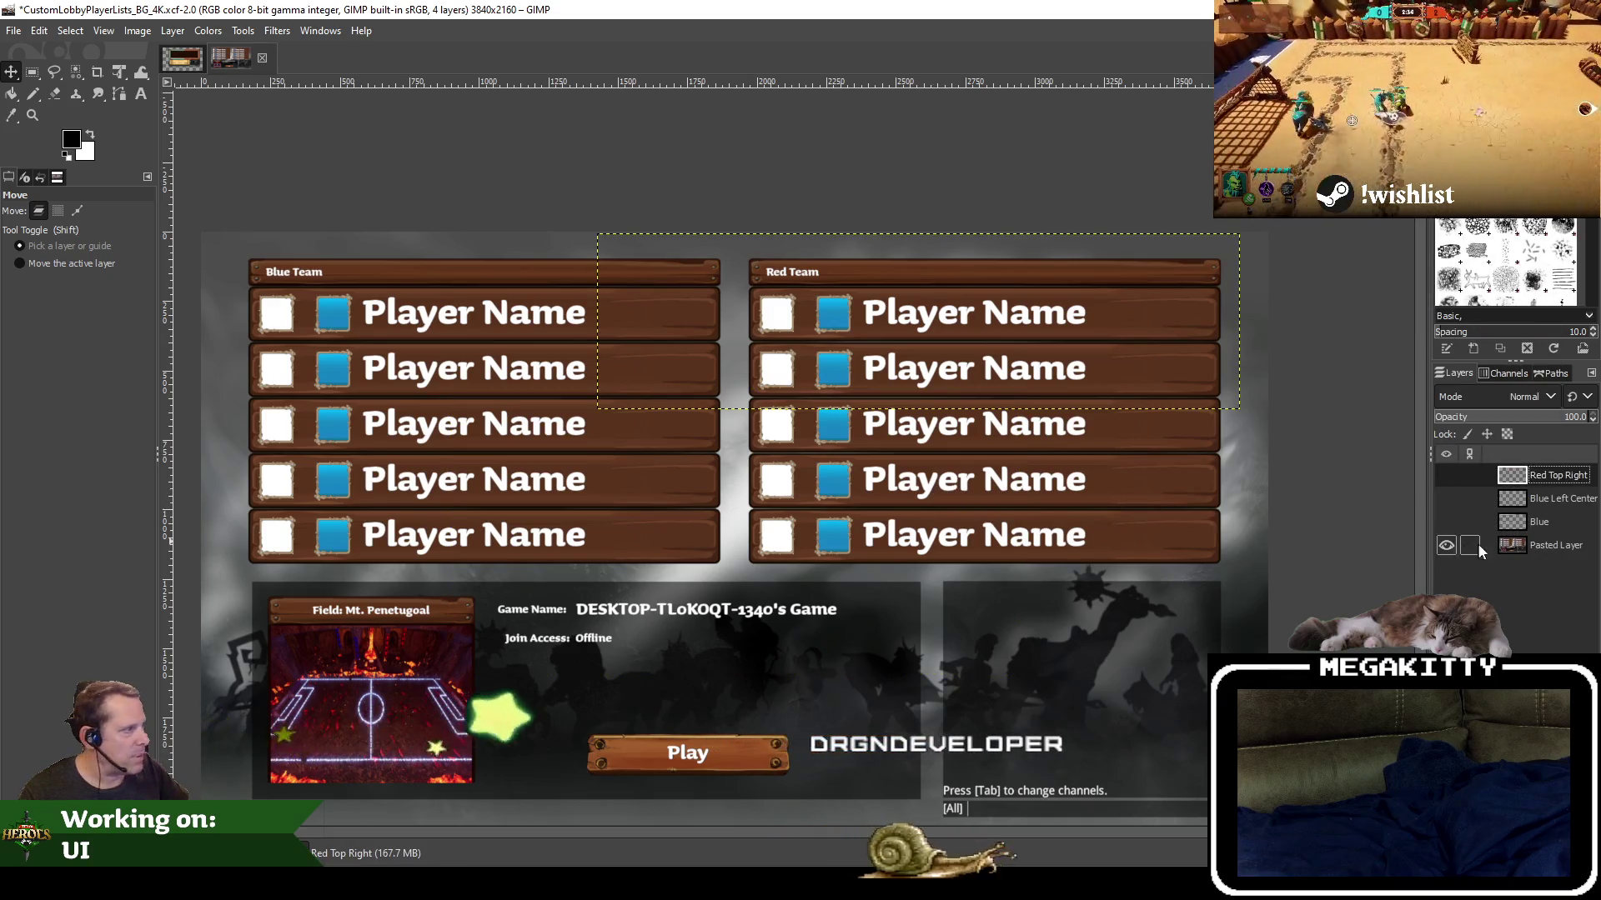
Make Pasted Layer, Blue, Blue Left Center and Red Top Right visible again
click(1440, 547)
click(1438, 546)
click(1446, 522)
click(1445, 498)
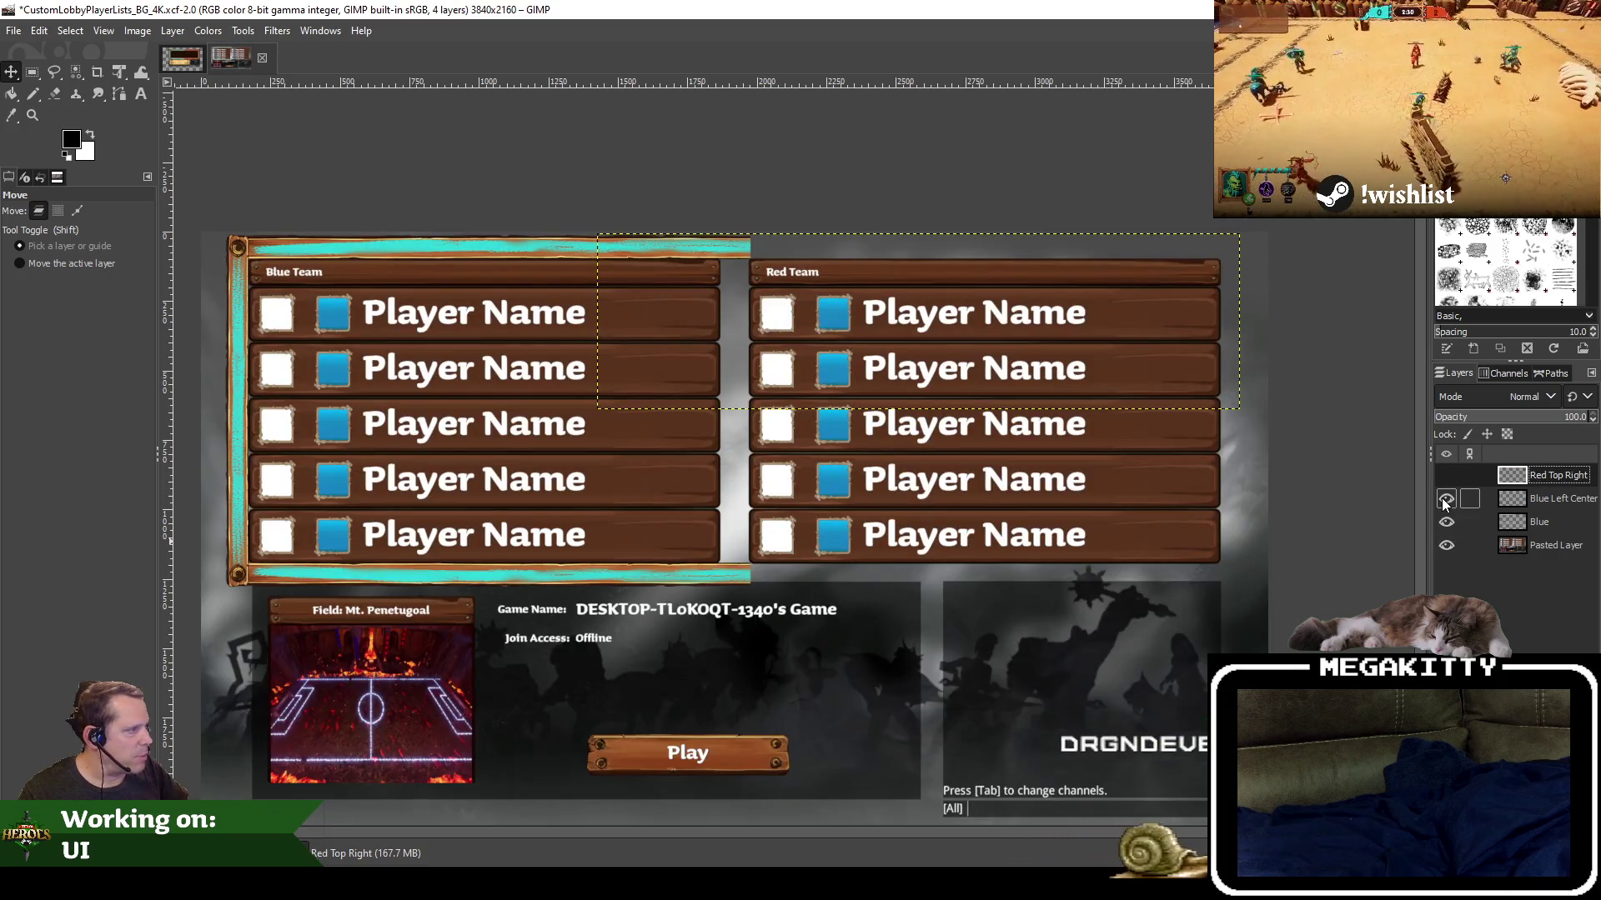
click(1448, 476)
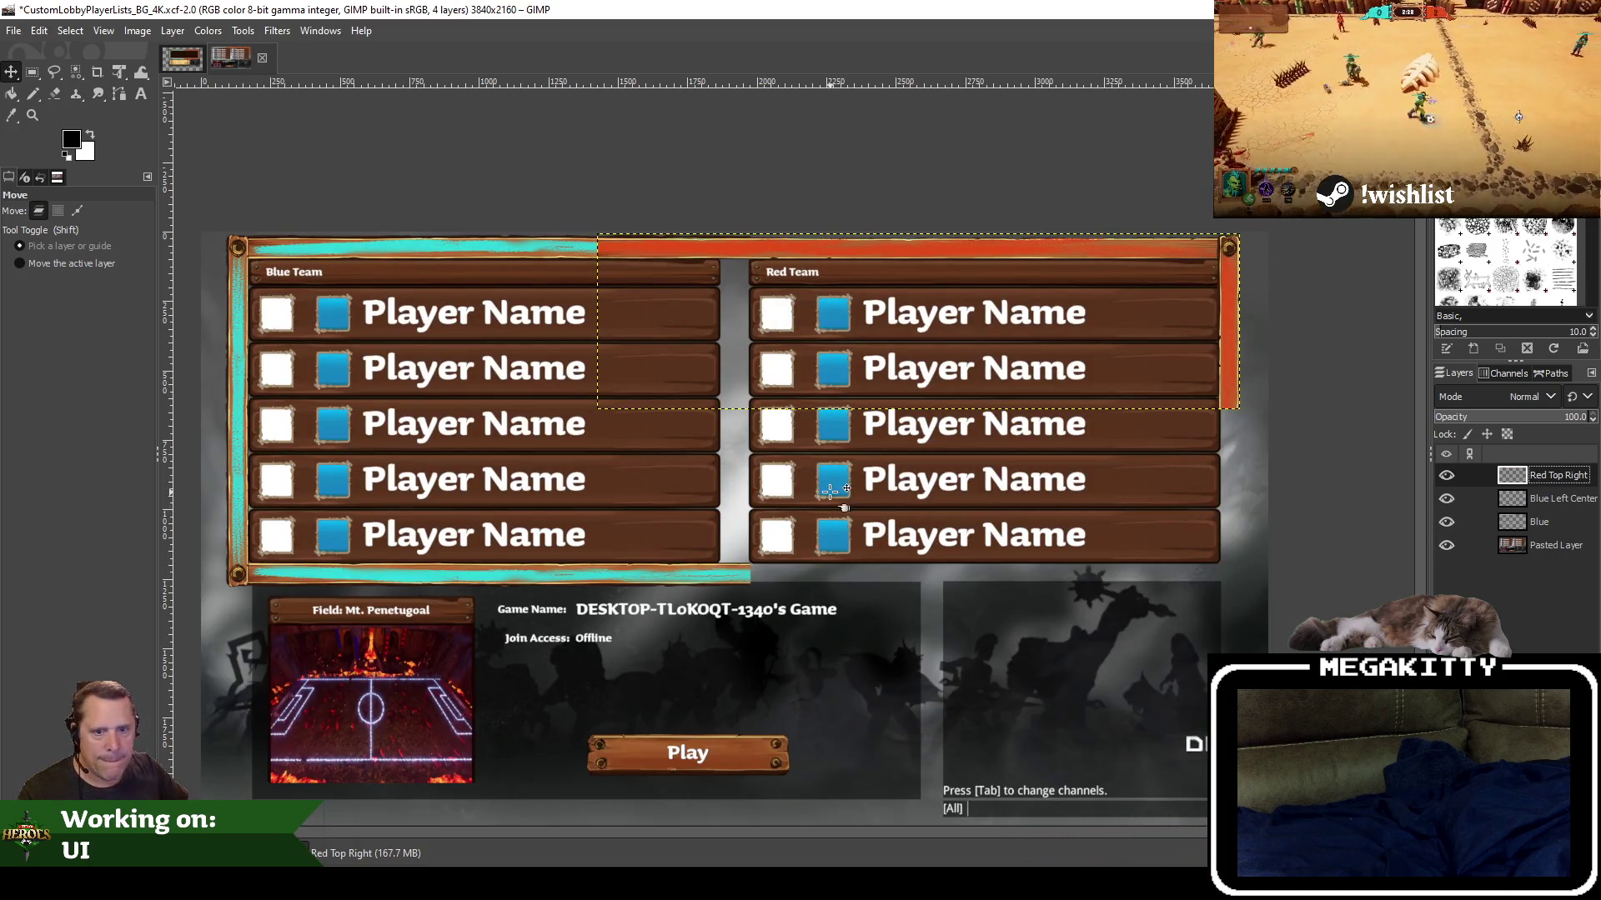
scroll(833, 496, right, 2)
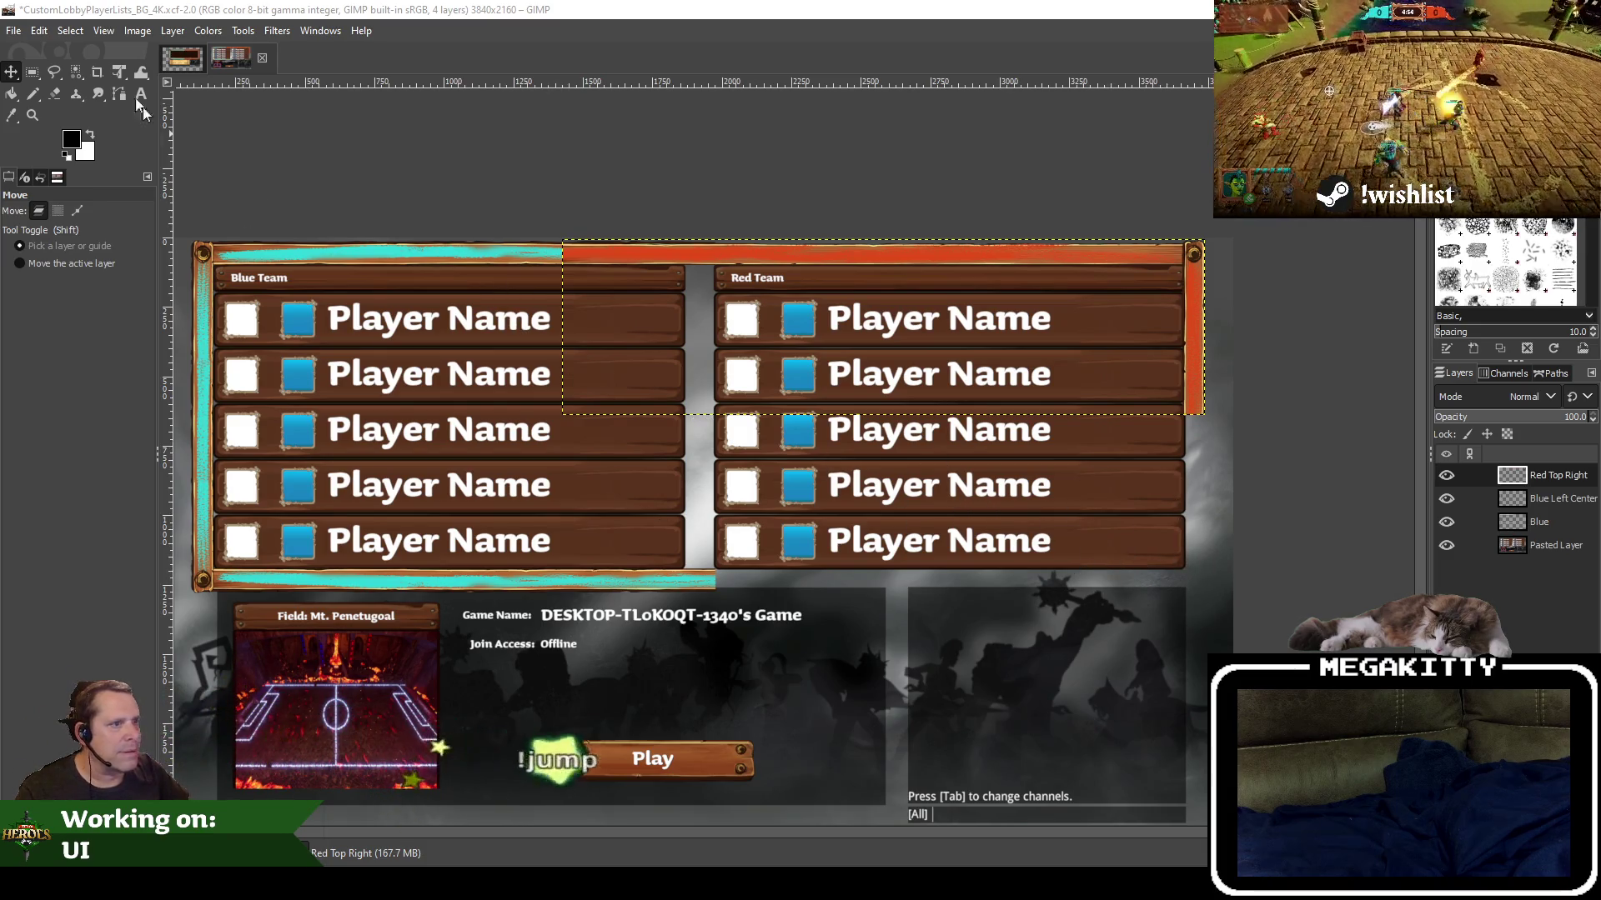
click(14, 31)
Save the image as CustomLobbyPlayerLists_BG_4K.xcf
click(42, 169)
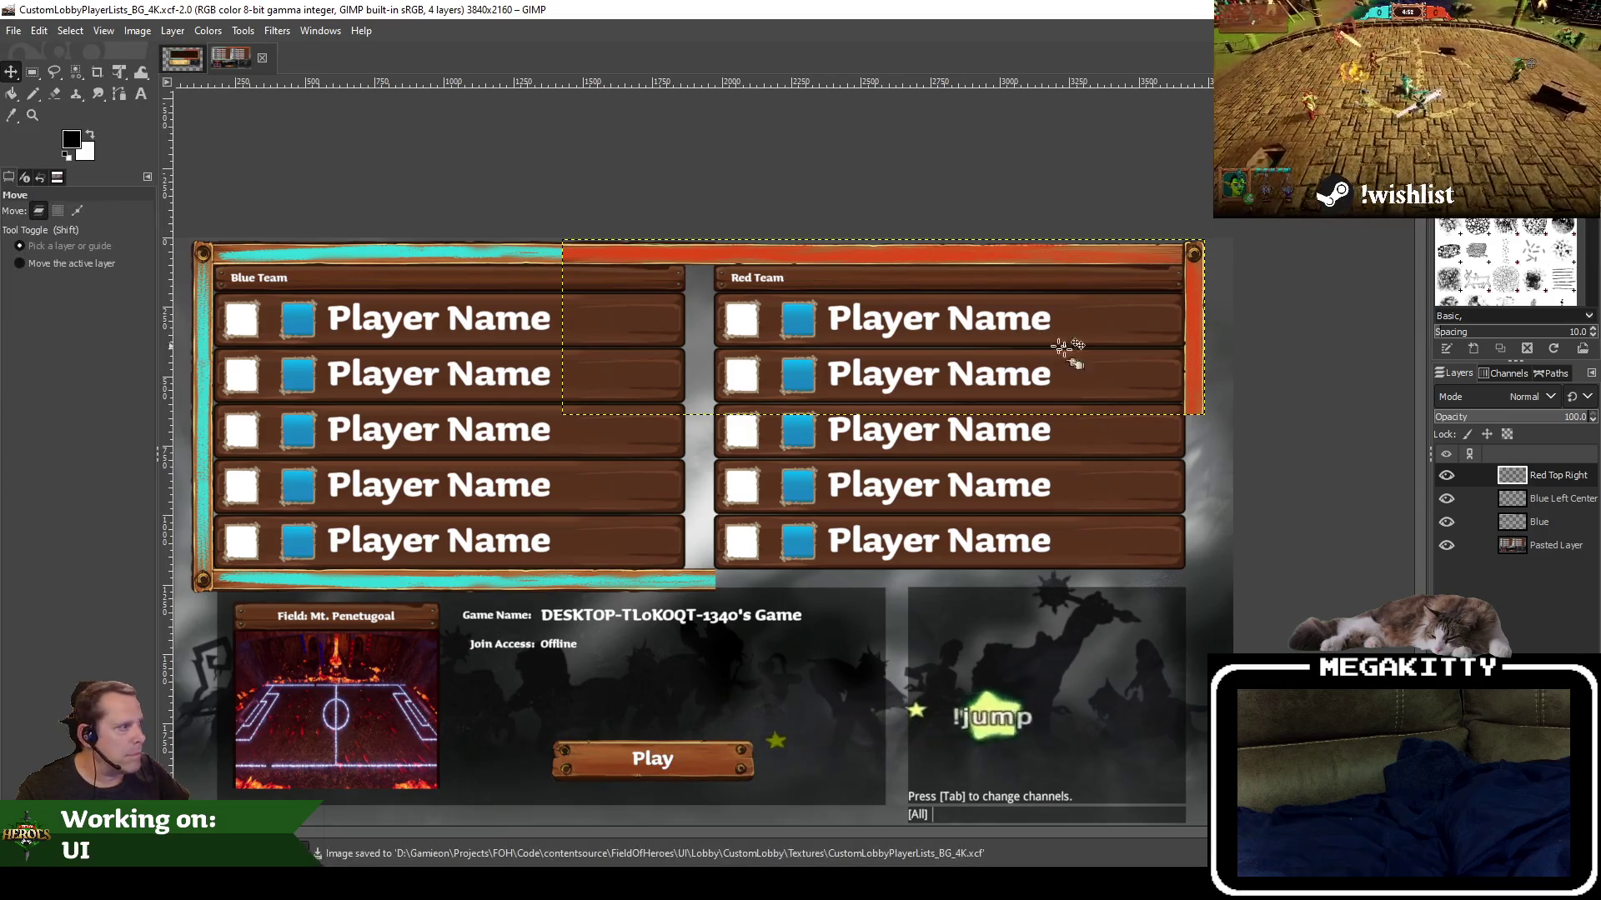
scroll(975, 385, right, 5)
scroll(1088, 383, up, 2)
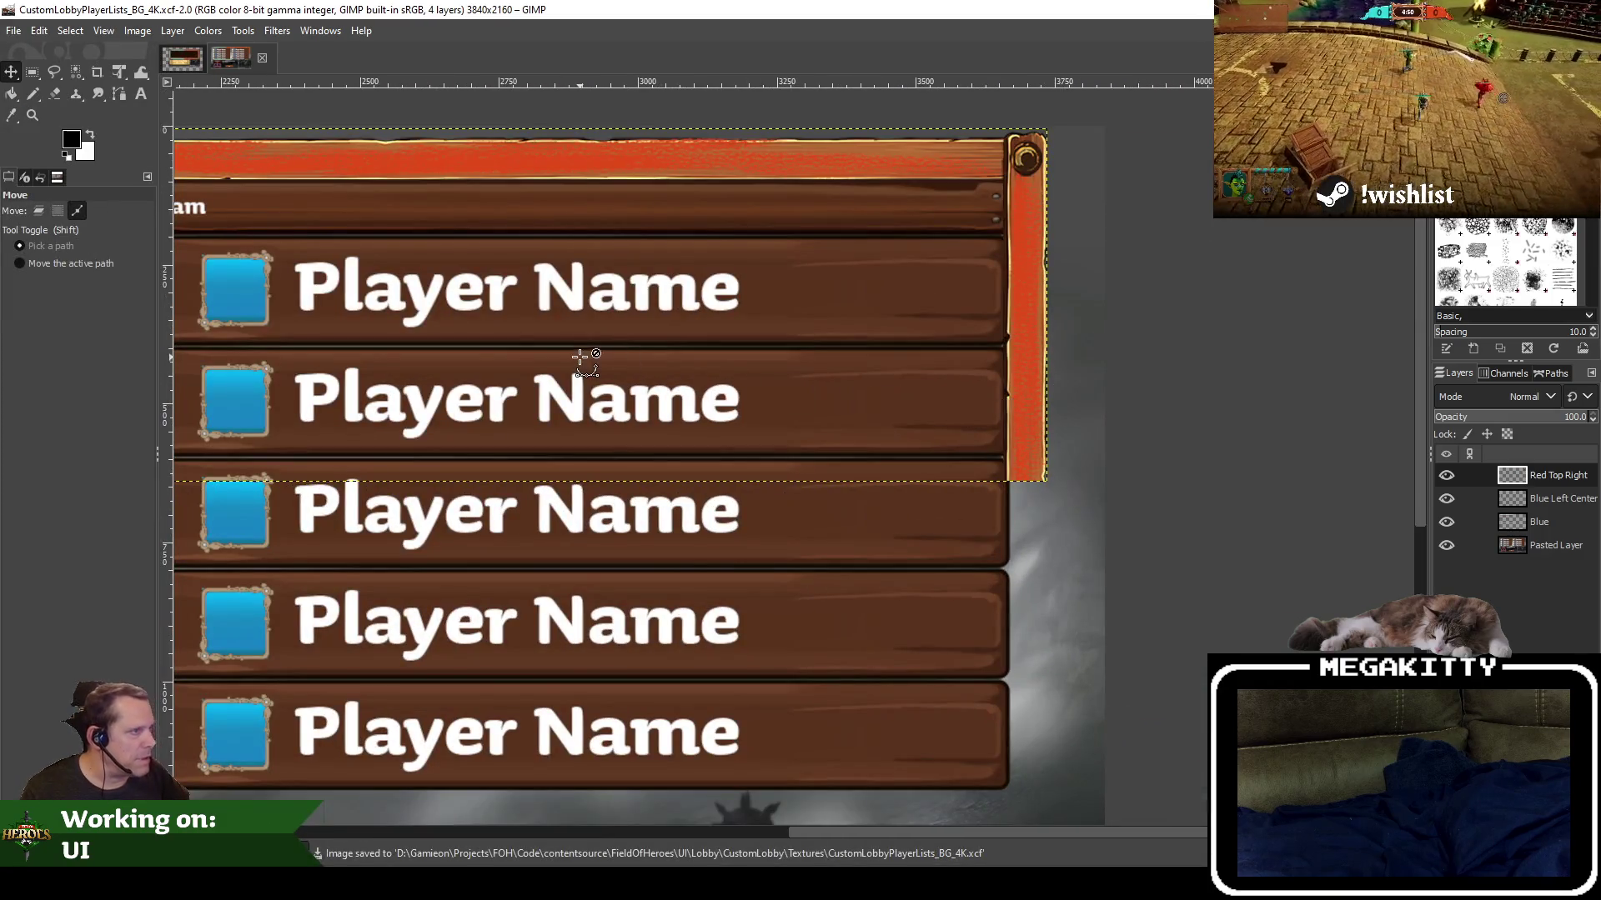
scroll(801, 325, left, 5)
scroll(922, 314, down, 1)
scroll(925, 313, down, 1)
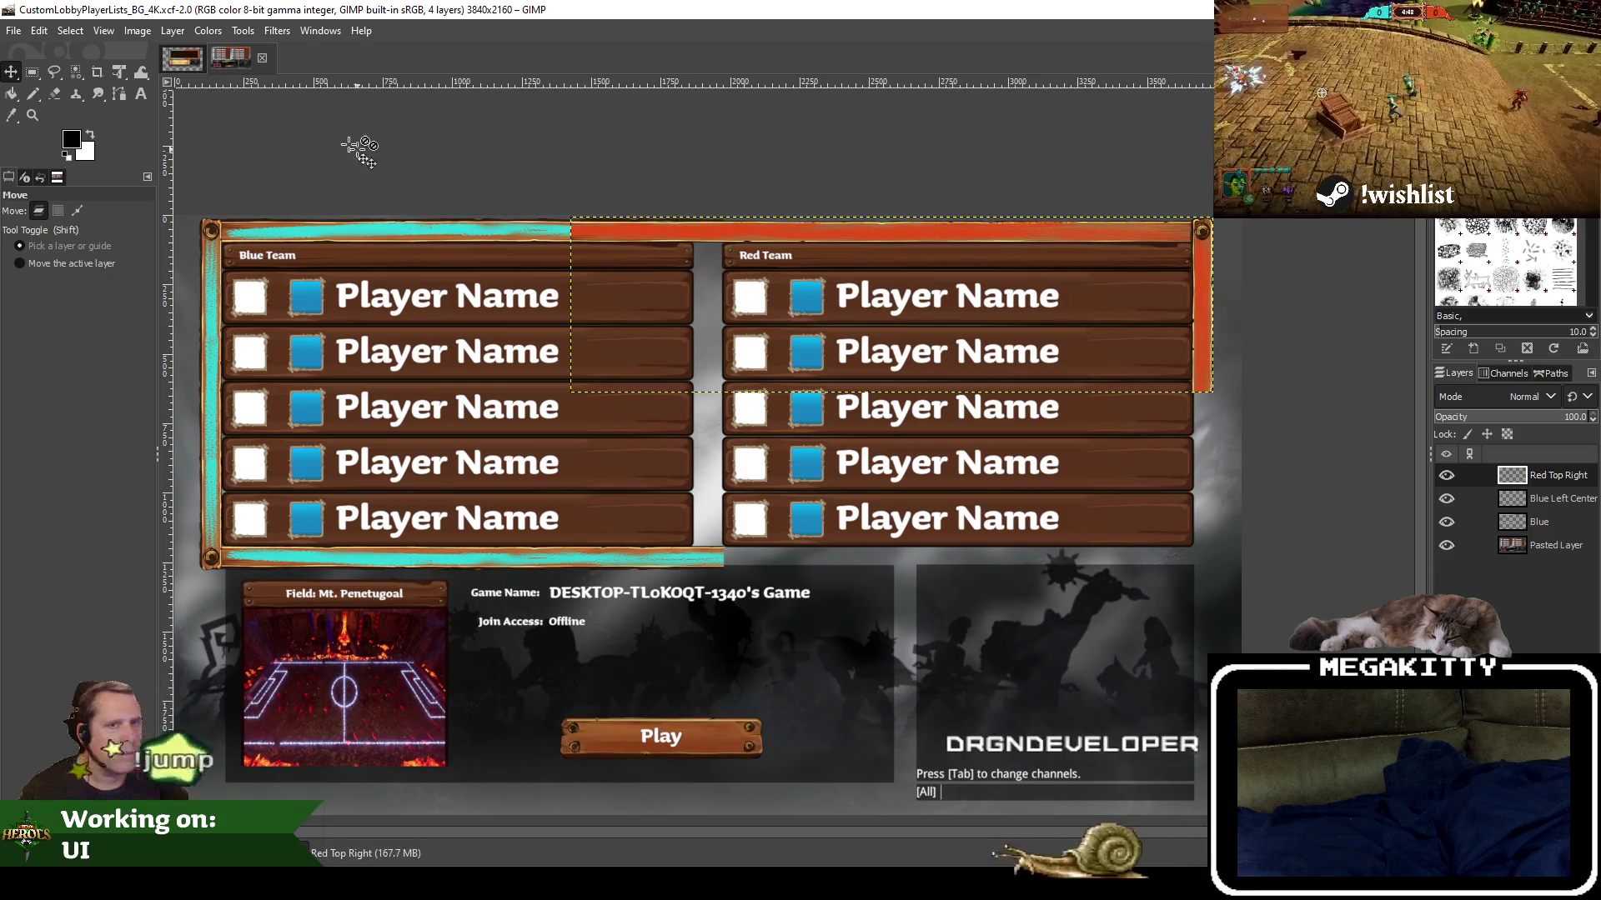
right_click(117, 78)
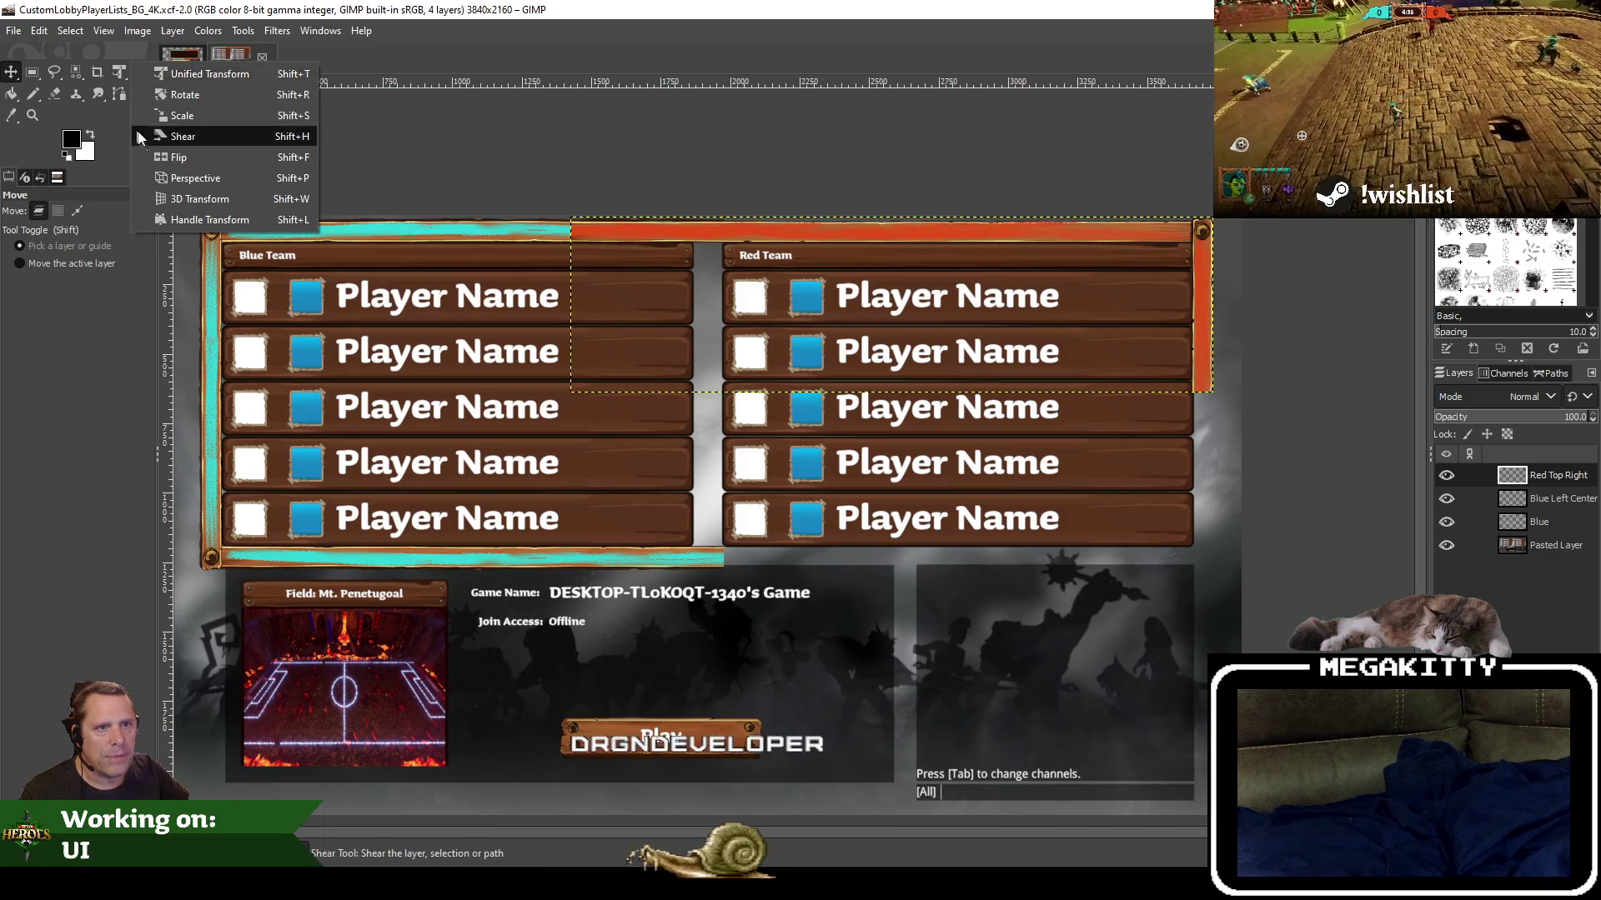
Try a vertical flip on the Red Top Right border, then undo it
click(171, 156)
click(43, 262)
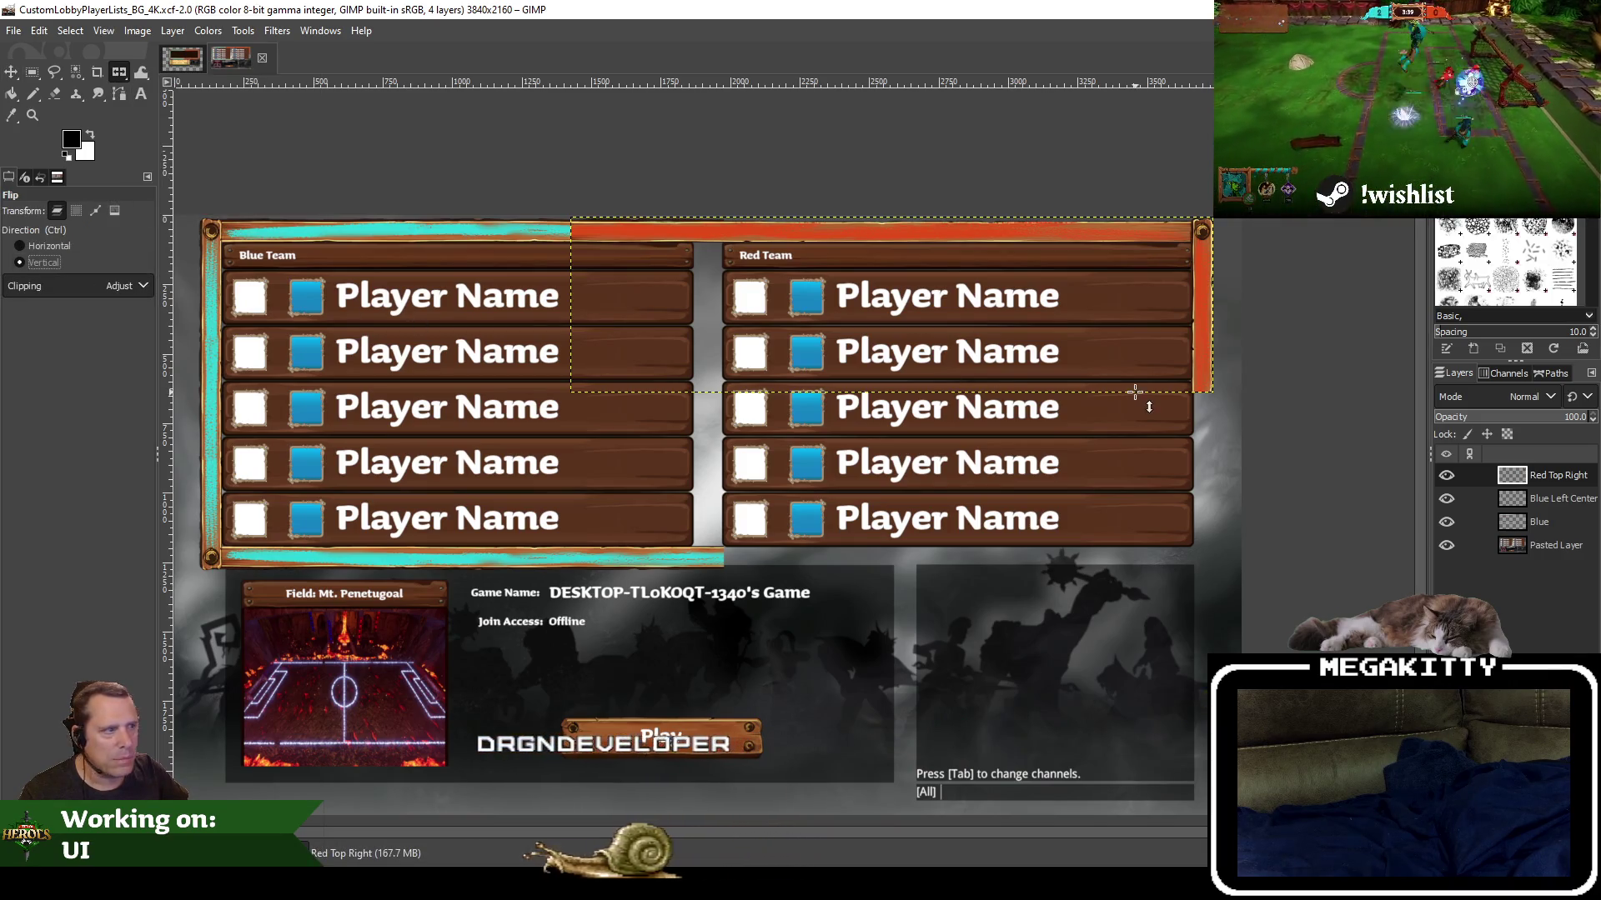
click(1089, 243)
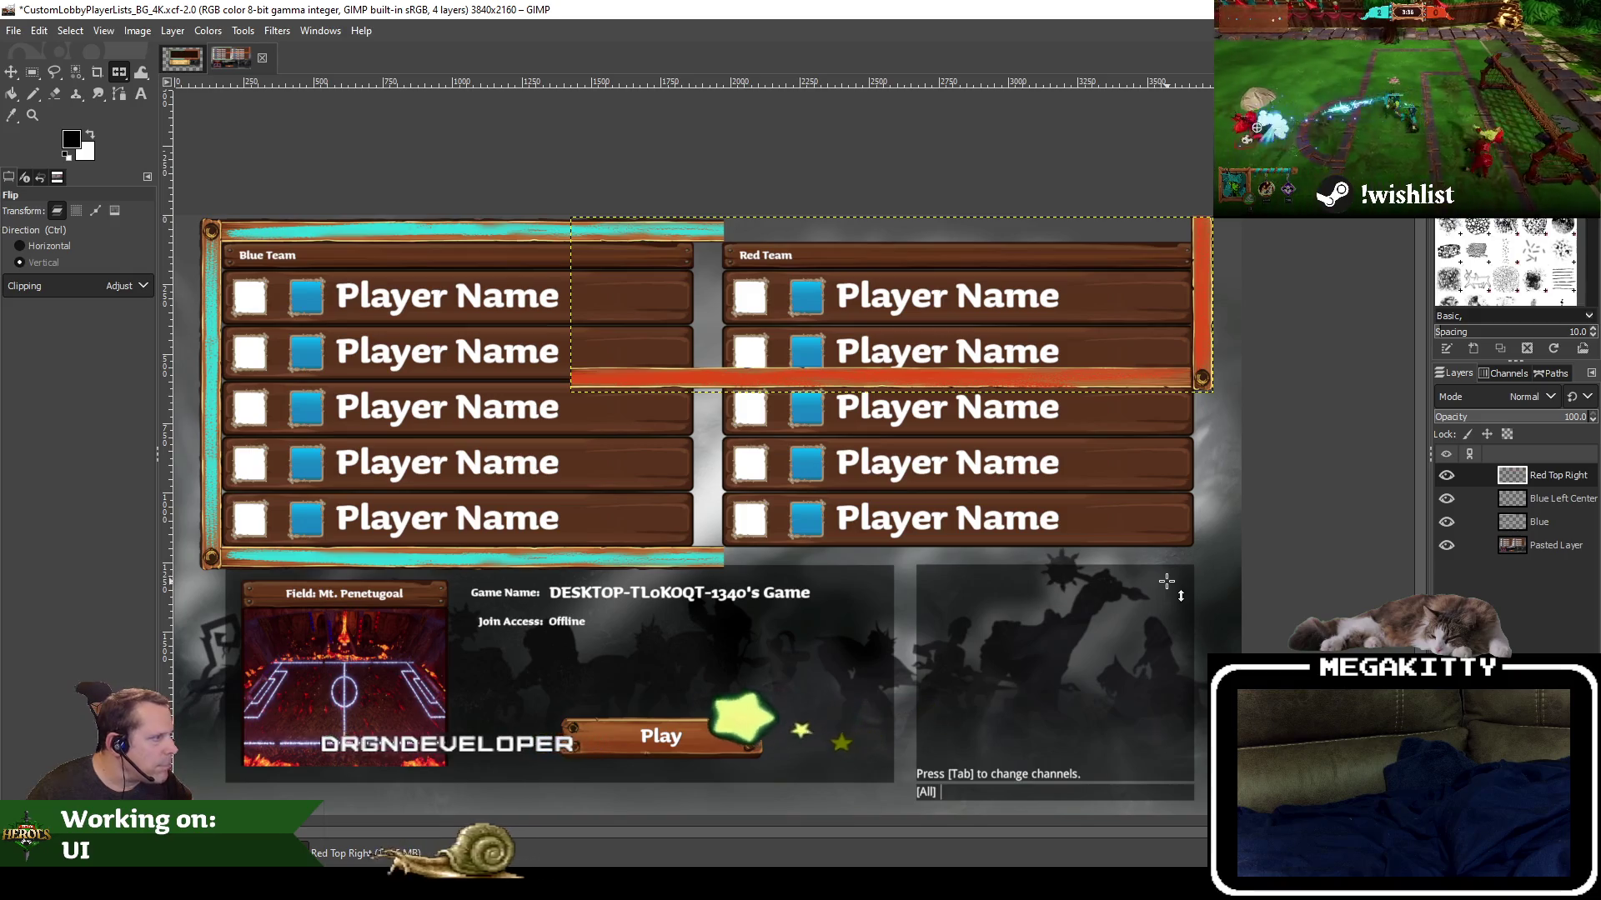
key(ctrl)
key(ctrl+z)
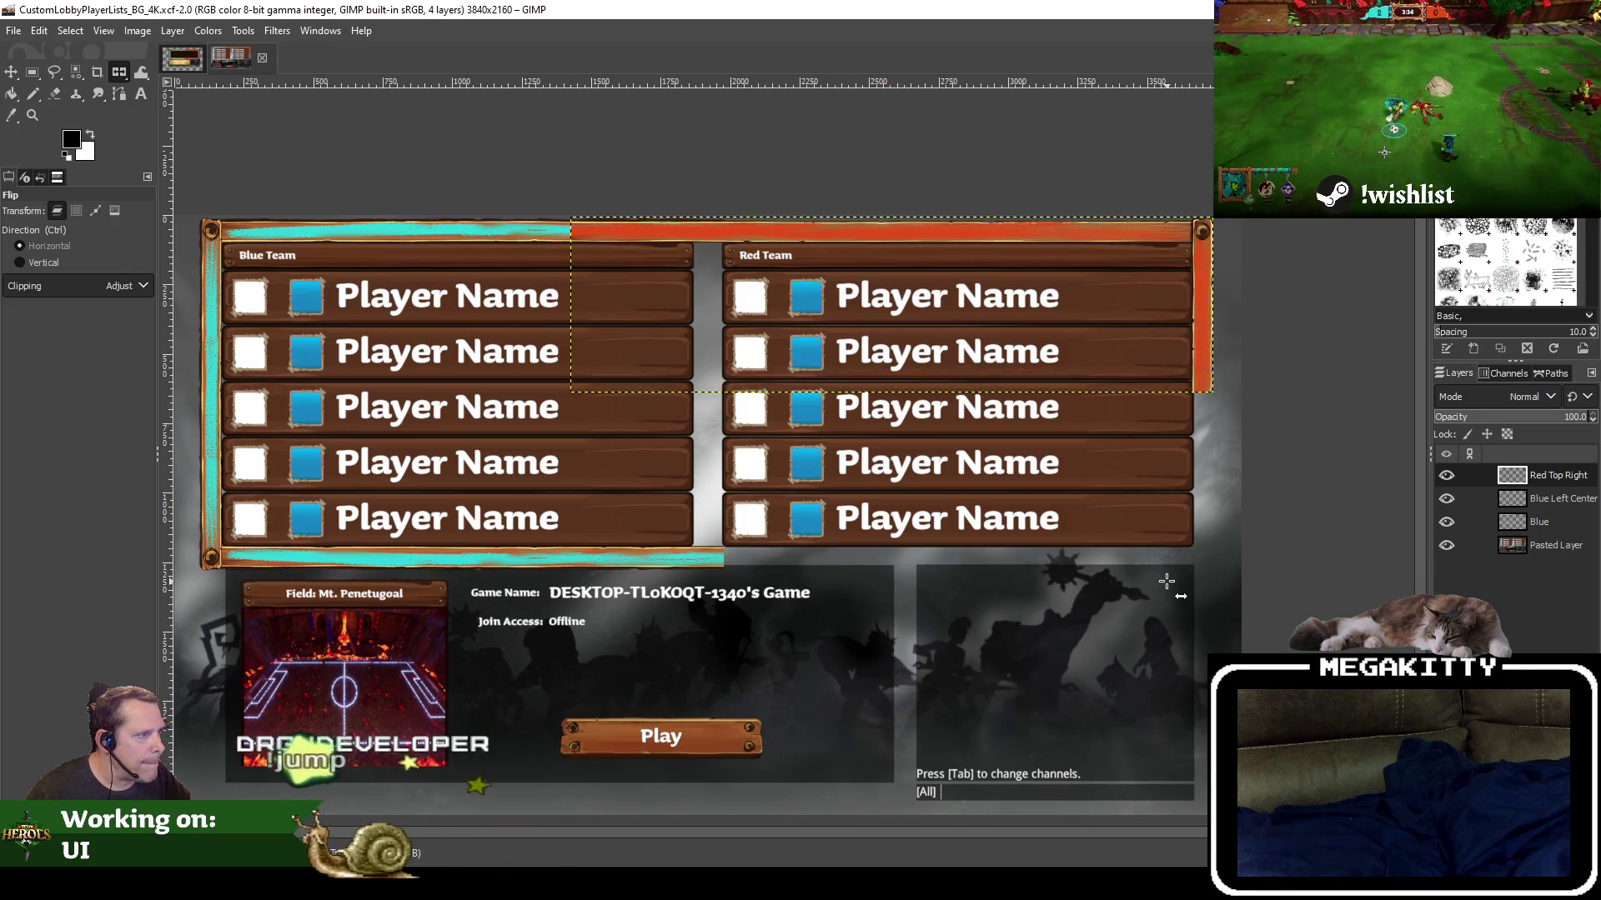
Duplicate Red Top Right, flip the copy vertically, and drag it down the frame
right_click(1541, 477)
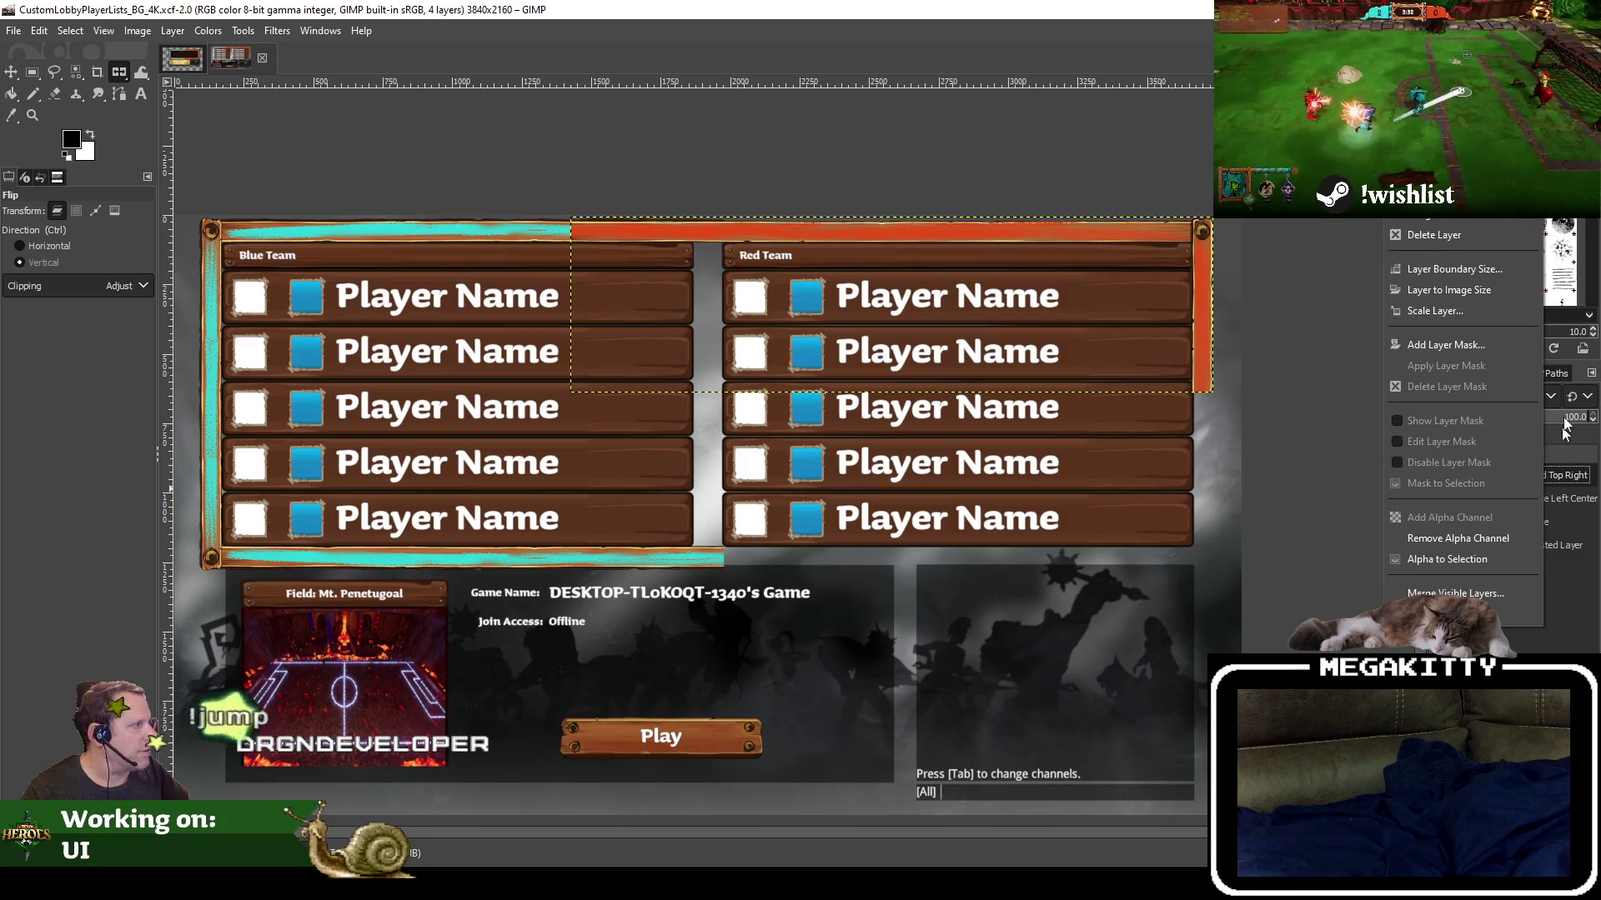
click(1450, 367)
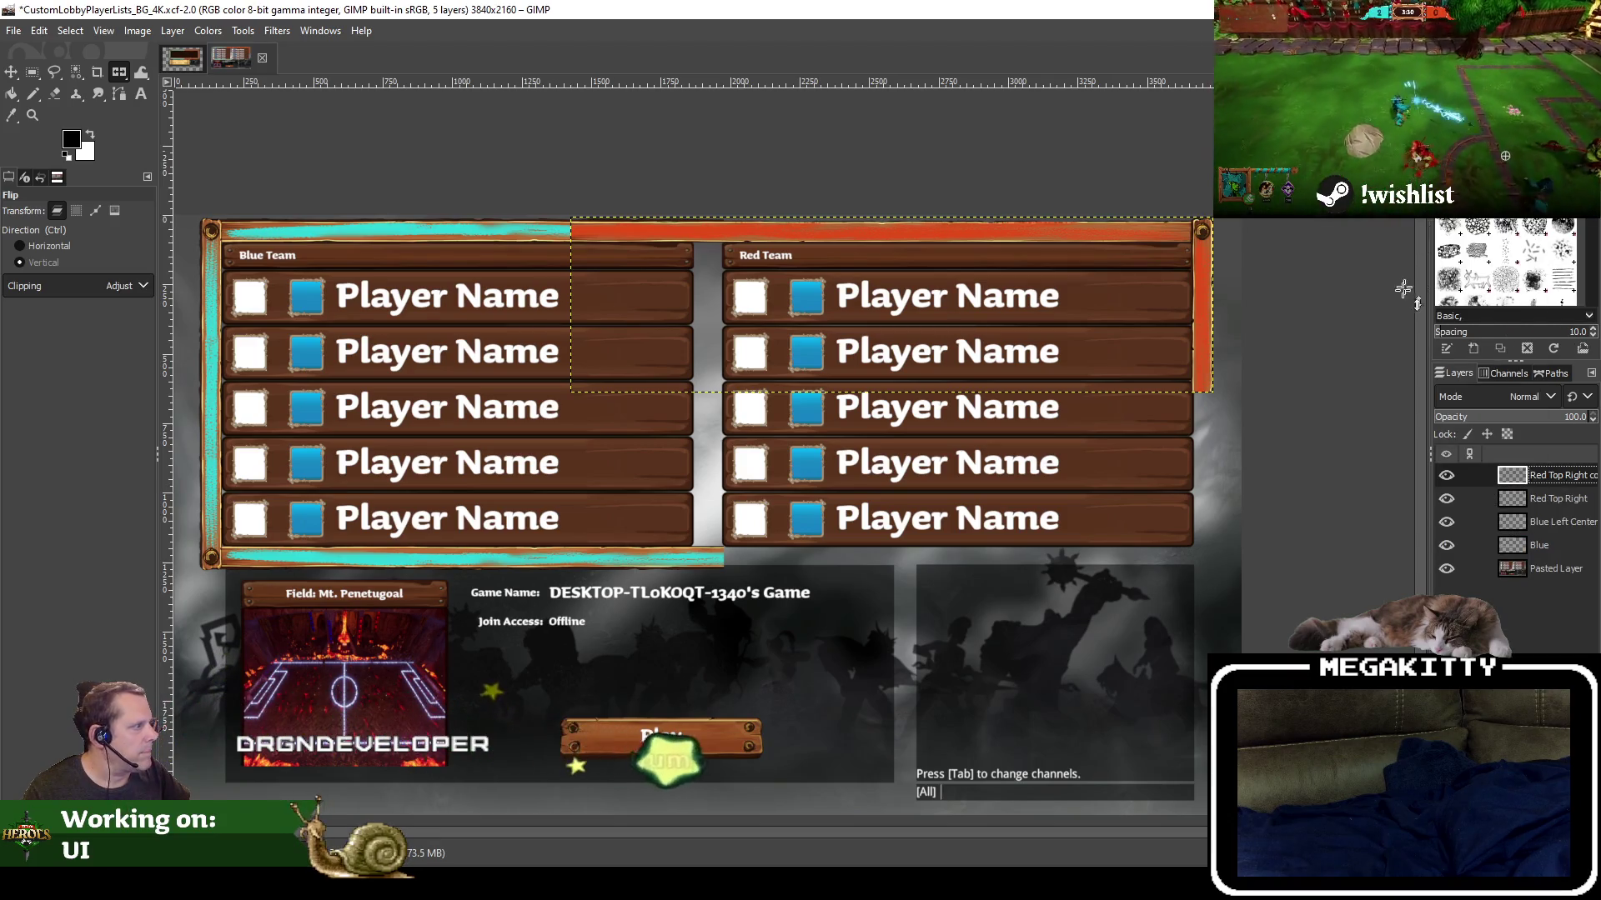
click(884, 304)
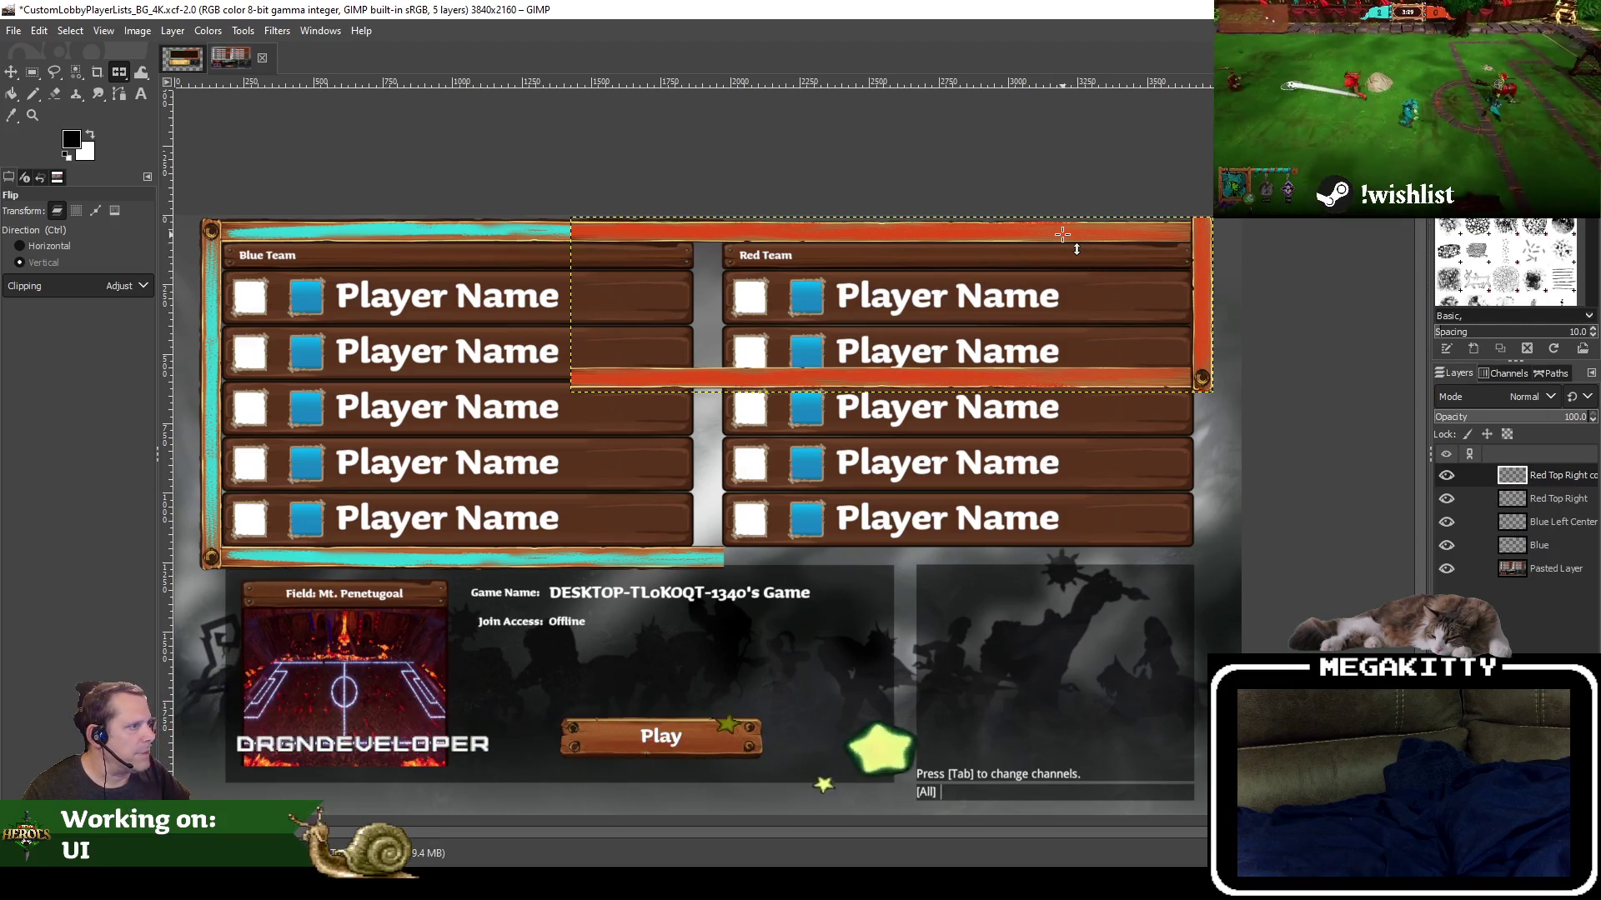
click(11, 72)
drag(1203, 332, 1203, 510)
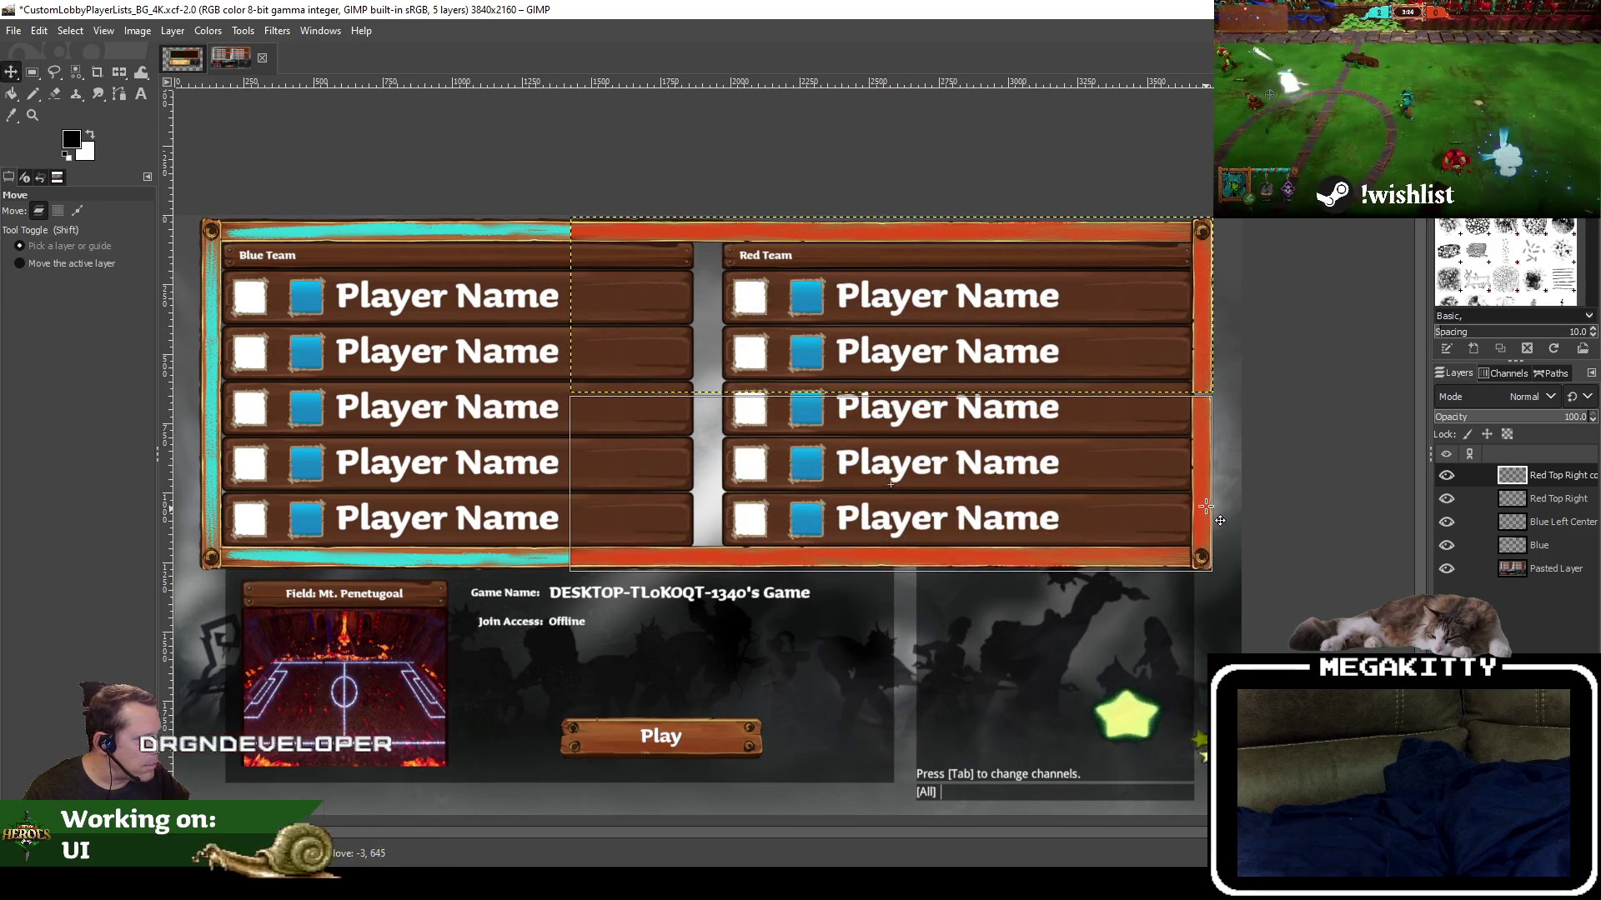
Align the flipped orange bar along the frame's bottom edge with the cyan bar
mouse_move(1203, 511)
mouse_down()
mouse_move(1026, 474)
mouse_move(955, 480)
mouse_up()
scroll(1027, 475, up, 5)
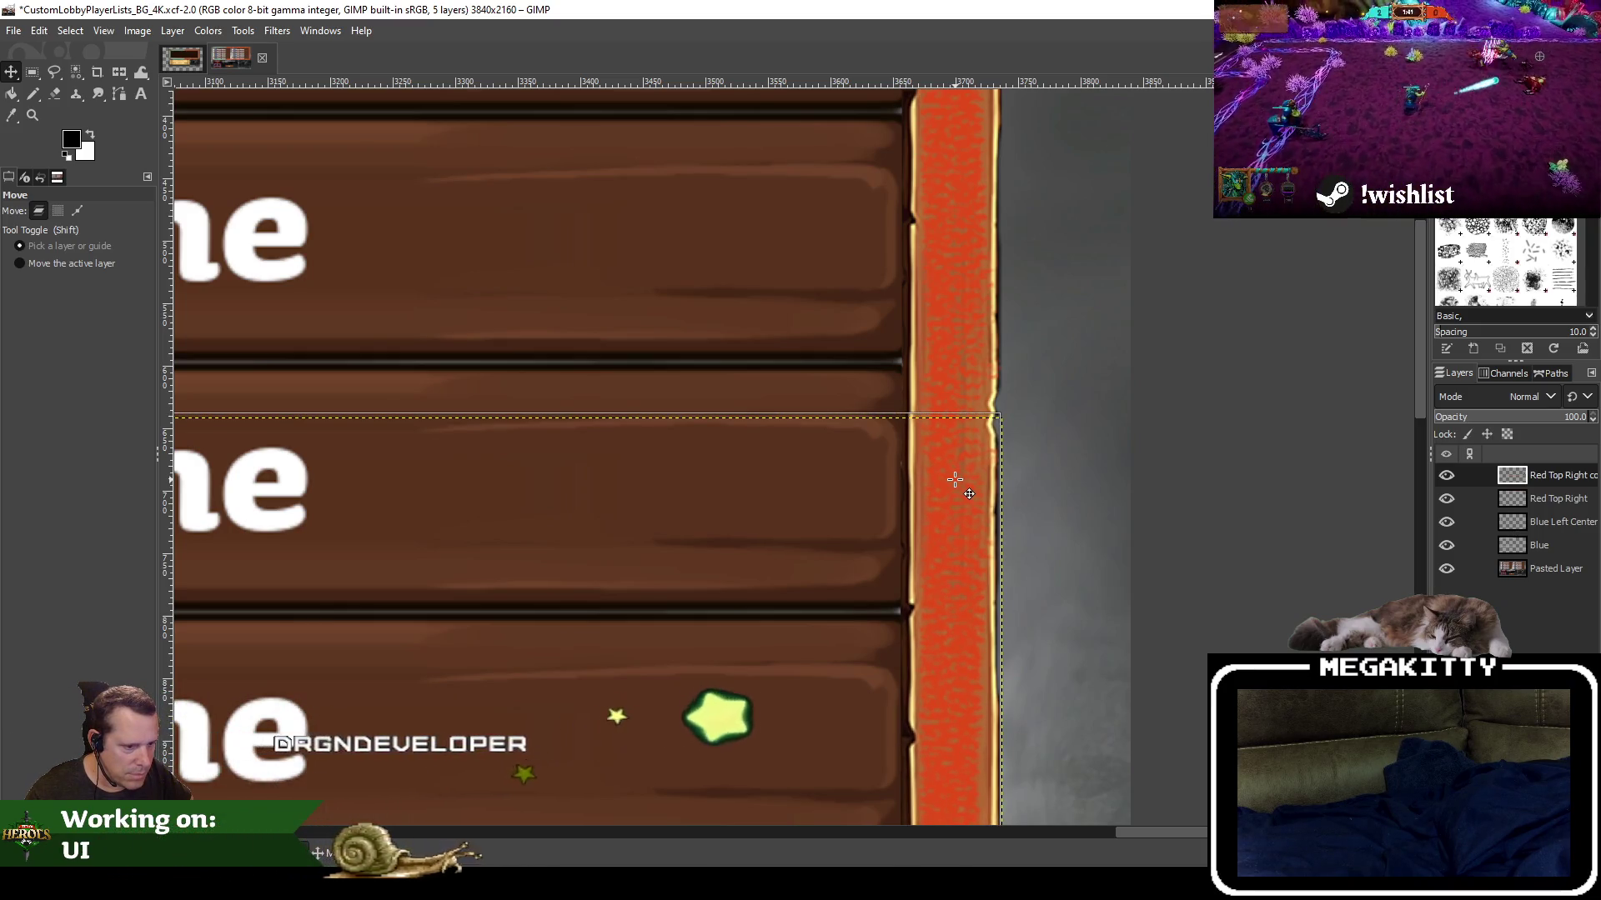
drag(955, 479, 957, 476)
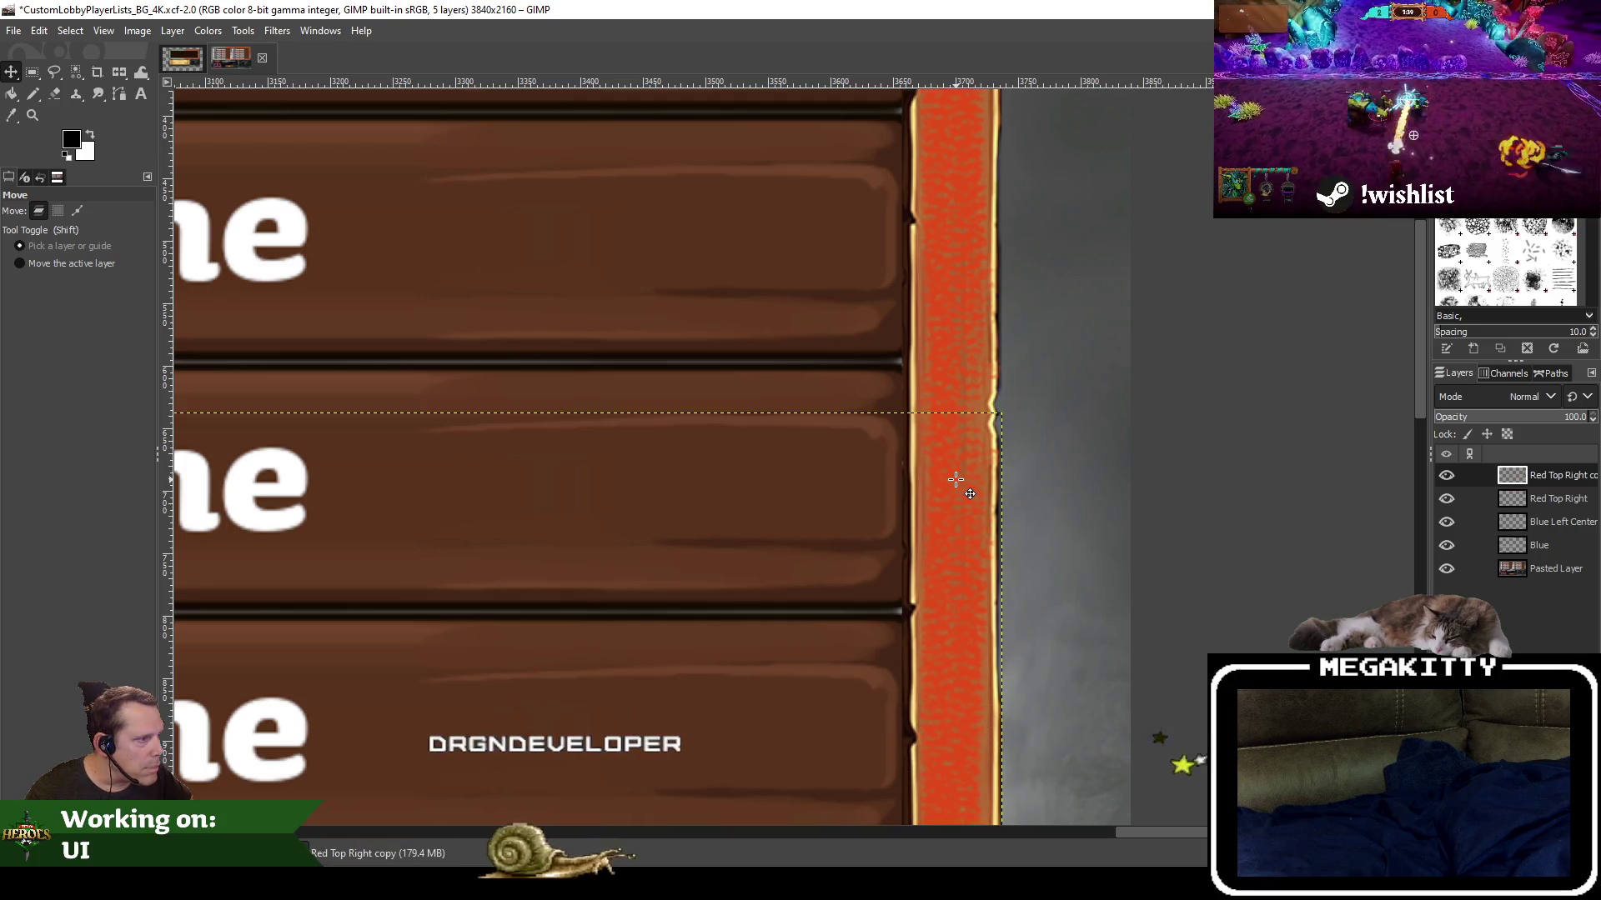
click(1556, 569)
scroll(761, 543, down, 4)
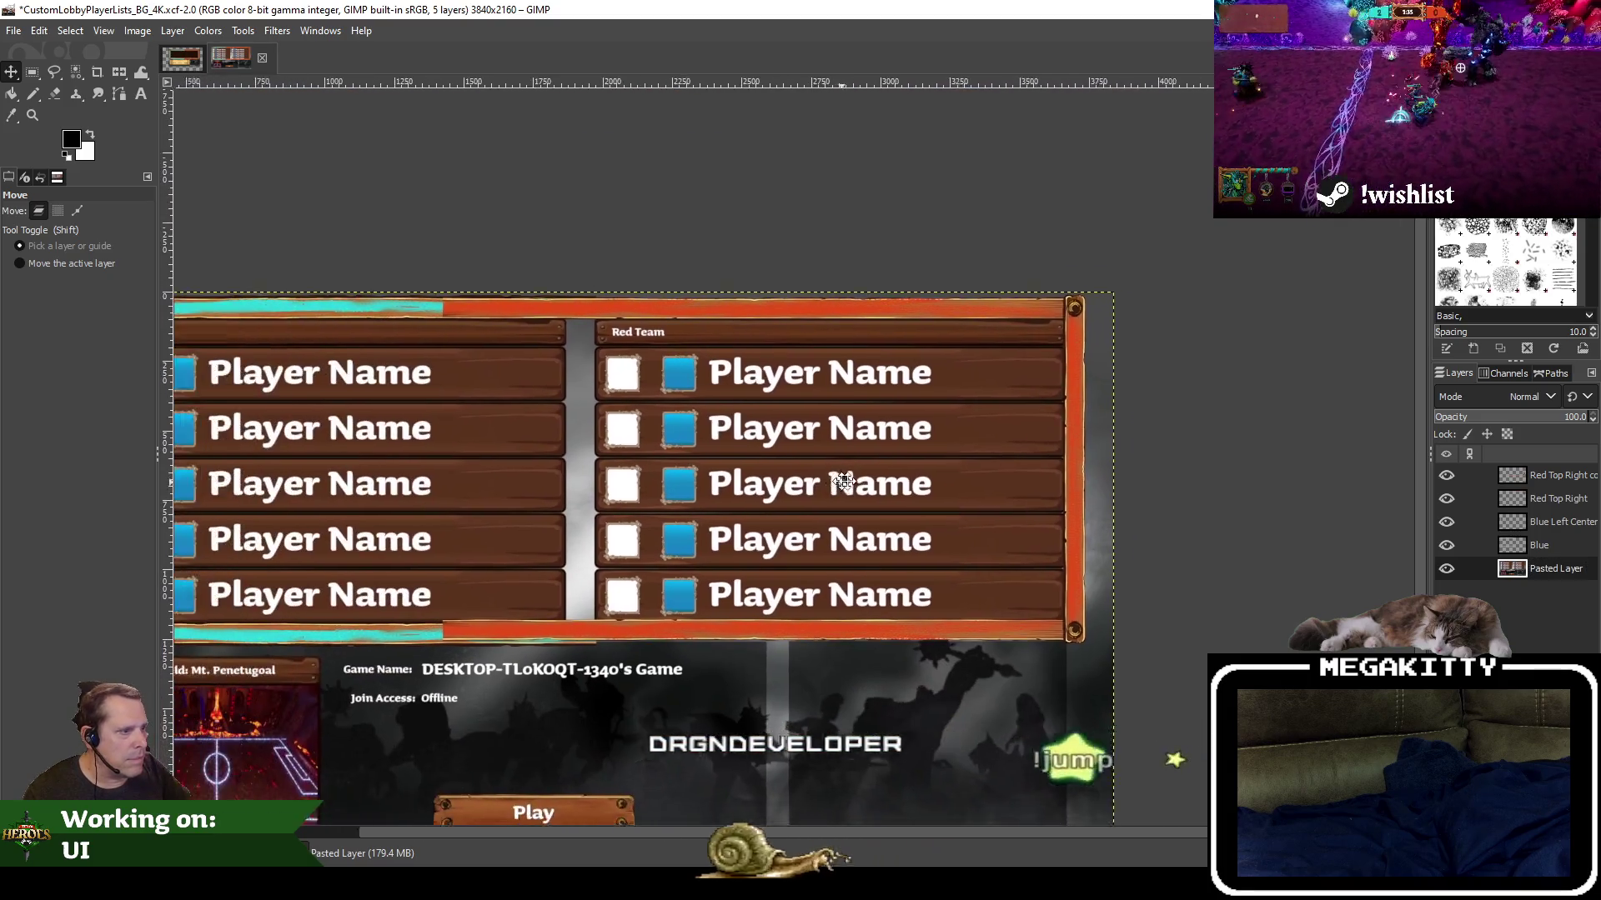
scroll(829, 481, down, 1)
scroll(705, 615, up, 3)
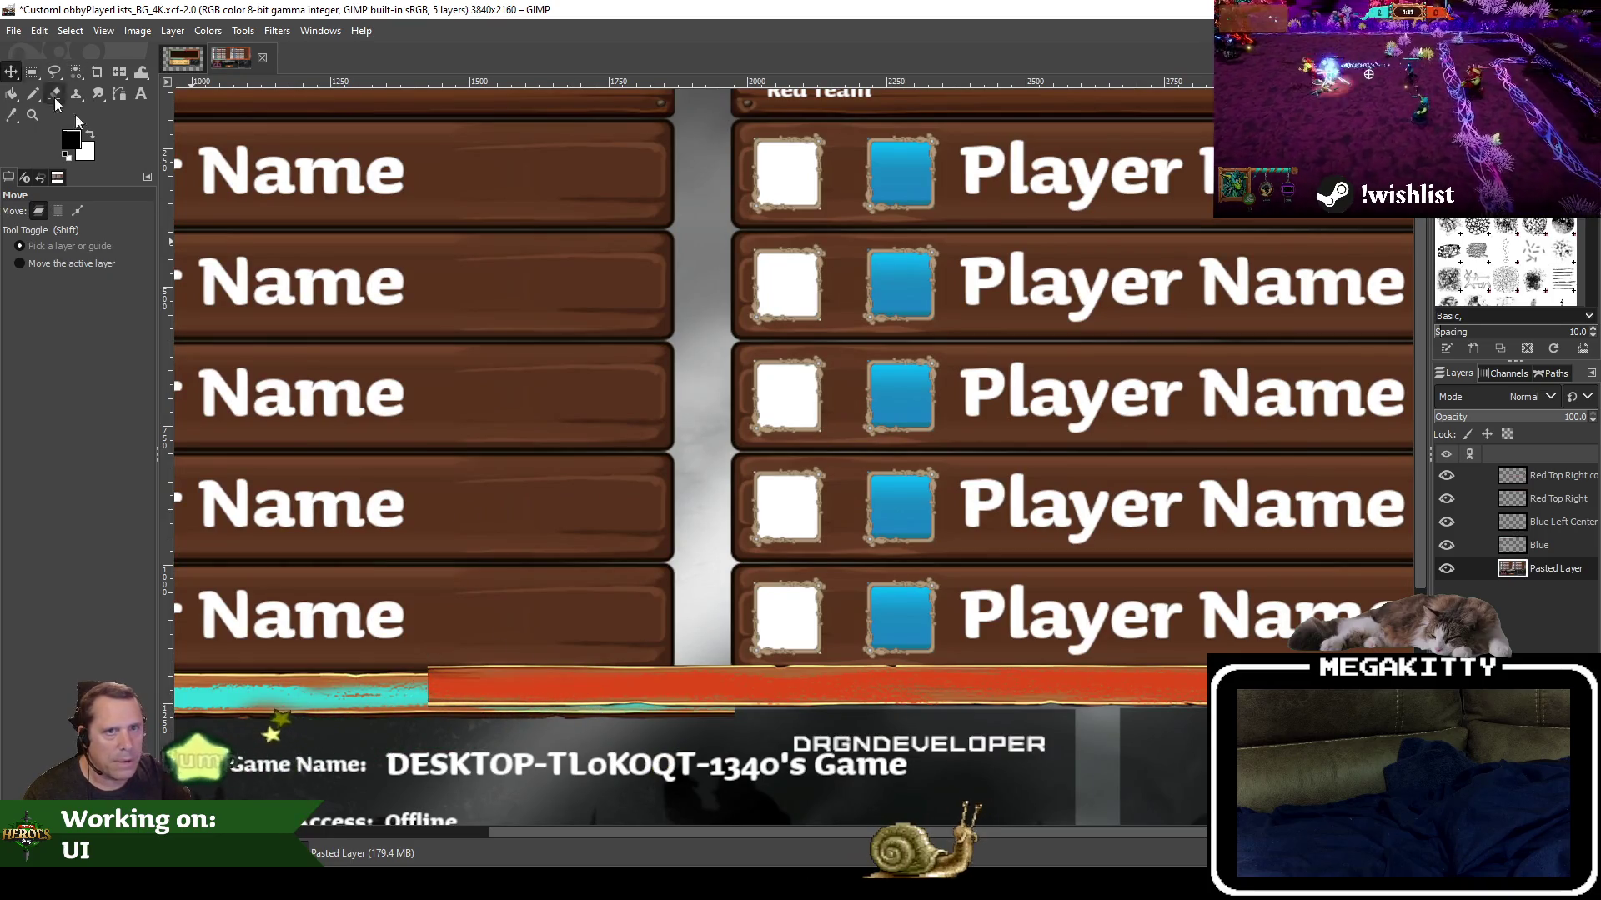
scroll(490, 718, up, 3)
drag(534, 650, 534, 670)
click(1012, 406)
Rename Red Top Right to Red Top and begin renaming its copy
scroll(722, 425, down, 1)
scroll(708, 421, down, 2)
scroll(704, 421, down, 1)
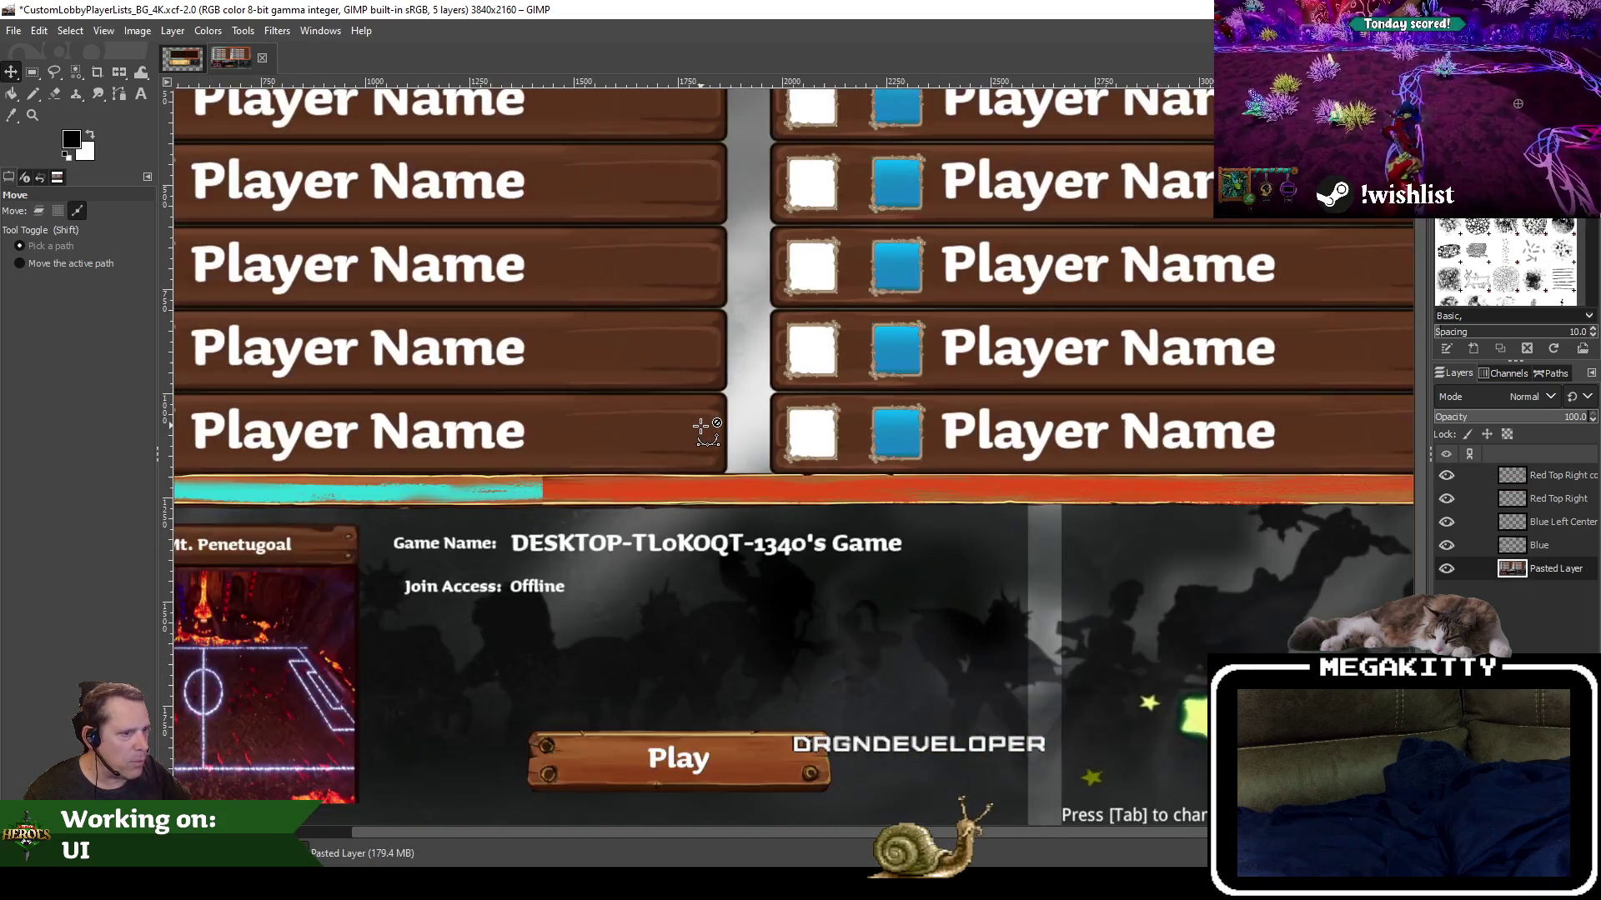
scroll(700, 427, down, 2)
scroll(1138, 357, up, 1)
scroll(1138, 356, up, 1)
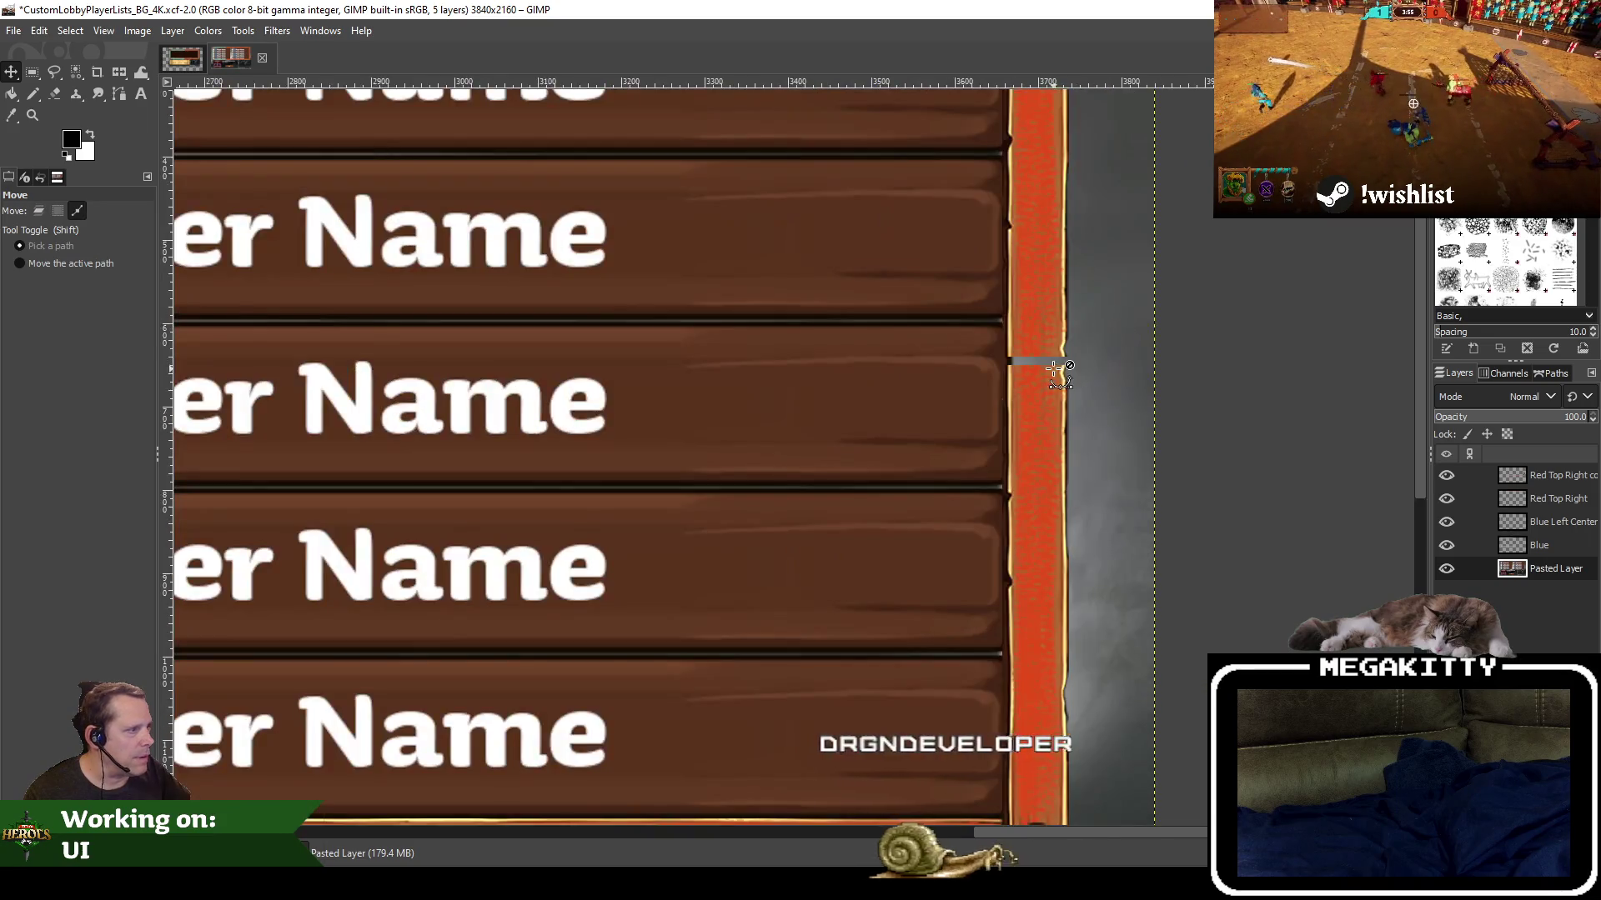
scroll(1138, 357, up, 1)
scroll(1138, 357, up, 1)
scroll(1137, 357, up, 2)
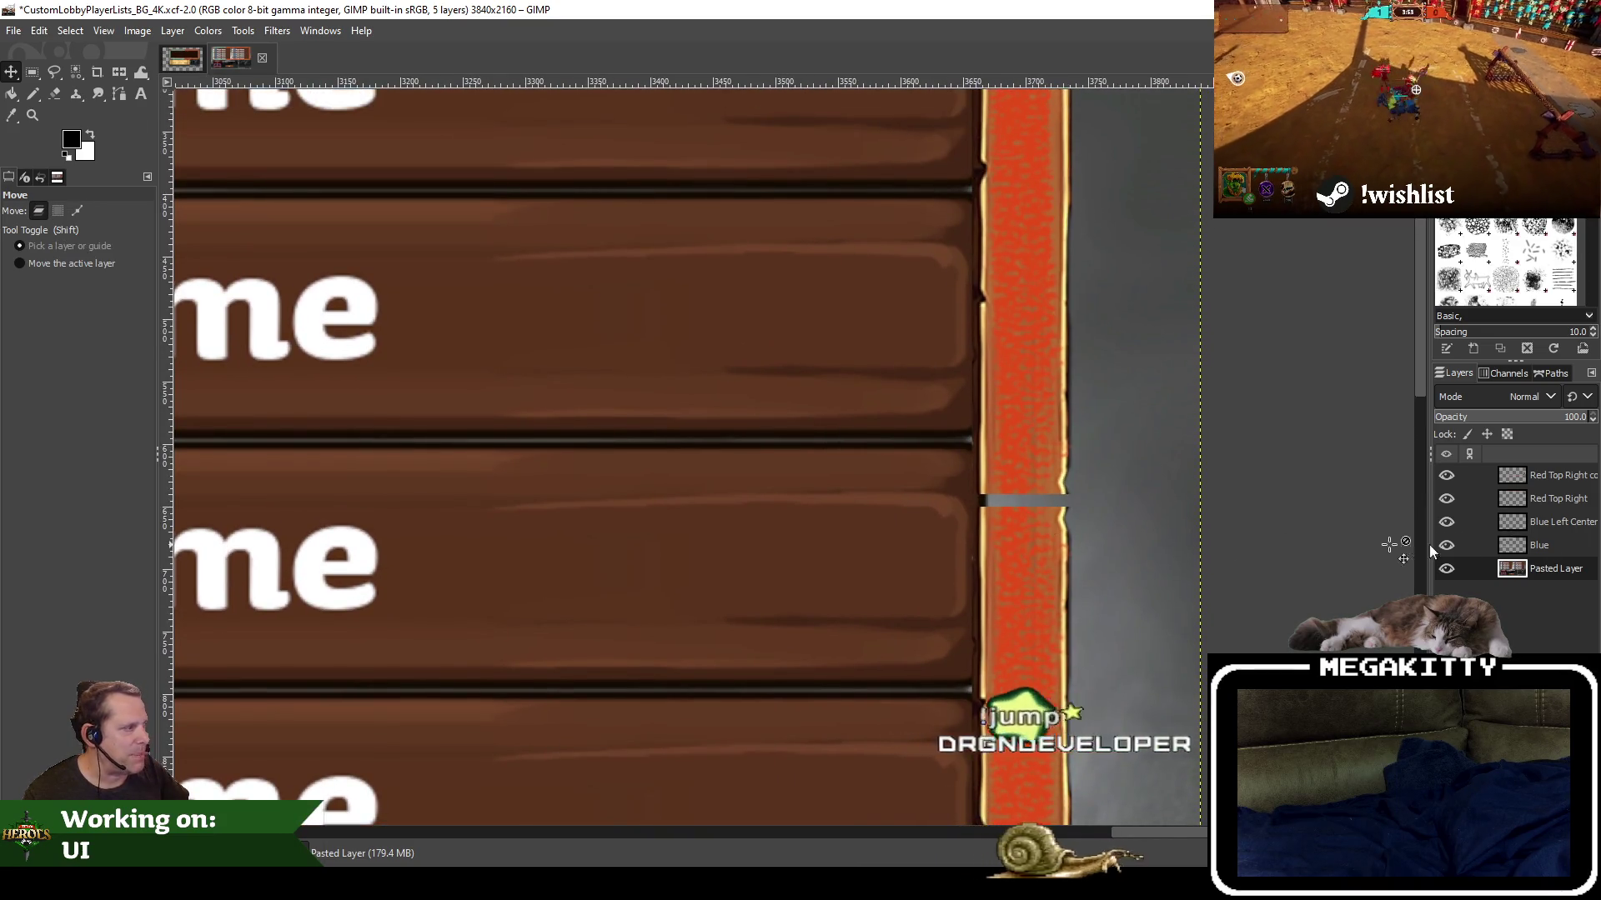
double_click(1563, 476)
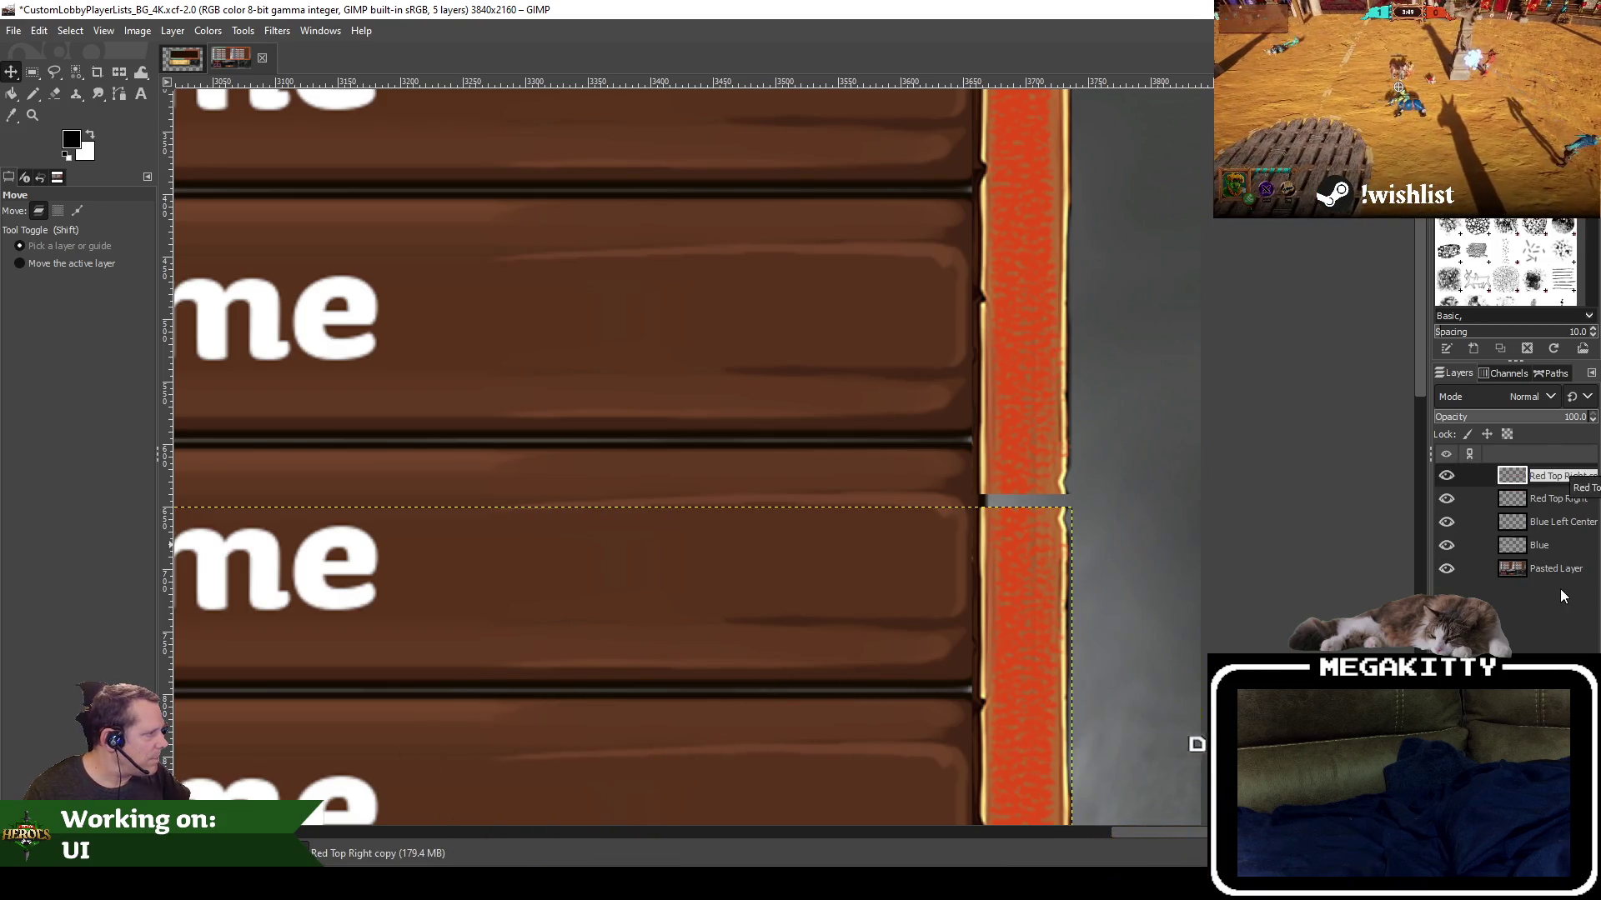
double_click(1557, 499)
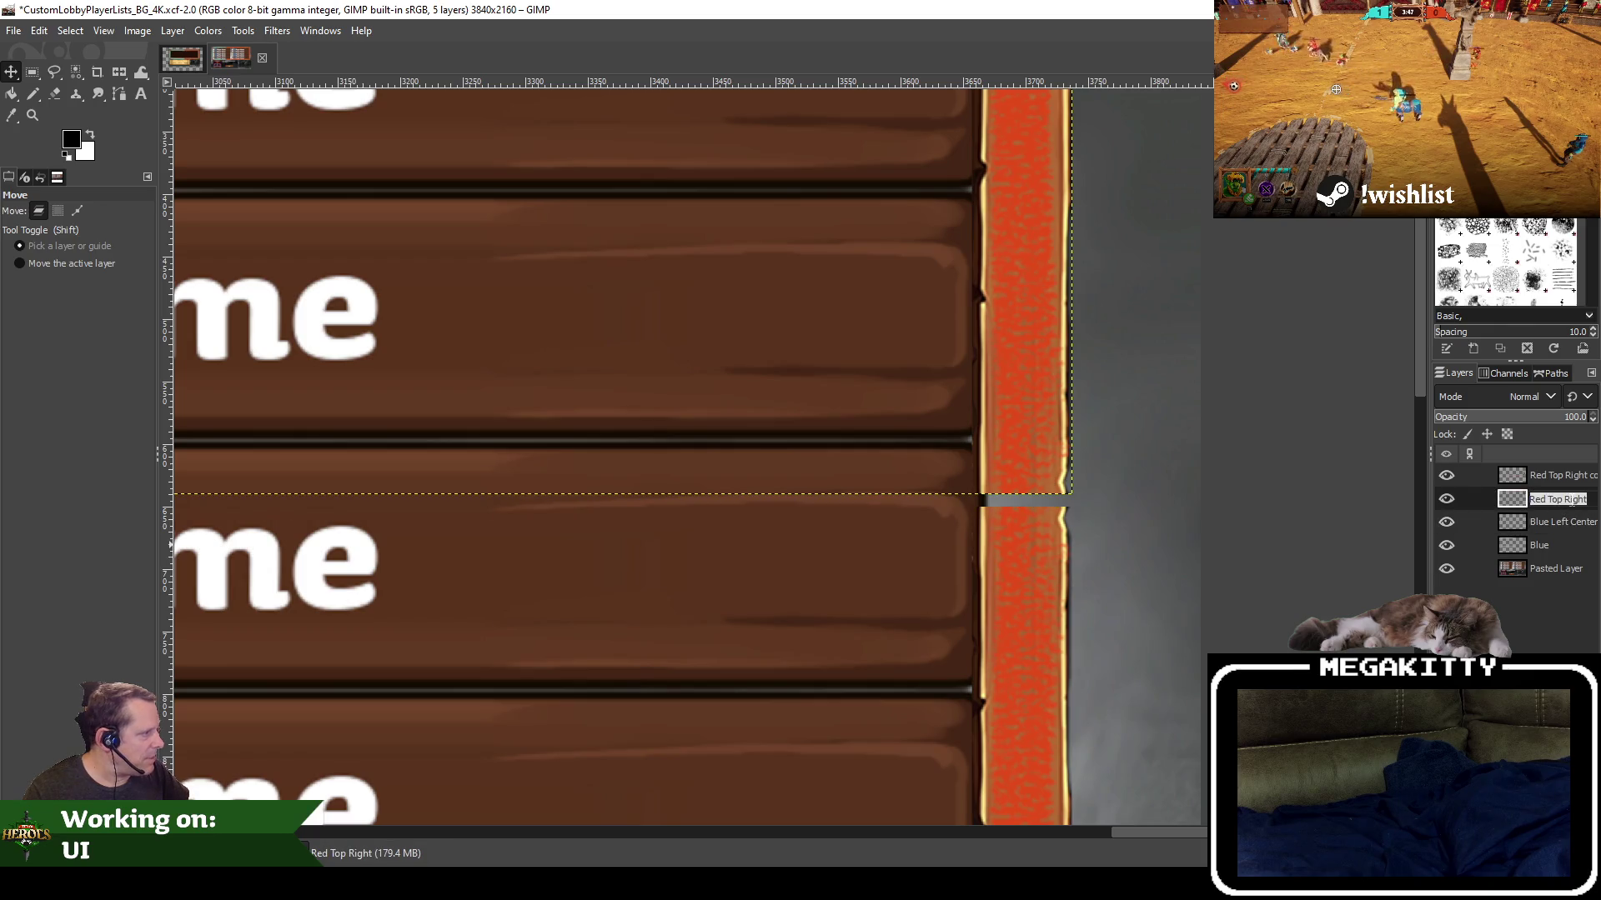
text(Red Top)
key(Return)
double_click(1560, 476)
text(Red Bottom)
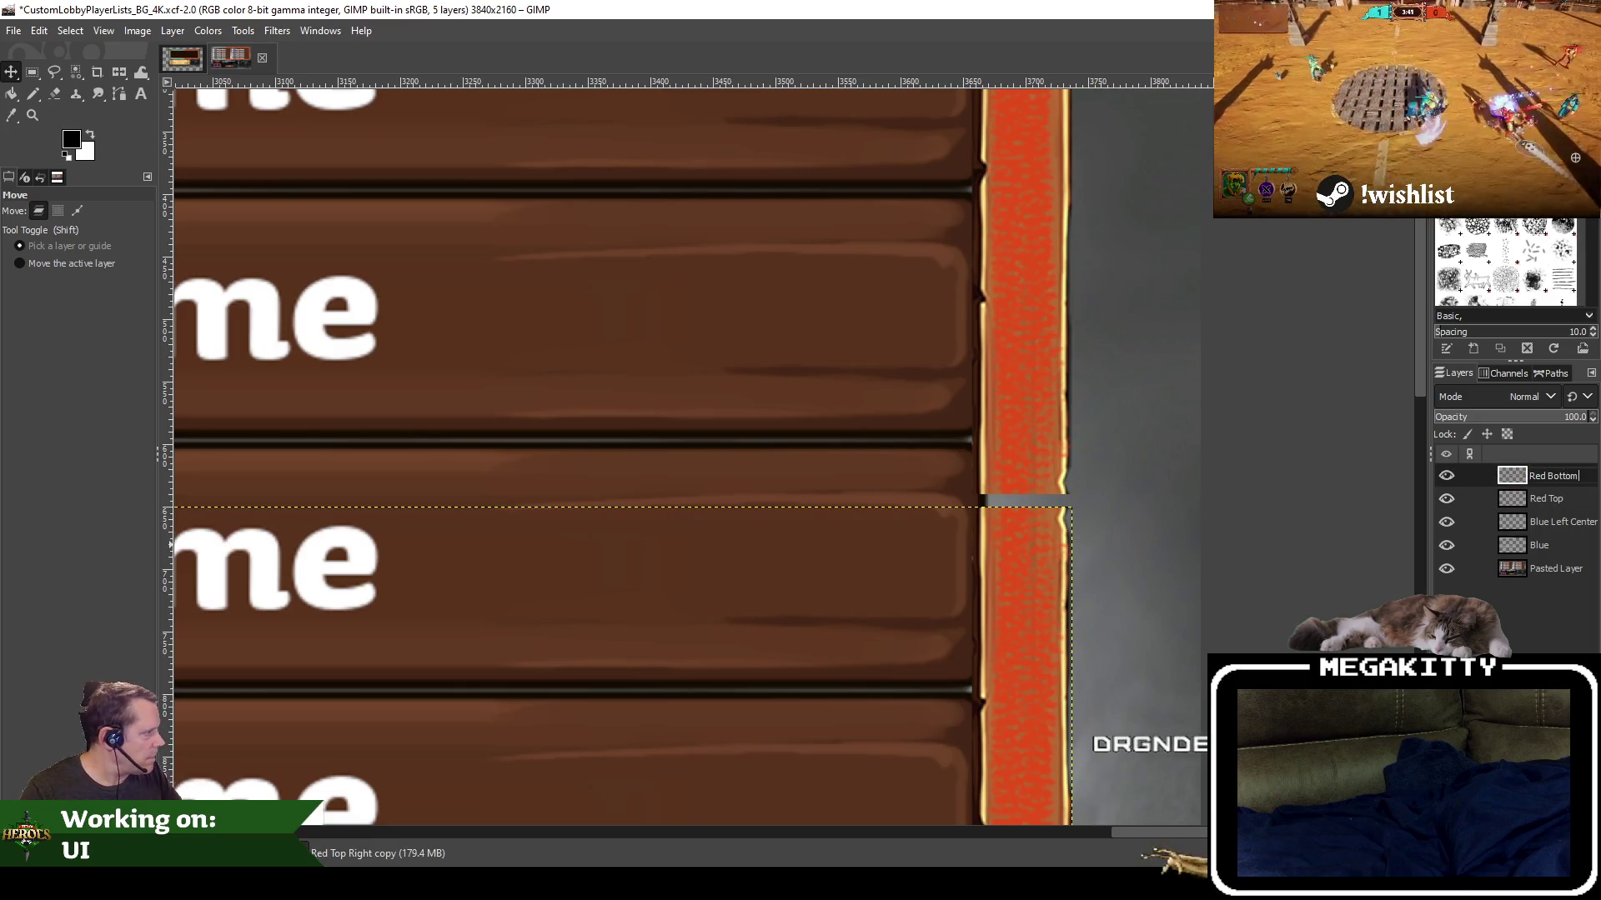
Paste a copied piece of the red border as a new layer named Red Center
scroll(880, 521, down, 2)
scroll(1104, 243, down, 2)
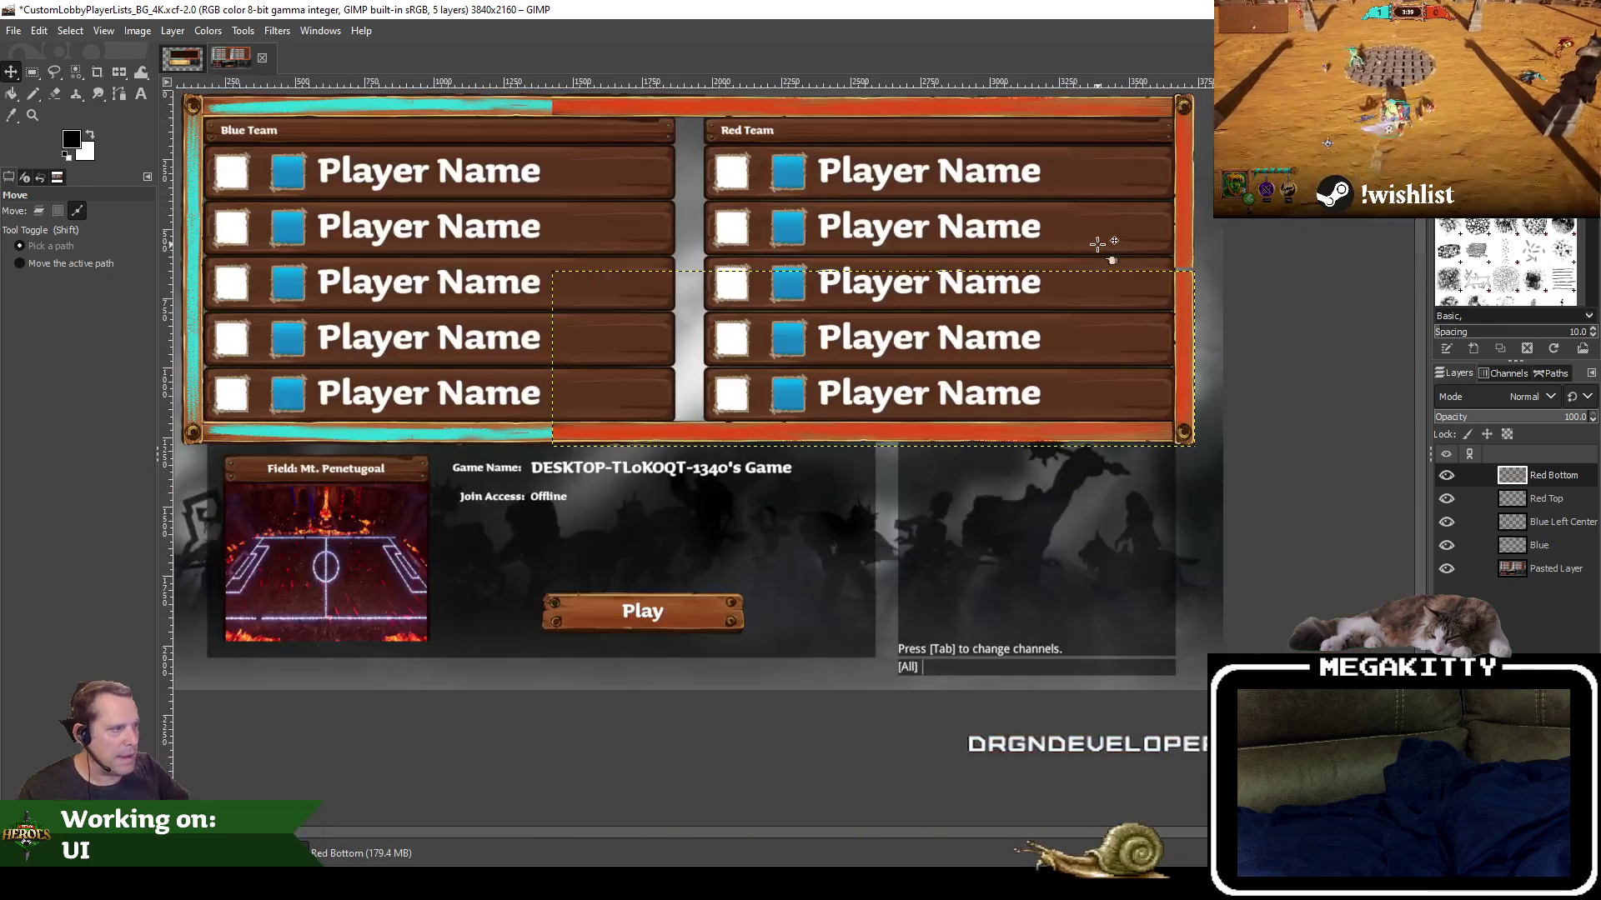
scroll(600, 496, up, 2)
scroll(609, 500, up, 2)
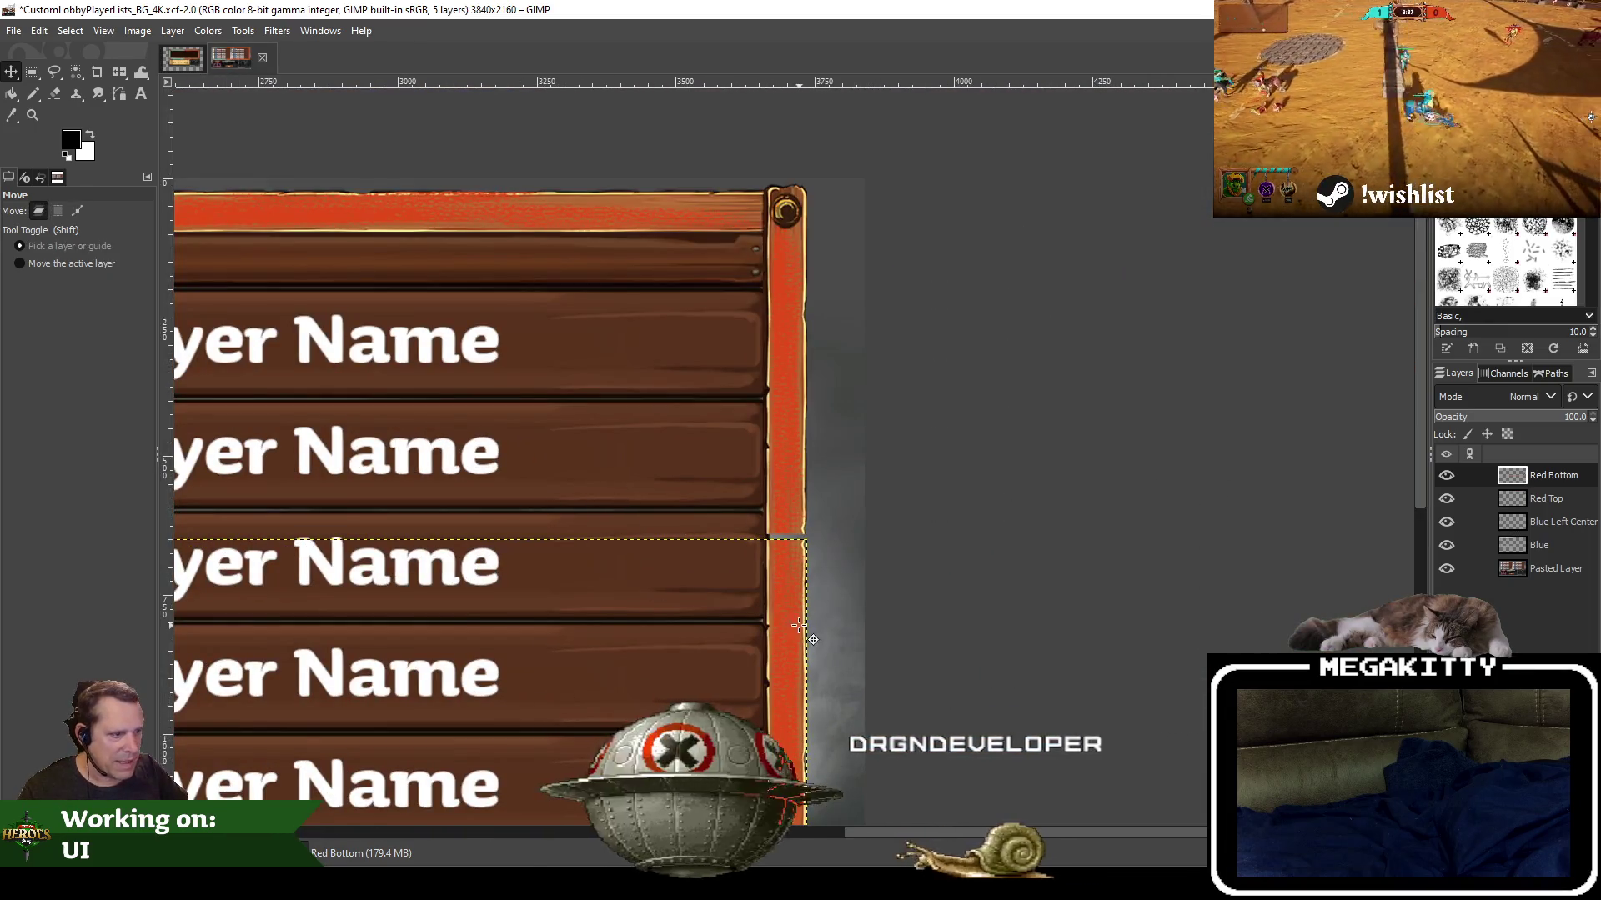
scroll(342, 358, down, 2)
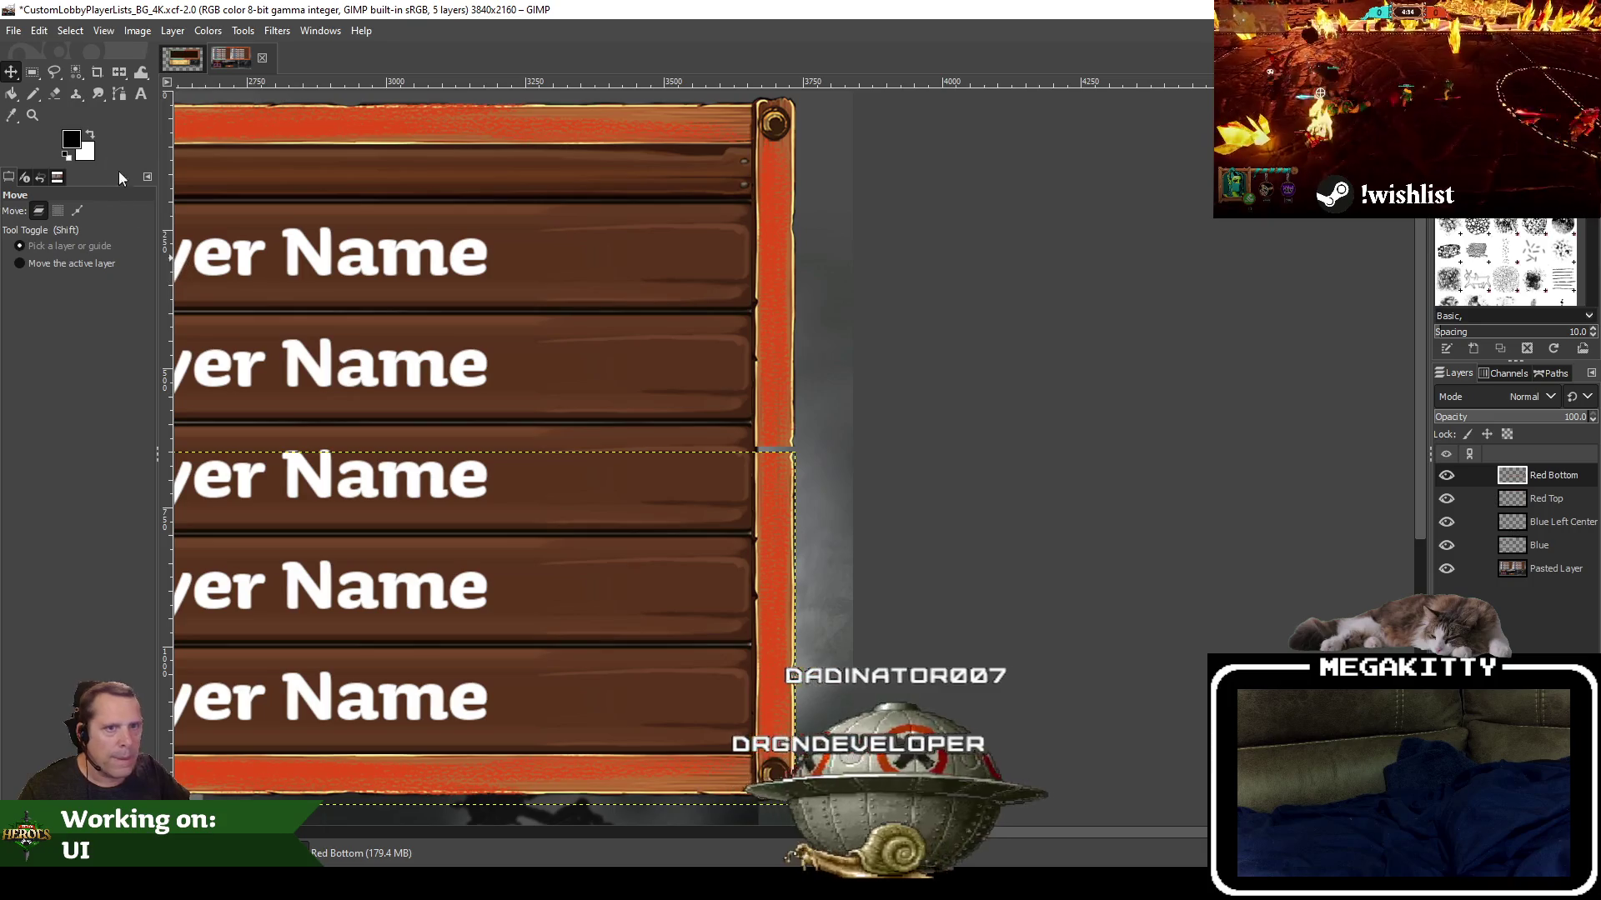
key(r)
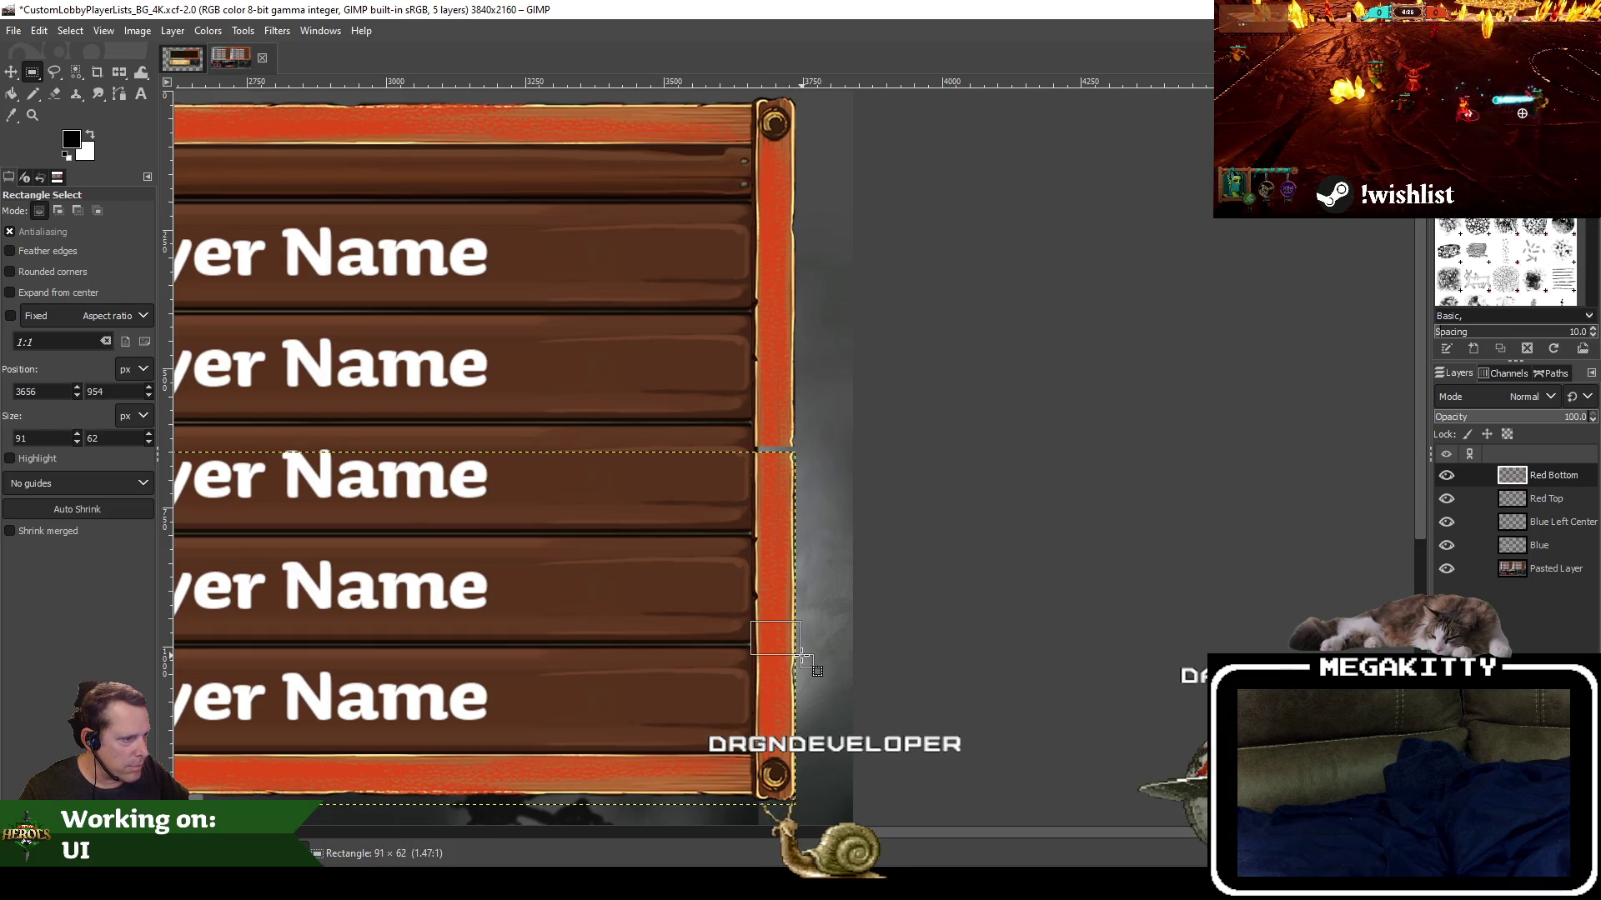
key(ctrl+v)
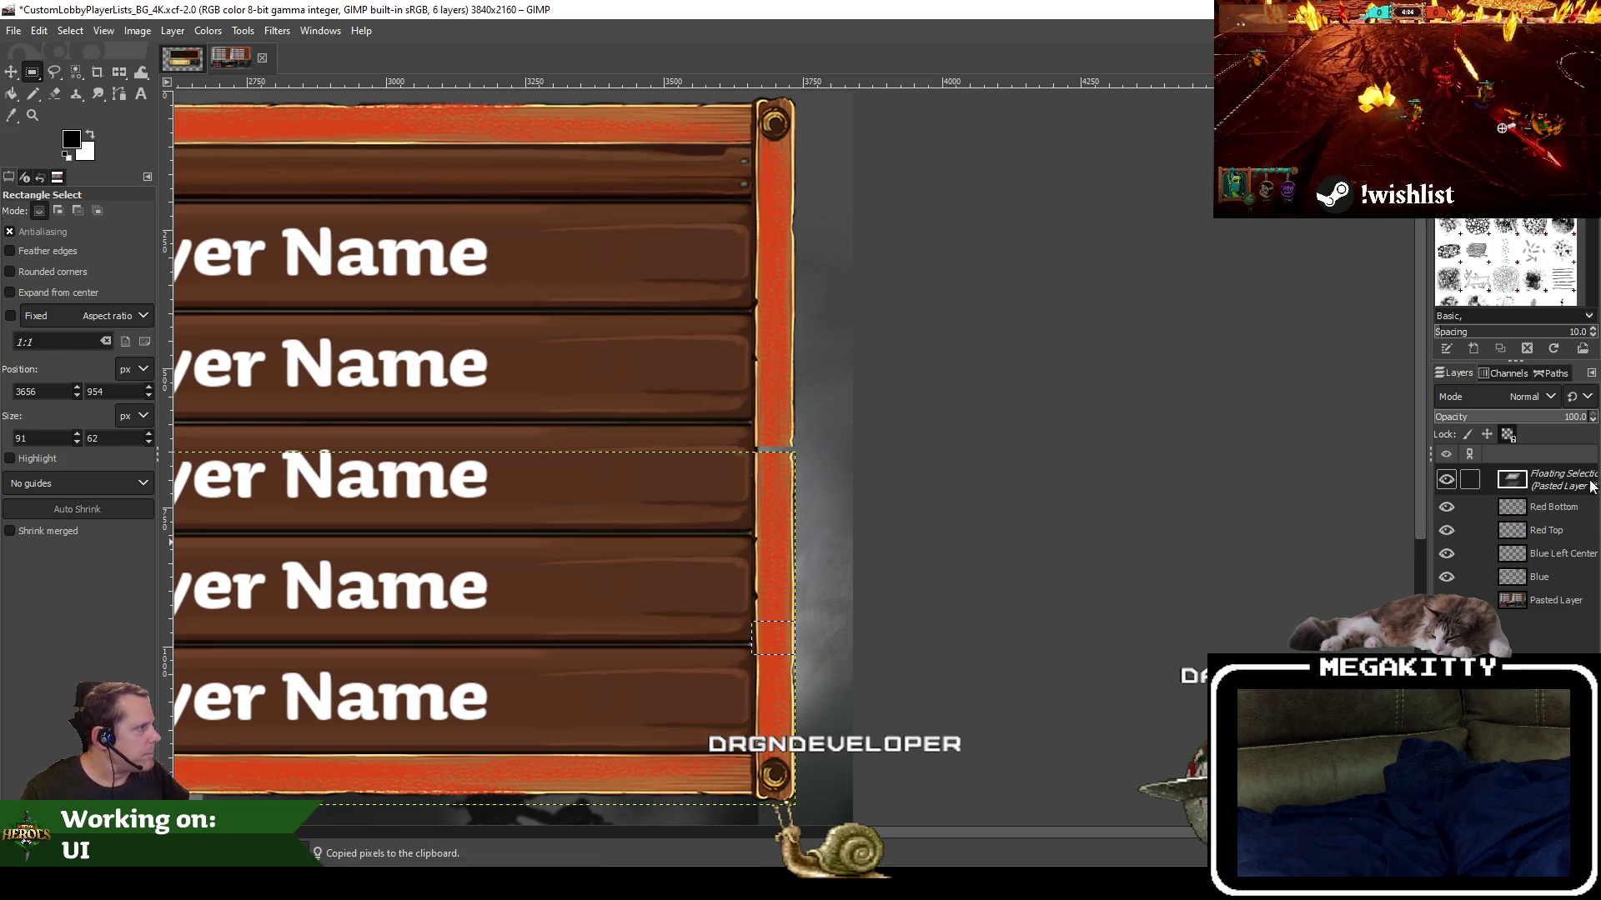
right_click(1590, 488)
click(1492, 110)
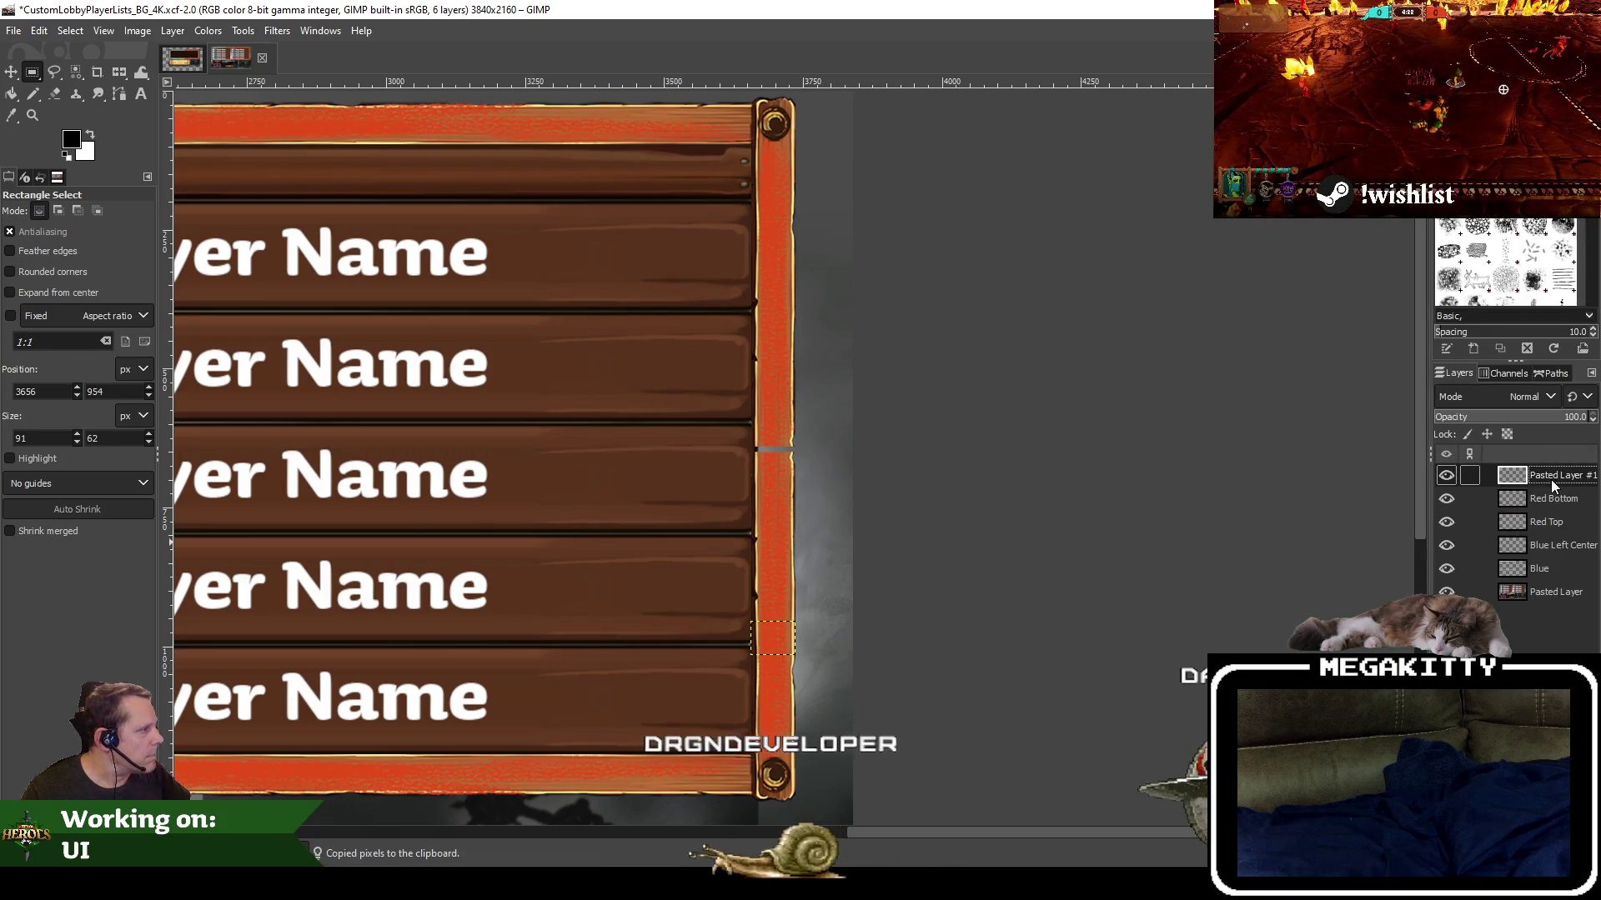
text(Red Center)
key(Return)
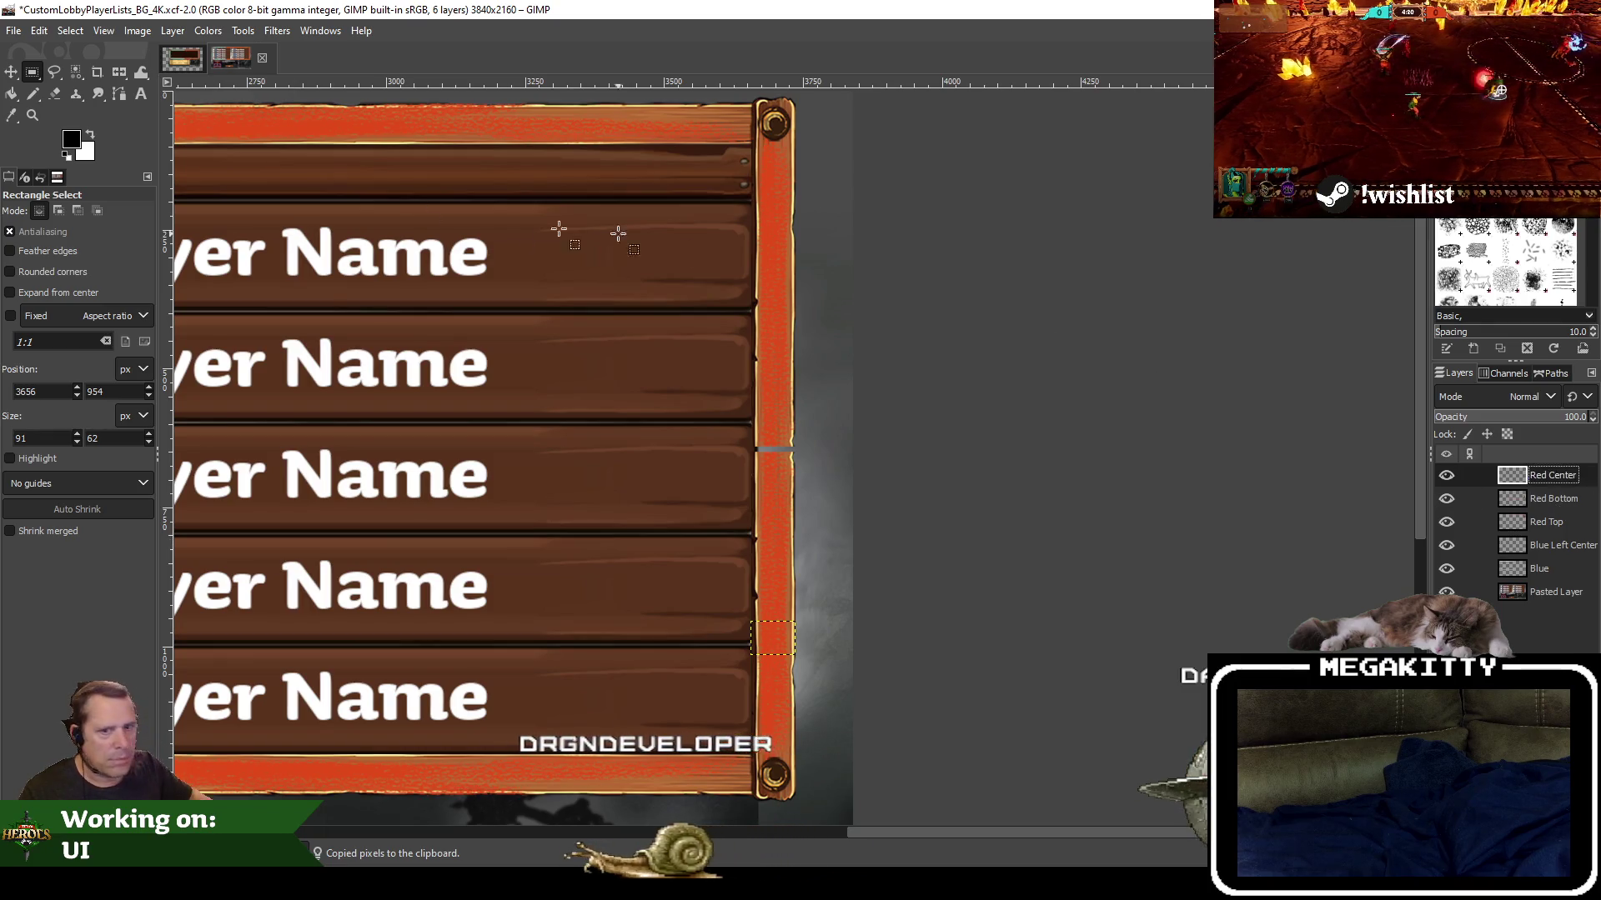
Position the Red Center patch over the right bar's gap and raise it to the stack top
key(m)
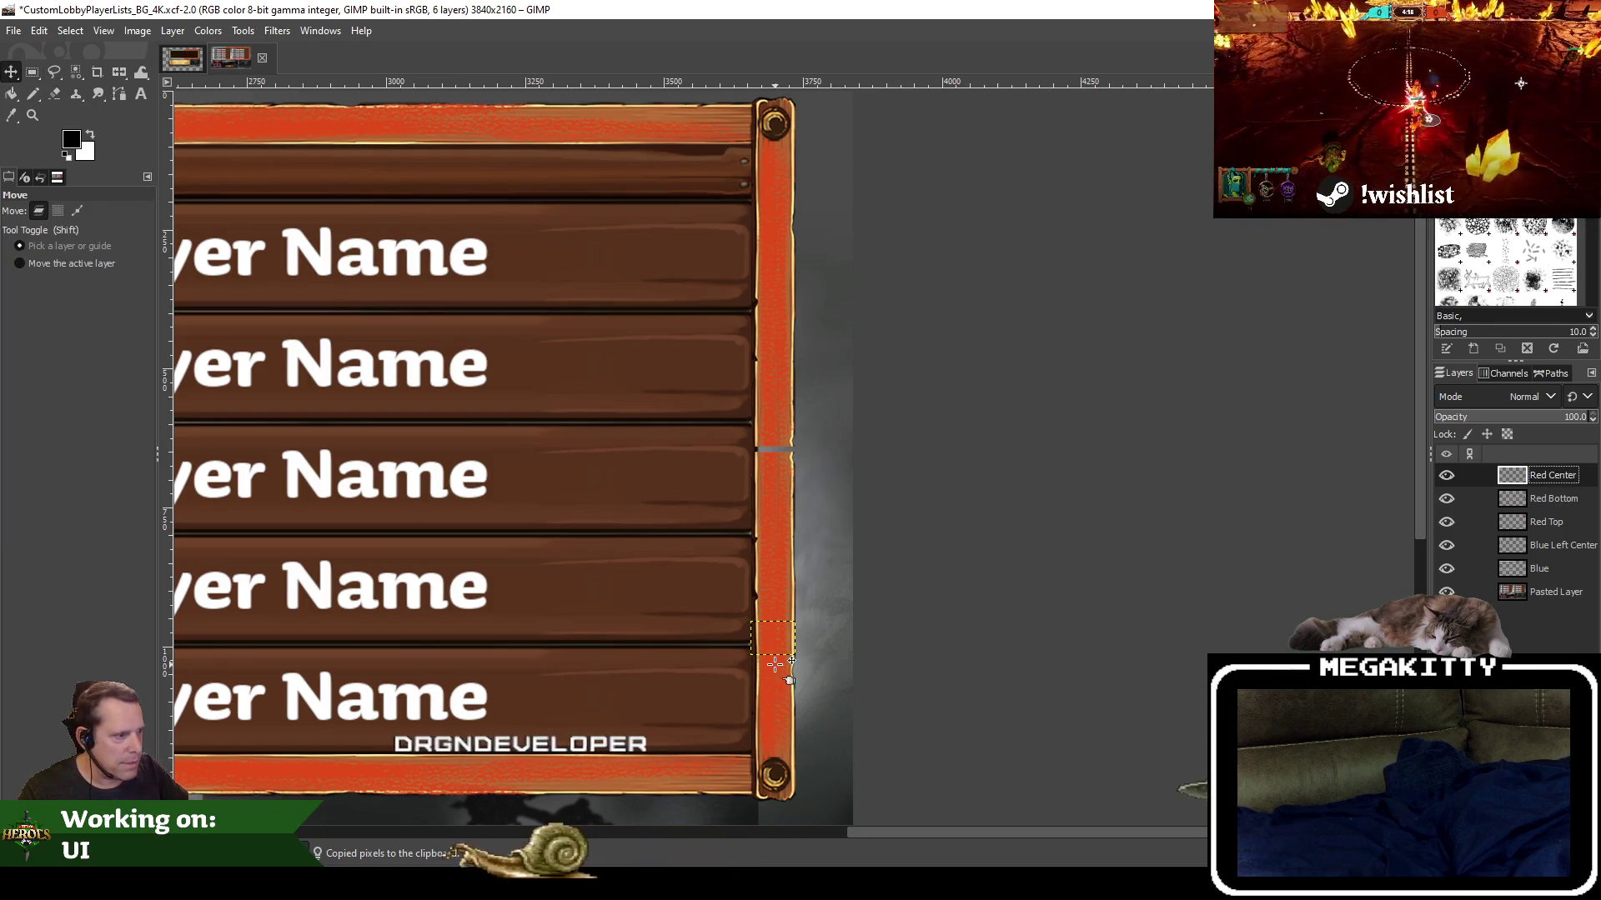
drag(772, 632, 778, 448)
scroll(774, 450, up, 4)
key(Left)
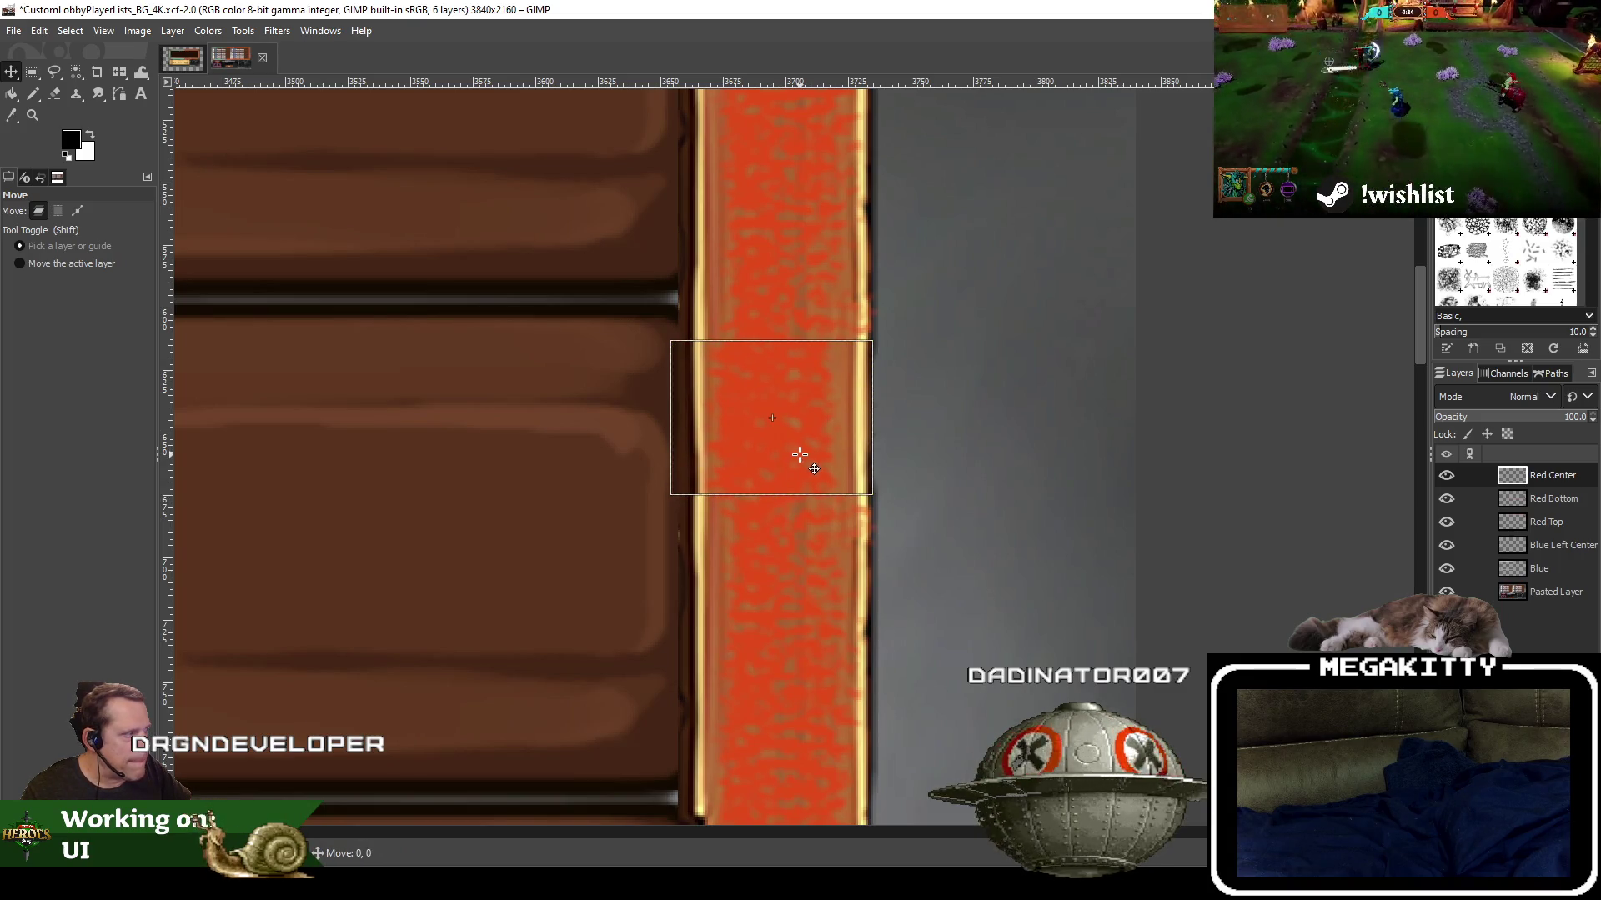
drag(1576, 531, 1574, 535)
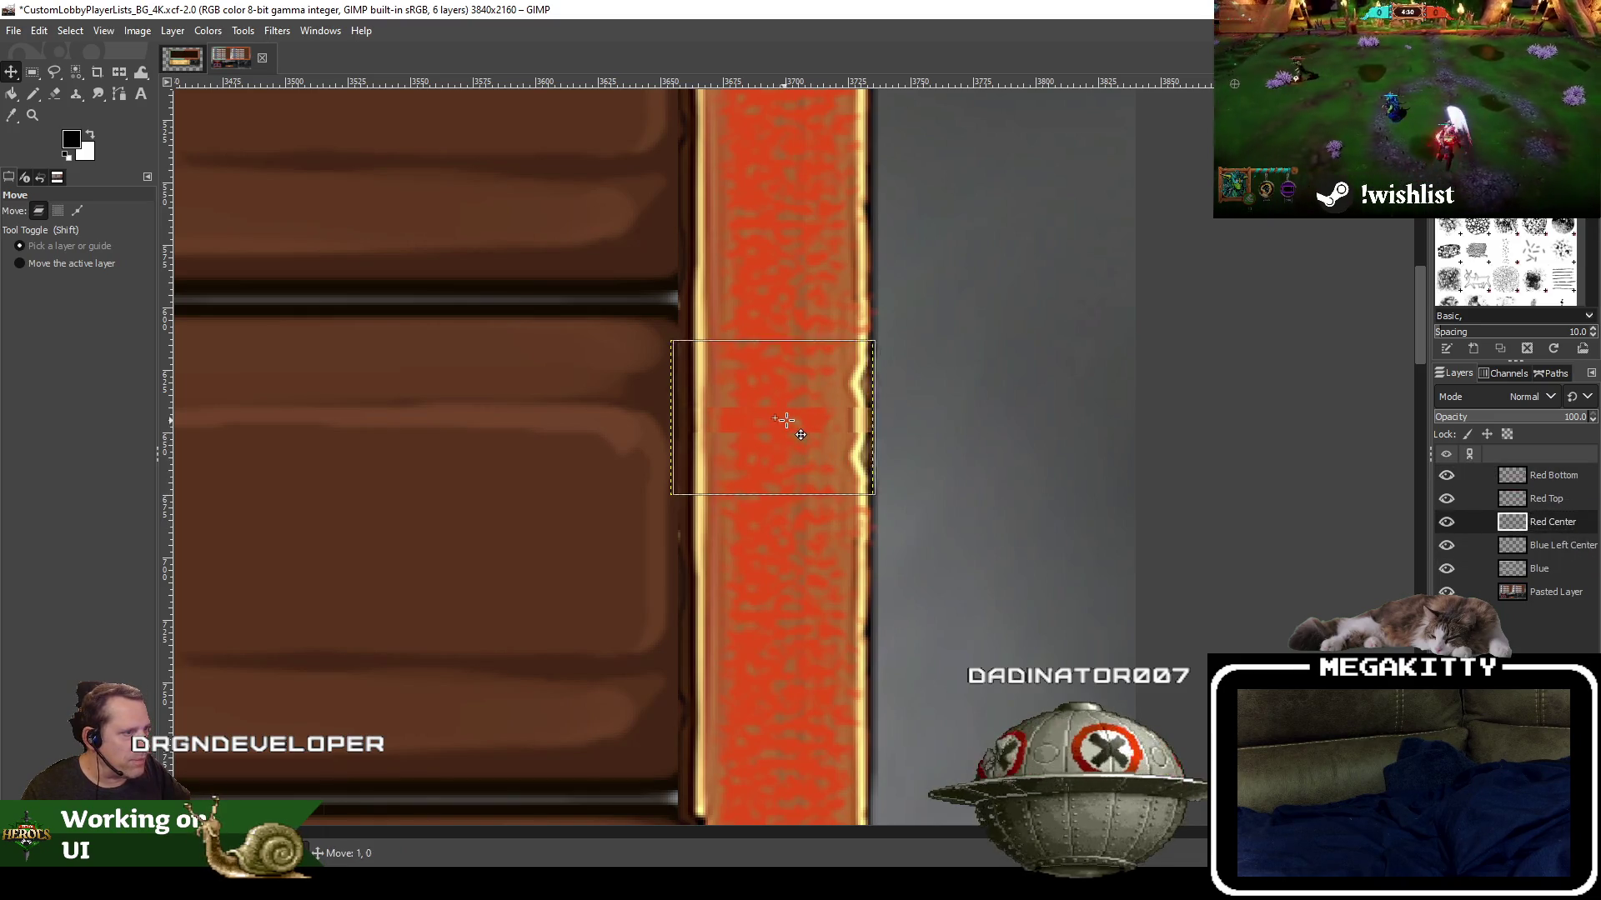
drag(788, 418, 783, 488)
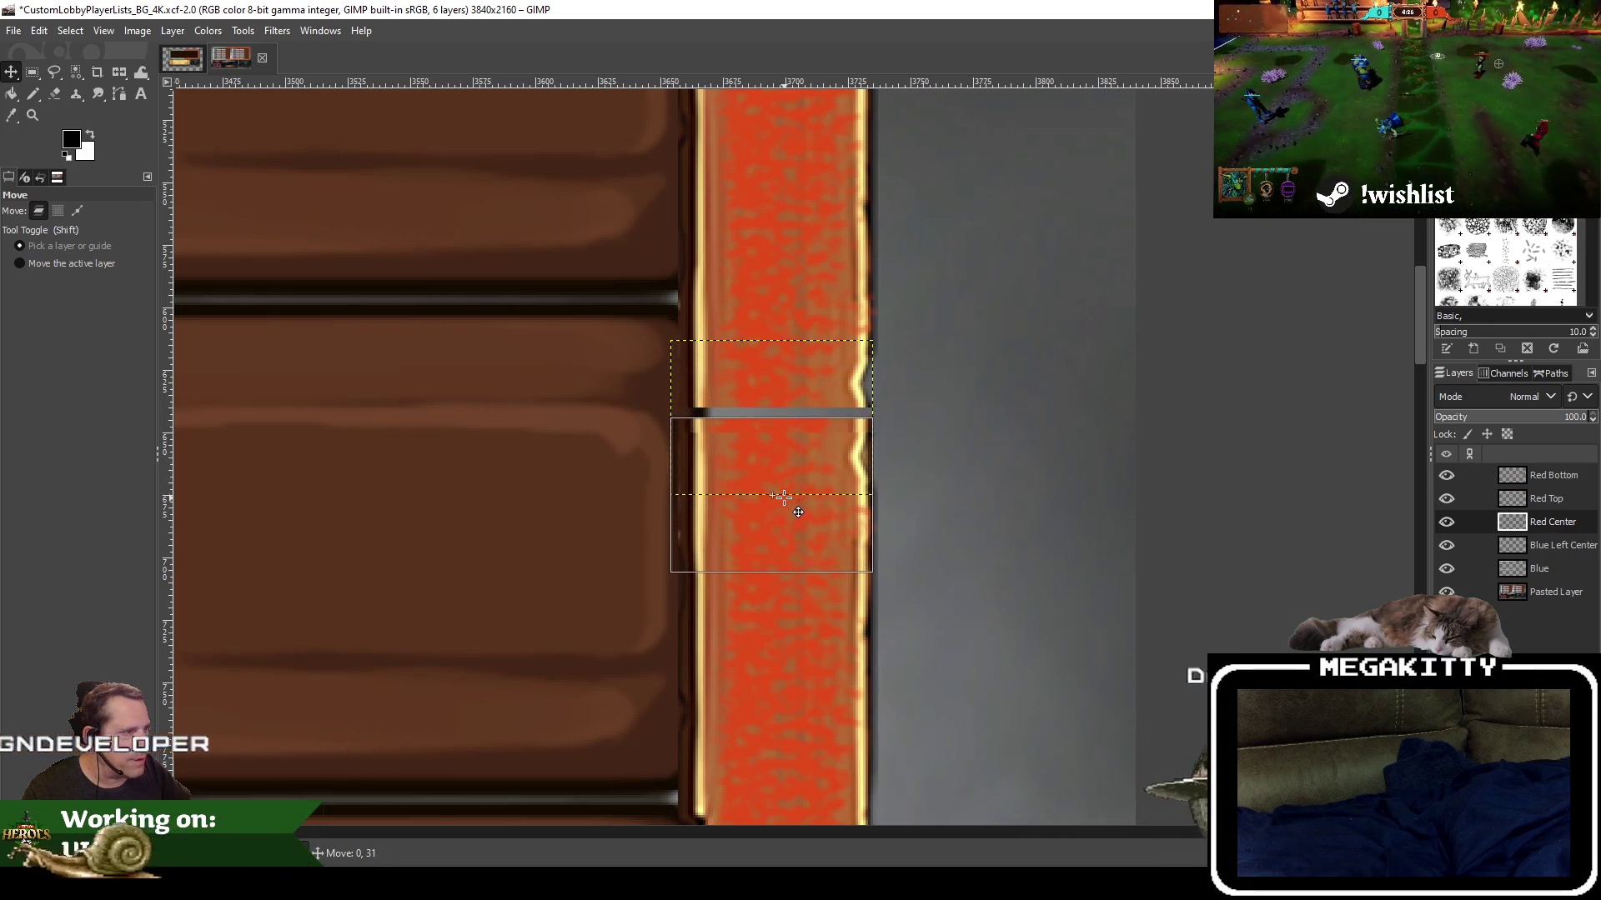
drag(784, 472, 784, 460)
right_click(1517, 523)
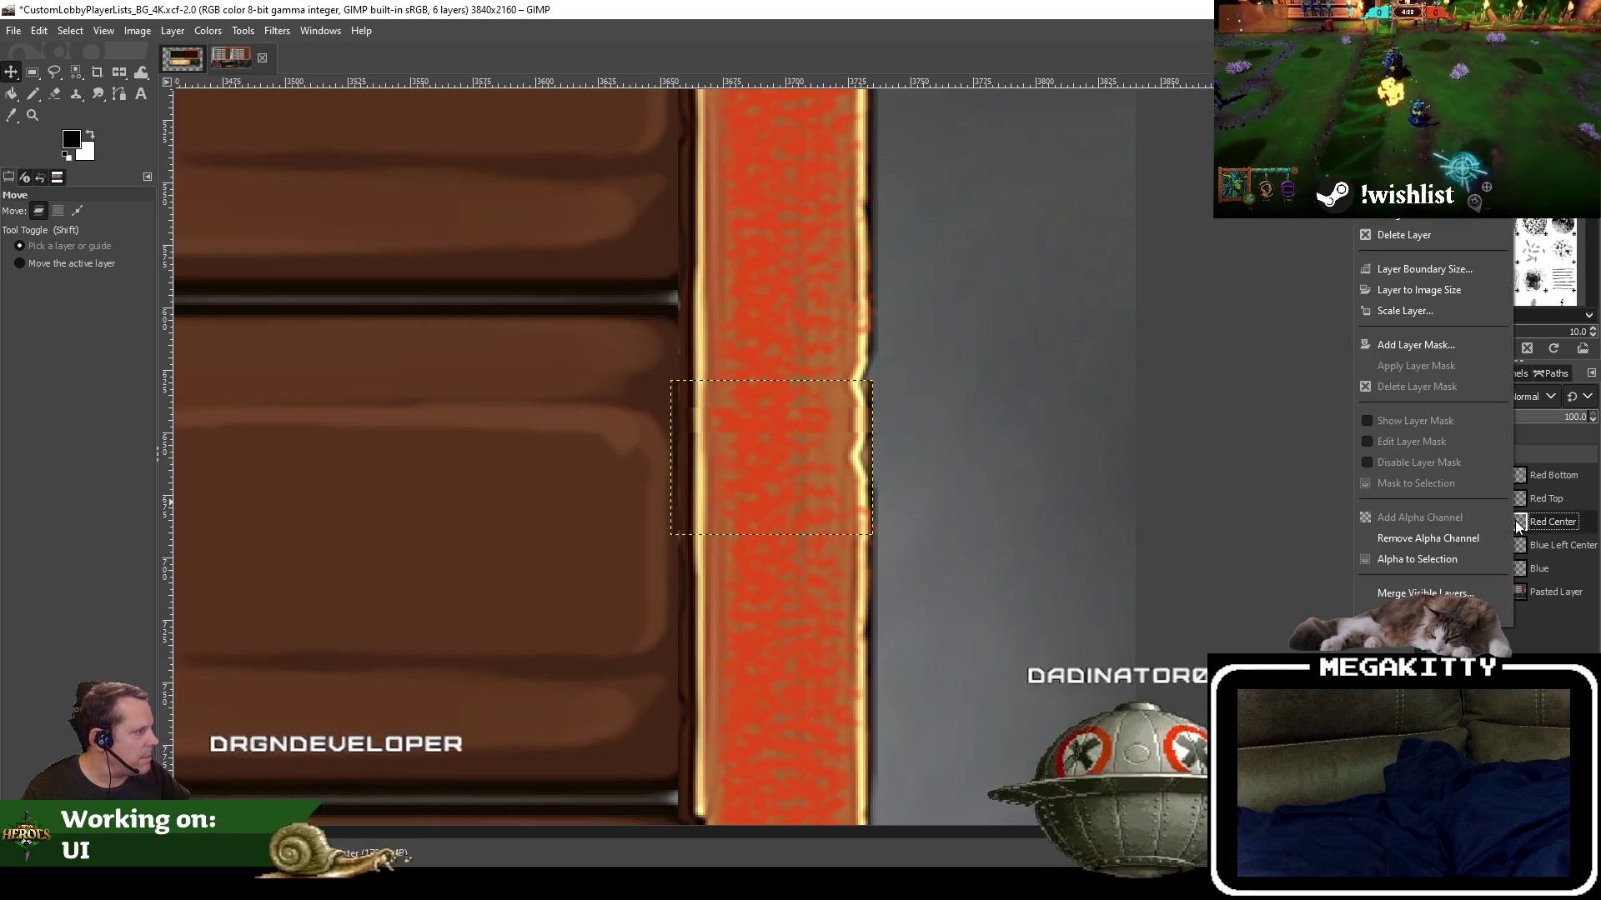
click(1558, 533)
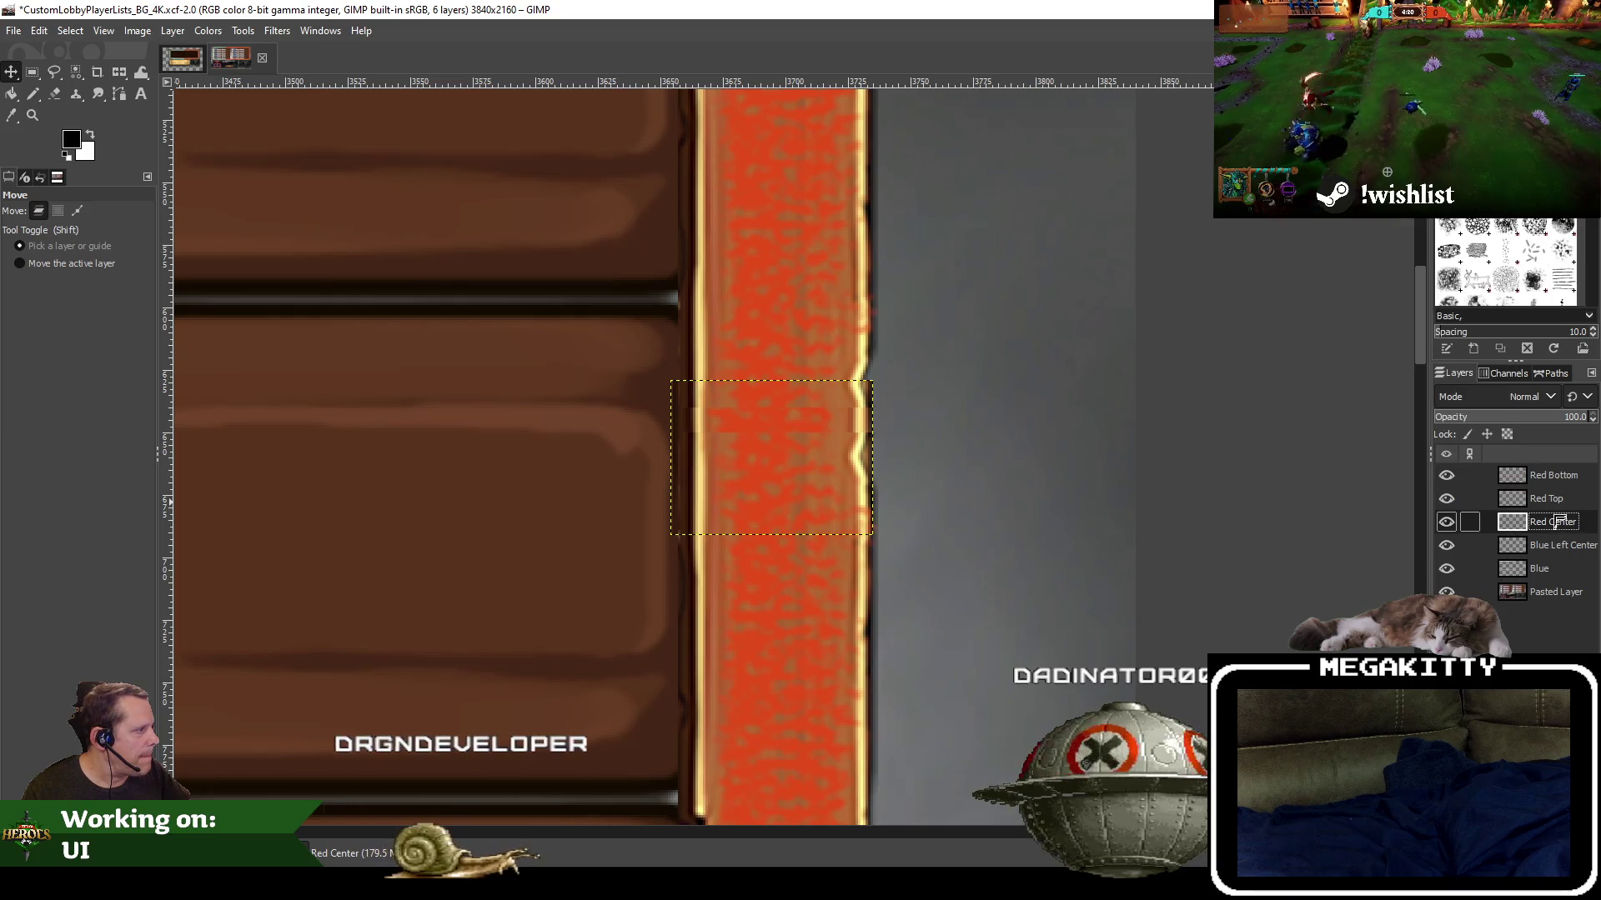
drag(1558, 527, 1565, 485)
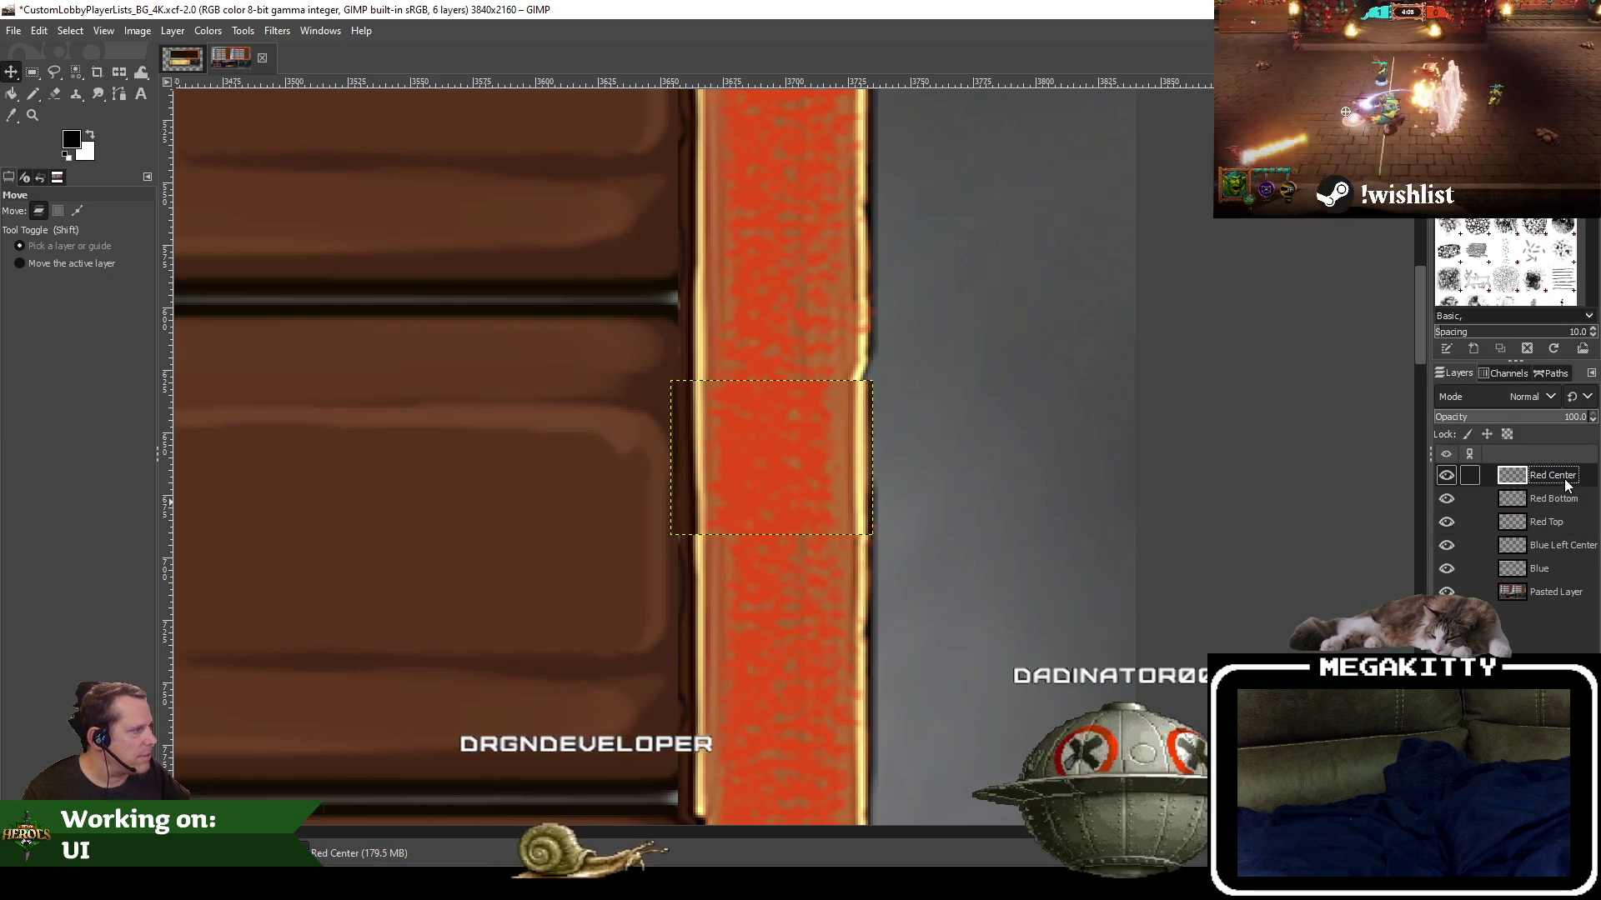
drag(776, 447, 773, 444)
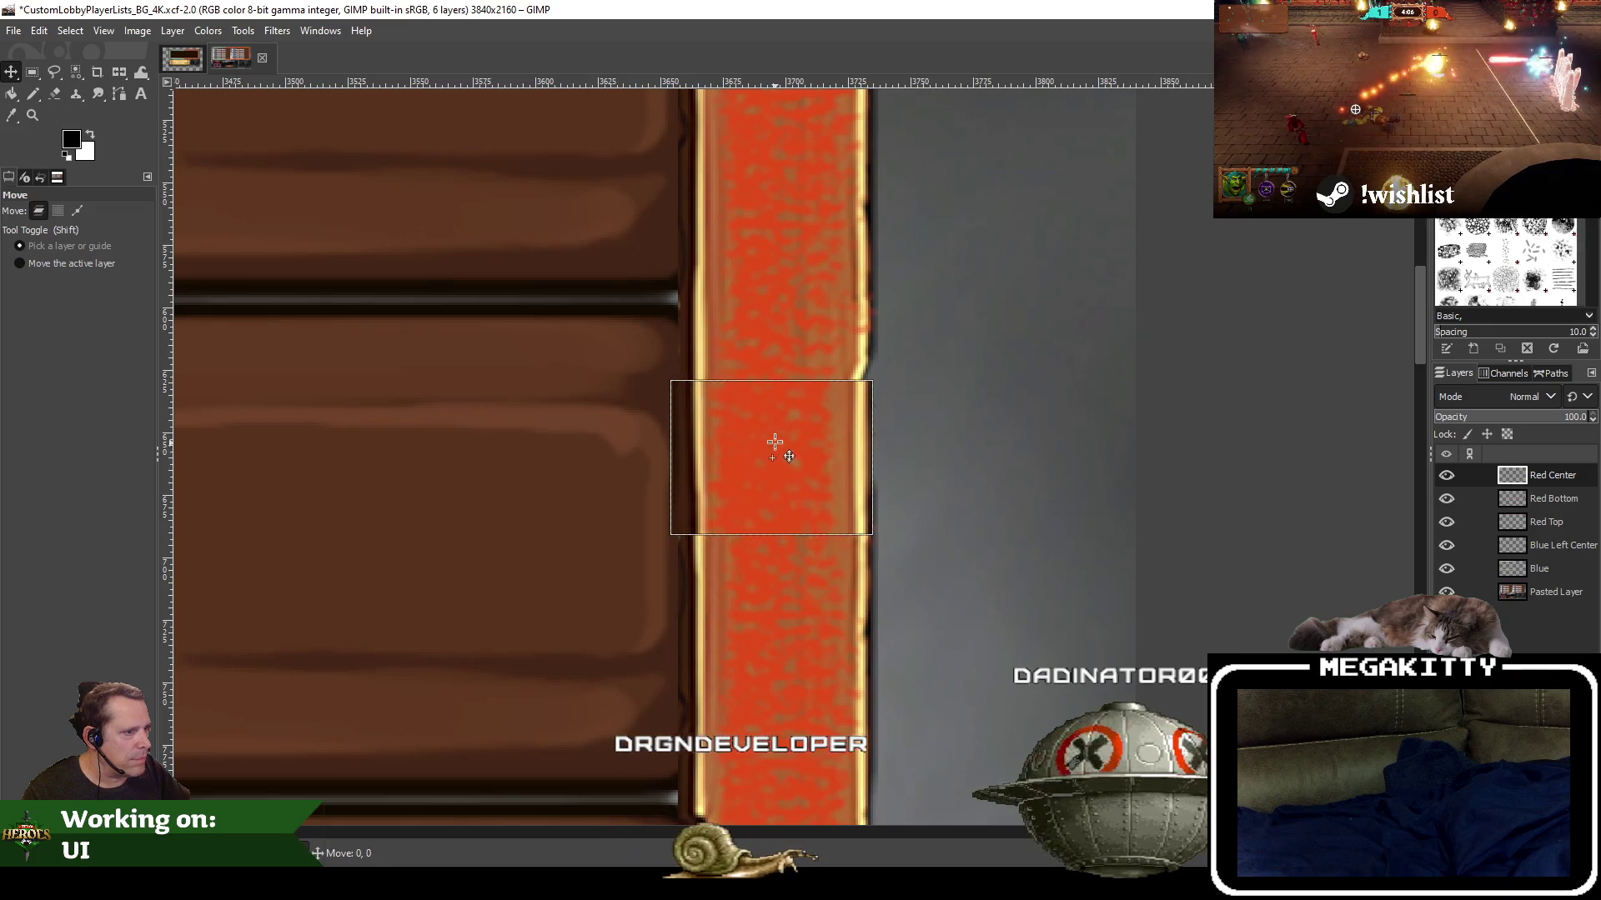
Add a White (full opacity) layer mask to the Red Center layer
right_click(1518, 484)
click(1453, 346)
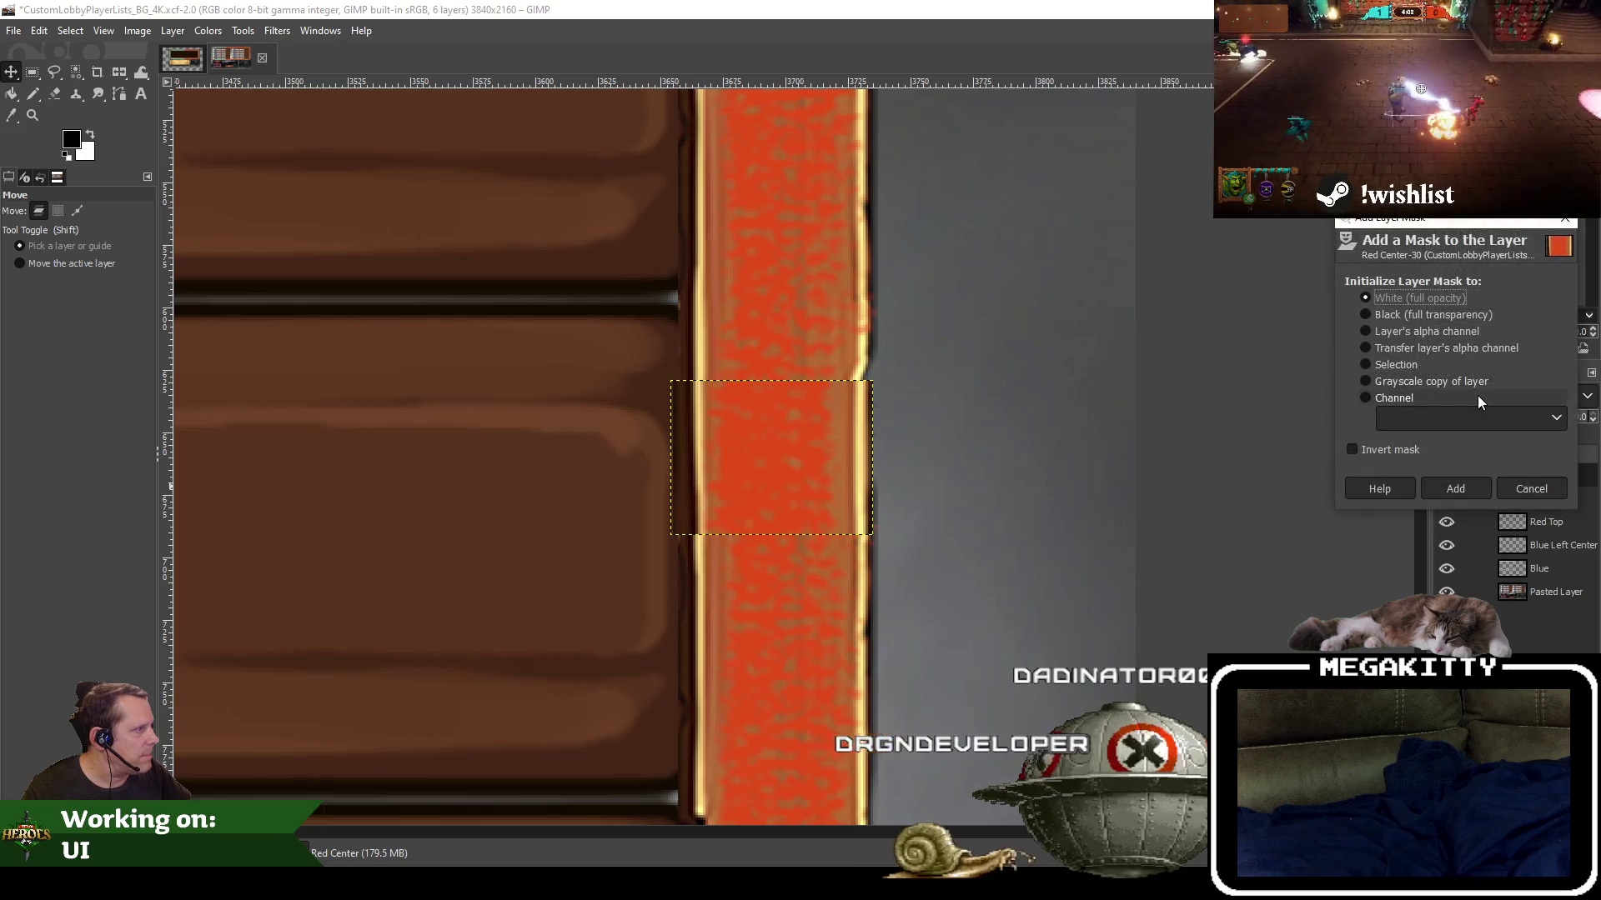
click(1454, 488)
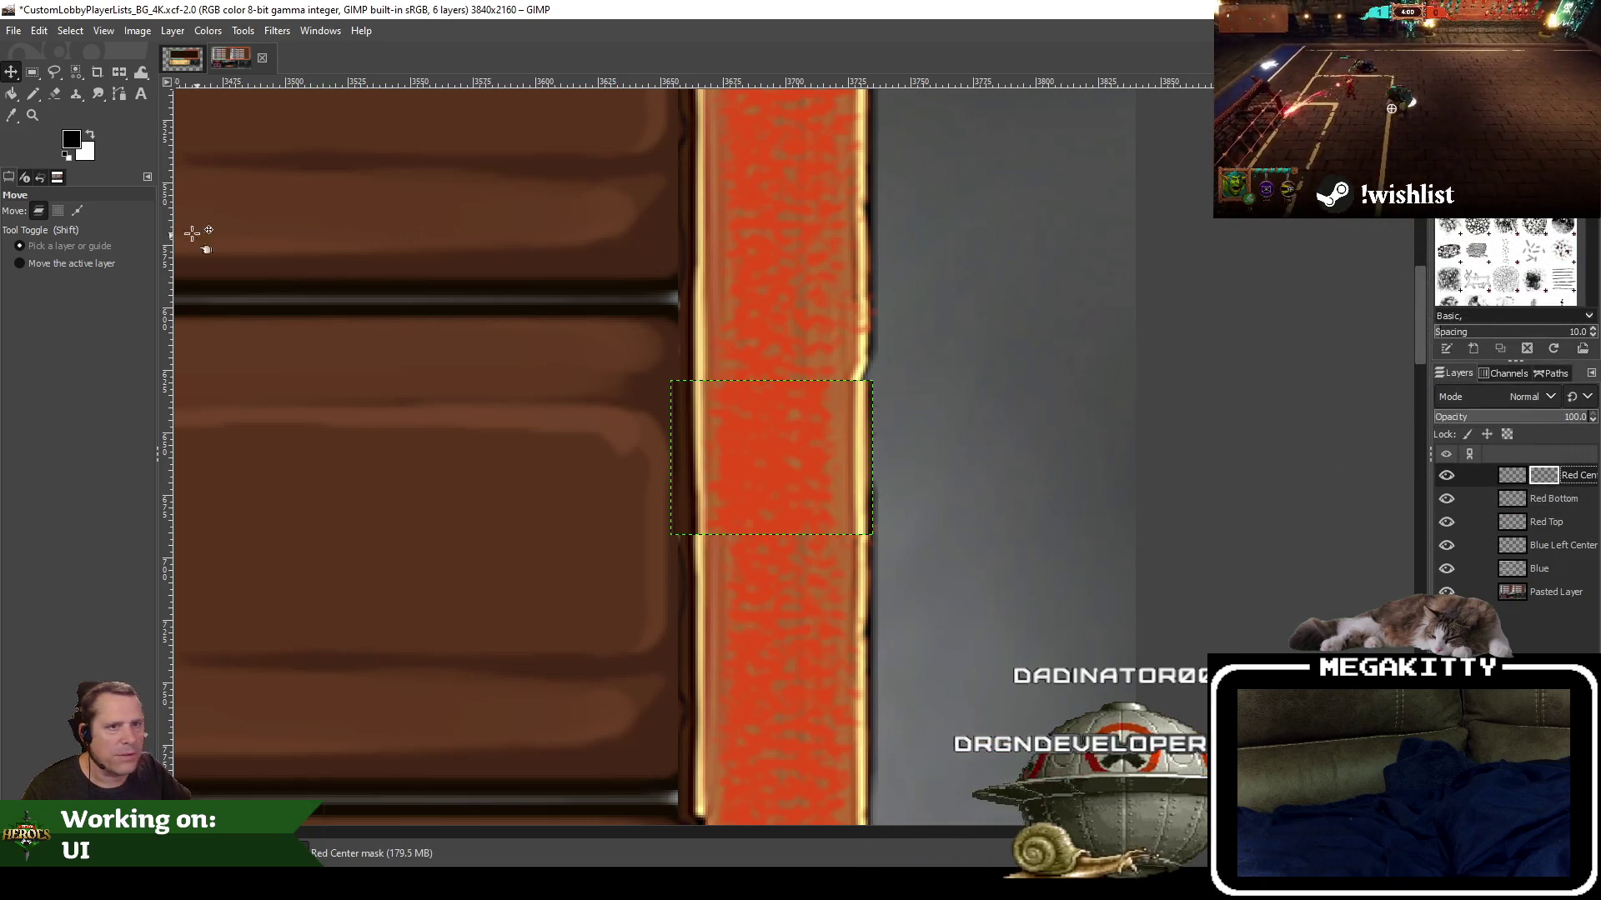
right_click(1537, 476)
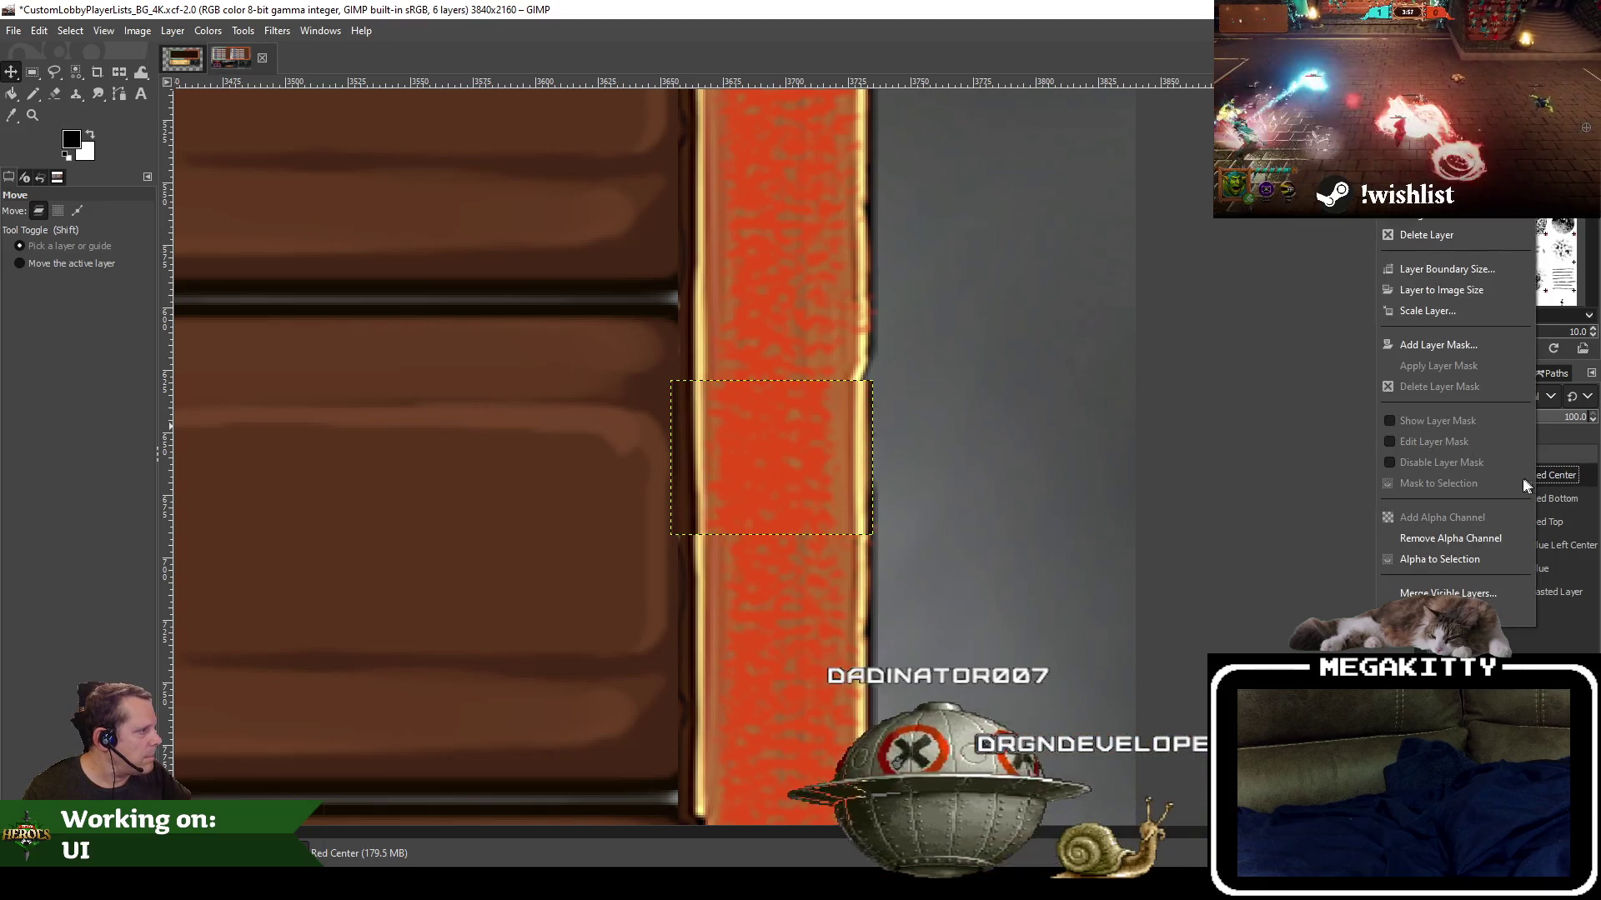
click(1441, 343)
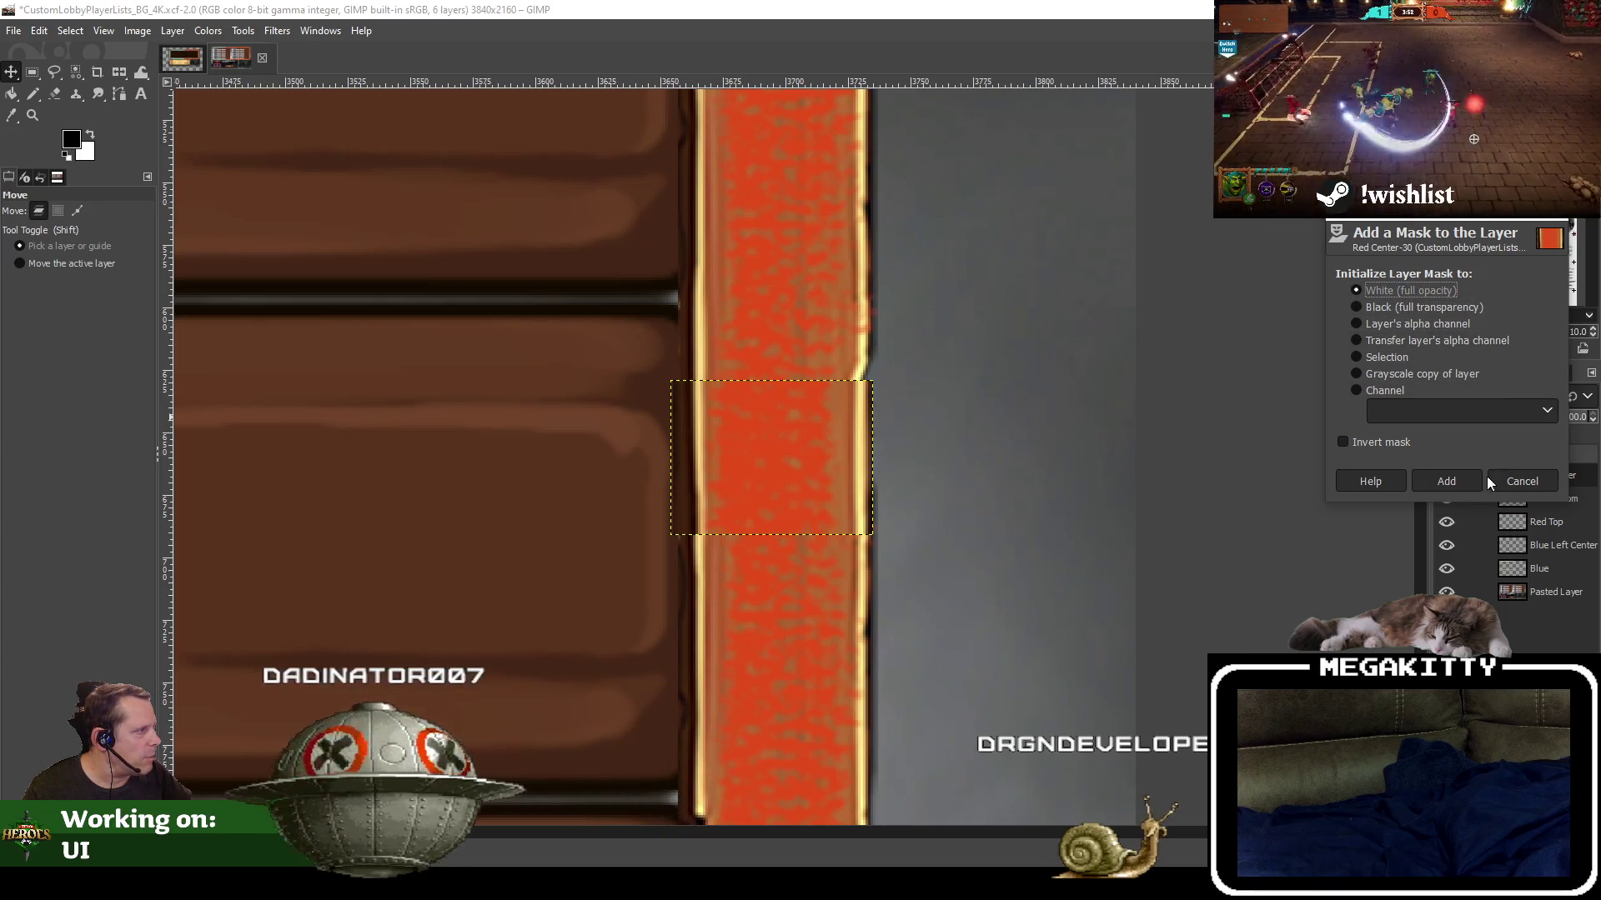
click(1448, 483)
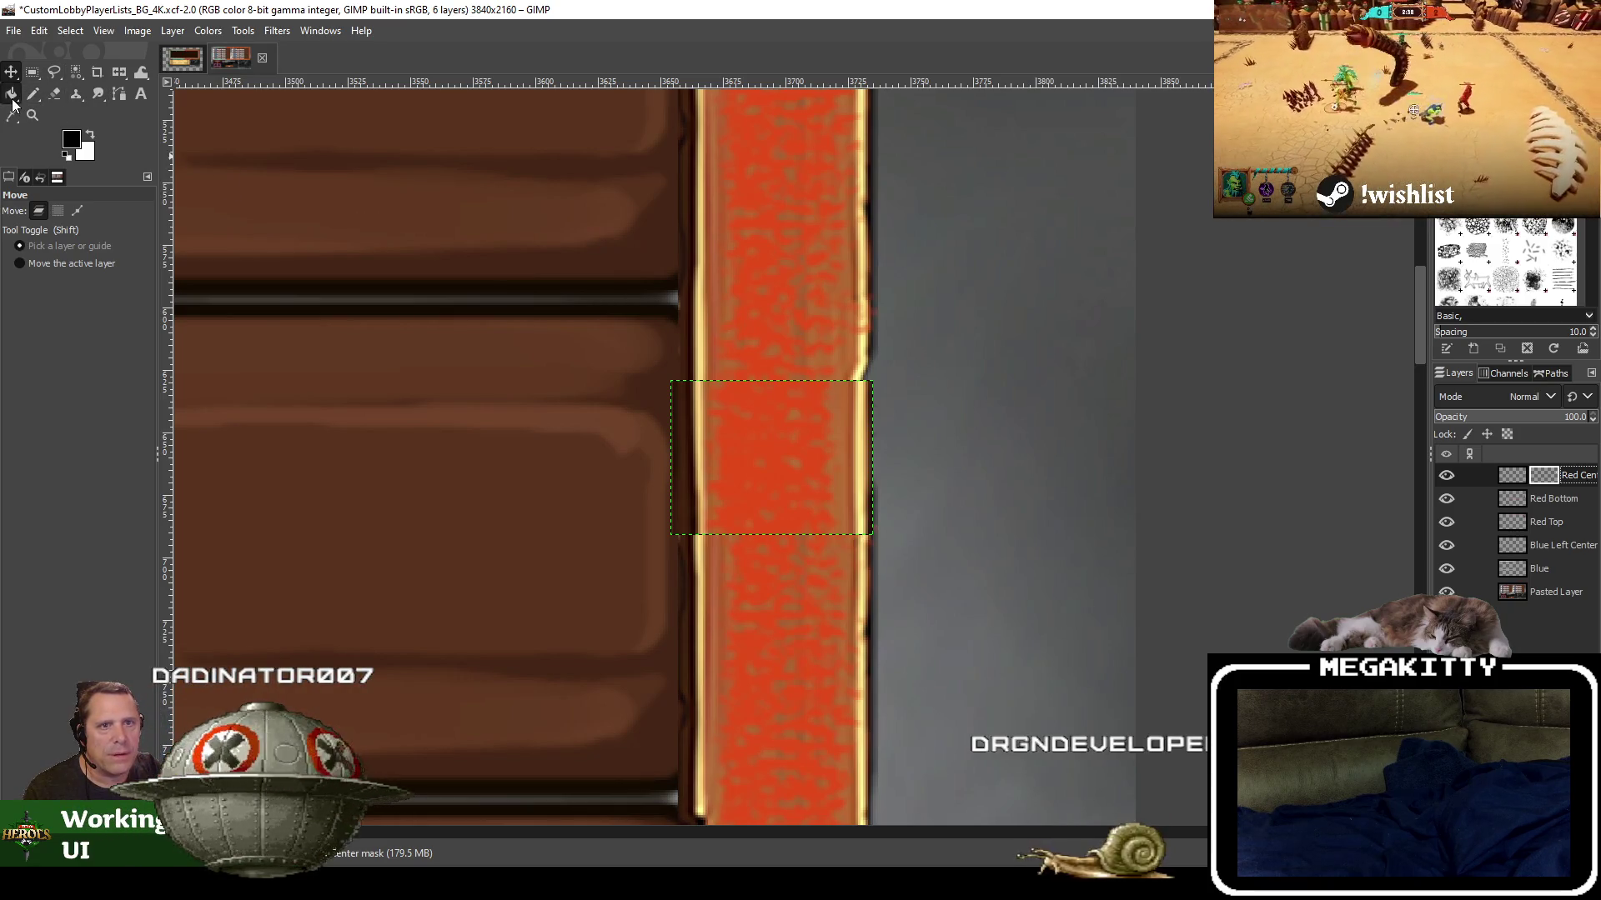
Draw a vertical FG to BG (HSV clockwise) gradient across the selected Red Center strip
drag(12, 99, 67, 122)
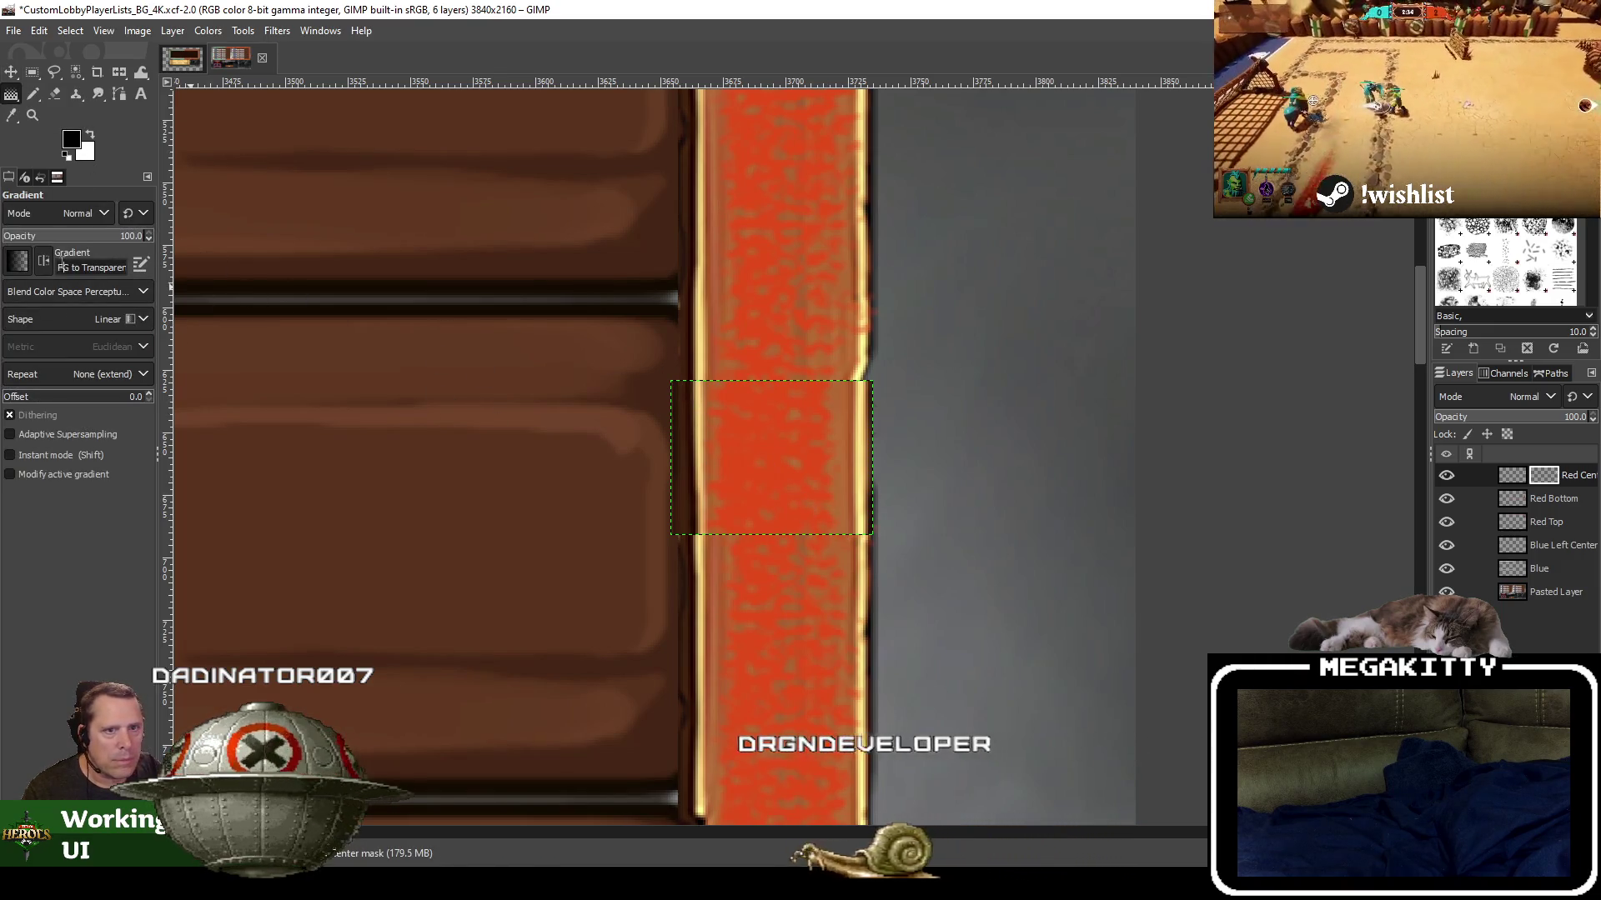
click(18, 261)
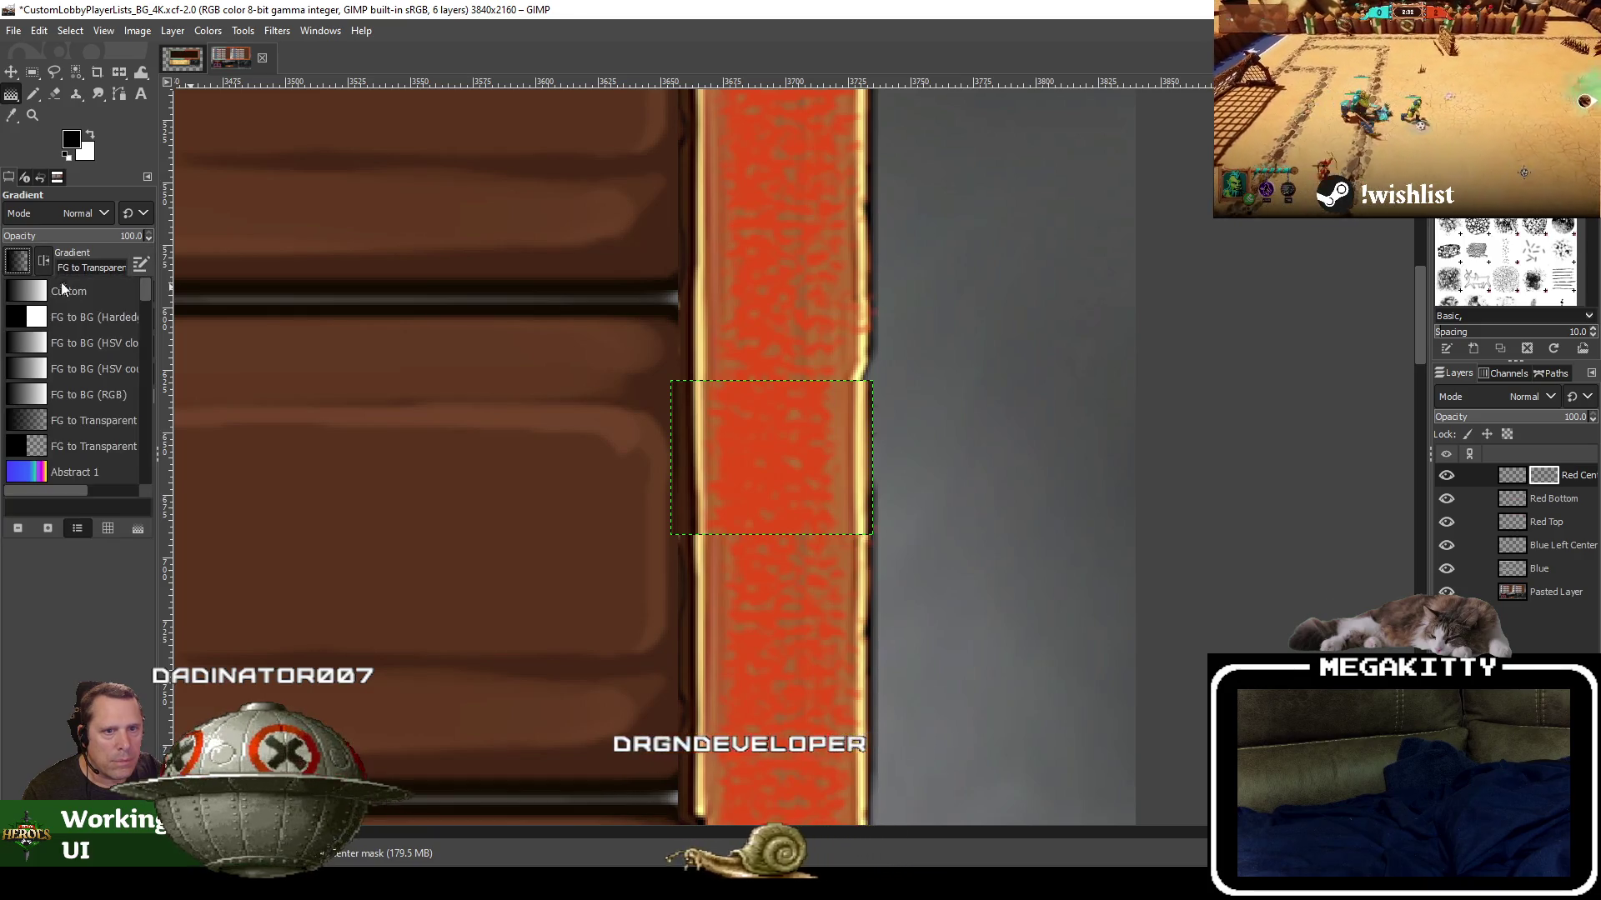
click(89, 351)
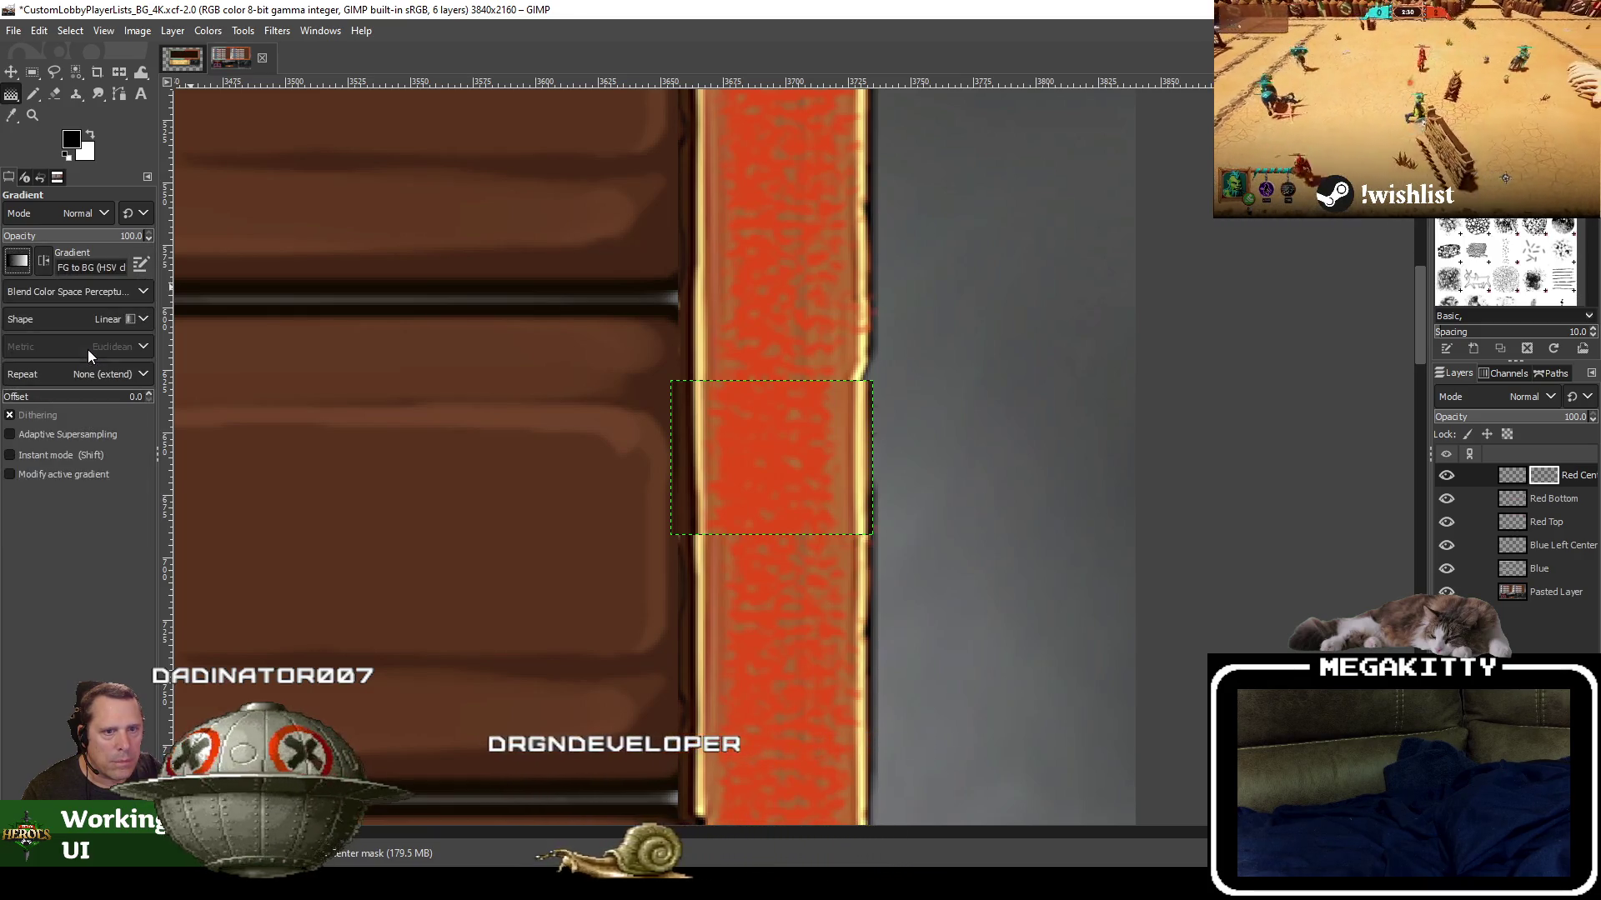
drag(778, 446, 777, 421)
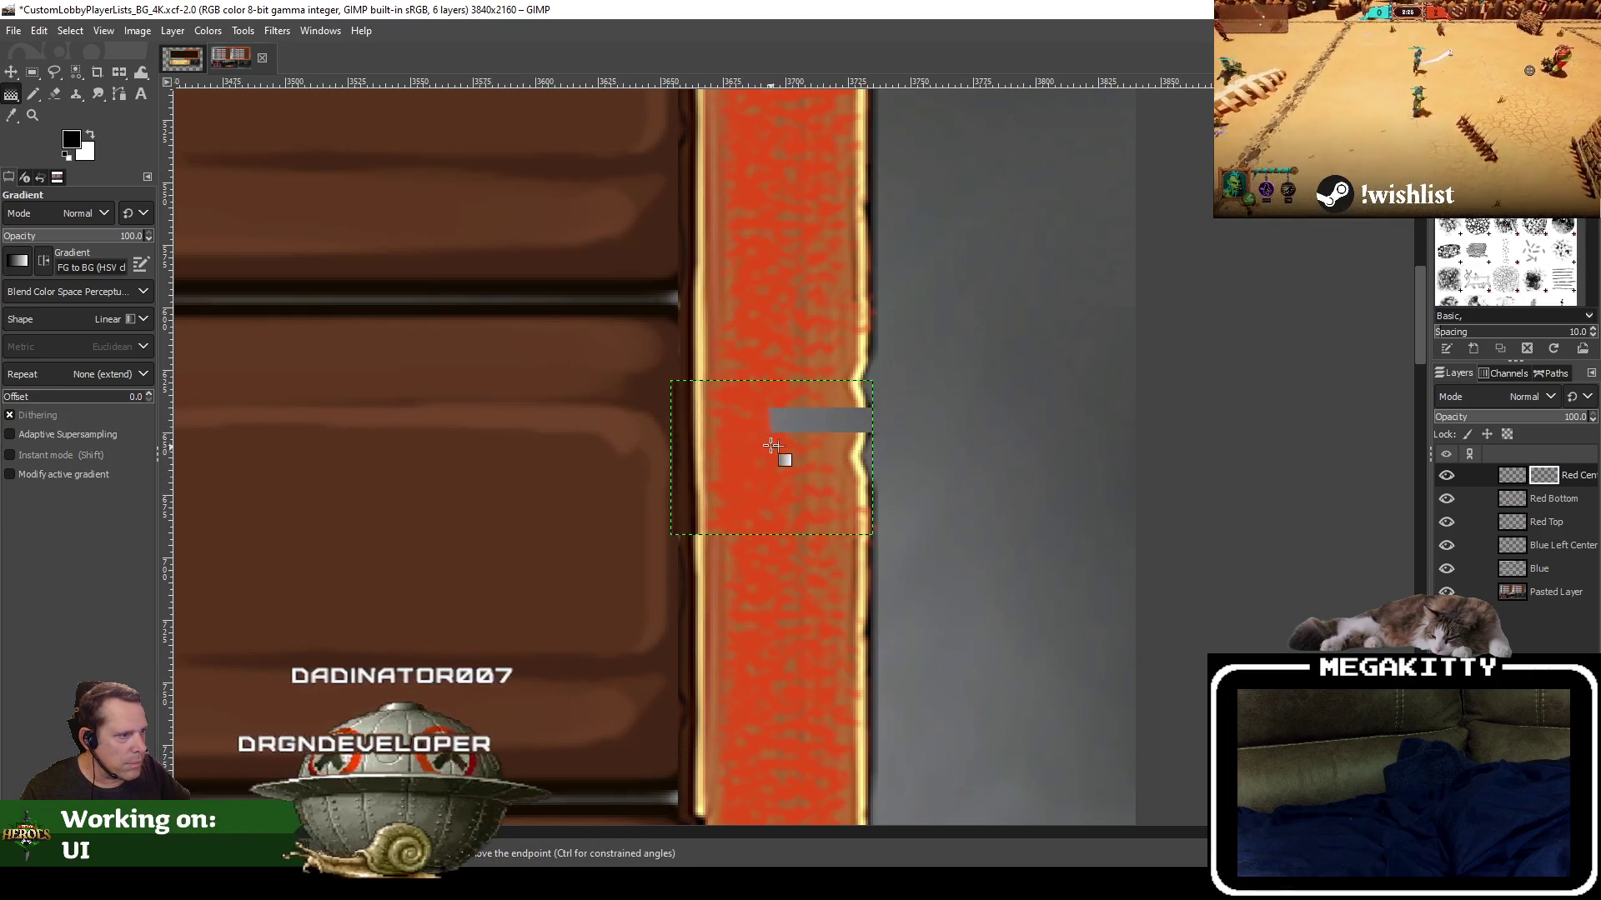
drag(788, 572, 790, 480)
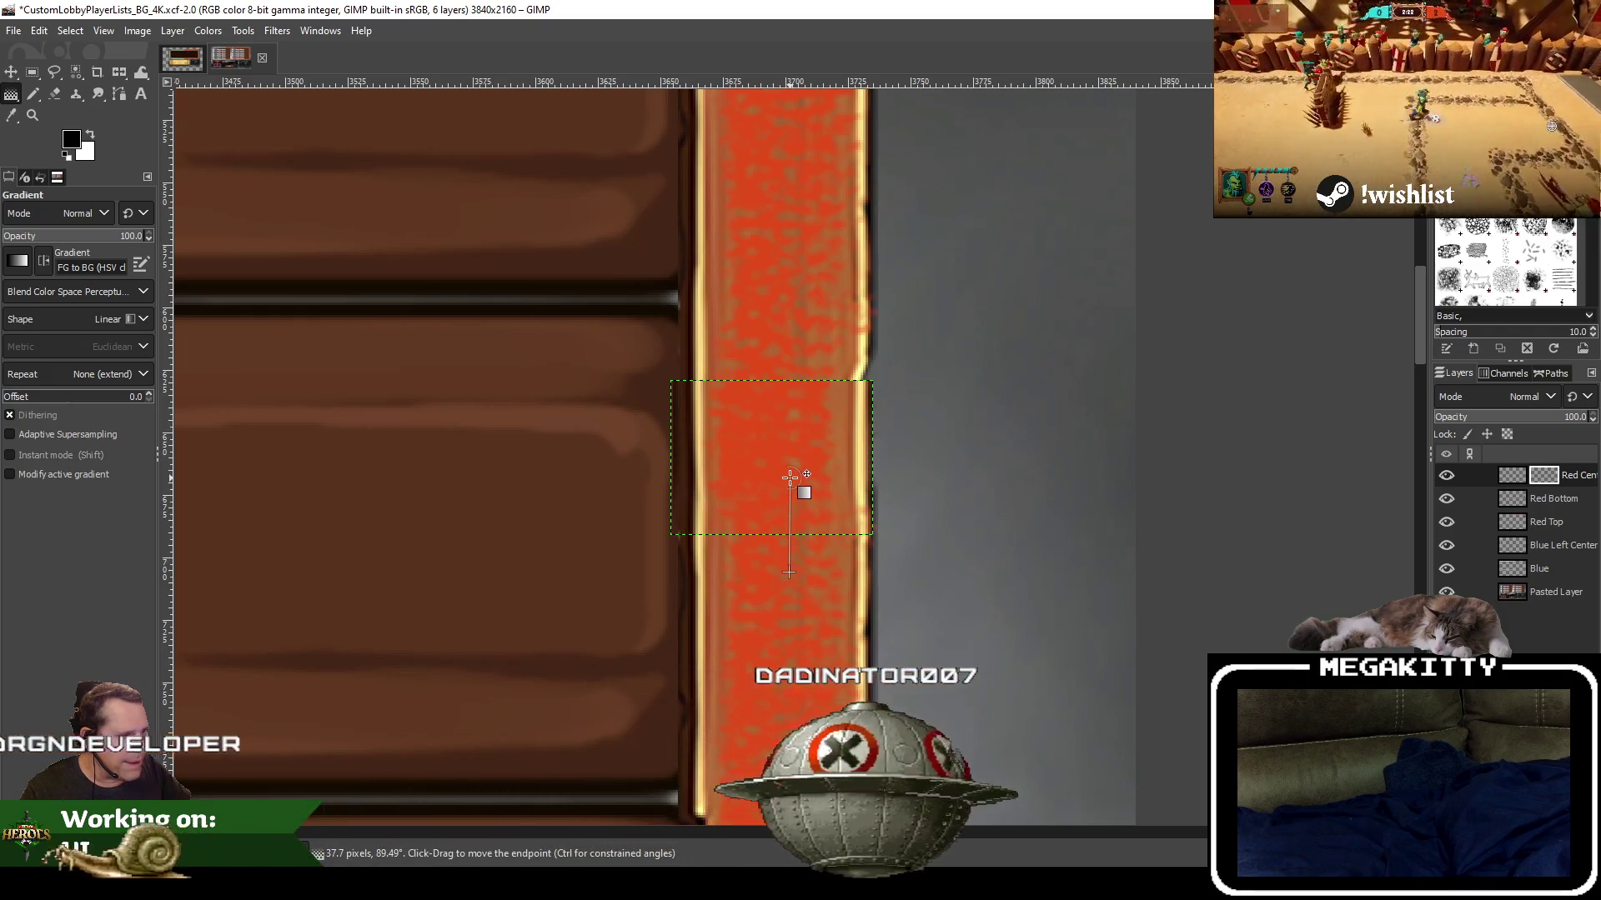
Apply Red Center's current mask, then give it a fresh white layer mask
right_click(1543, 476)
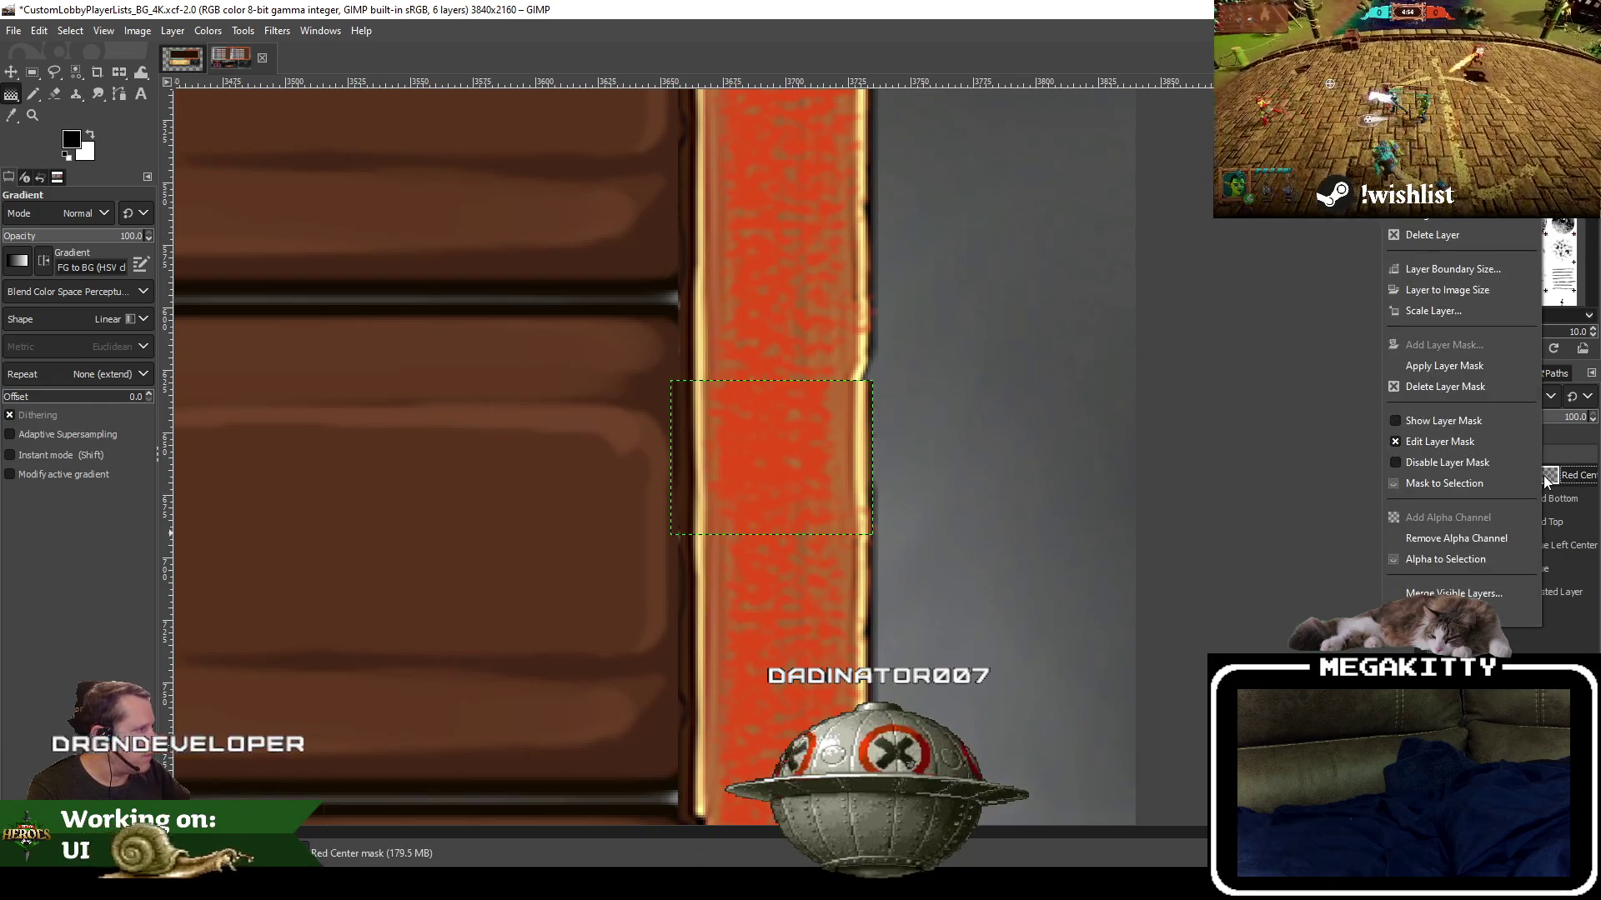
click(1479, 367)
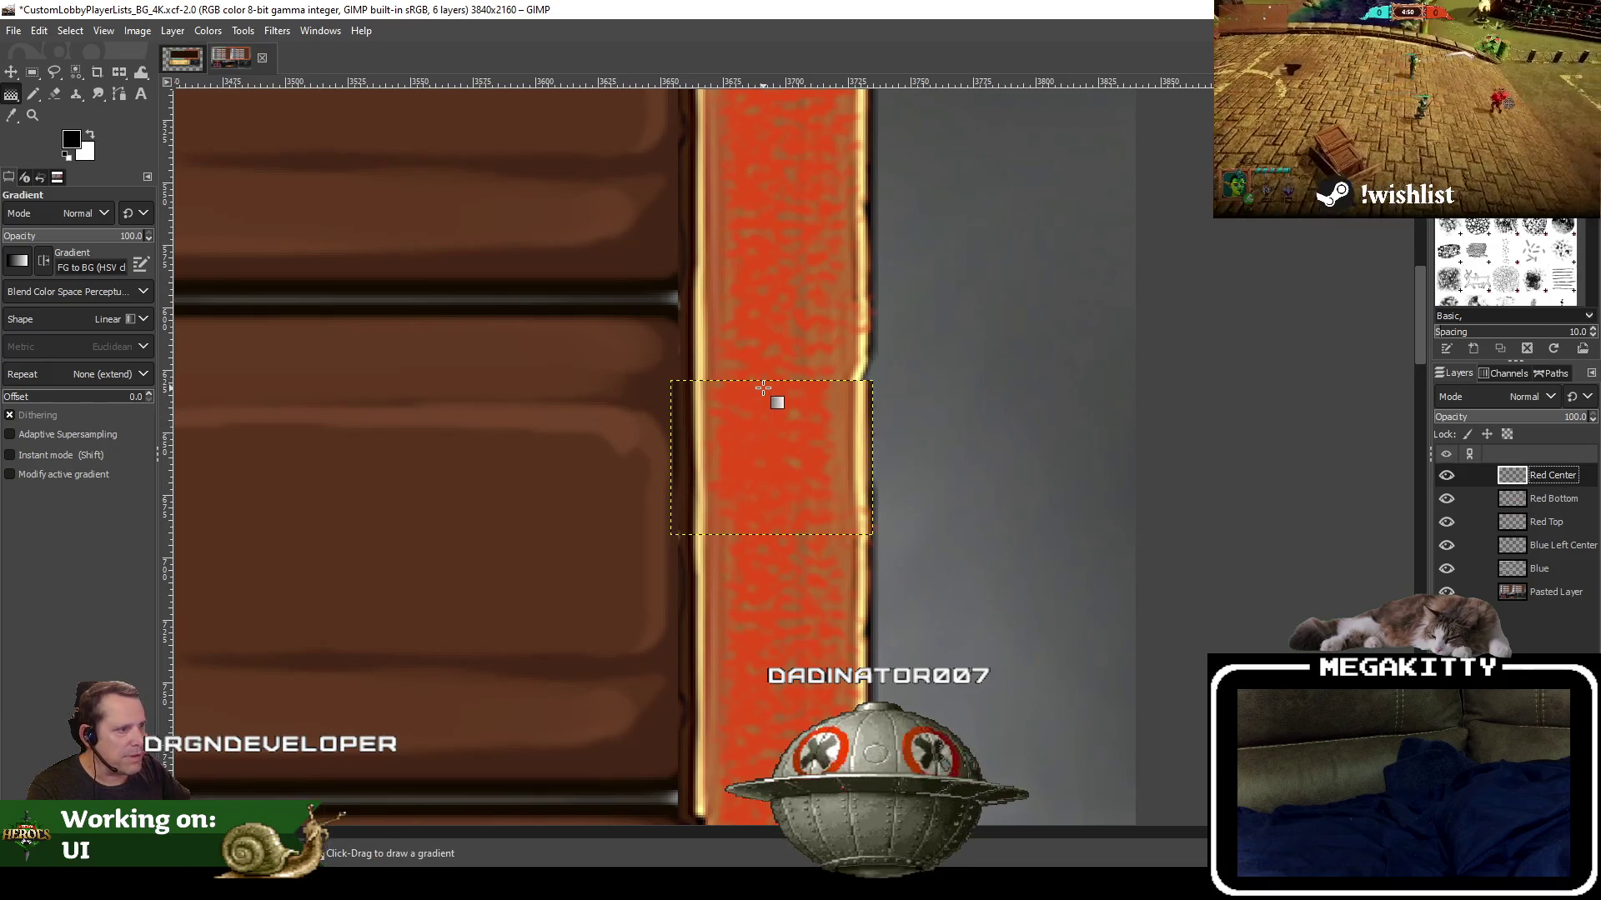
right_click(1543, 476)
click(1488, 343)
click(1468, 480)
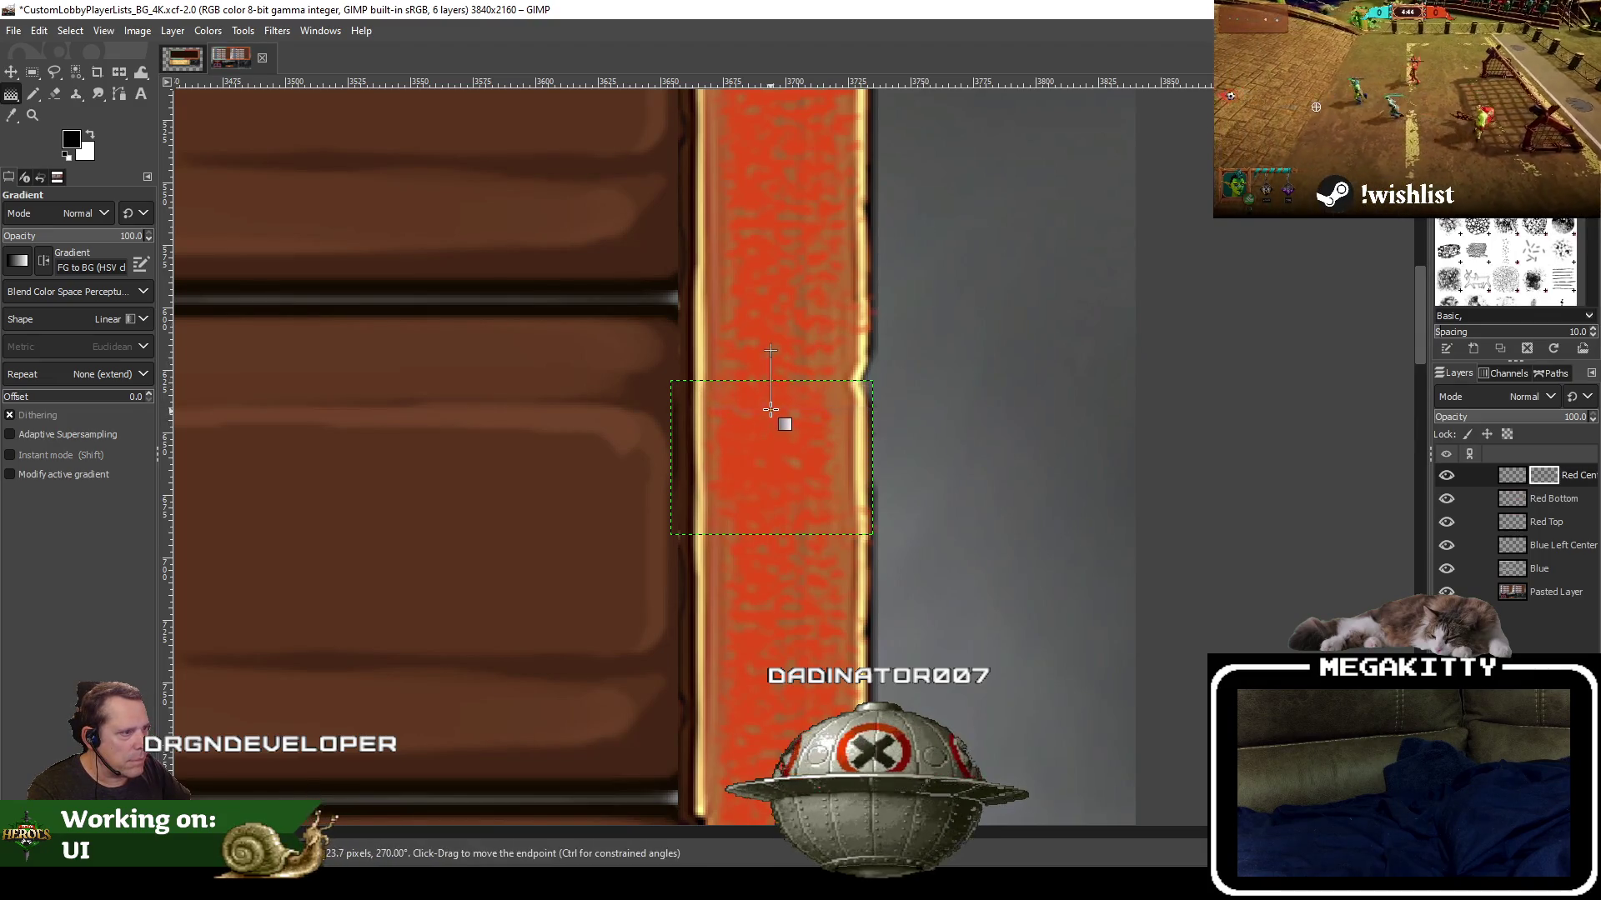
Commit the gradient on the mask and apply the mask into Red Center
key(Return)
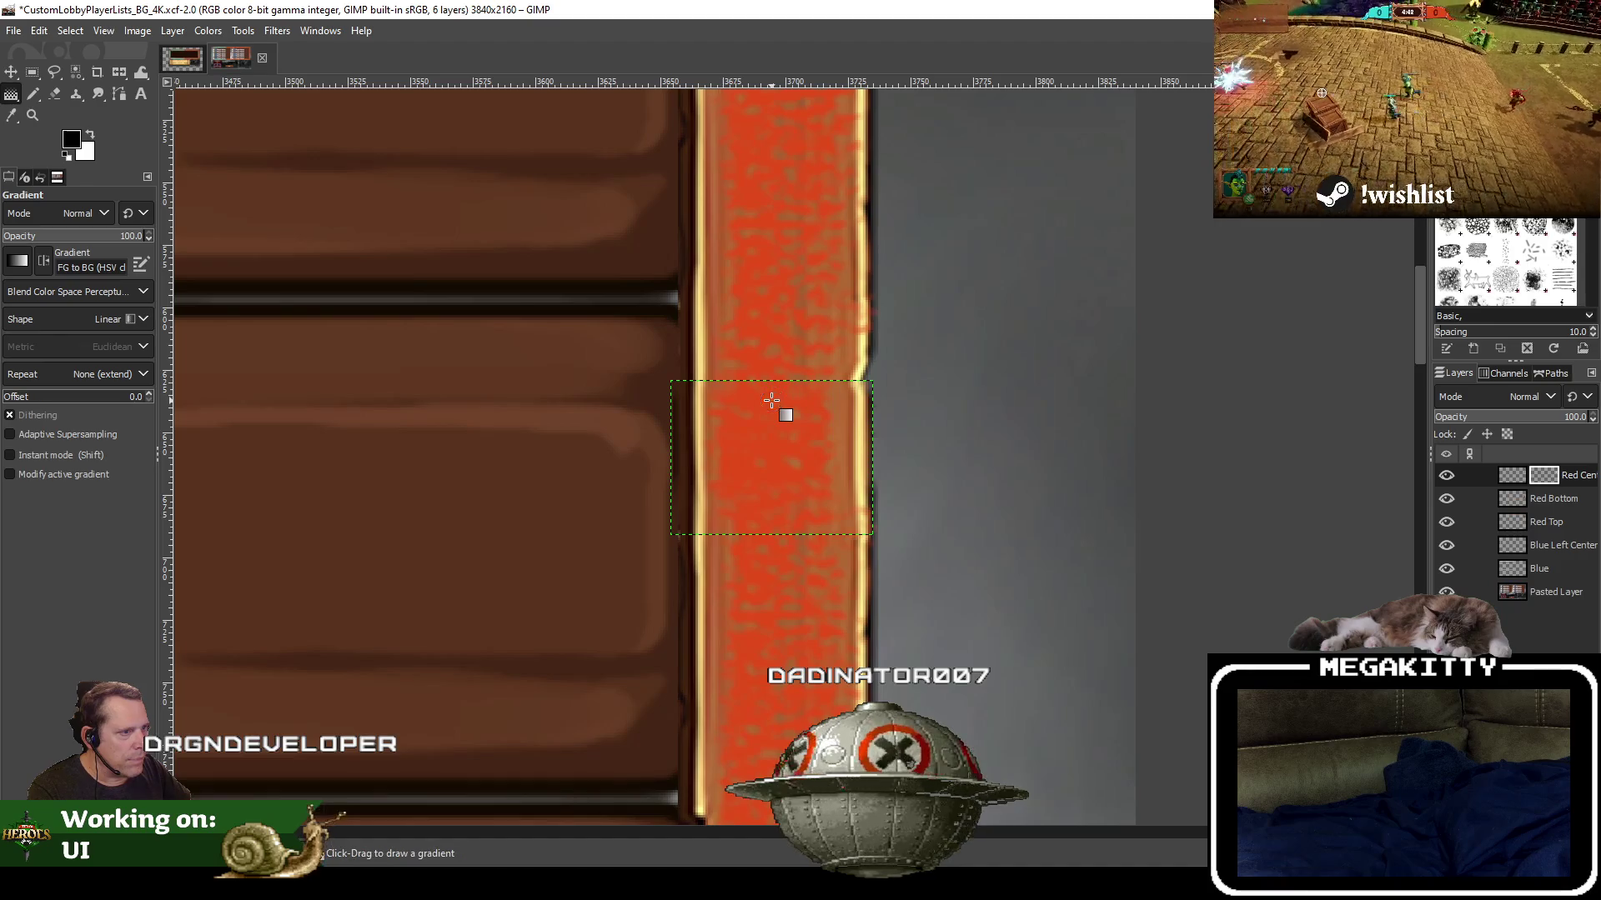
right_click(1552, 475)
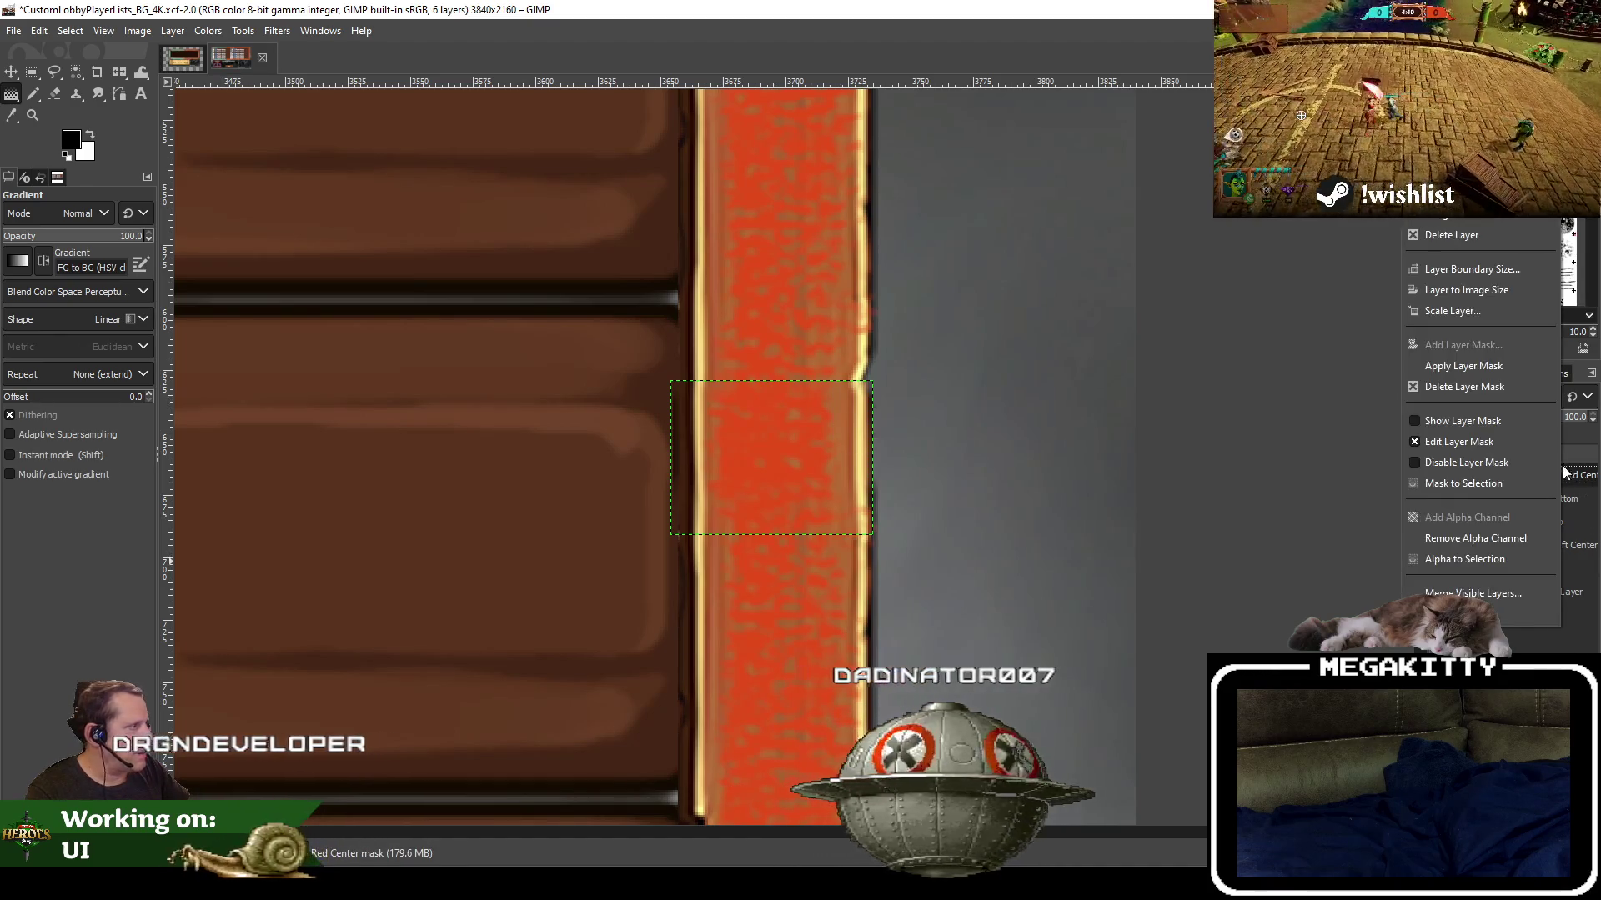
click(1483, 368)
drag(436, 500, 525, 504)
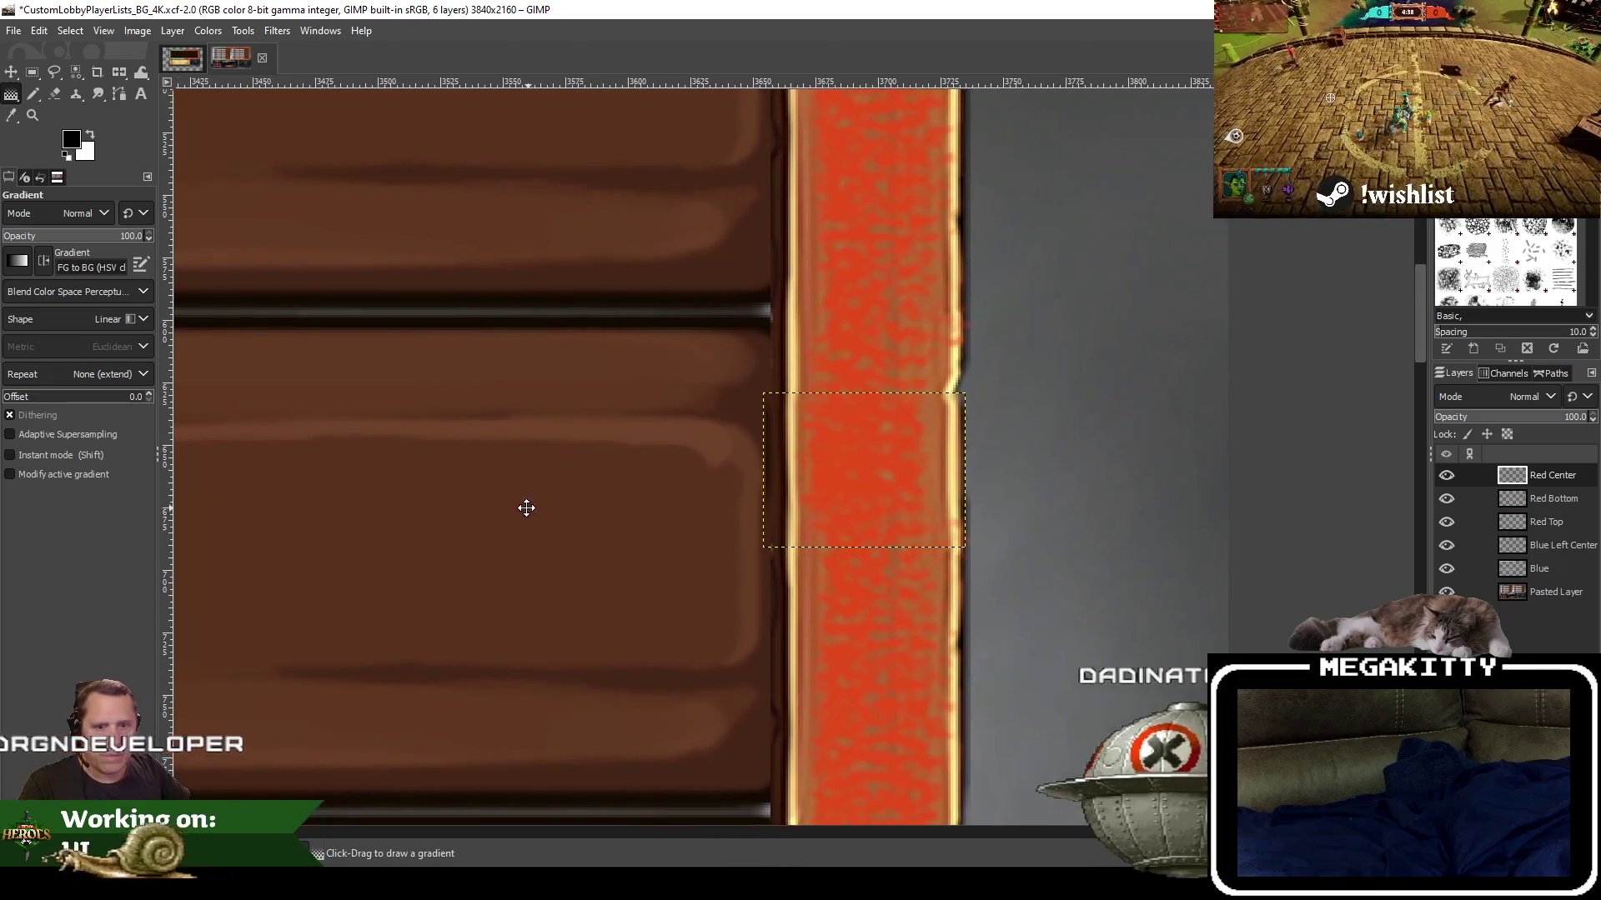
Select the dark panel layer and zoom out to review the Player Name rows, Red Team panel and Play button
click(1556, 592)
mouse_move(581, 471)
mouse_down()
mouse_move(796, 518)
mouse_move(1061, 450)
mouse_up()
scroll(679, 511, down, 5)
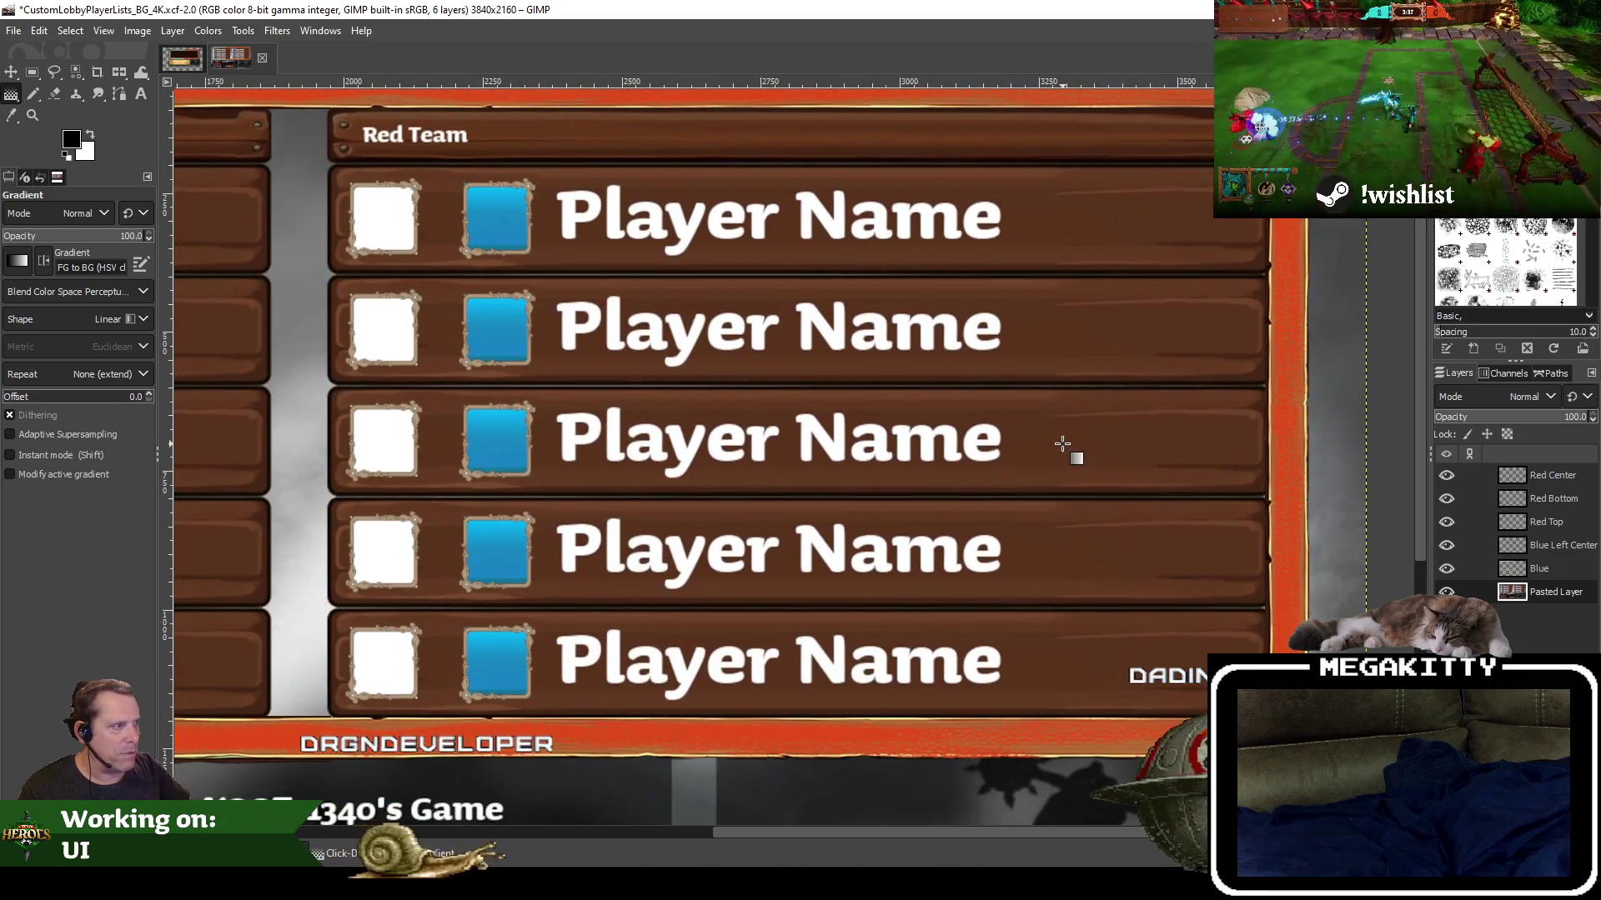
scroll(847, 458, down, 2)
mouse_move(847, 457)
mouse_down()
mouse_move(976, 477)
mouse_move(457, 500)
mouse_up()
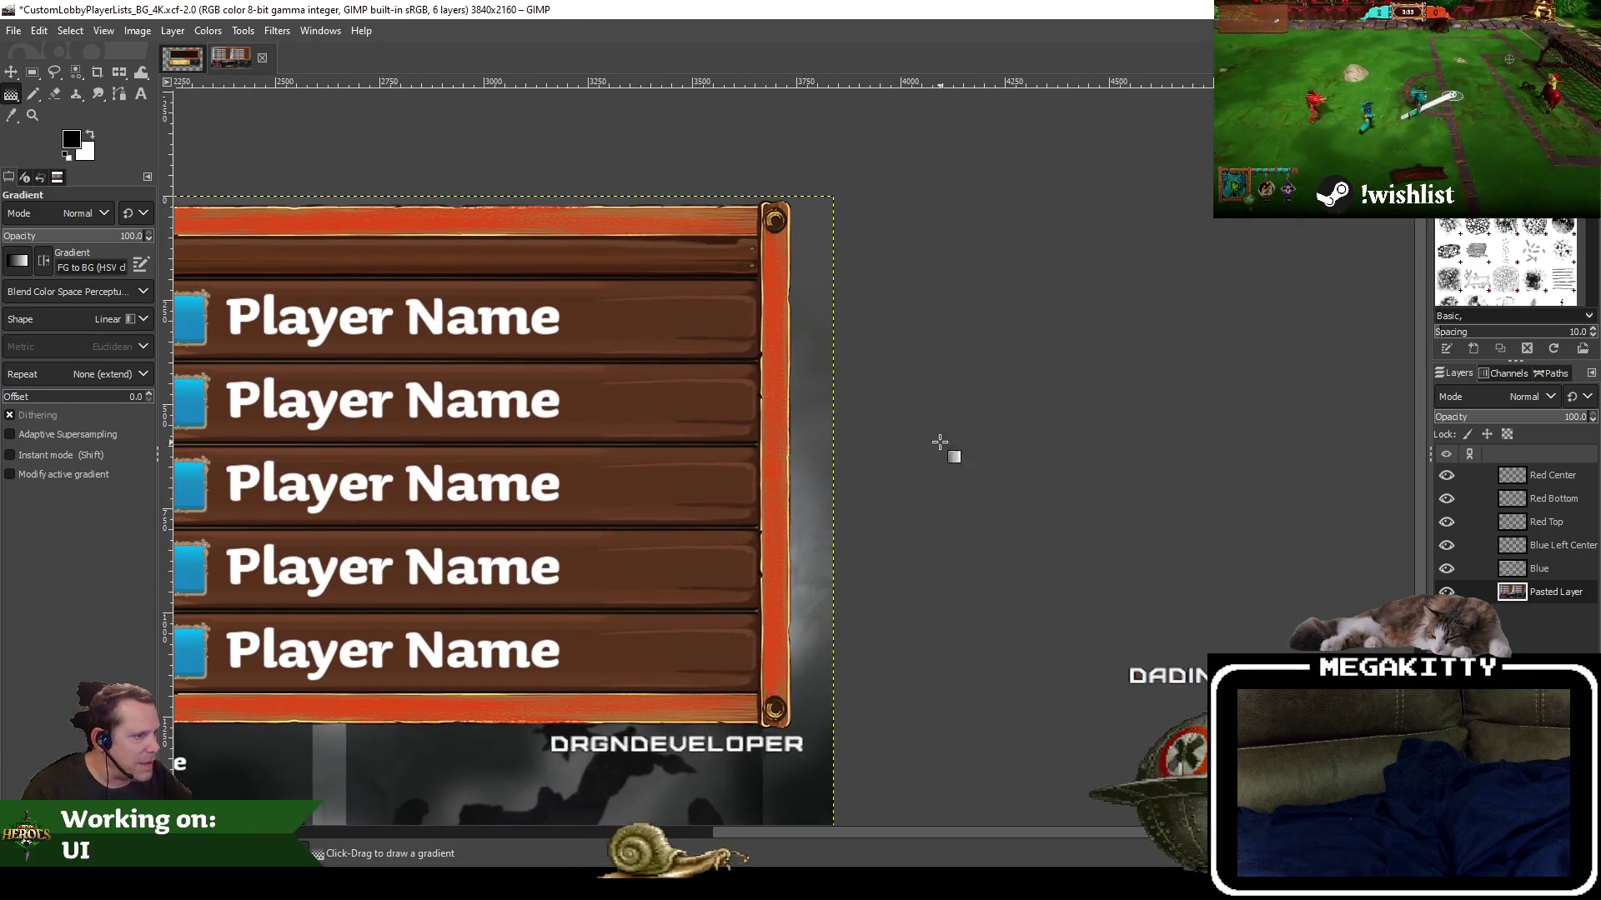
scroll(742, 472, up, 2)
scroll(655, 481, down, 3)
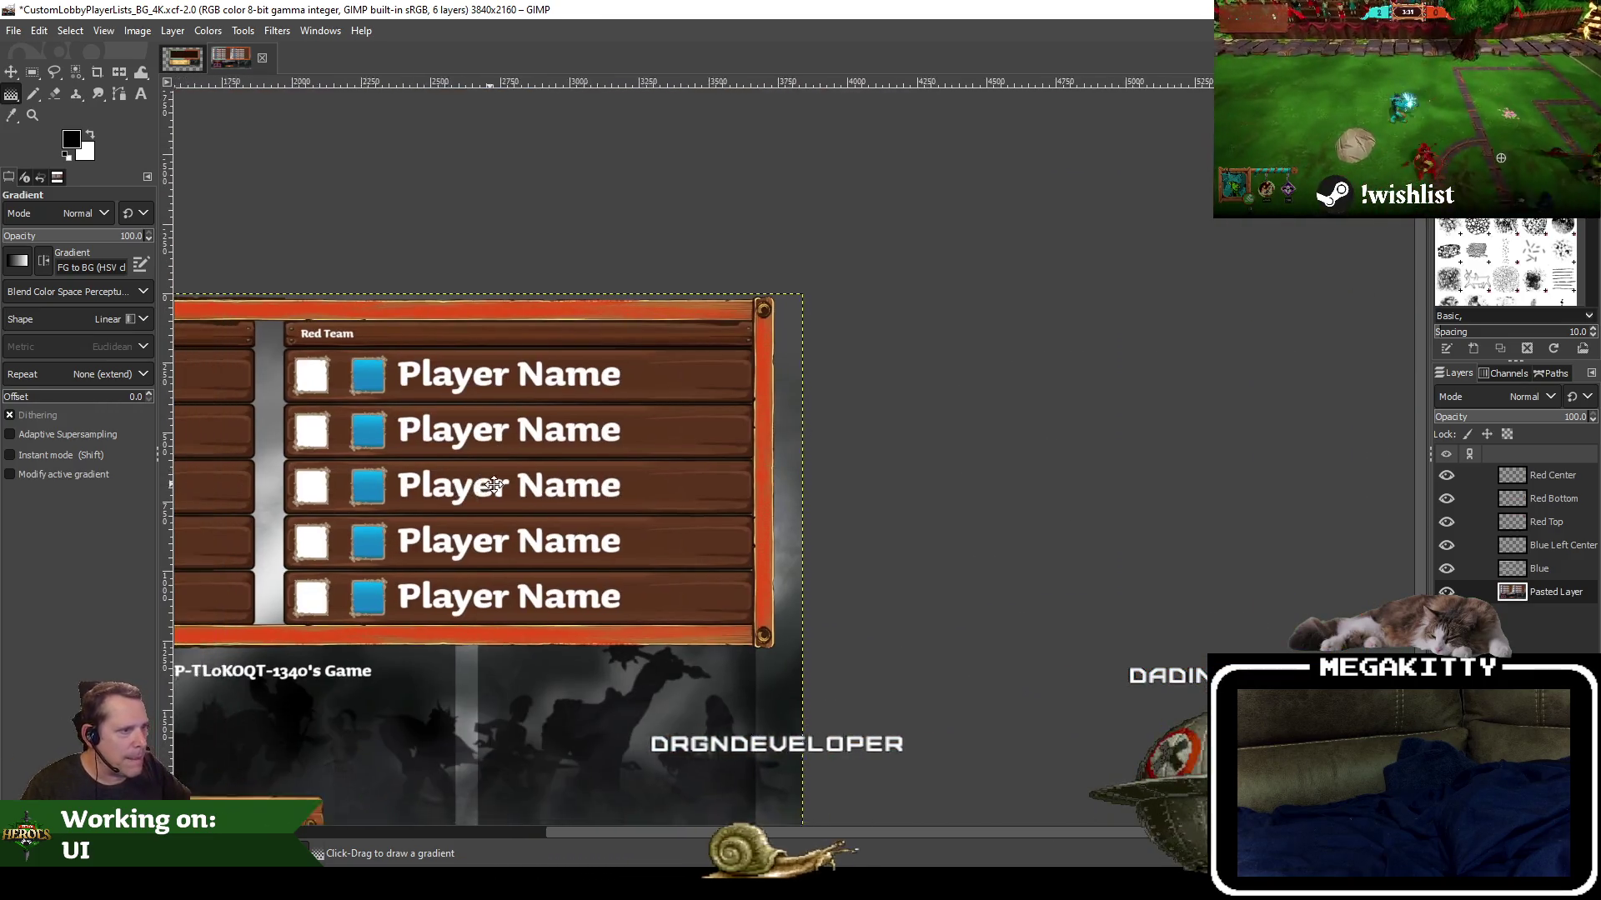
scroll(998, 411, down, 1)
drag(997, 411, 998, 341)
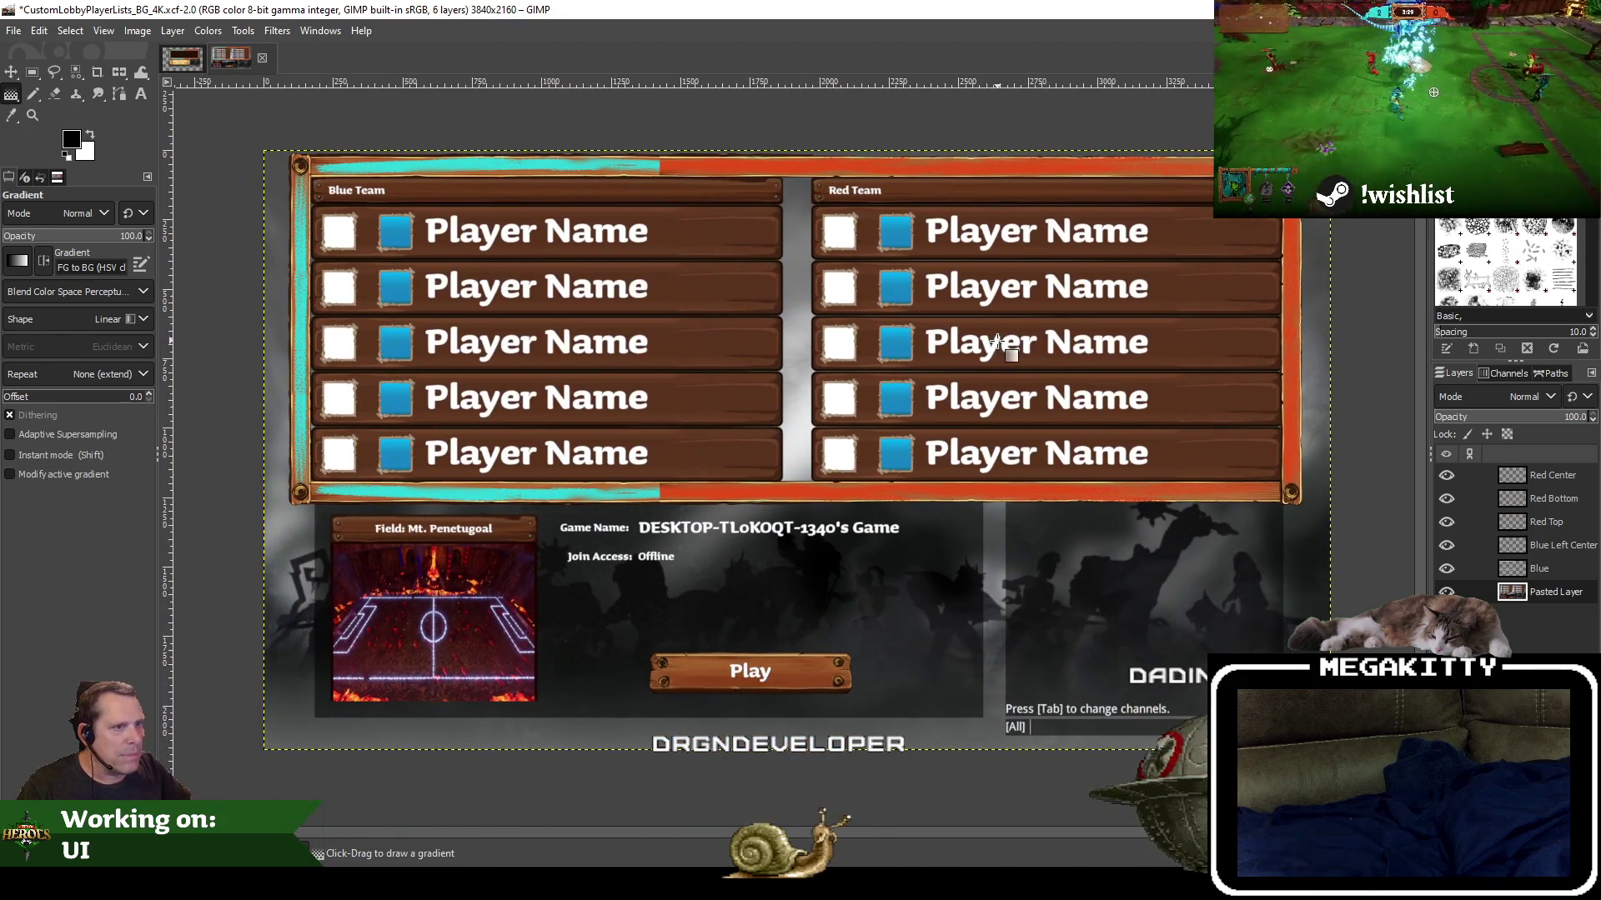
Save CustomLobbyPlayerLists_BG_4K.xcf and recentre the whole image
click(14, 30)
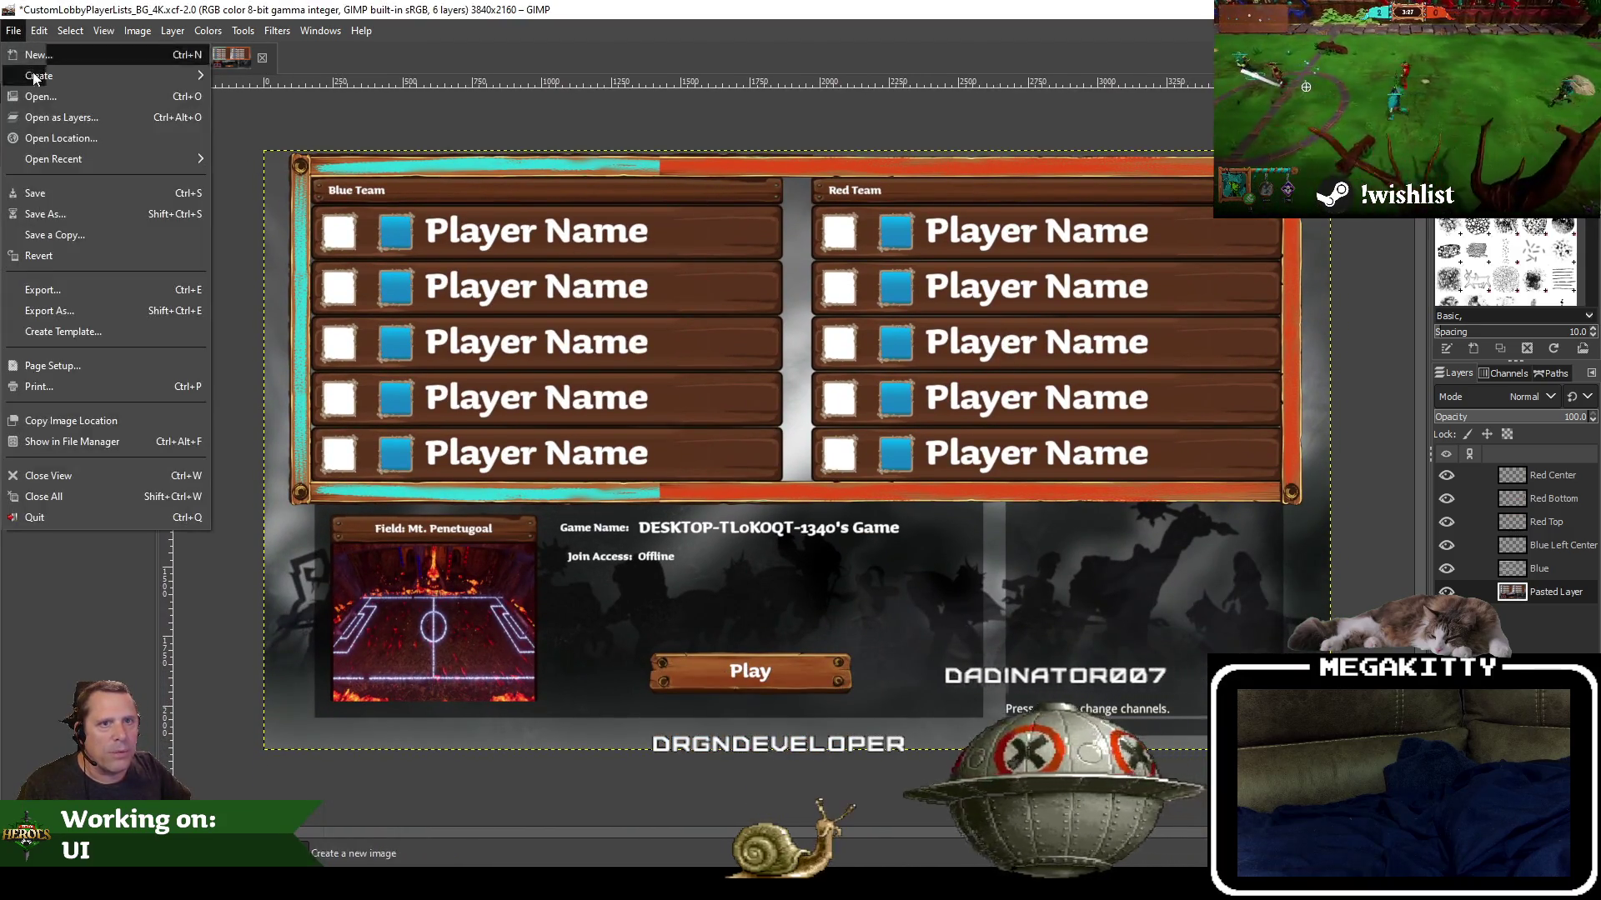
click(37, 191)
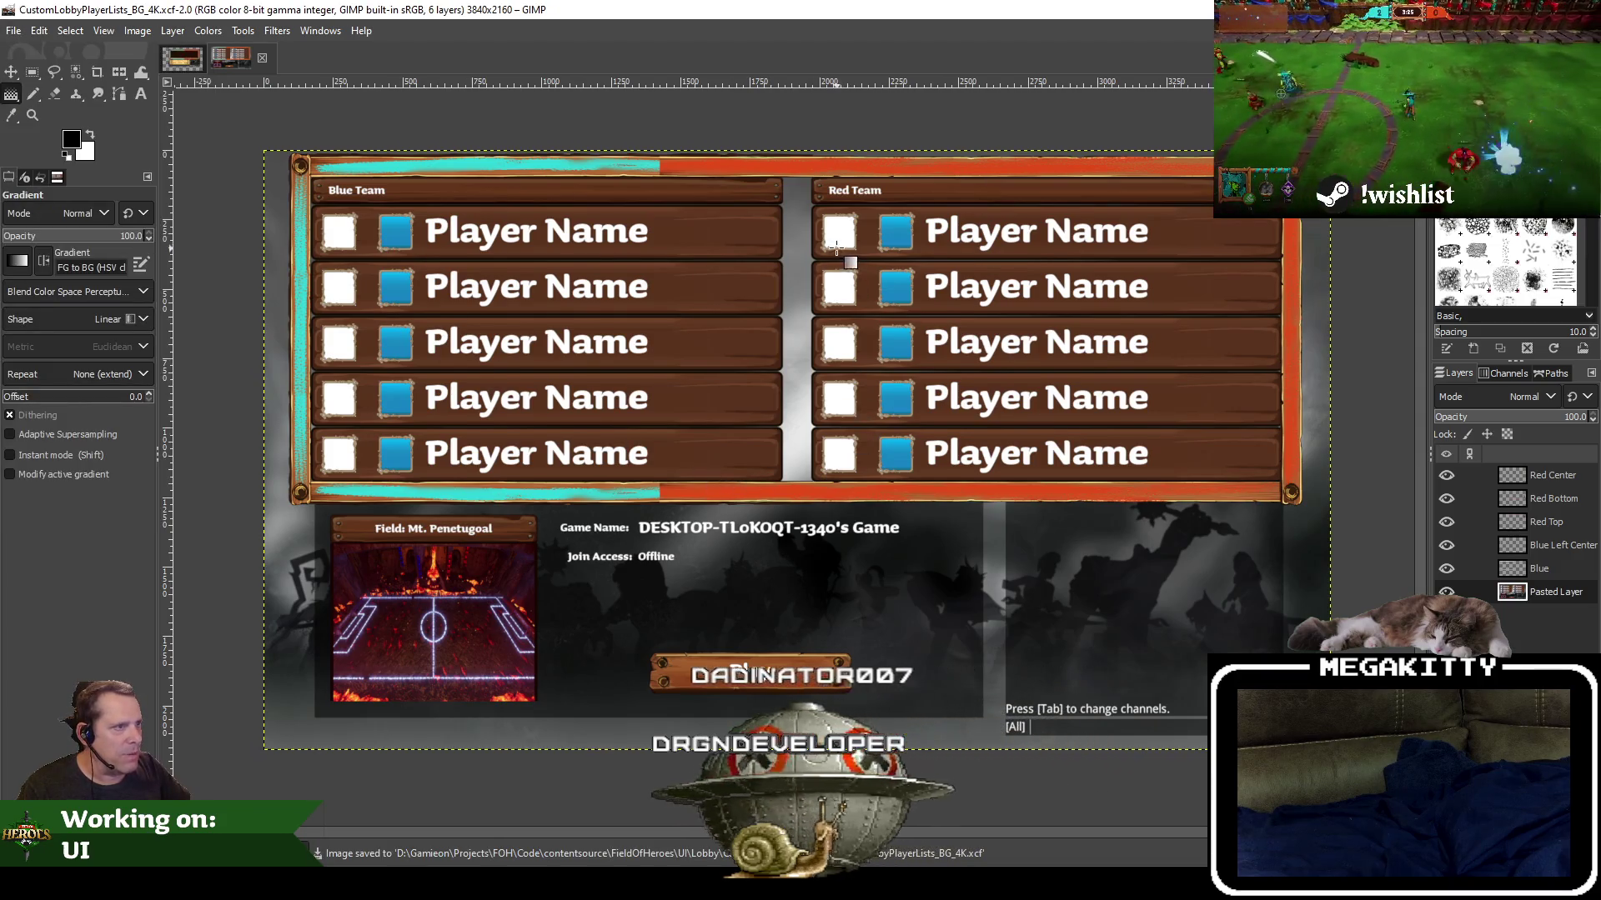
key(shift+j)
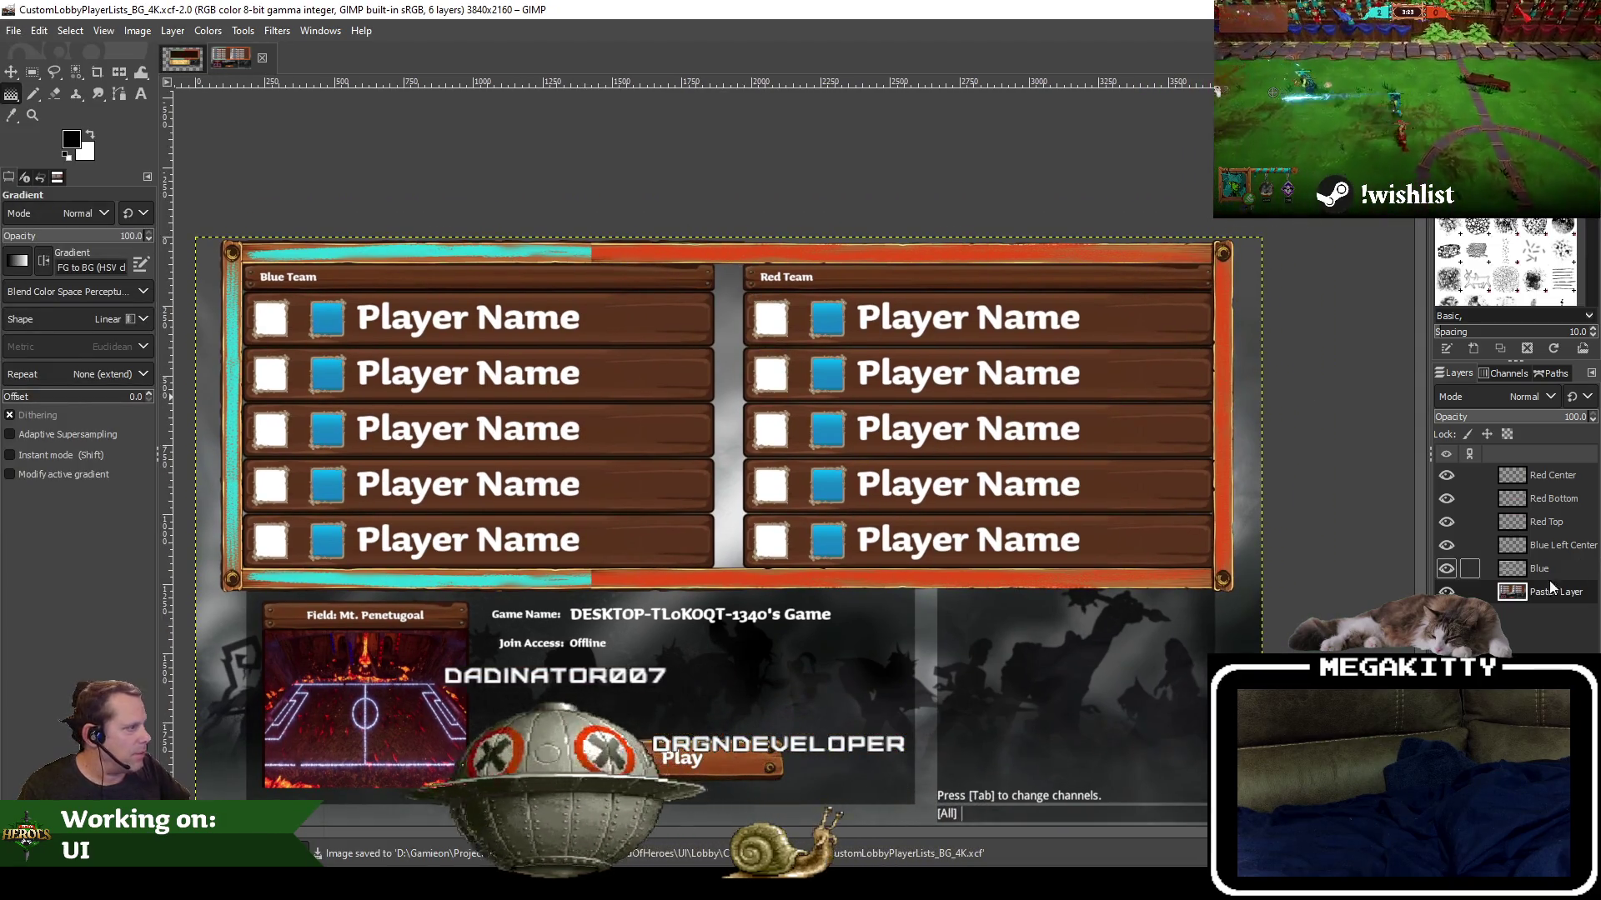
Select Red Bottom and cancel its Add Layer Mask dialog, then duplicate the Red Center layer
click(1552, 499)
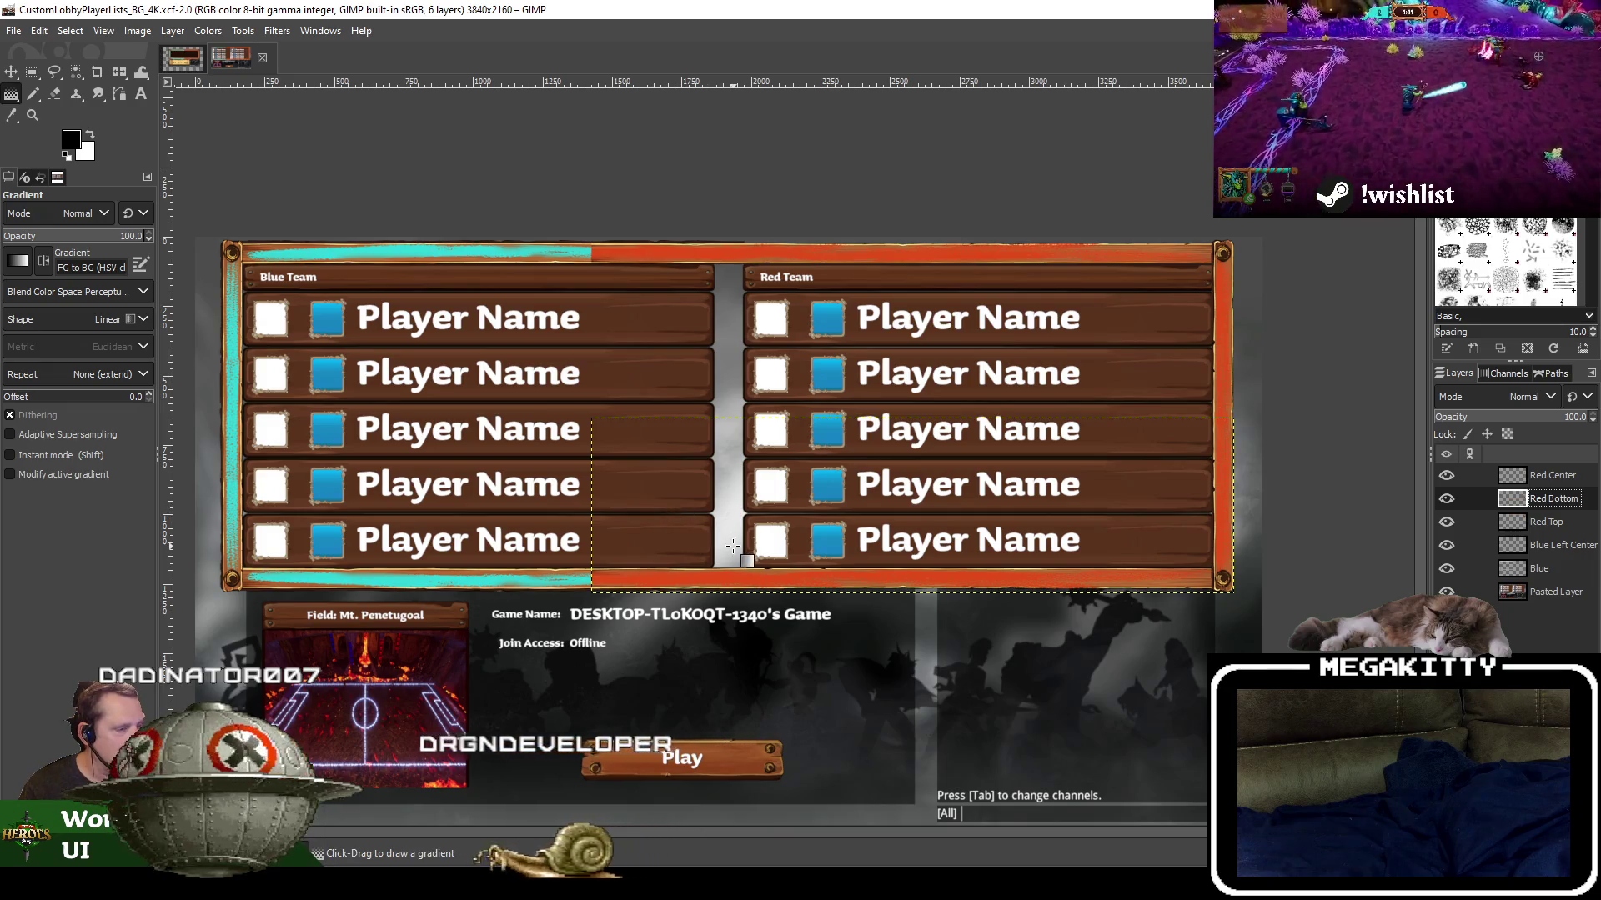
right_click(1532, 497)
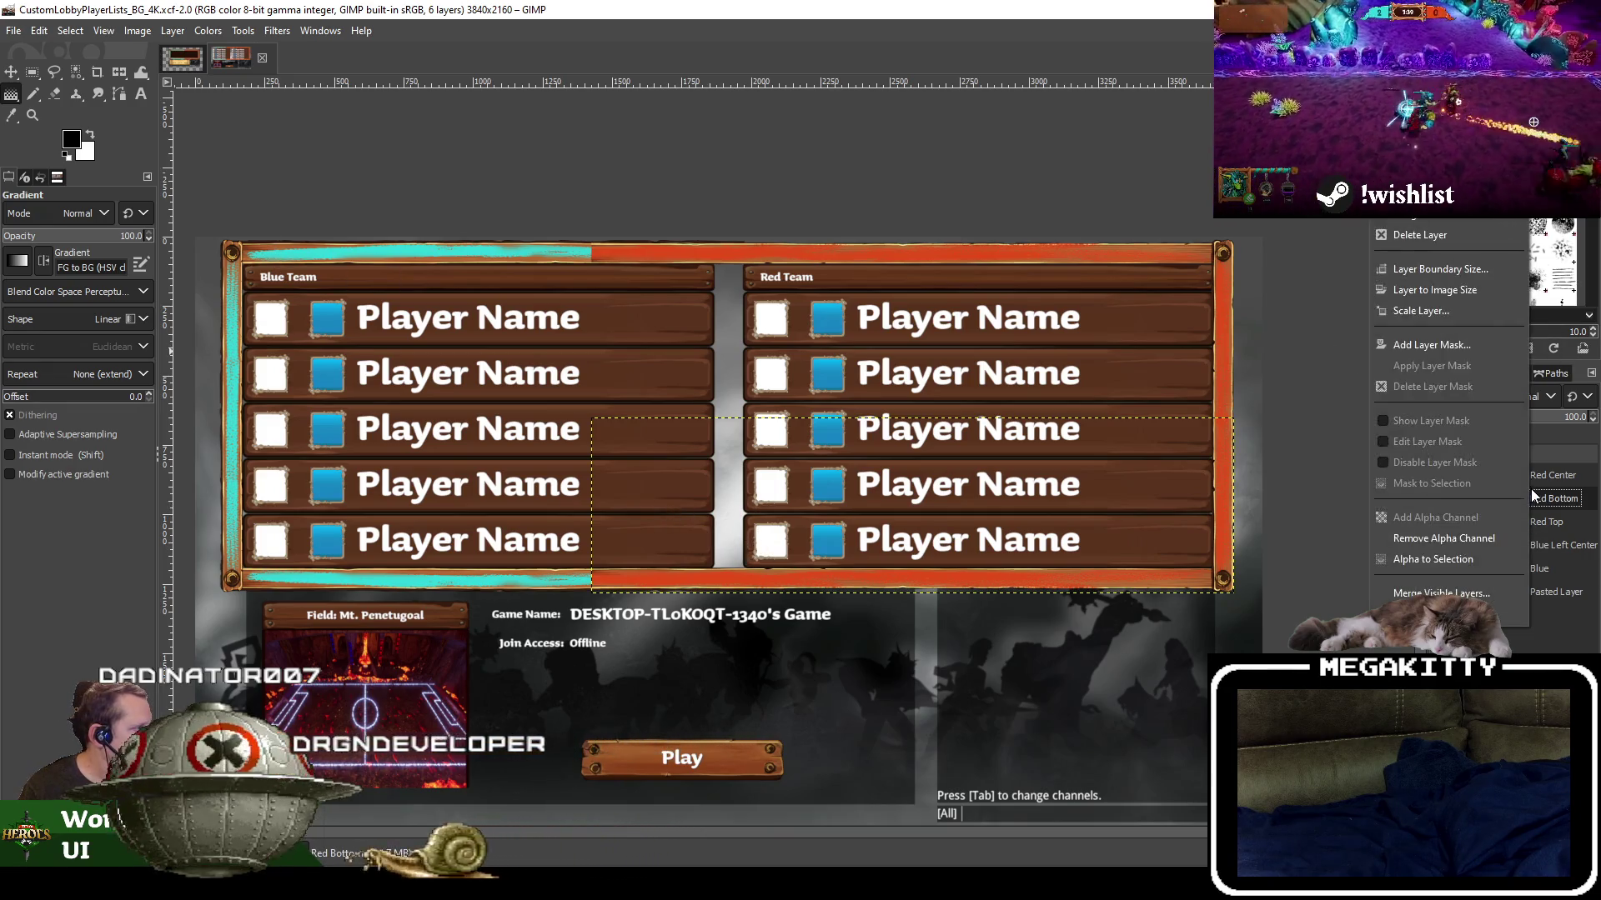
click(1469, 352)
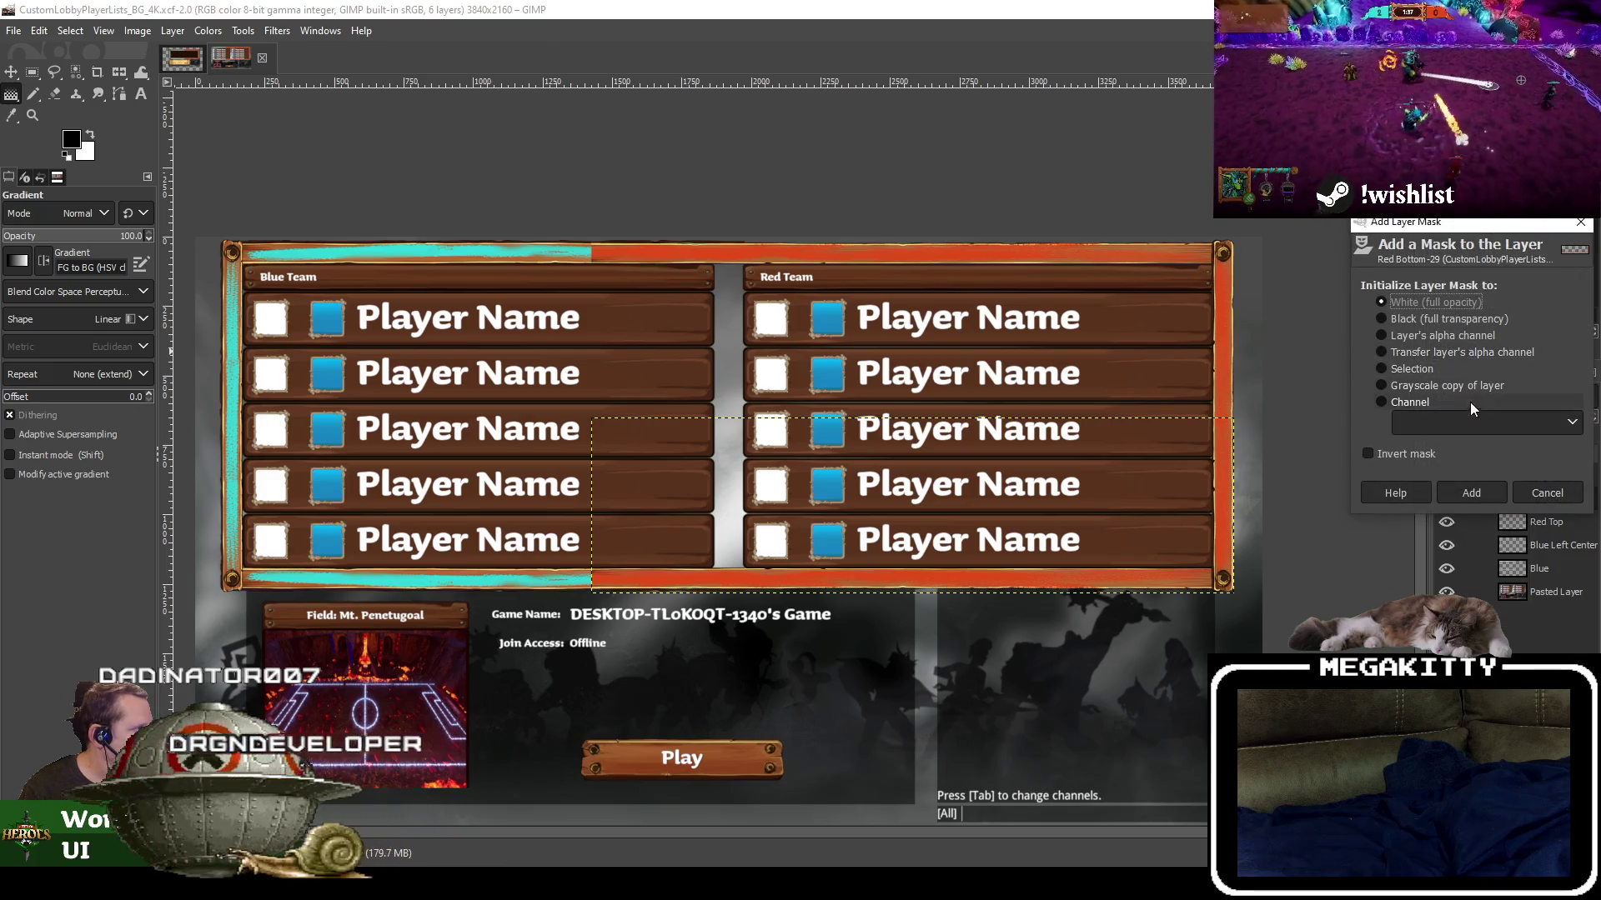
click(1471, 493)
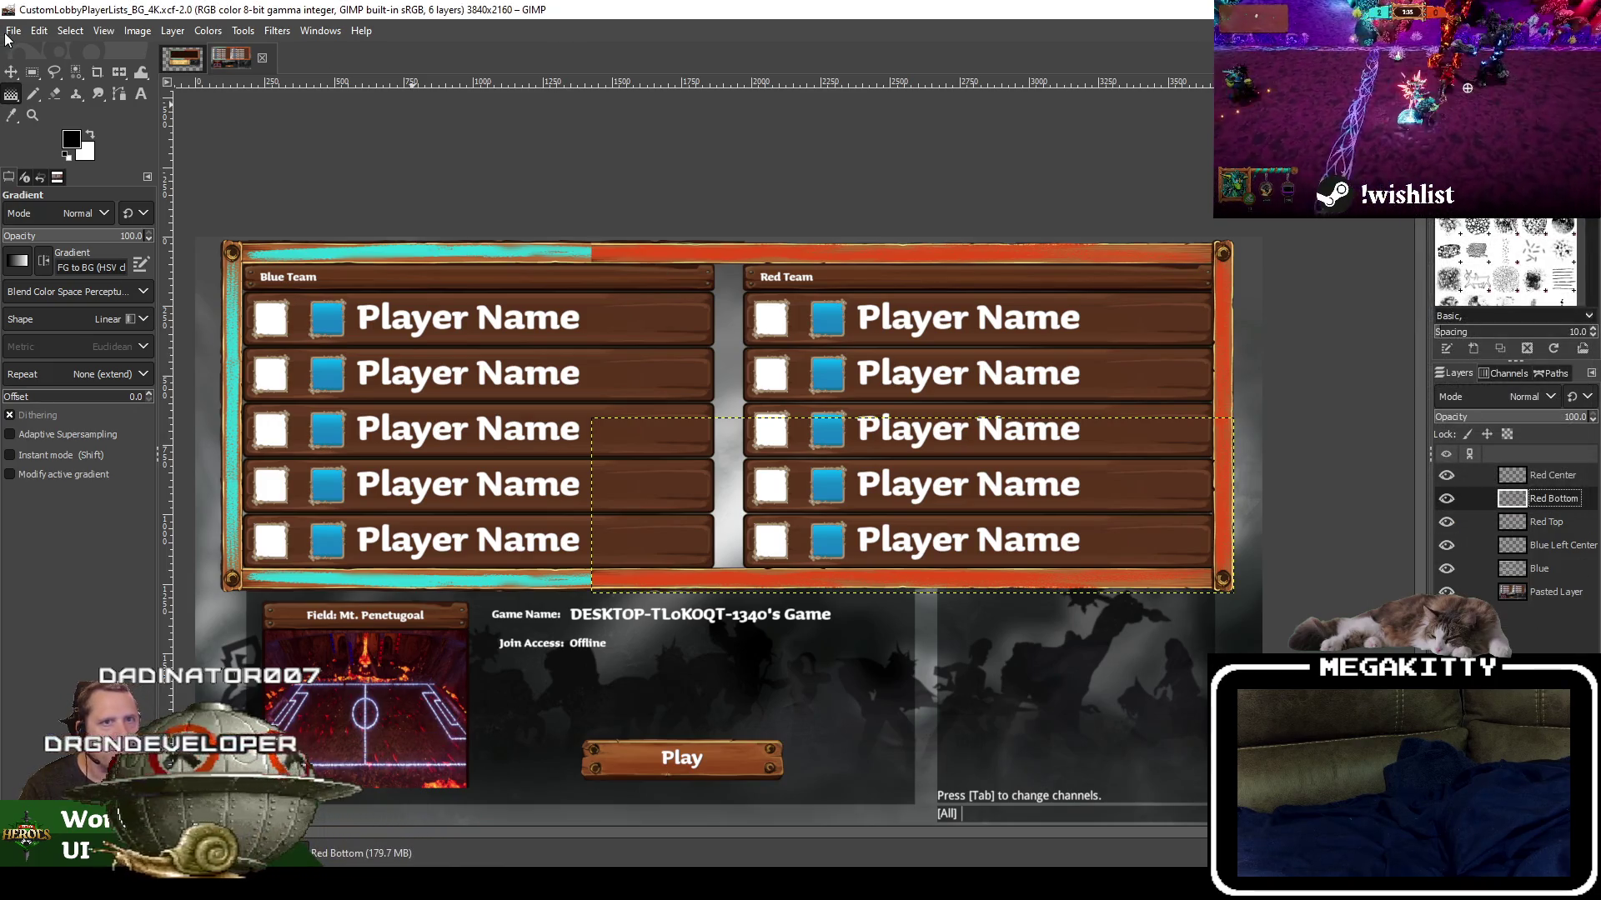
right_click(1556, 484)
click(1468, 172)
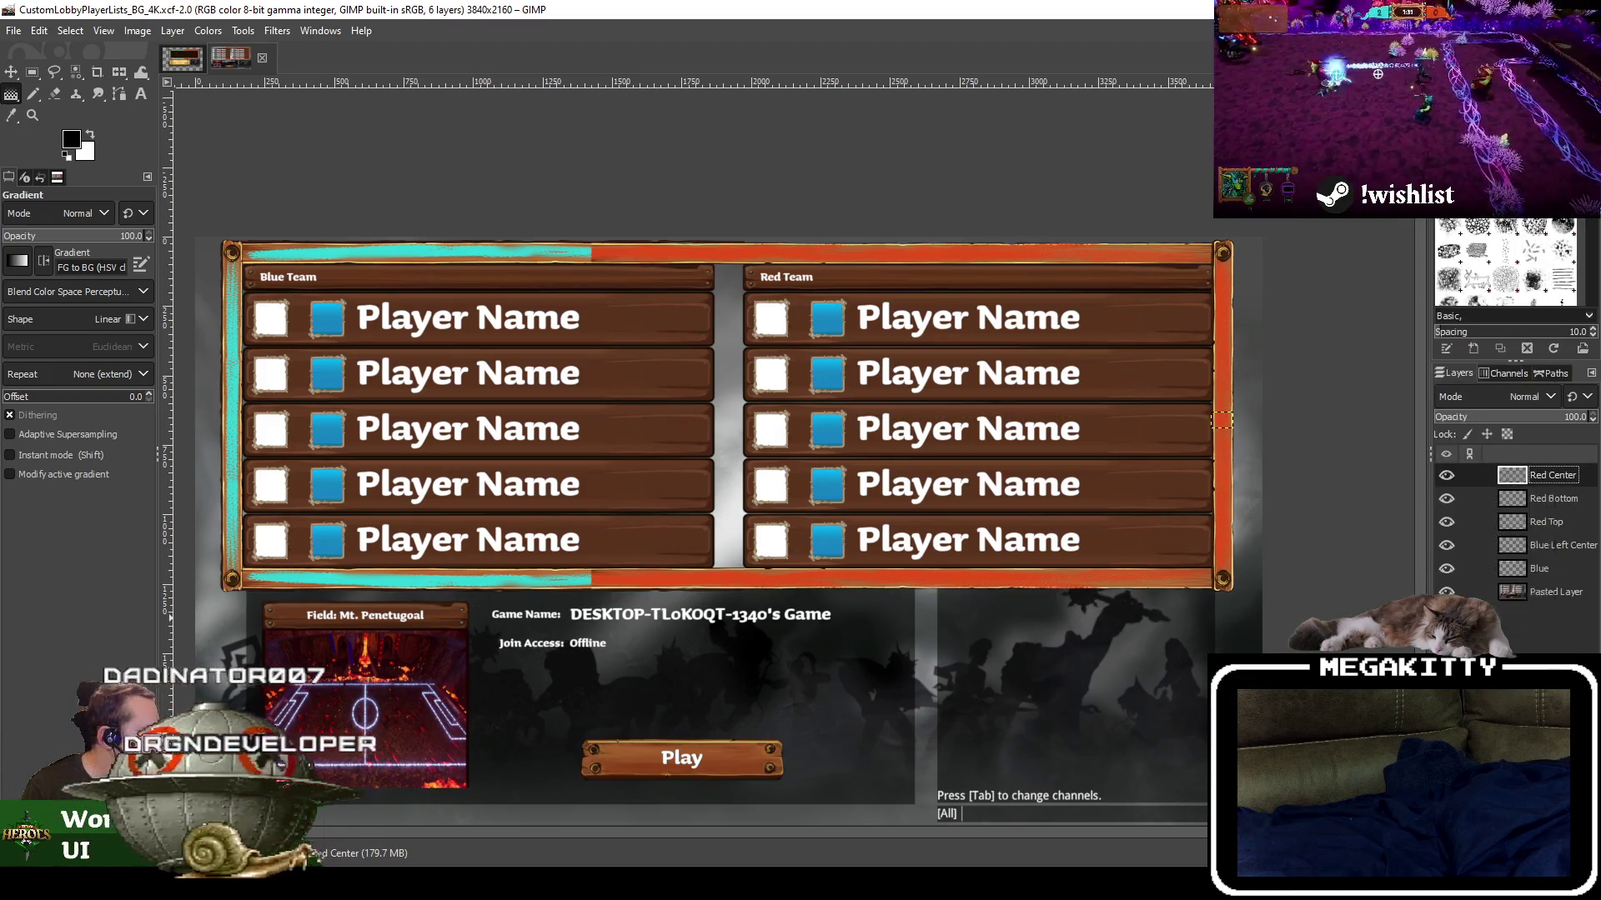
Rename the Red Center layer to 'Red Center BKP'
double_click(1552, 498)
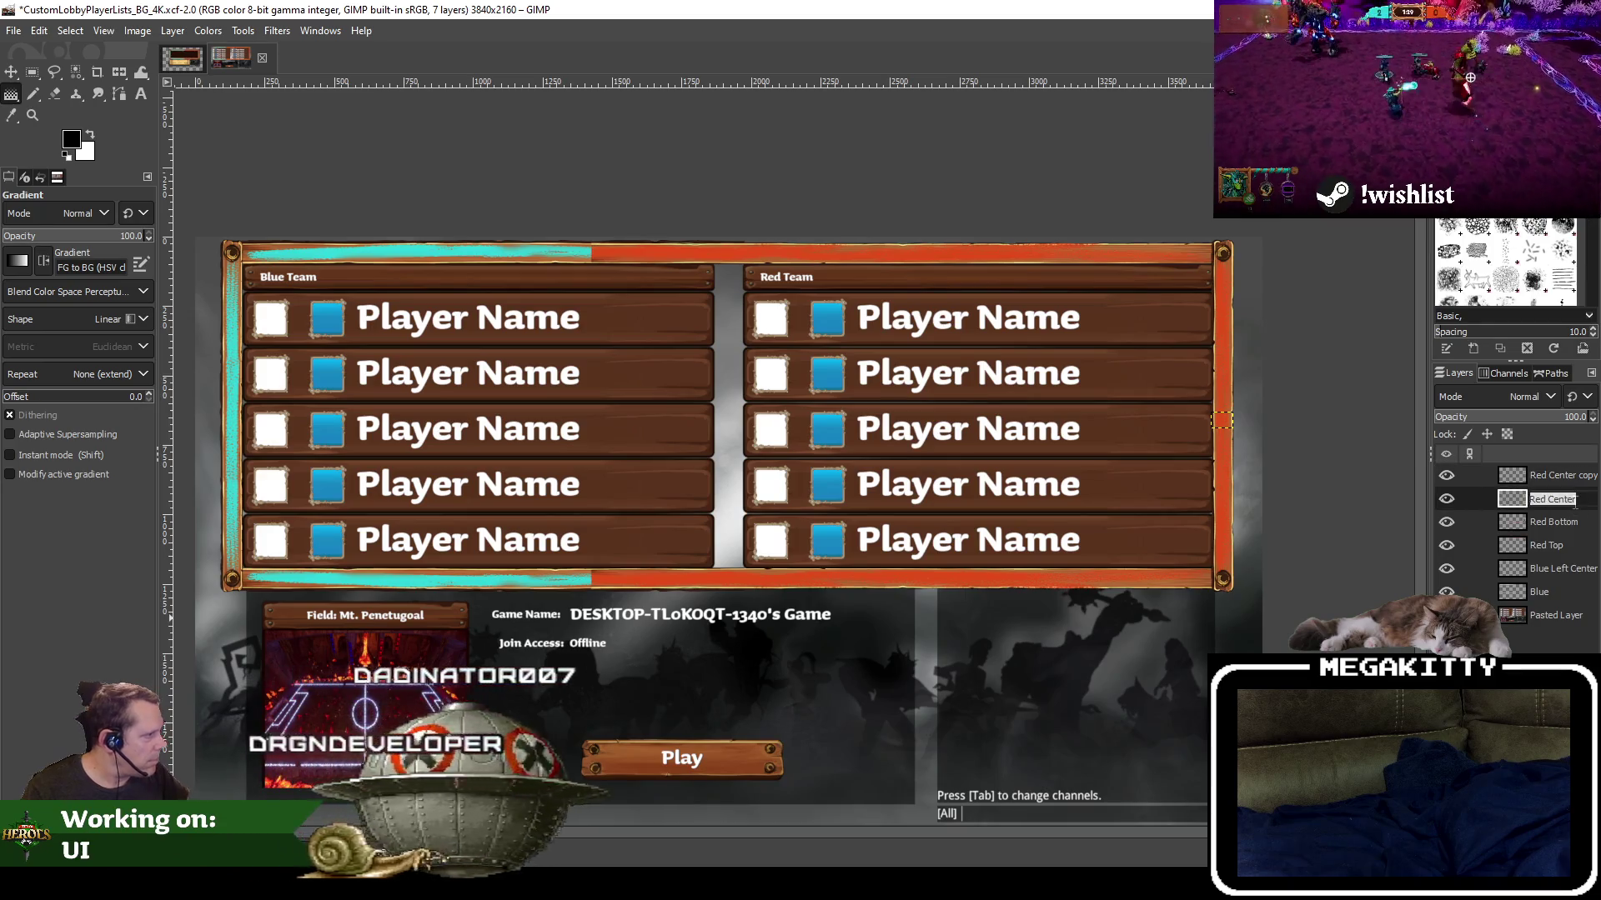
text( A)
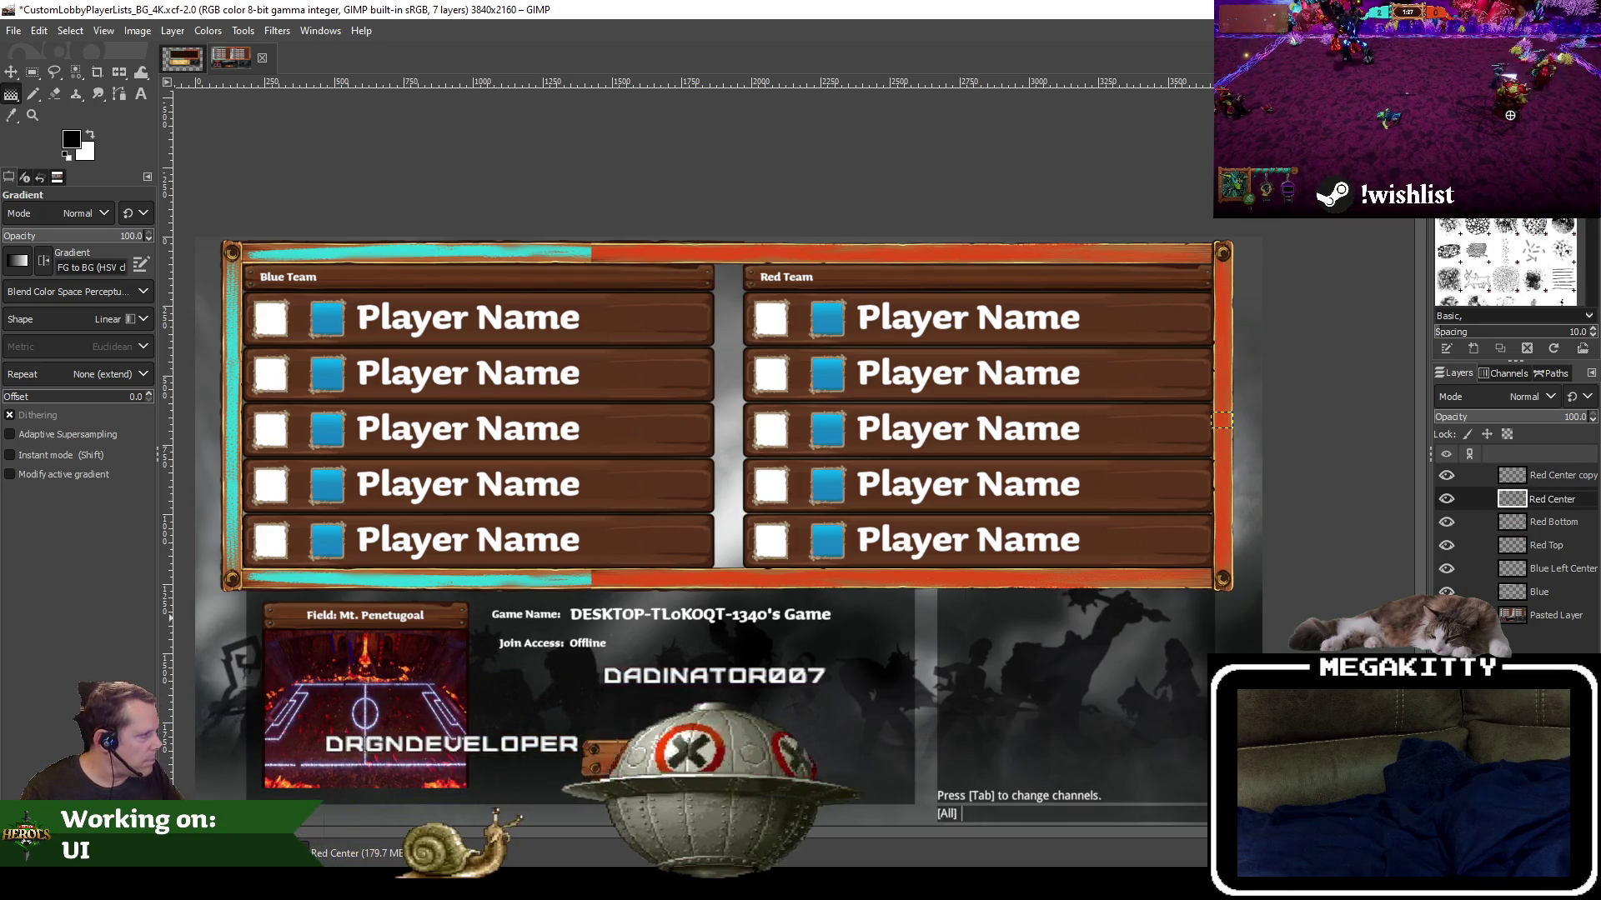
key(BackSpace)
text(BKP)
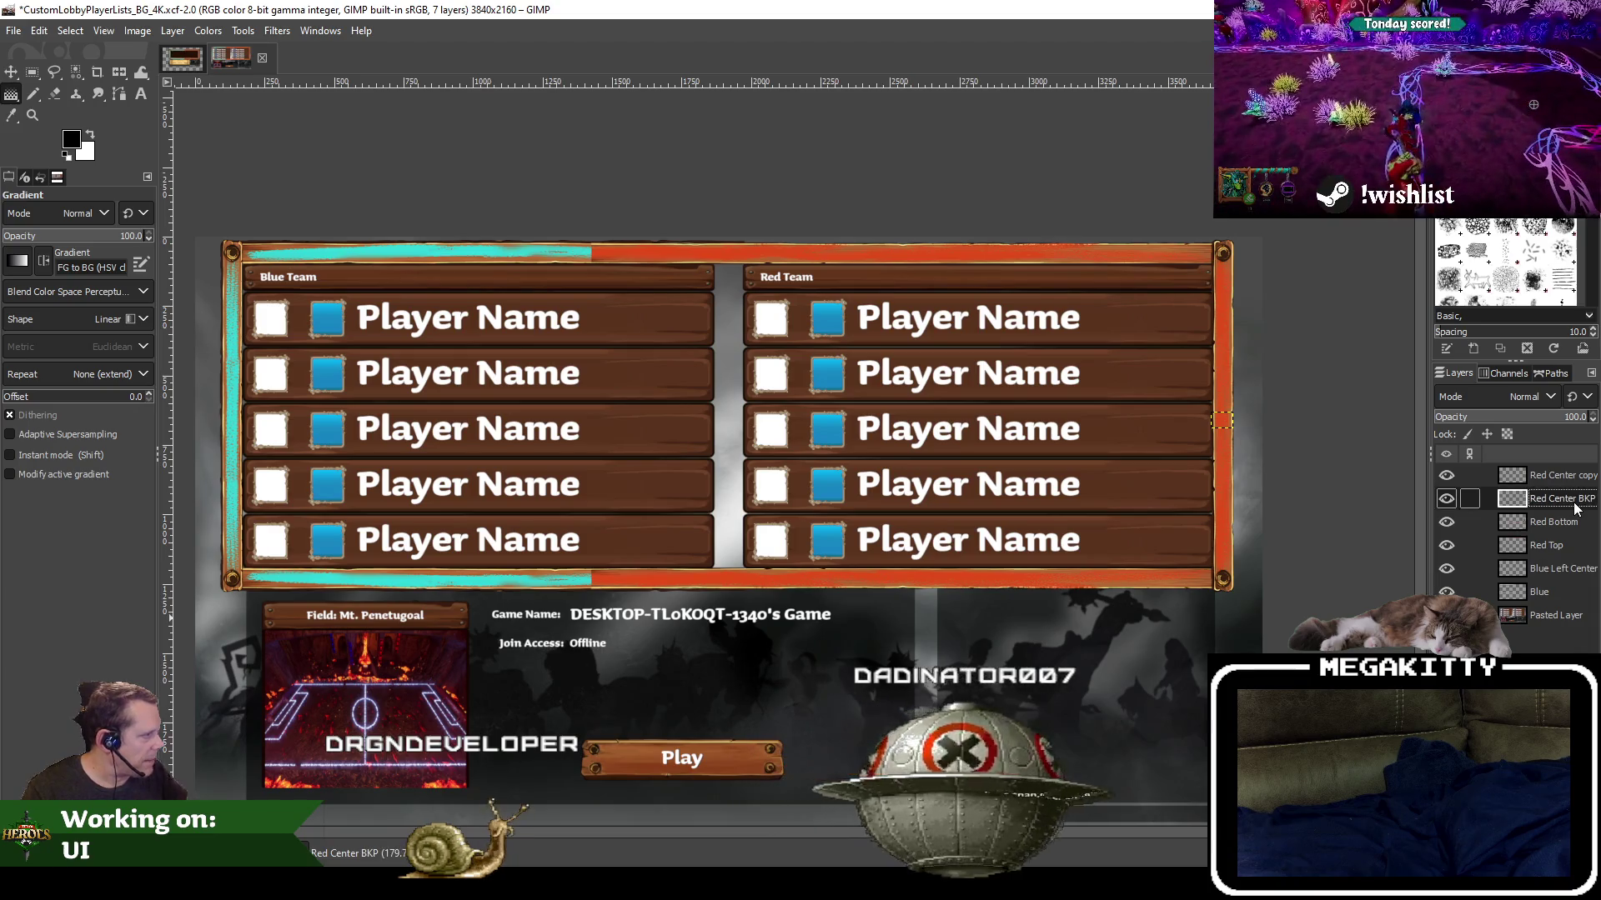
click(1539, 522)
Duplicate Red Bottom, move the copy up, and rename the original 'Red Bottom BKP'
right_click(1539, 522)
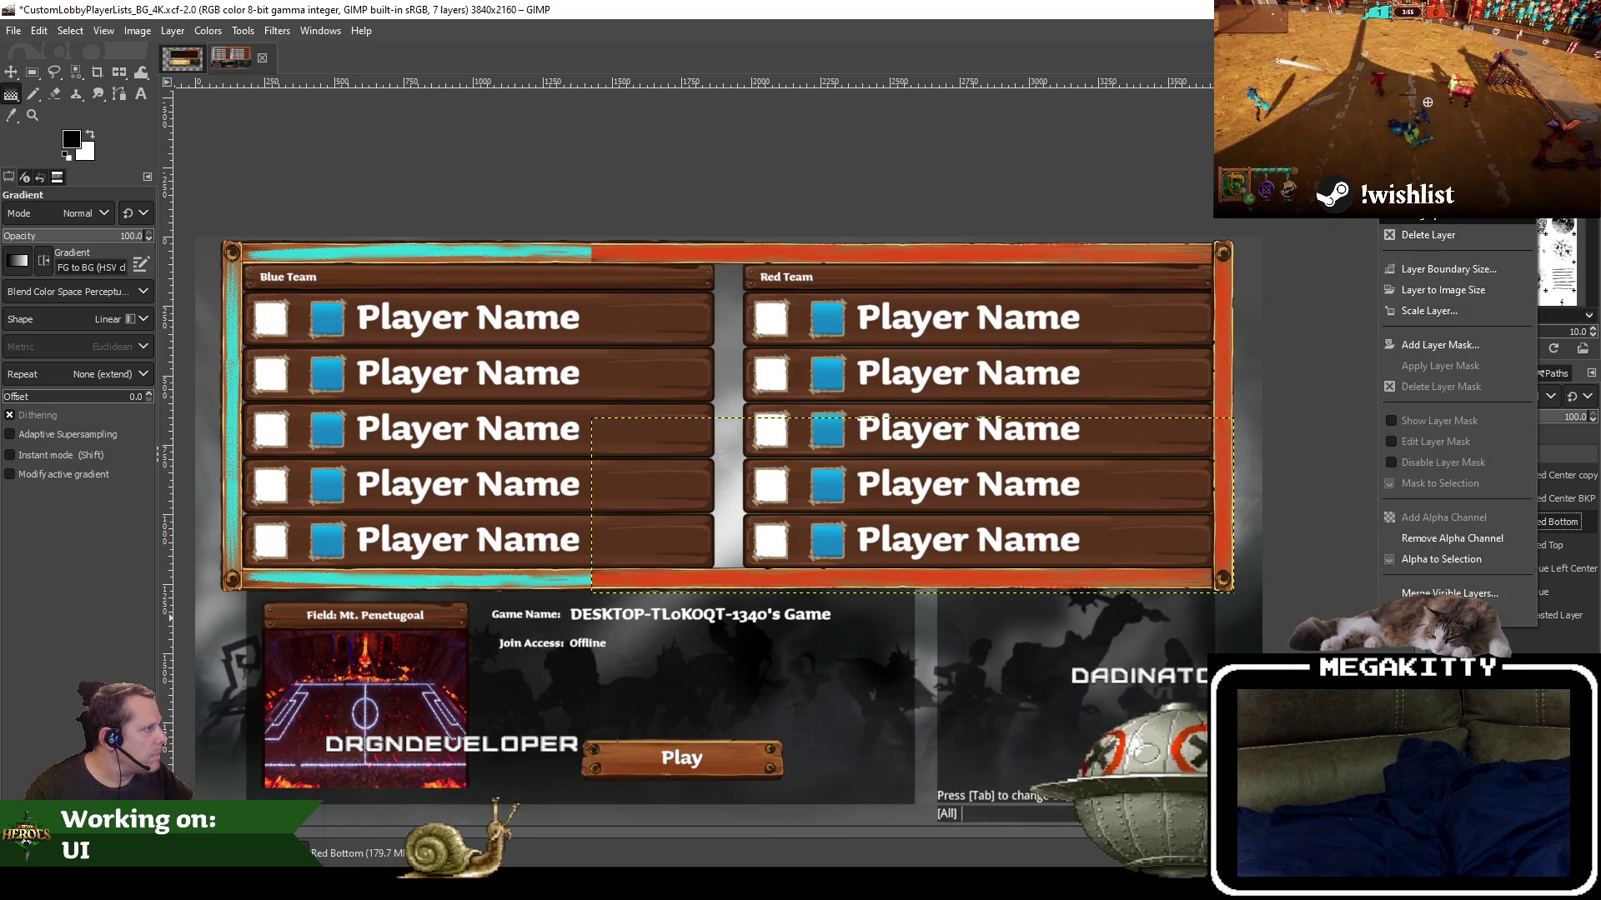
key(Escape)
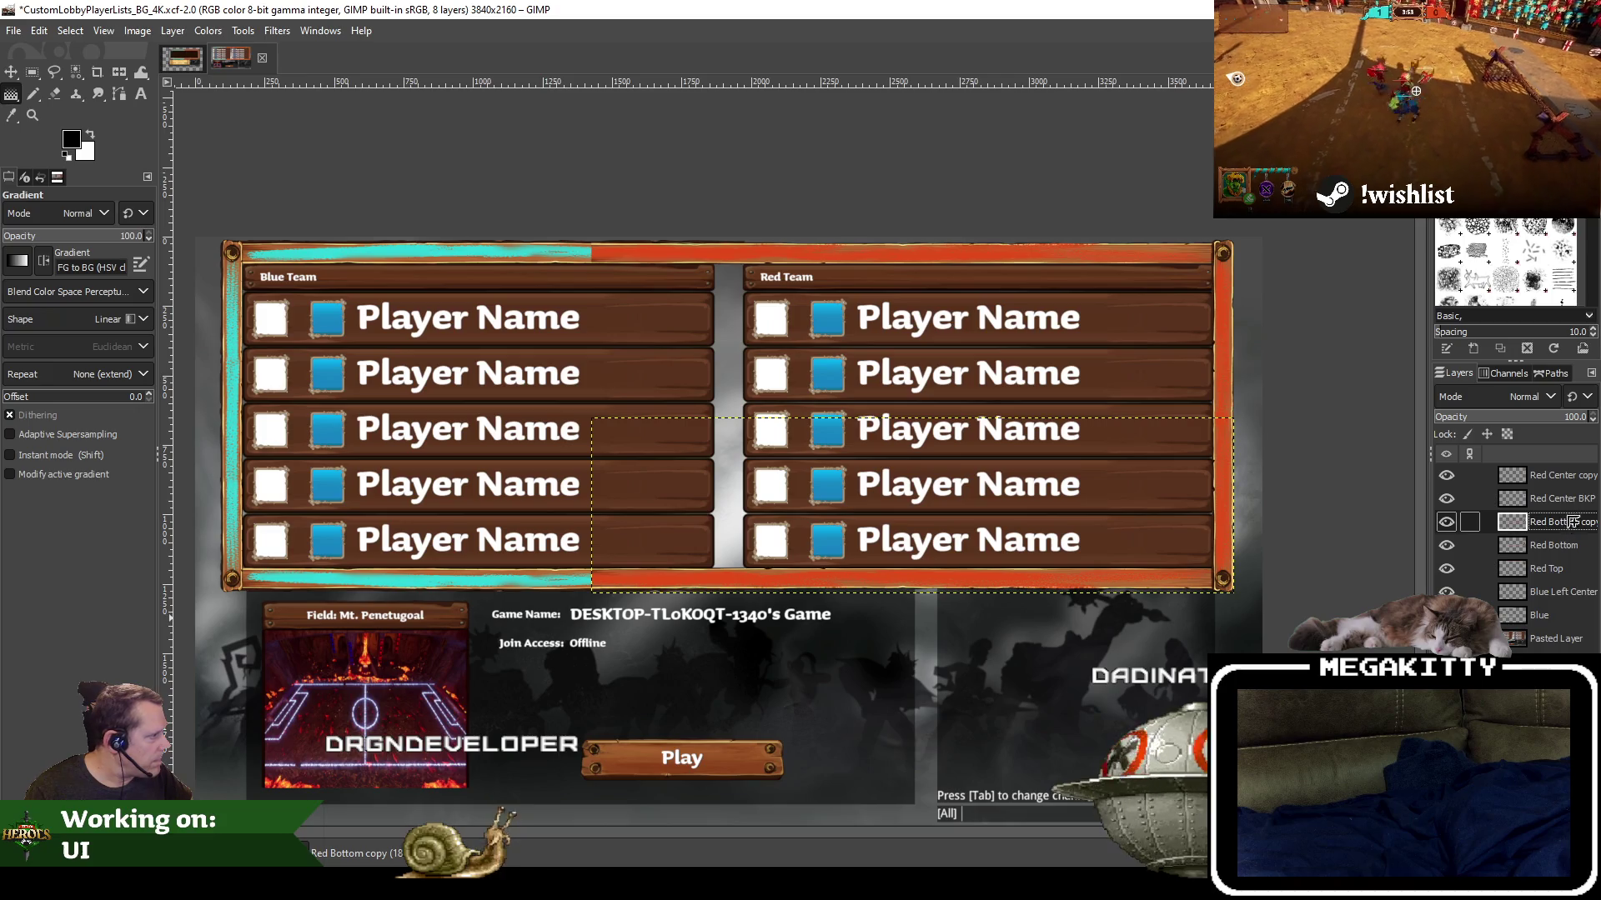
drag(1562, 521, 1559, 499)
click(1564, 545)
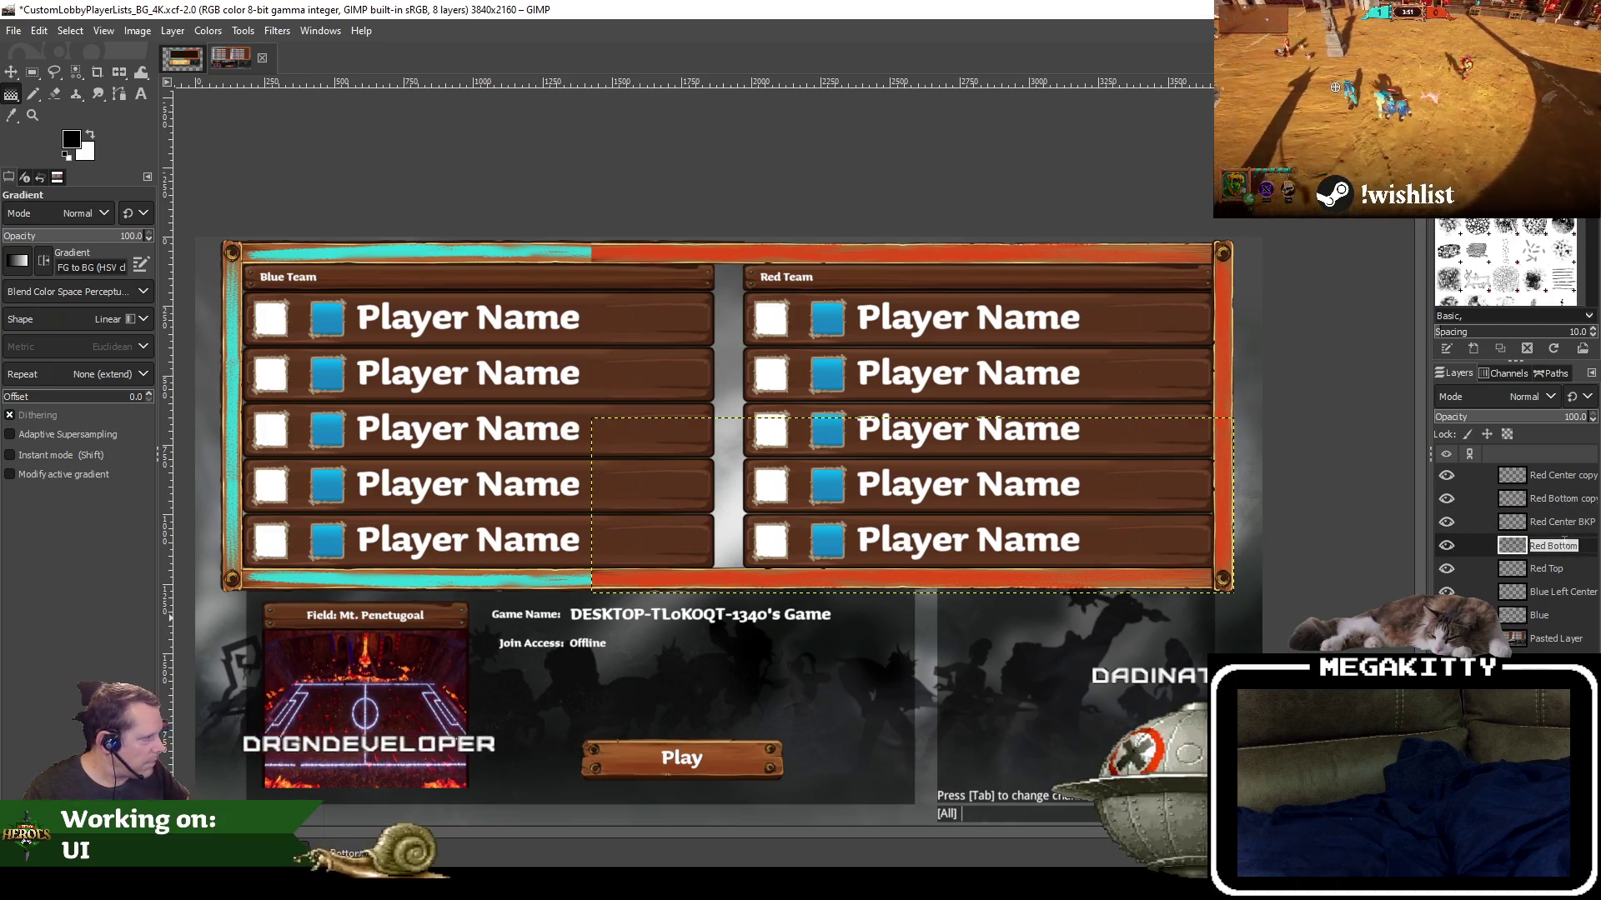
text(BKP)
key(Return)
Hide both BKP layers, save the file, and delete the Red Center BKP layer
click(1446, 522)
click(1446, 546)
click(1559, 499)
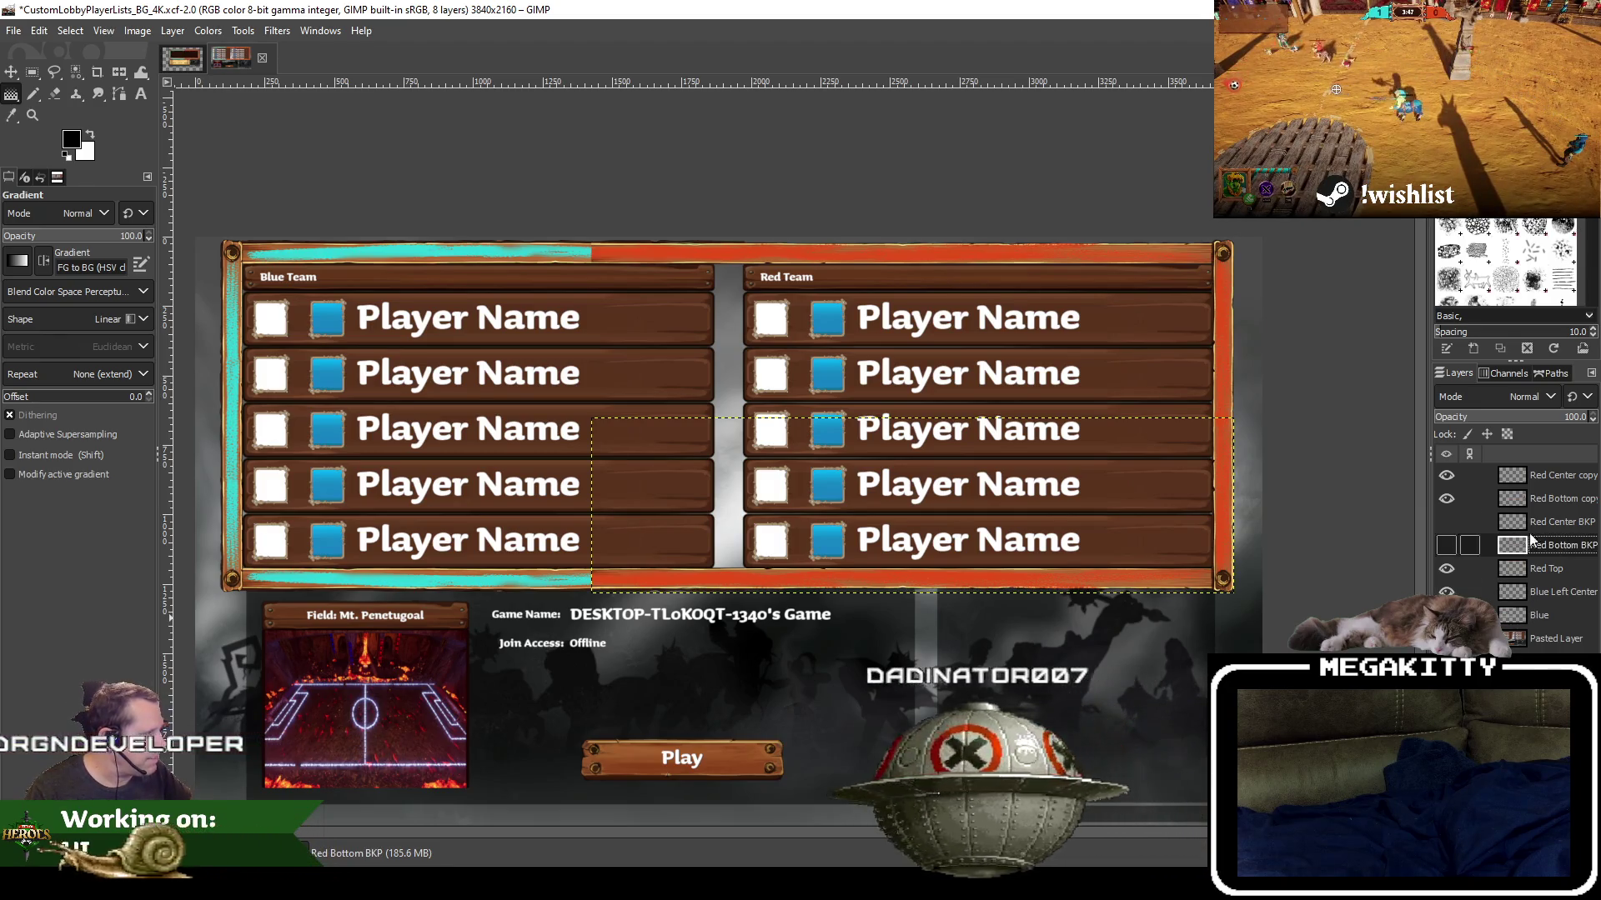
click(13, 30)
click(48, 200)
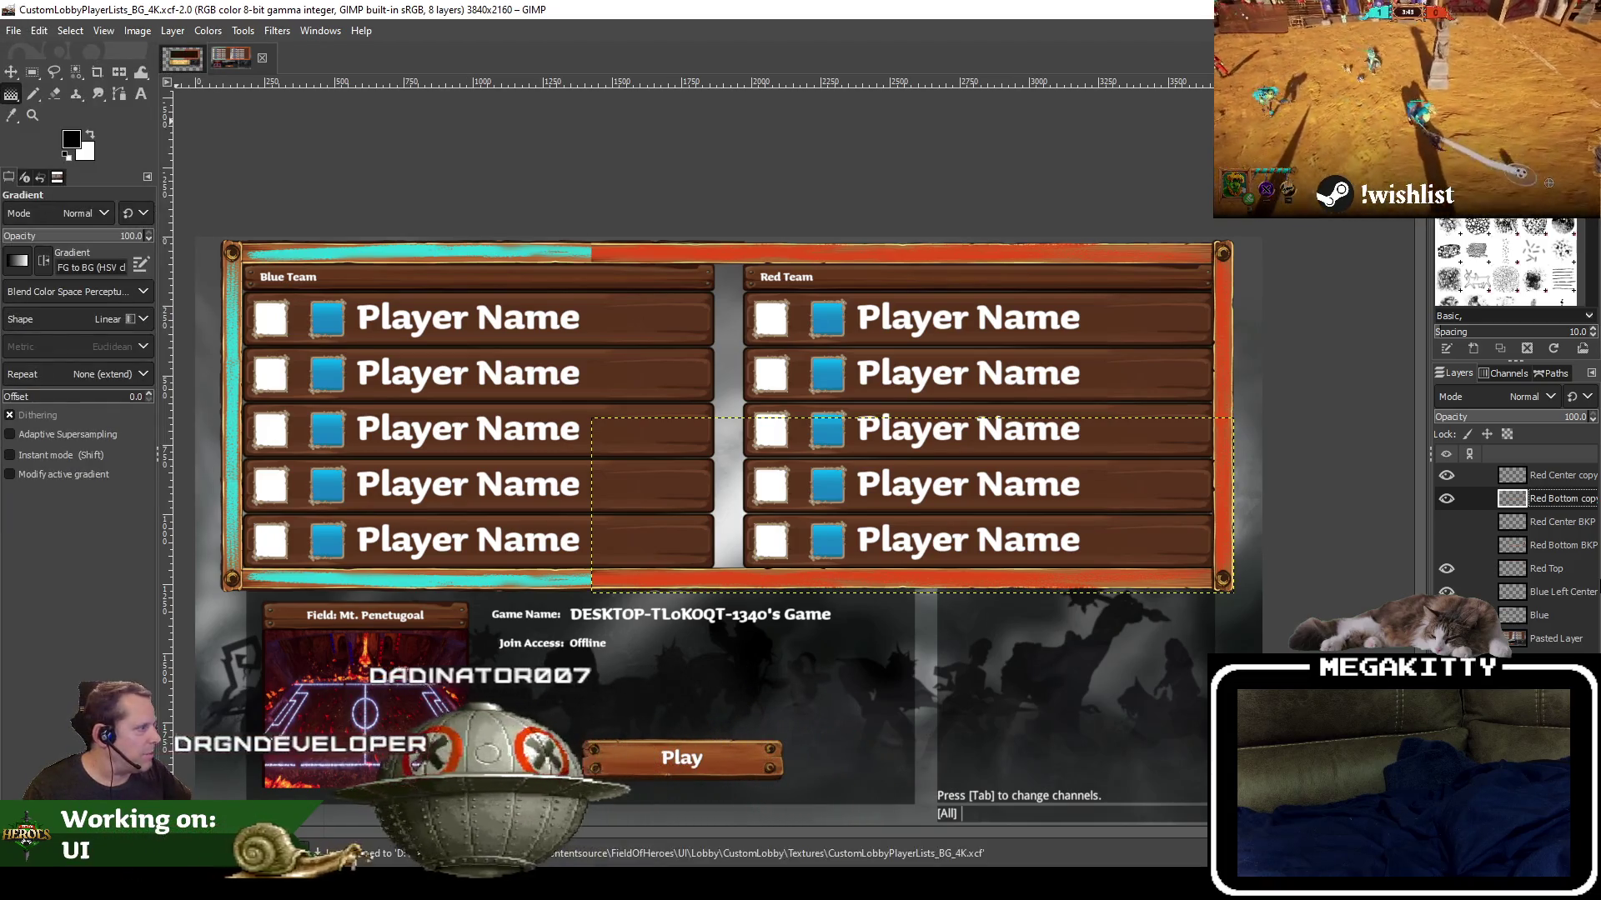
right_click(1567, 521)
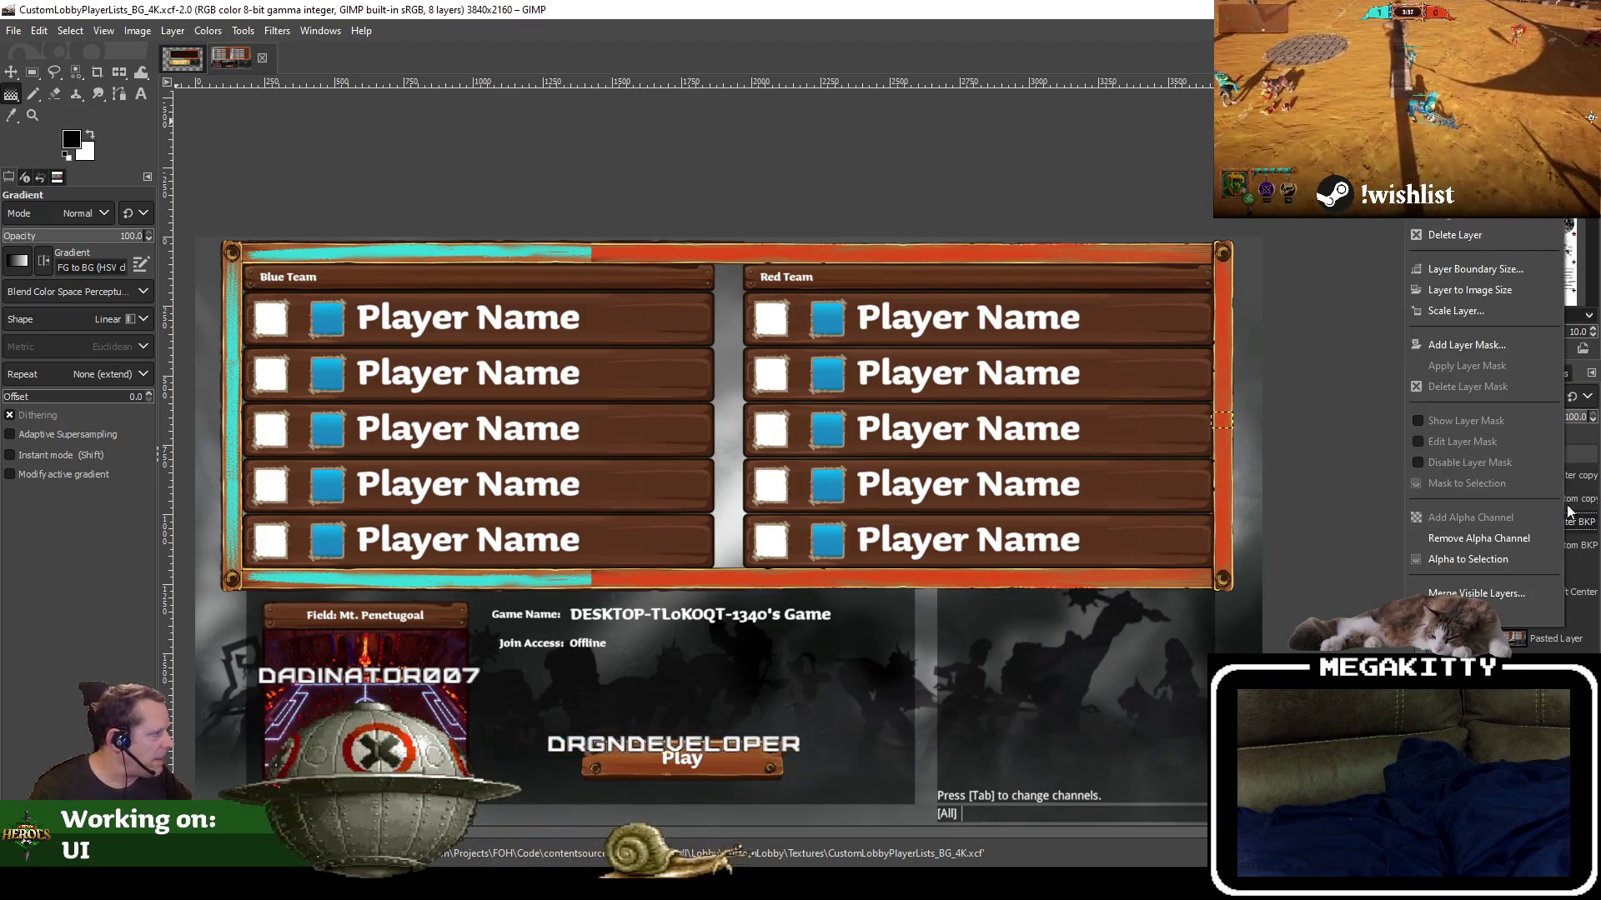
click(1457, 235)
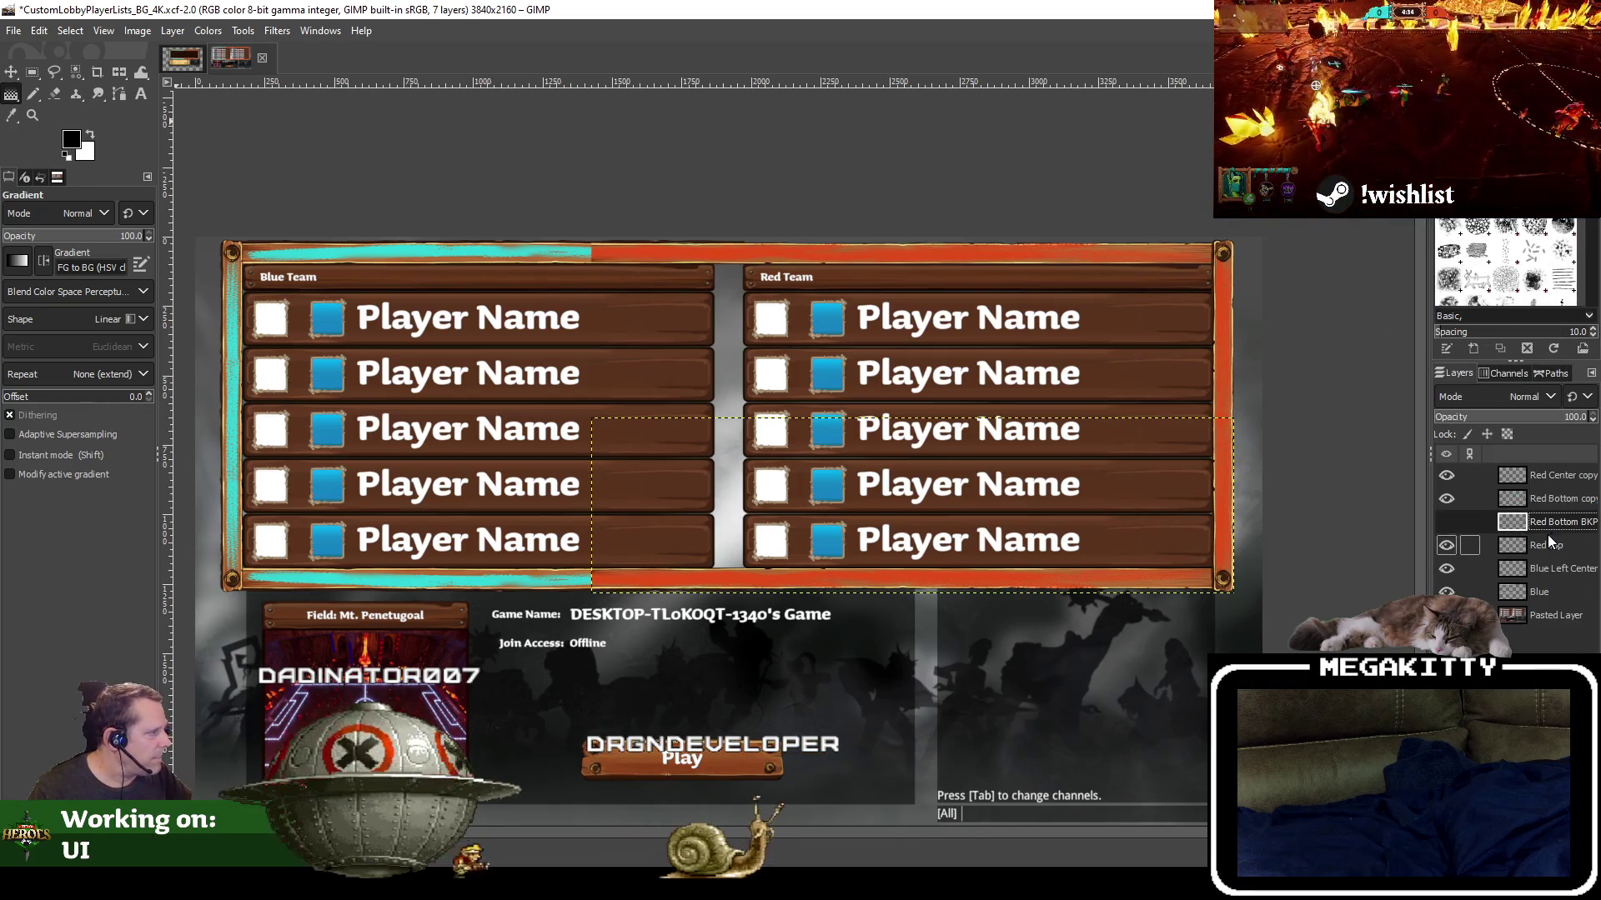
Duplicate Red Top and rename the original layer 'Red Top BKP'
right_click(1548, 549)
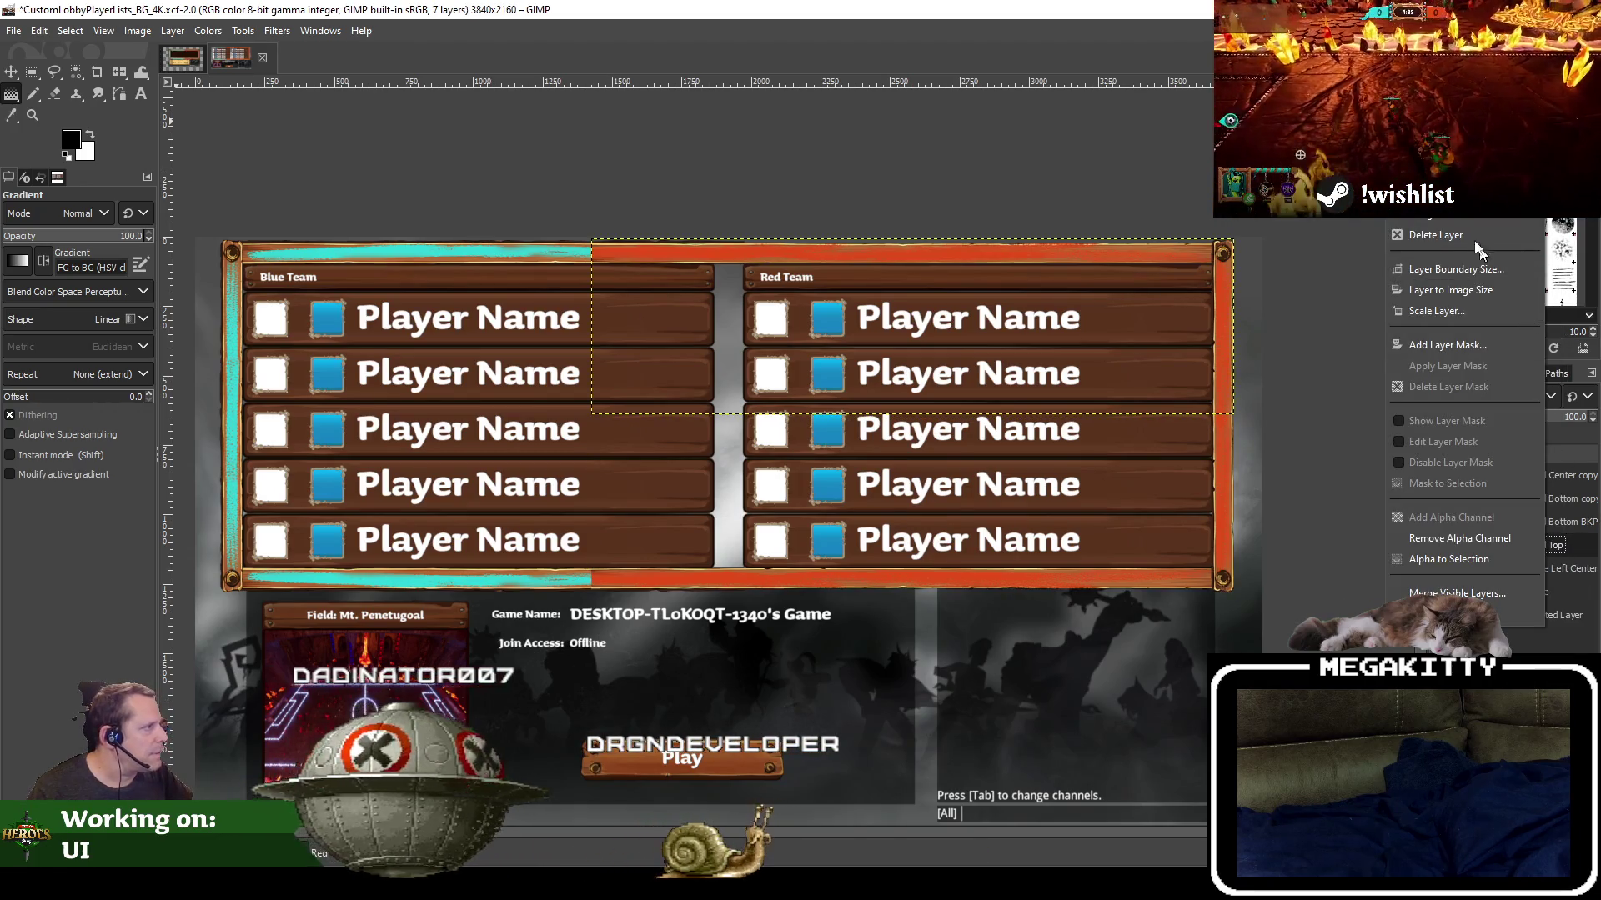
click(1450, 214)
double_click(1574, 546)
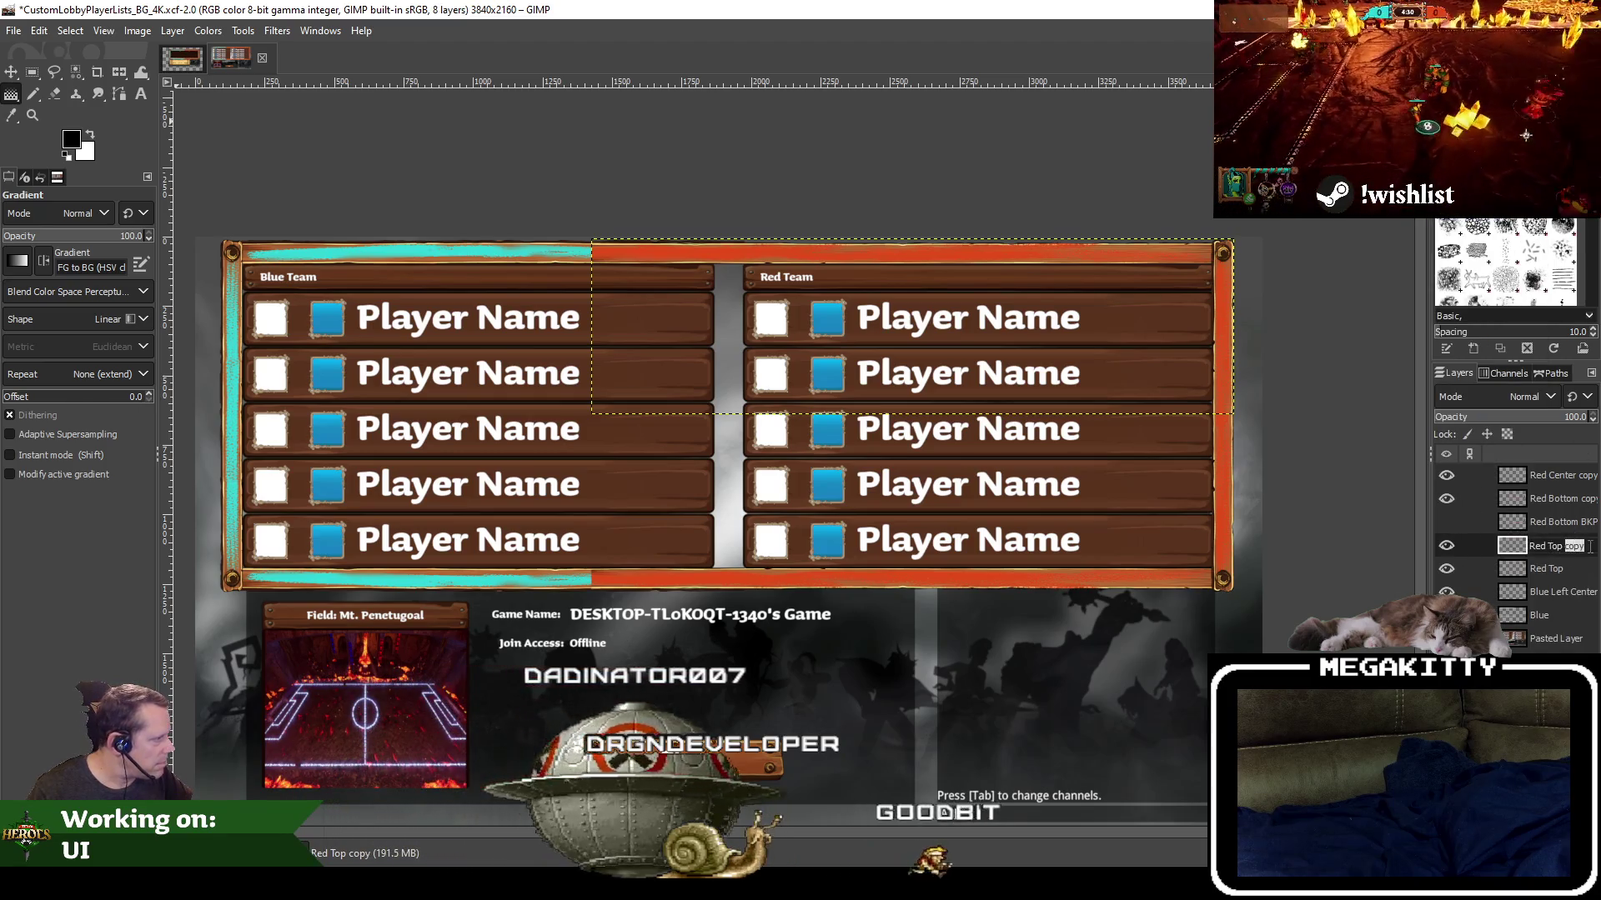
click(1562, 569)
double_click(1548, 569)
text(BK)
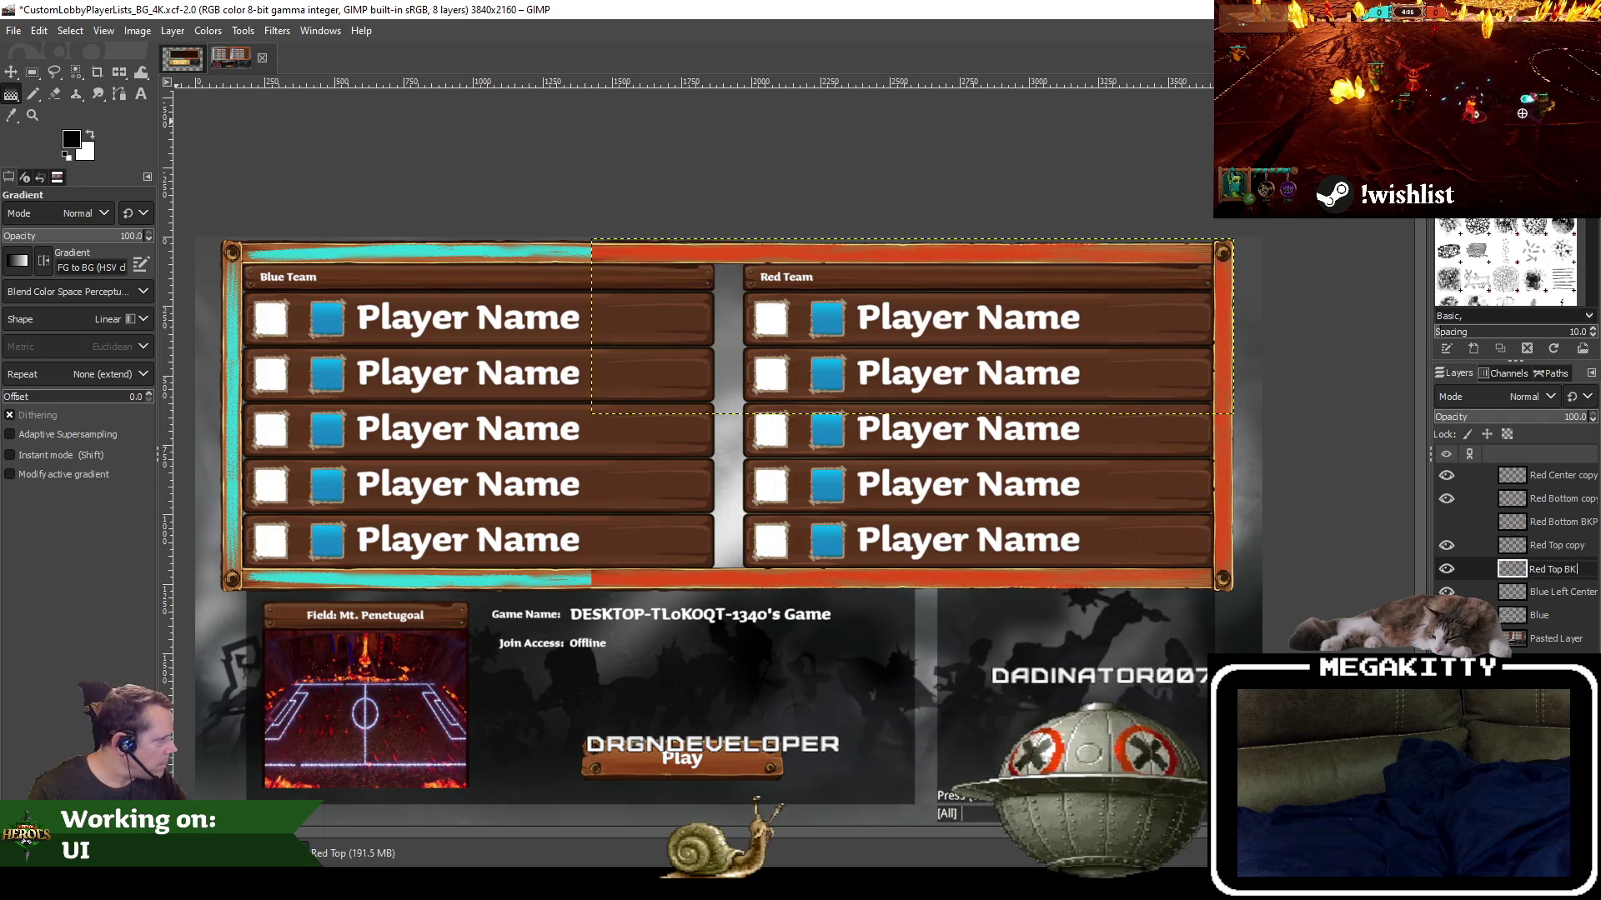
text(P)
key(Return)
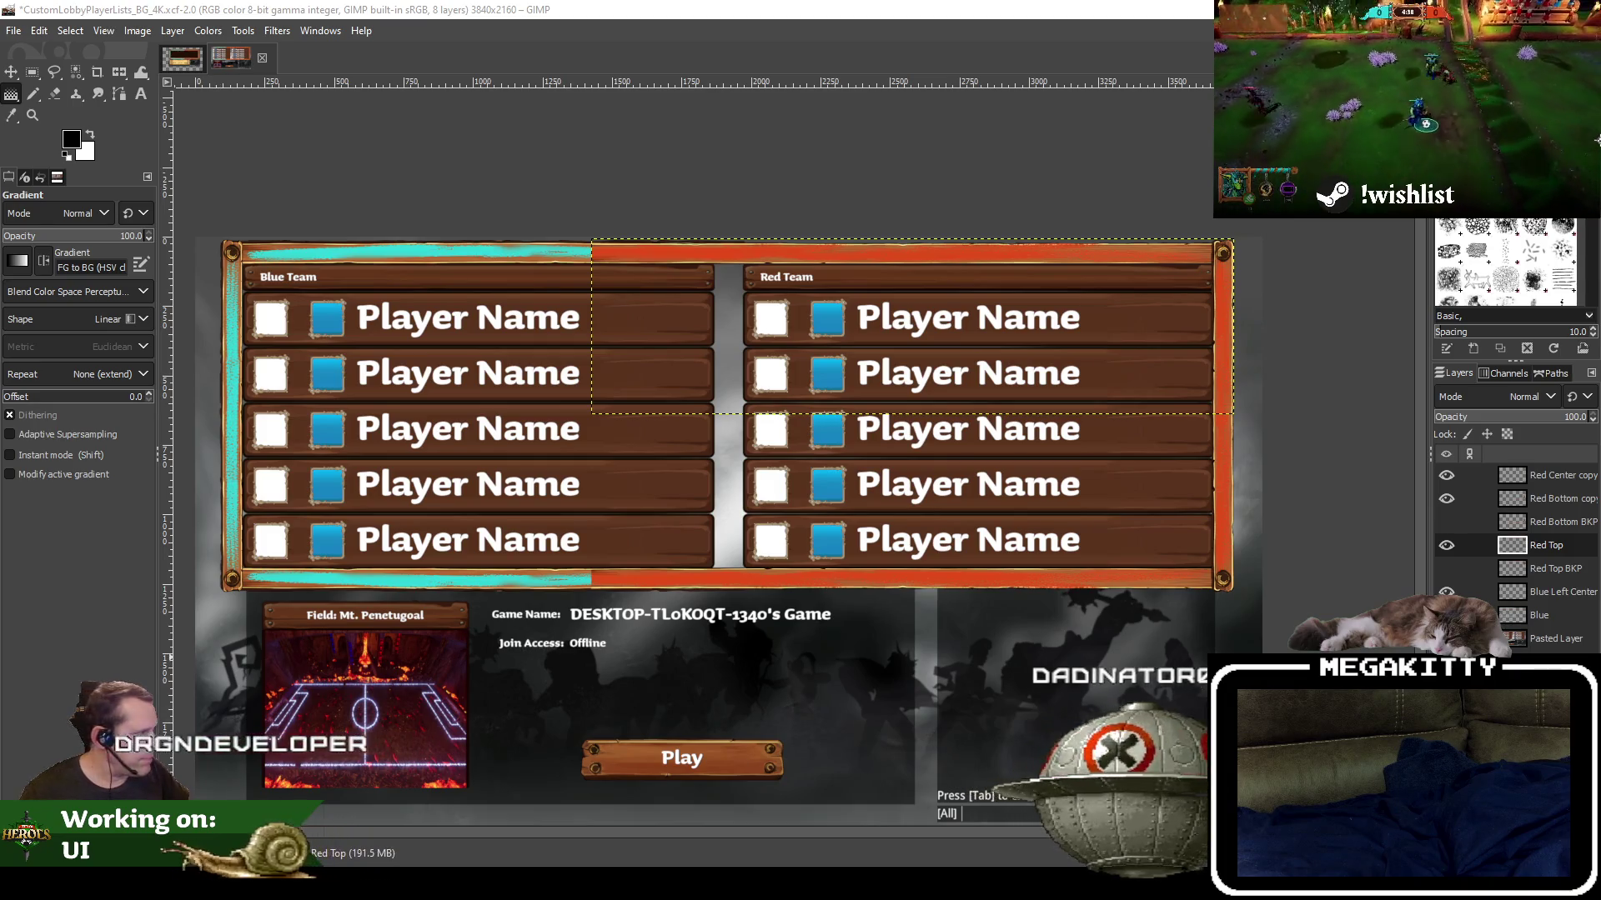
Move the working Red Top layer above Red Bottom BKP and save the file
click(1546, 545)
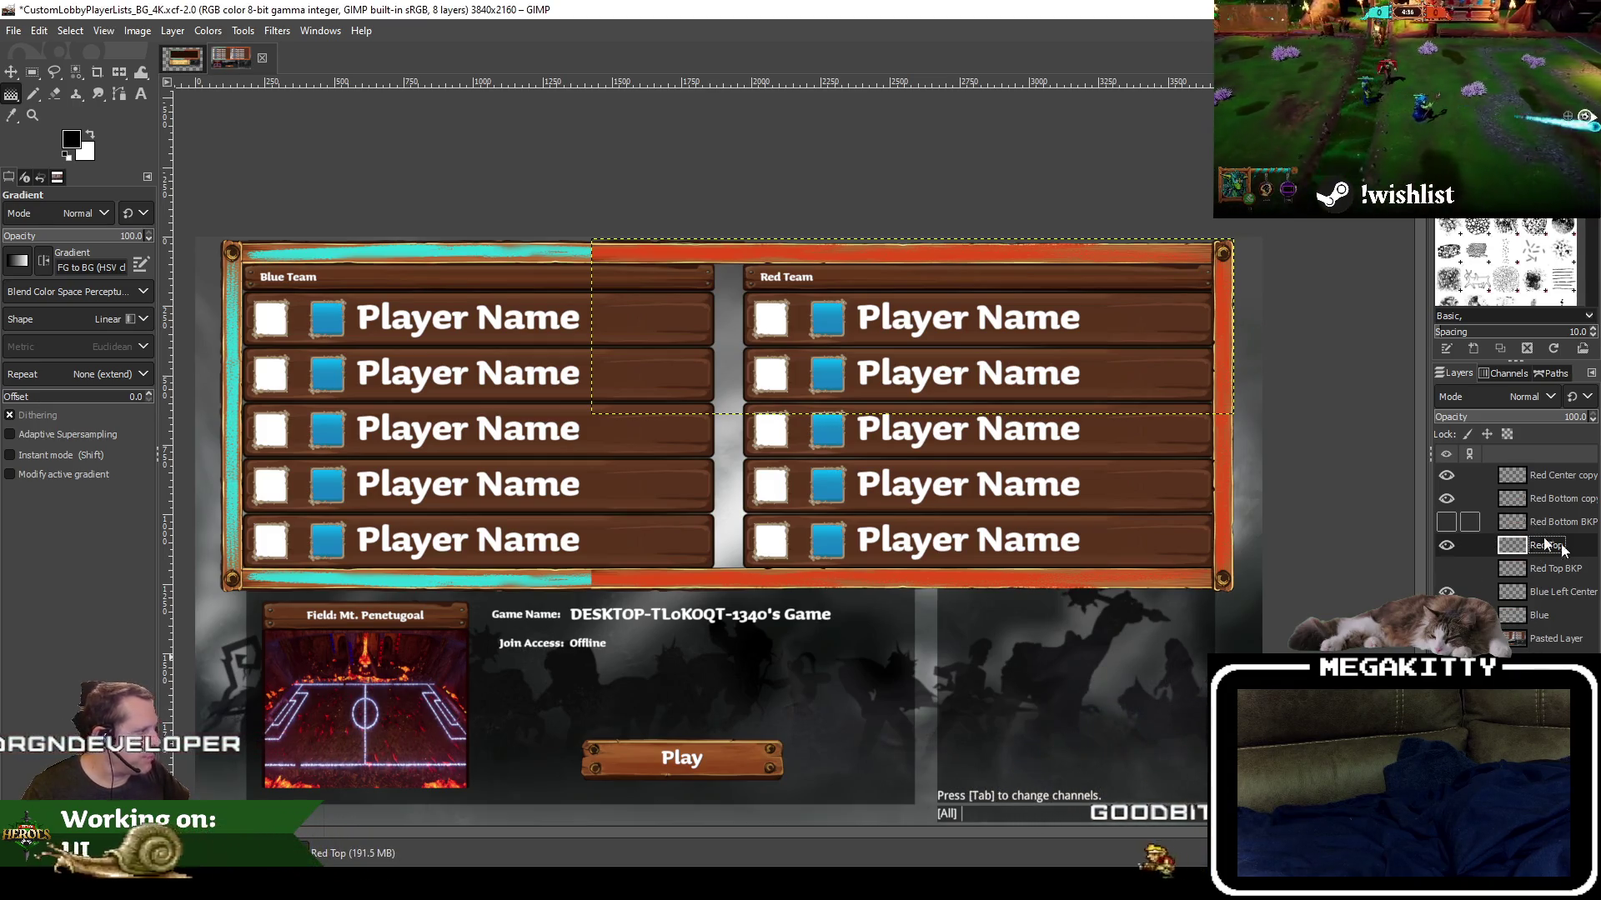
drag(1561, 525, 1557, 518)
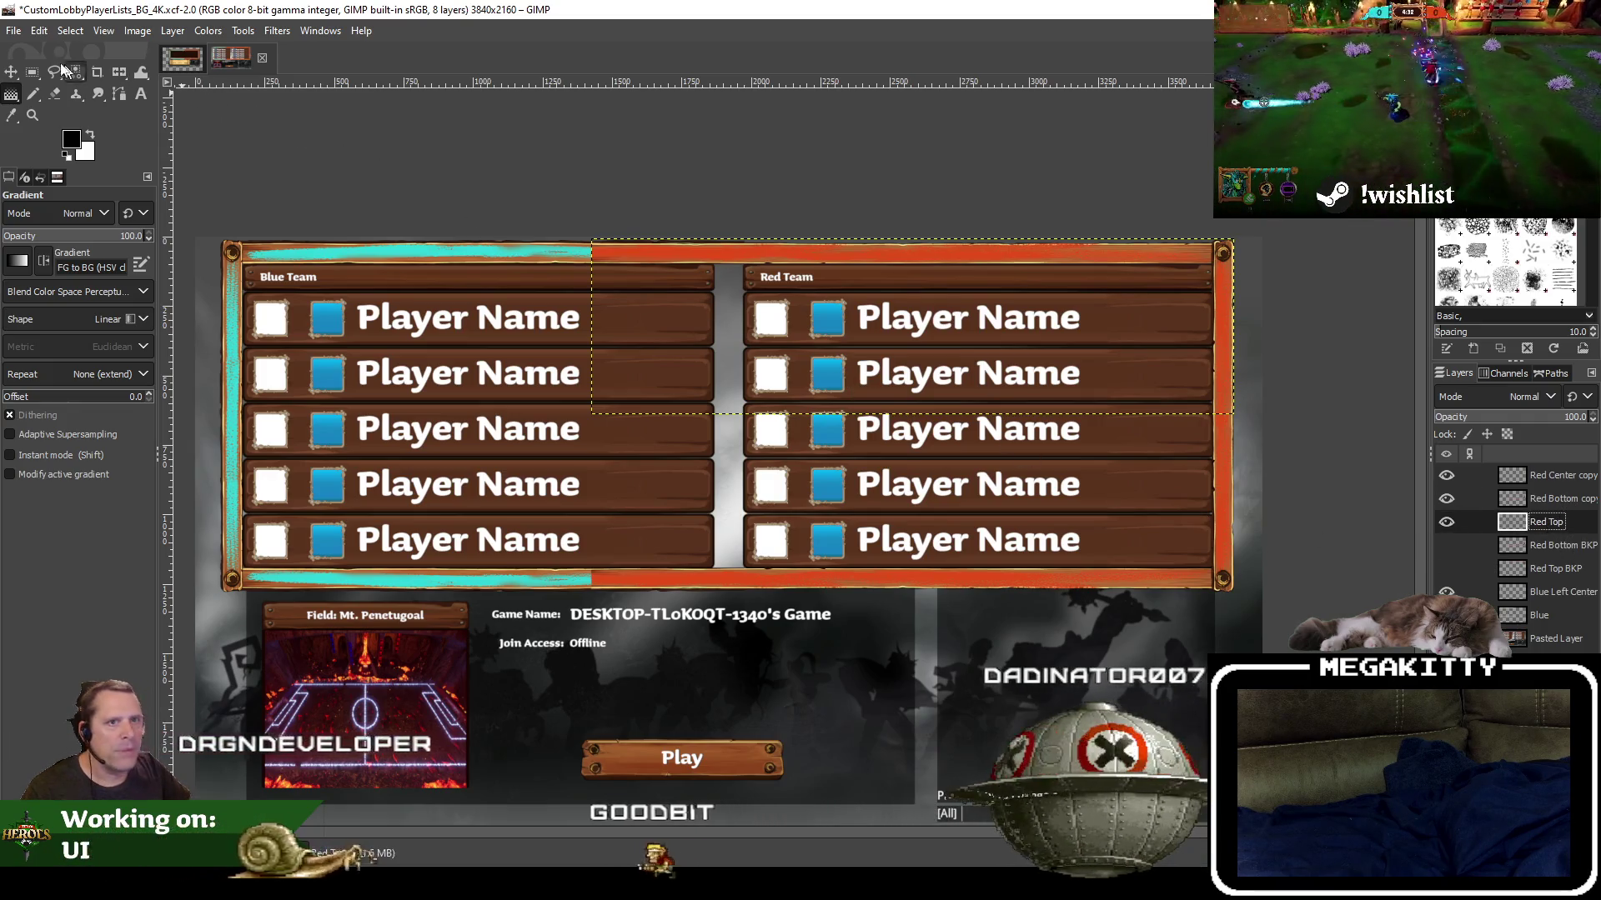
click(13, 30)
click(37, 185)
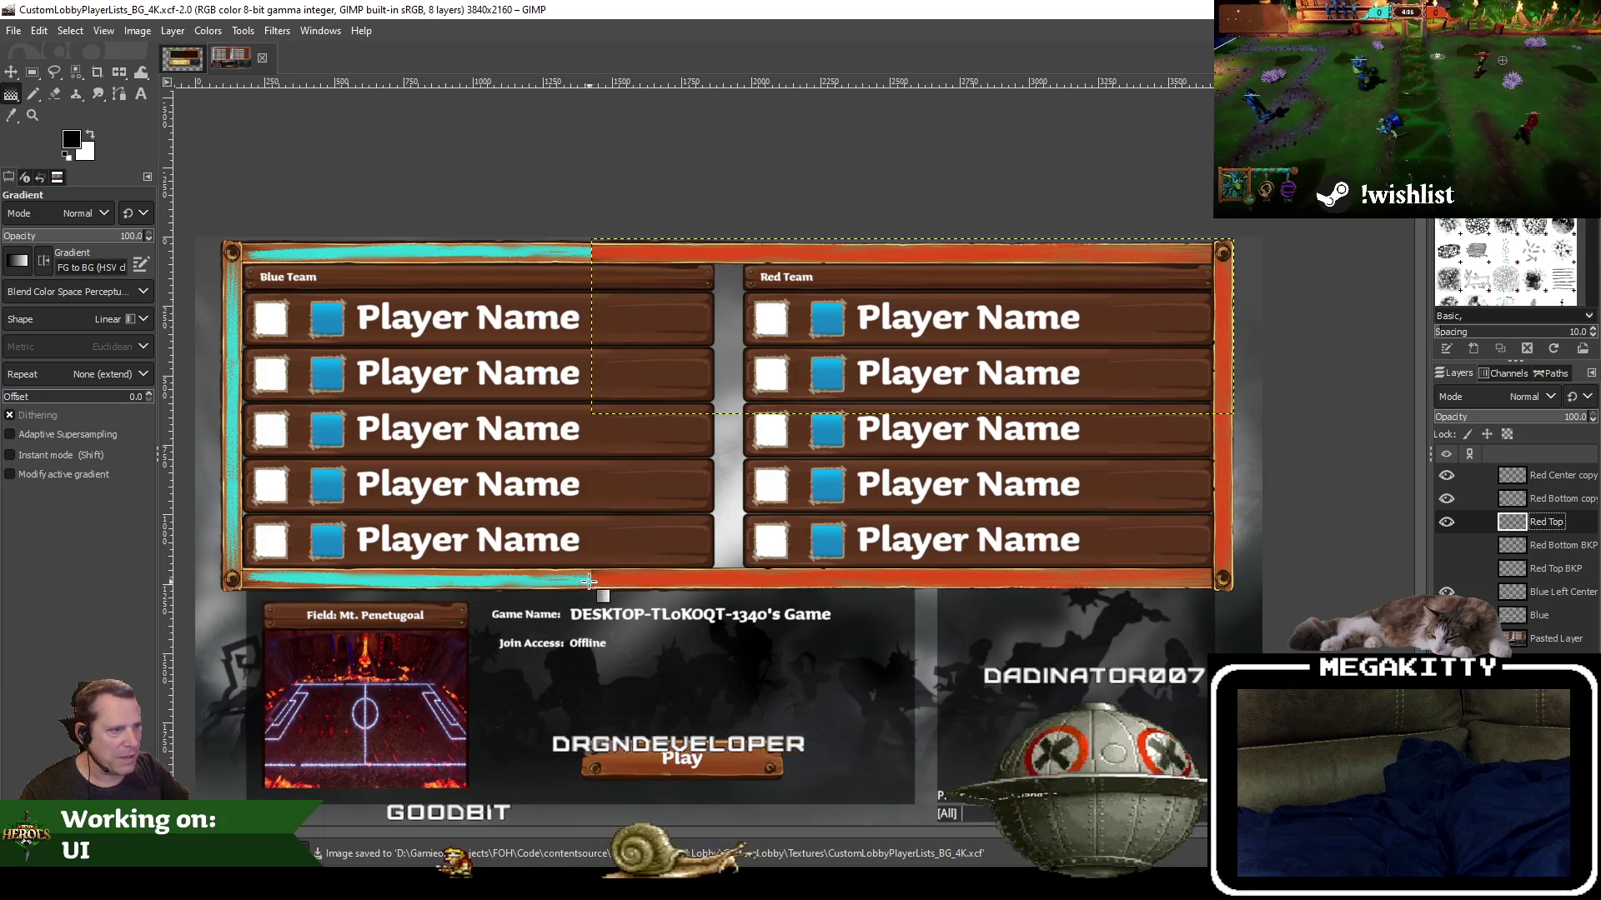
Give Red Top a white layer mask and try a first gradient across the top bar
right_click(1548, 523)
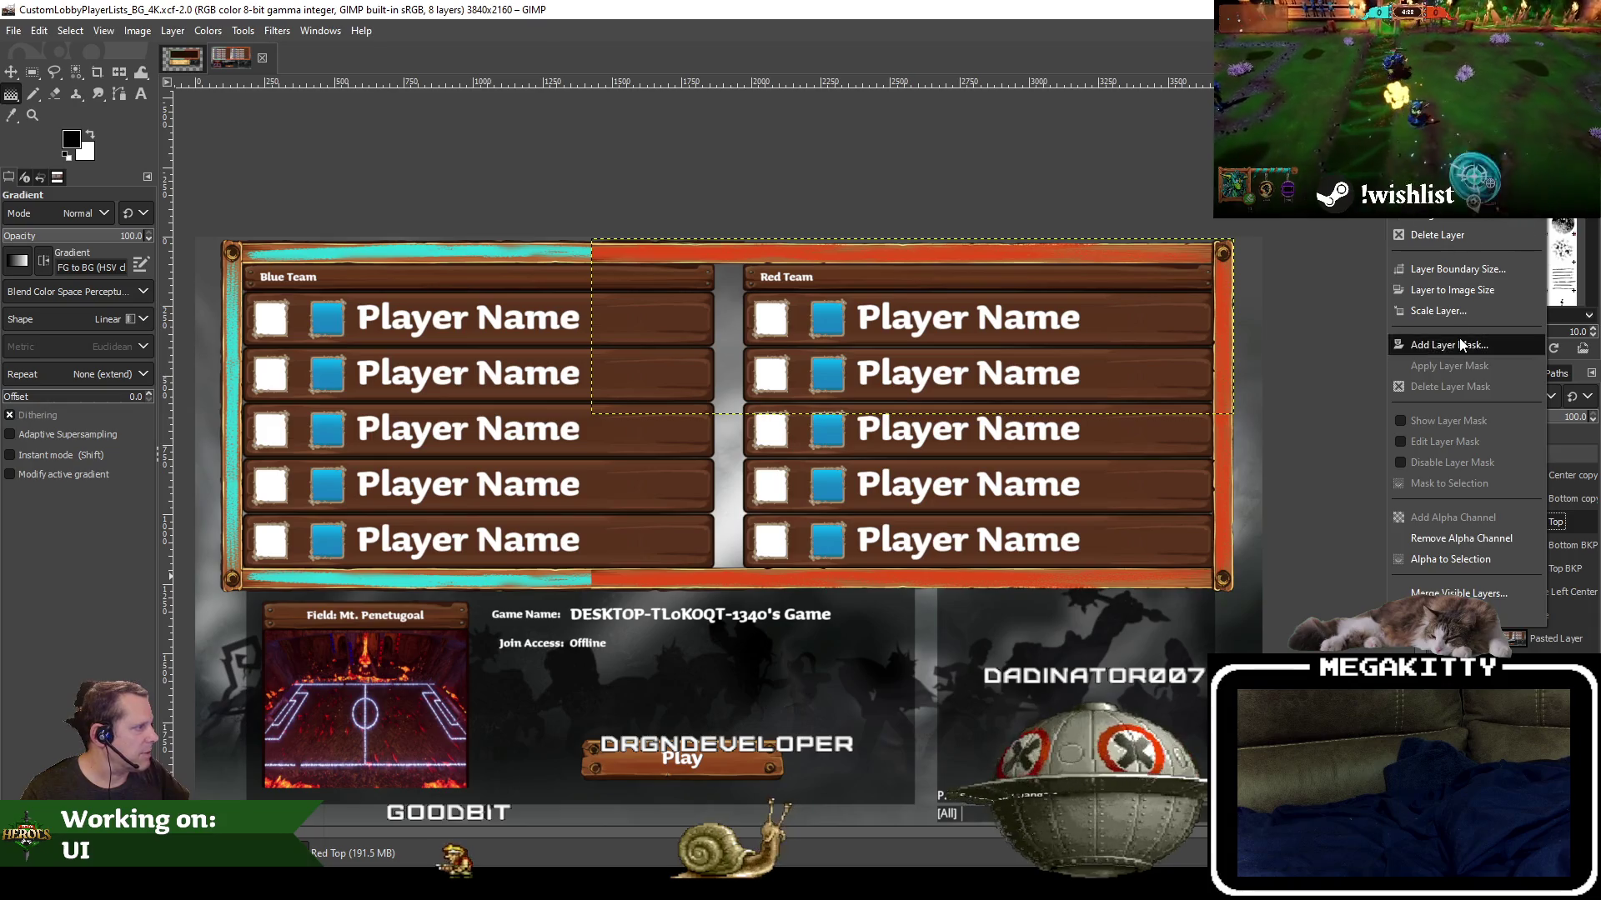
click(1538, 398)
click(1457, 482)
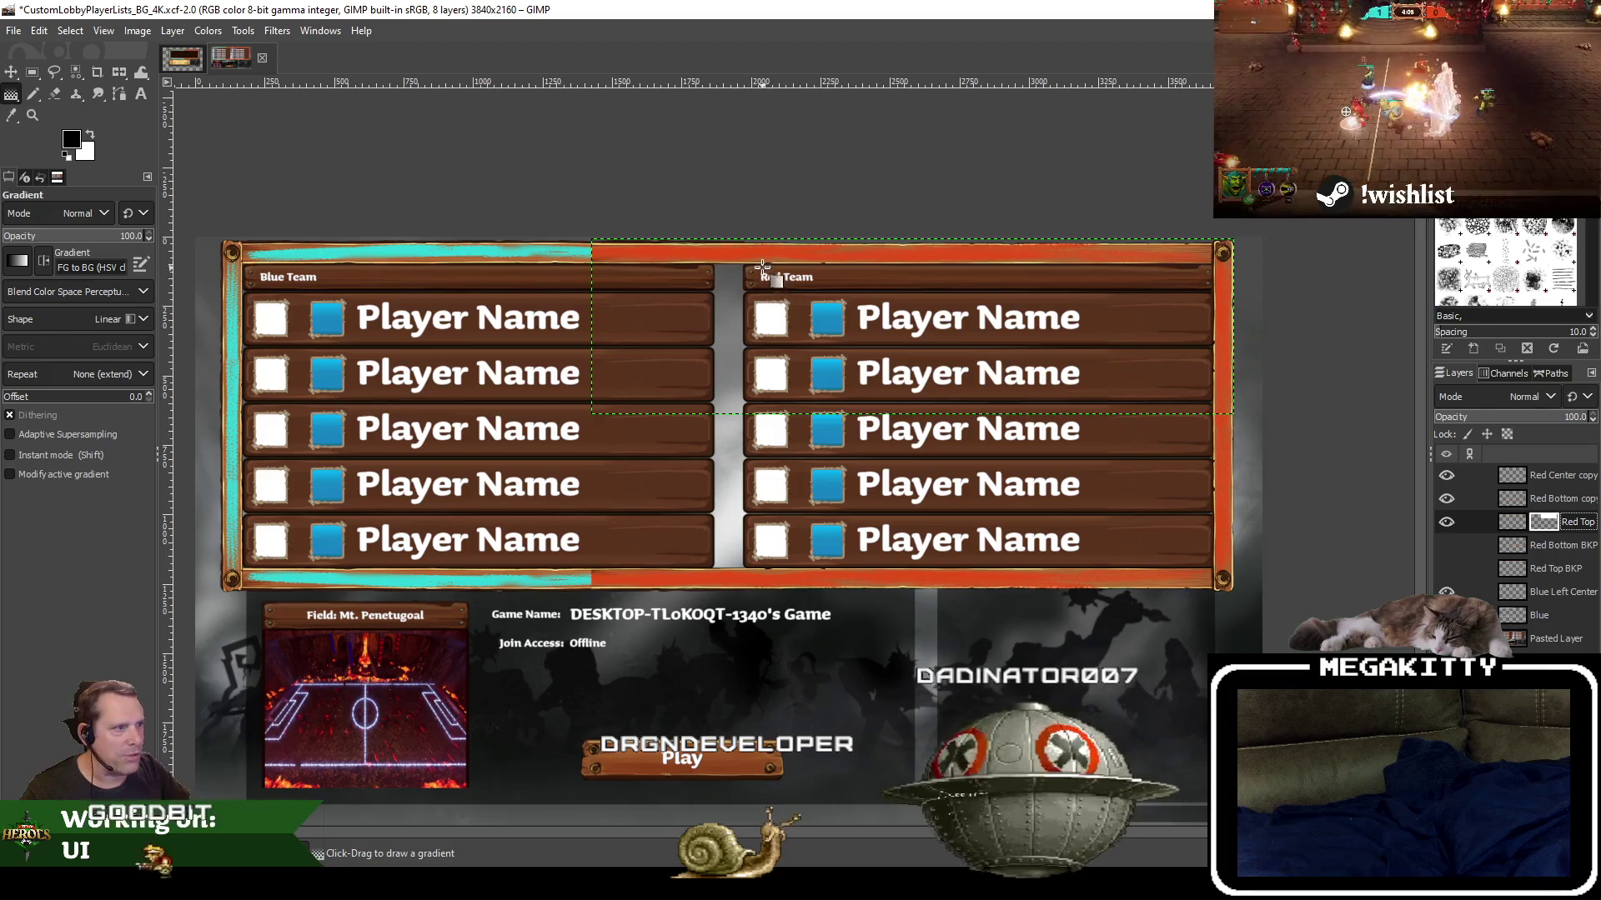
mouse_move(789, 252)
mouse_down()
mouse_move(717, 253)
mouse_move(733, 252)
mouse_up()
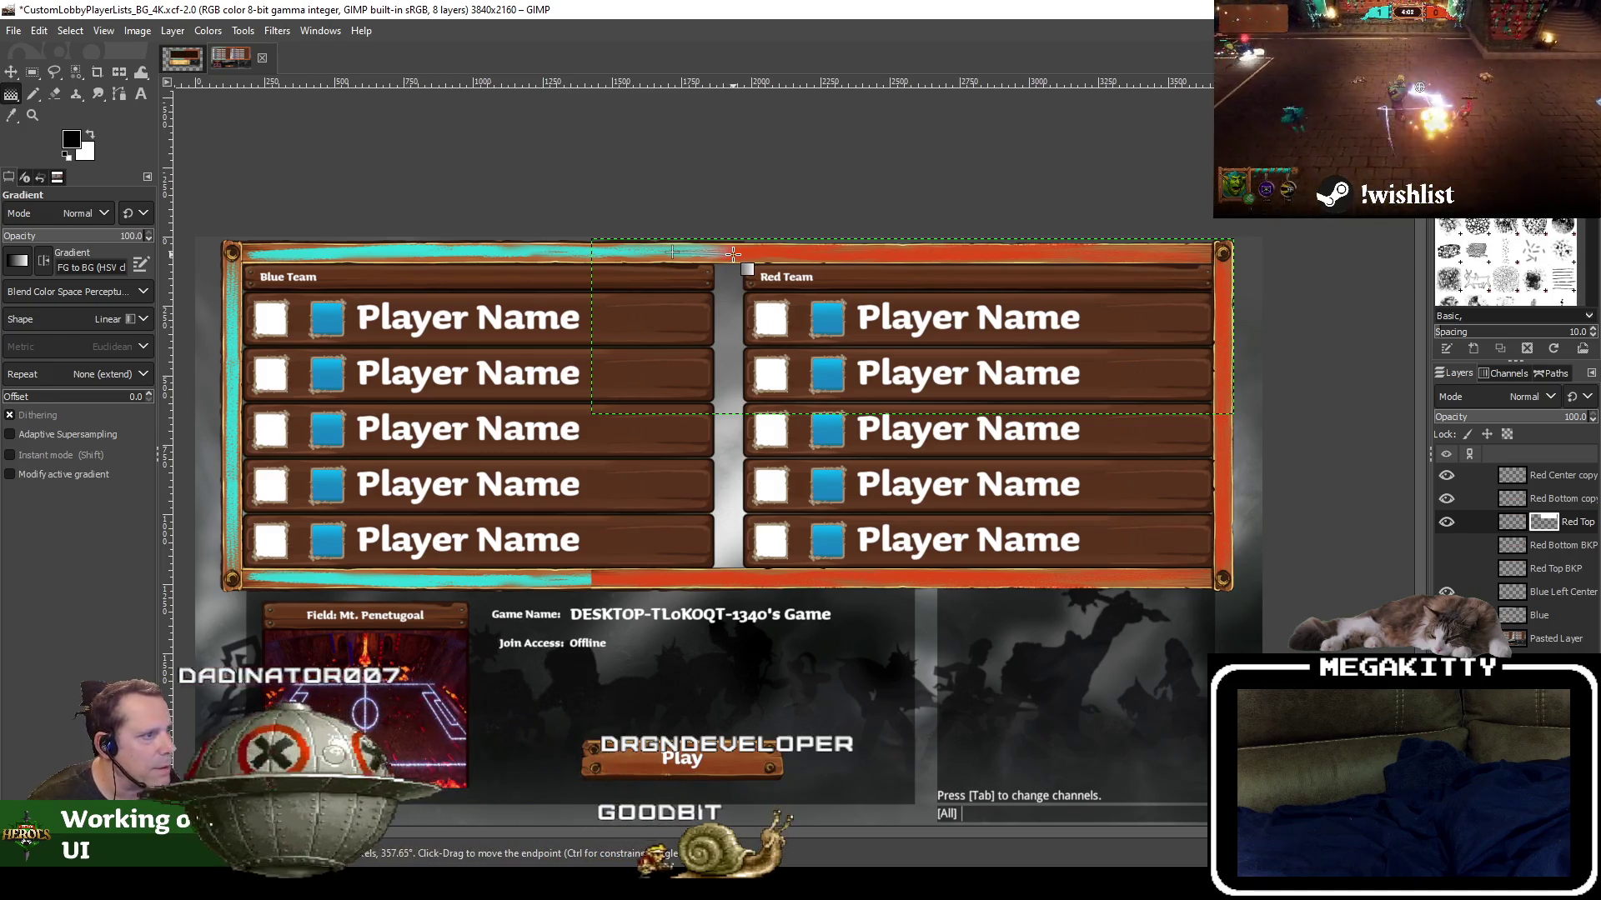
key(Escape)
Zoom in and draw a short horizontal mask gradient so the top bar fades from cyan into red
scroll(741, 241, up, 1)
scroll(740, 229, up, 1)
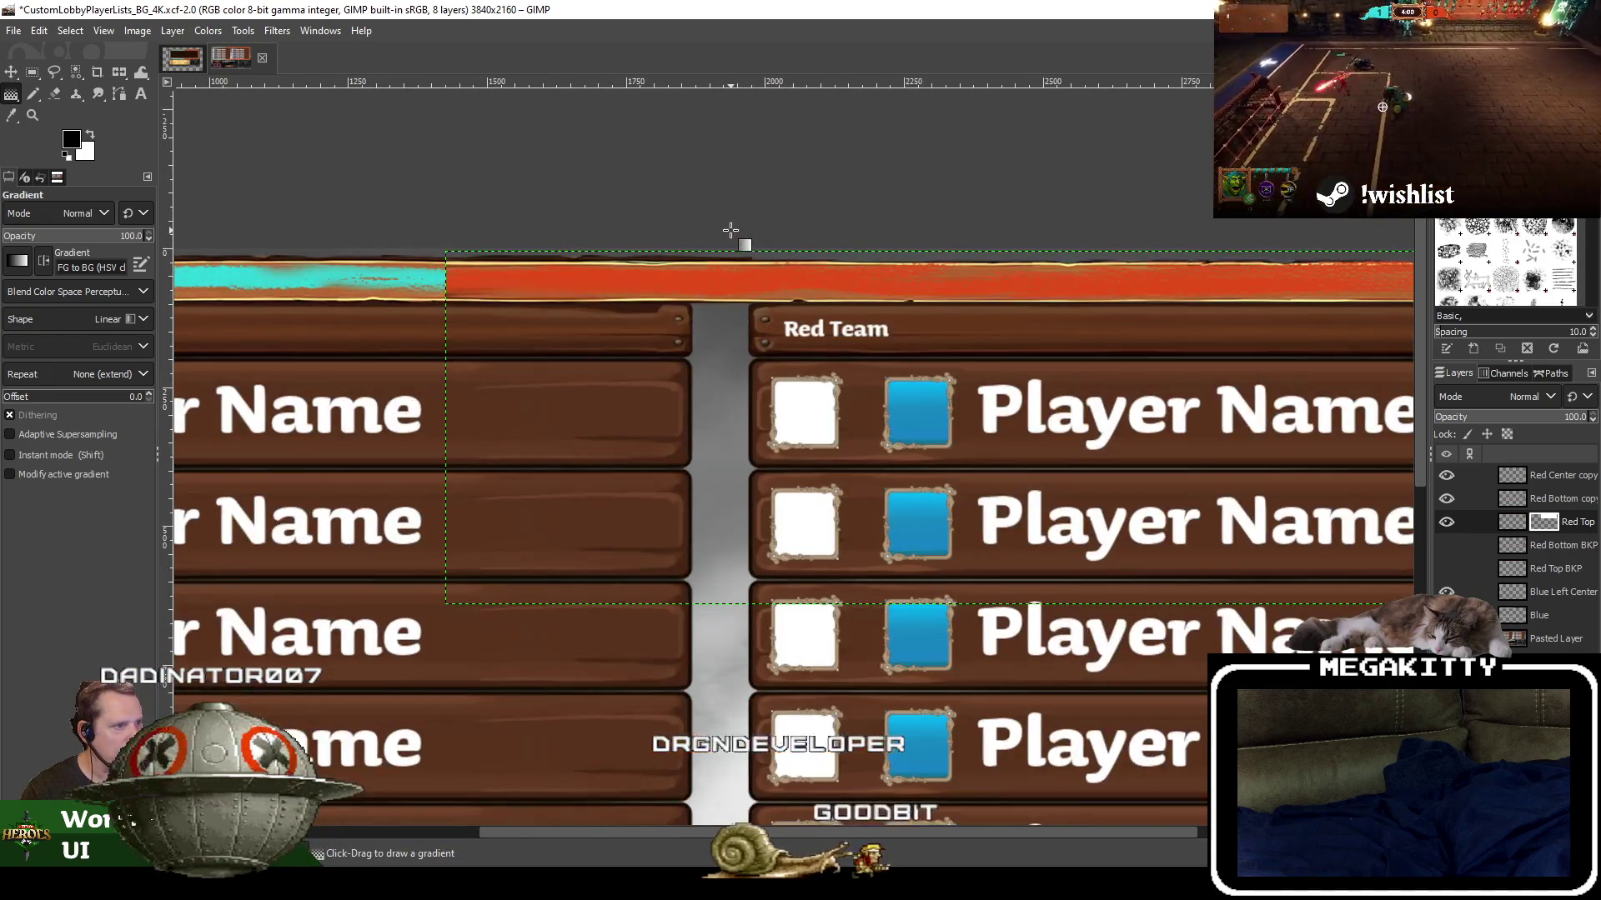
scroll(733, 236, up, 1)
scroll(758, 293, up, 1)
scroll(758, 293, down, 1)
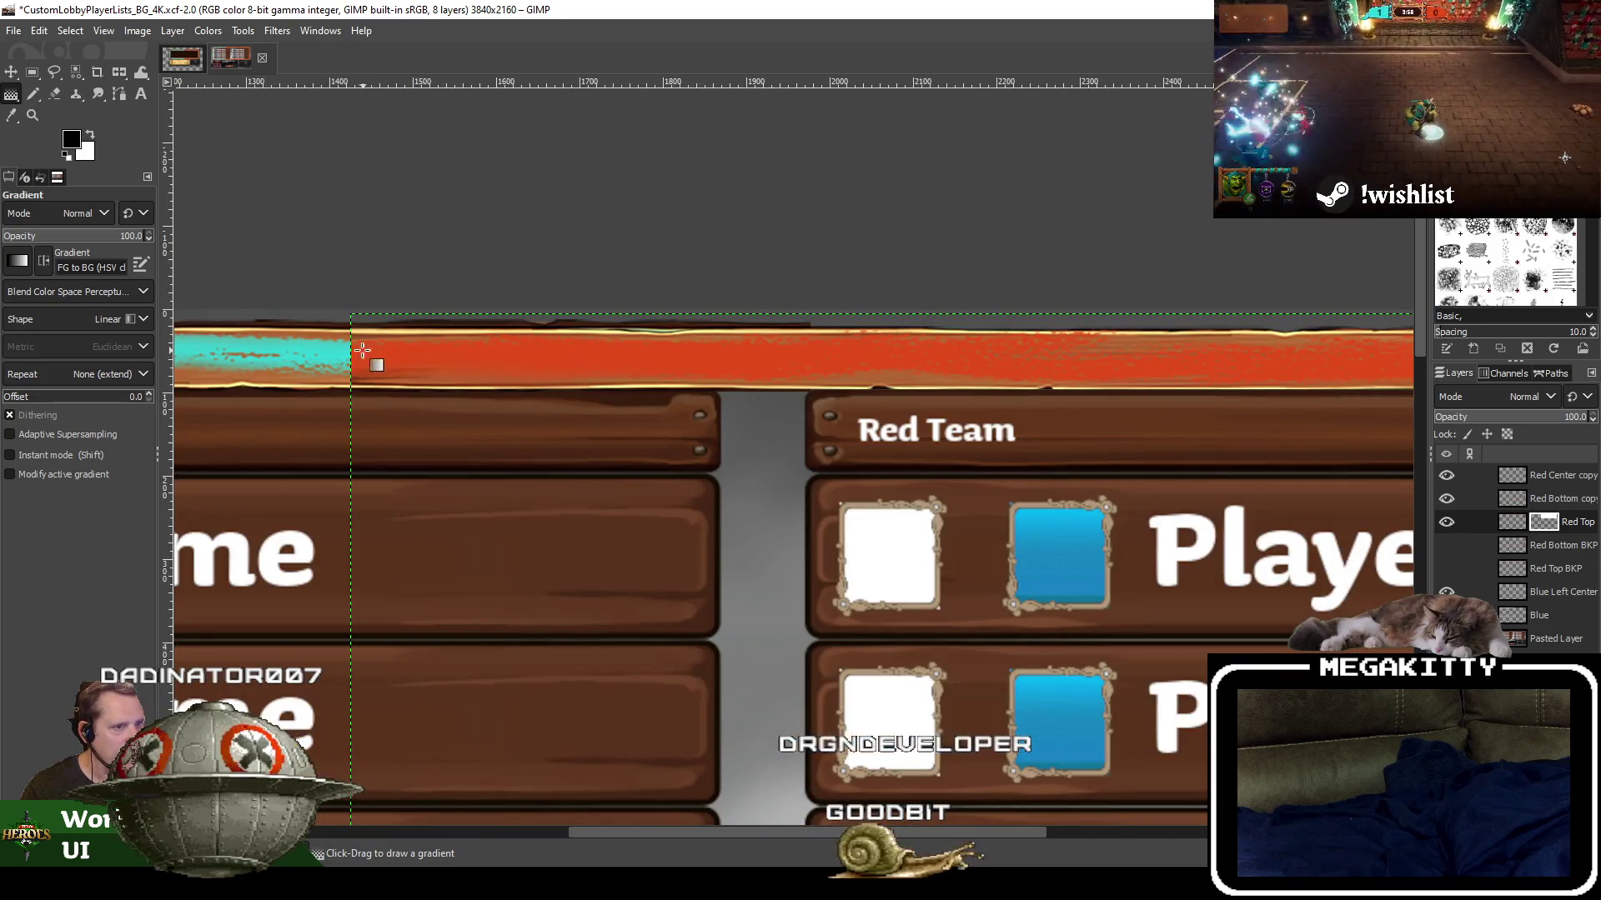
drag(715, 362, 767, 361)
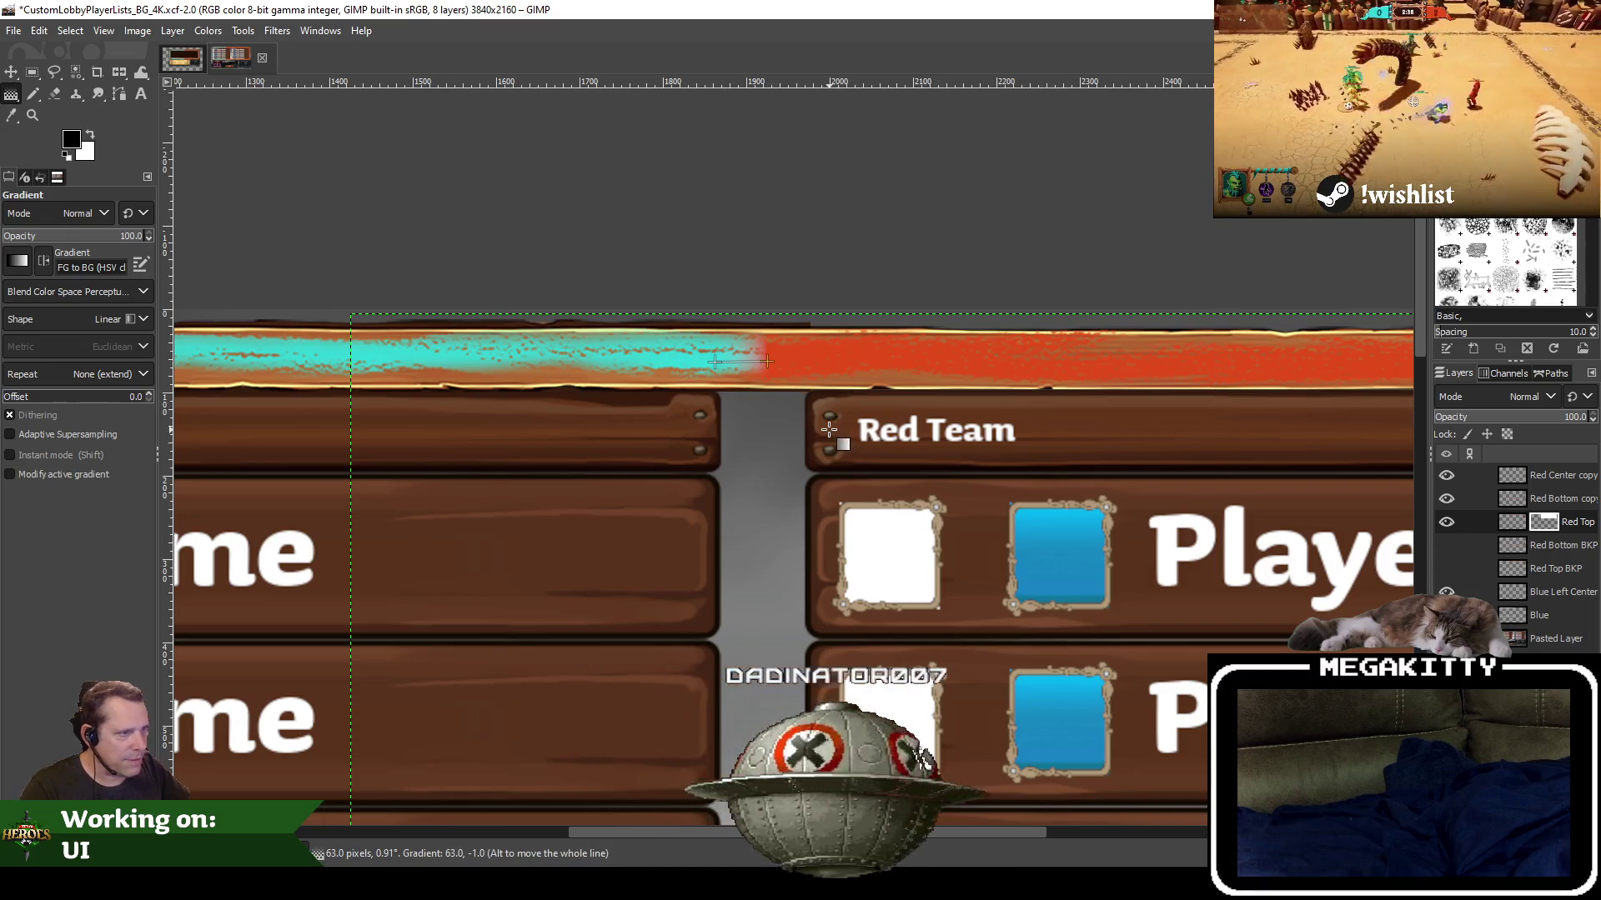
key(Return)
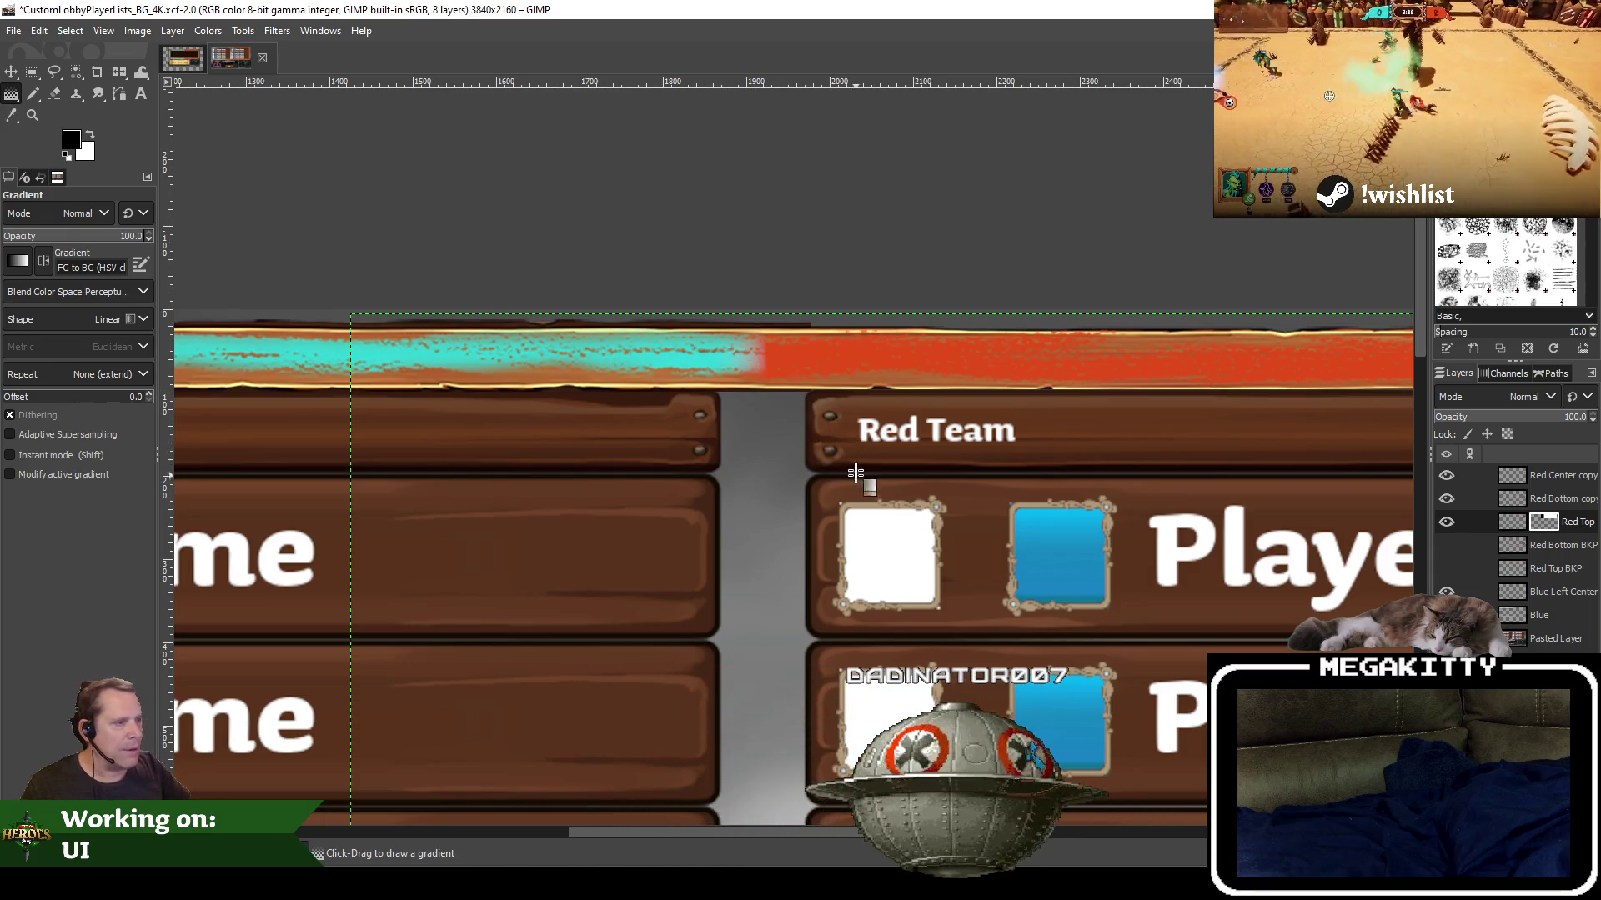
key(ctrl+z)
drag(717, 359, 752, 360)
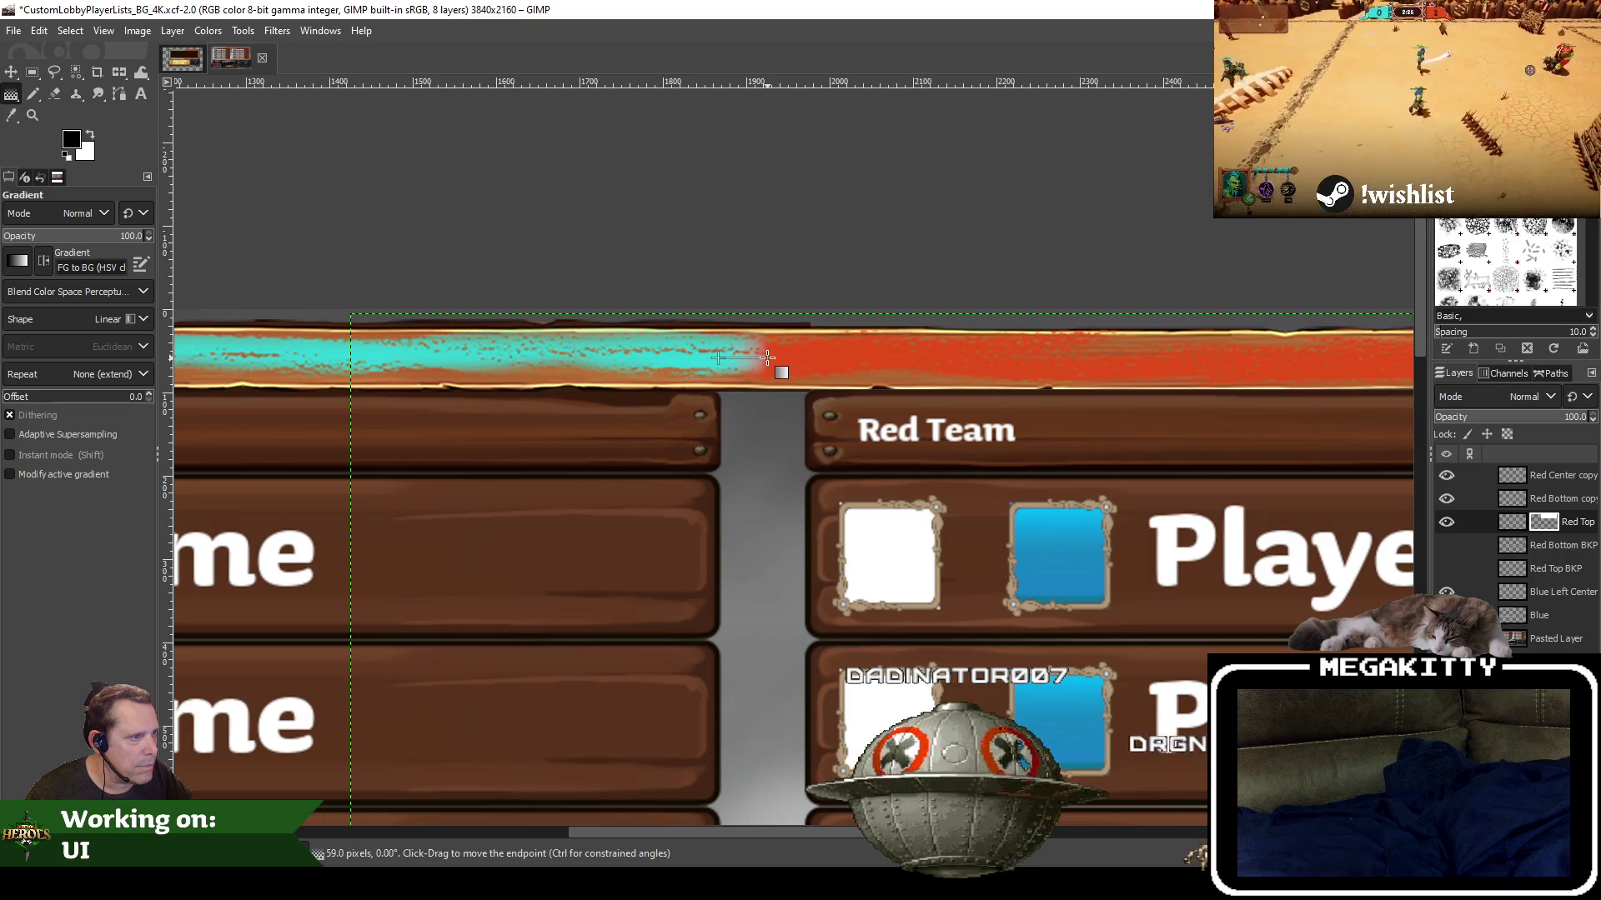
drag(767, 357, 768, 356)
key(Return)
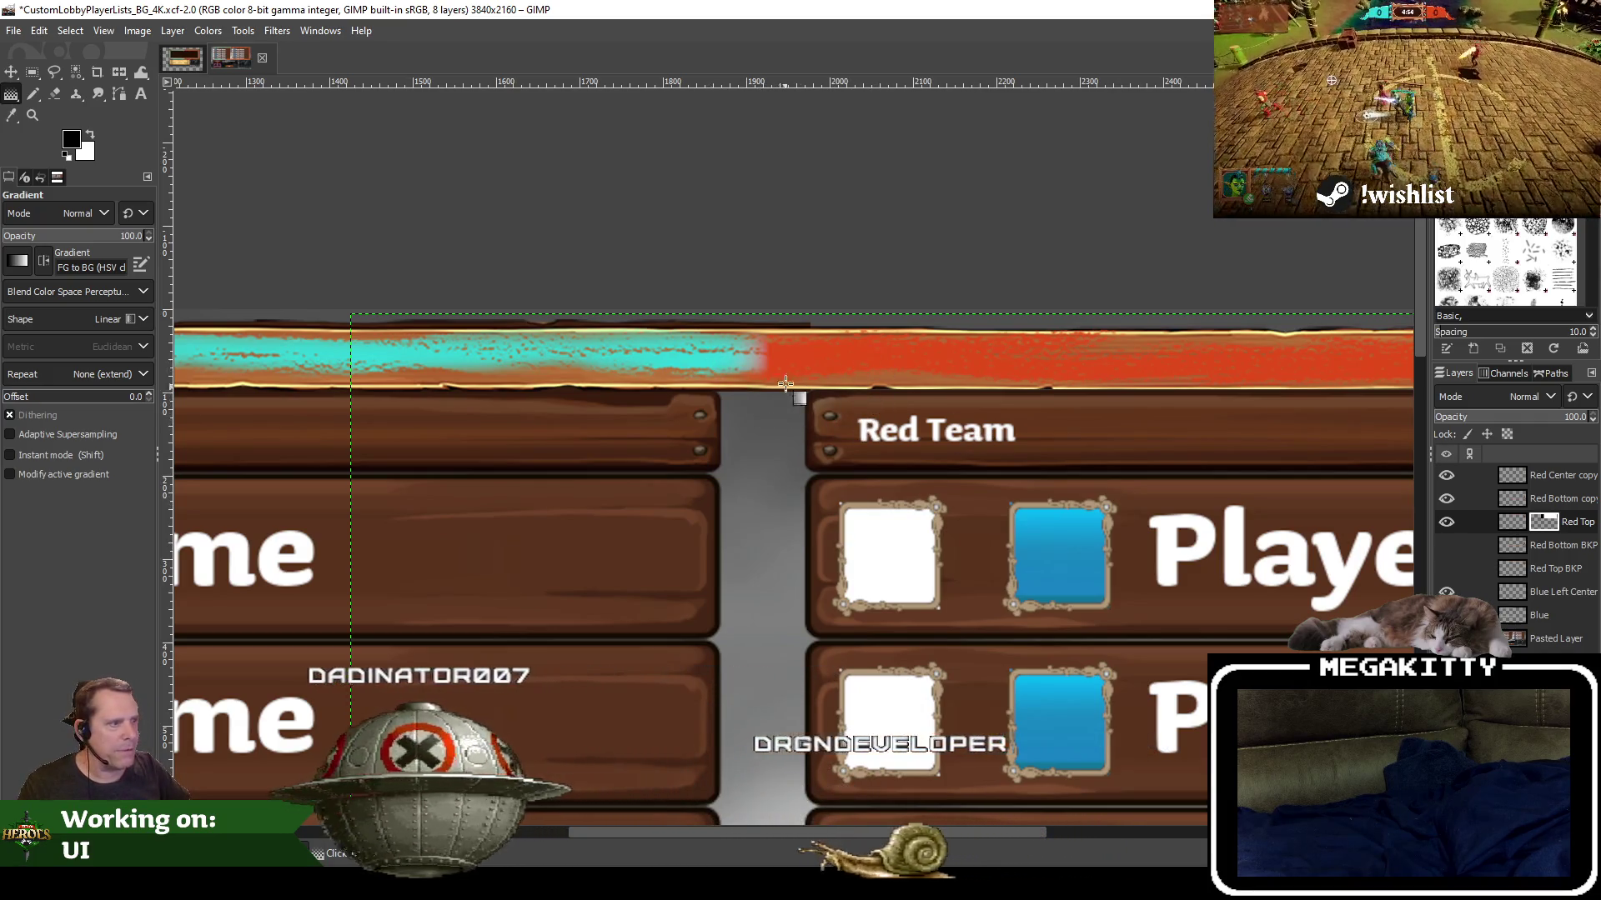
click(1555, 481)
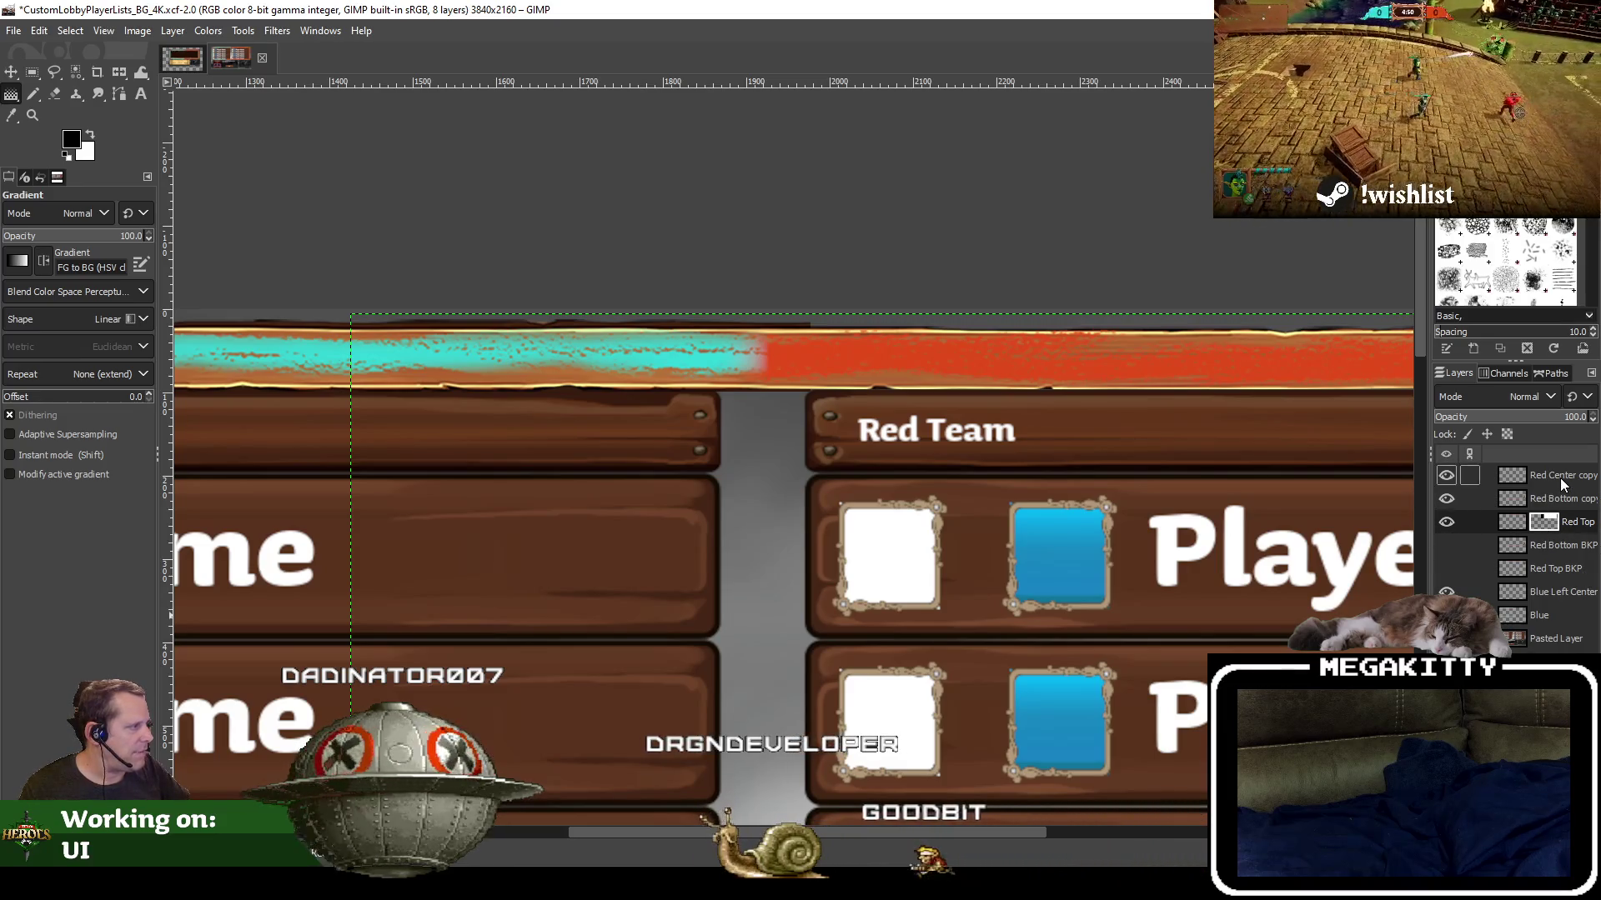
Add a layer mask to the Red Bottom copy layer
click(1556, 498)
scroll(897, 296, down, 5)
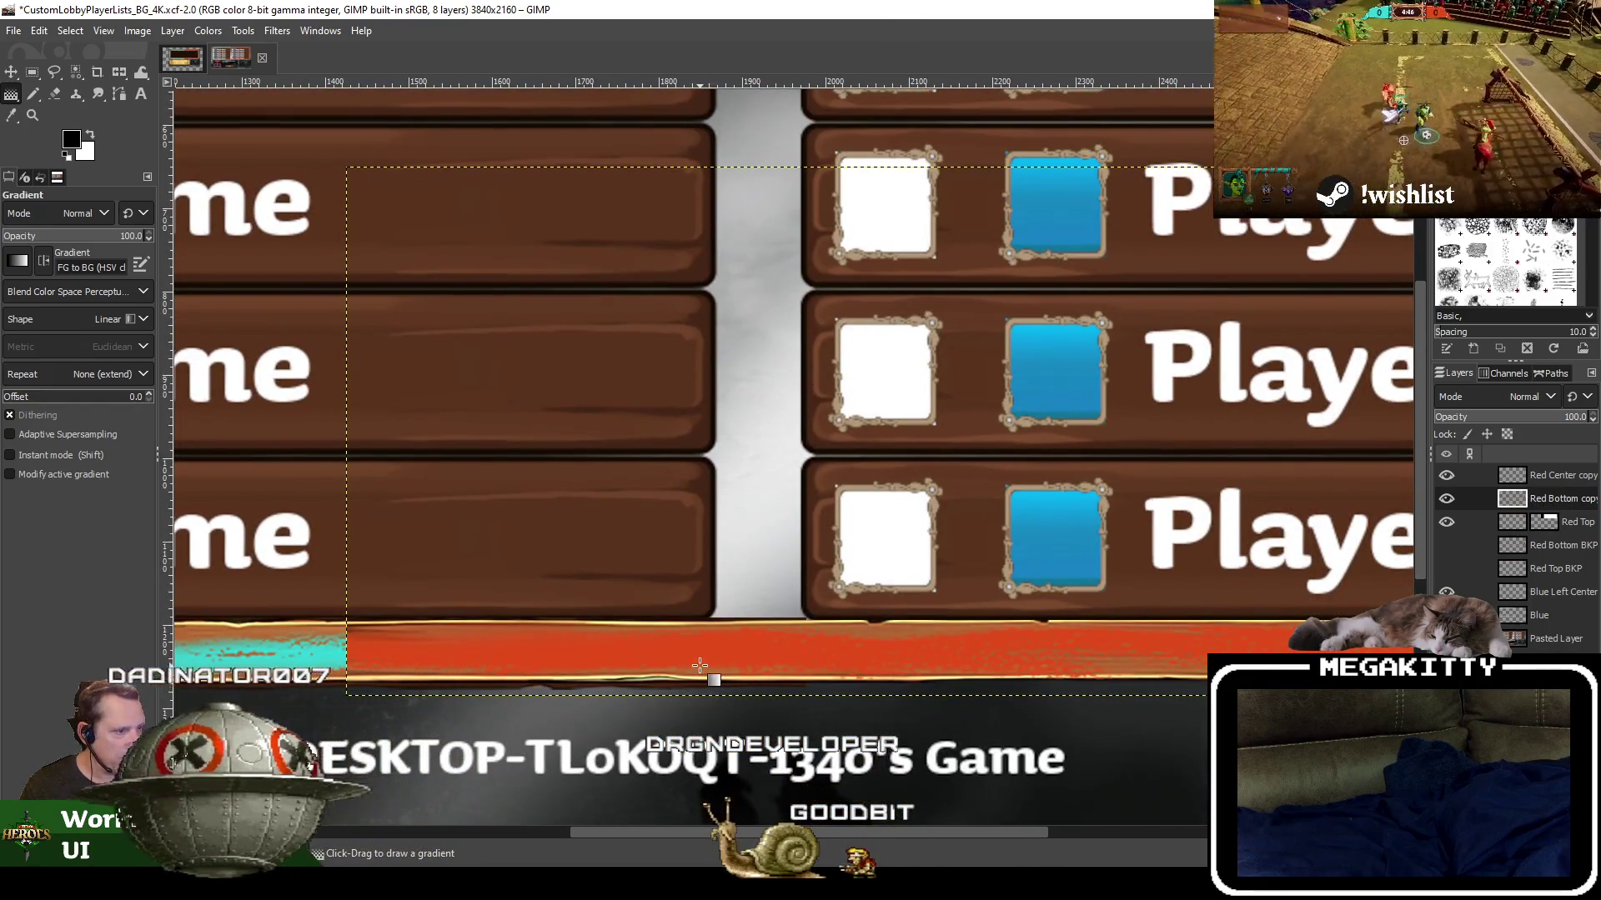
right_click(1548, 498)
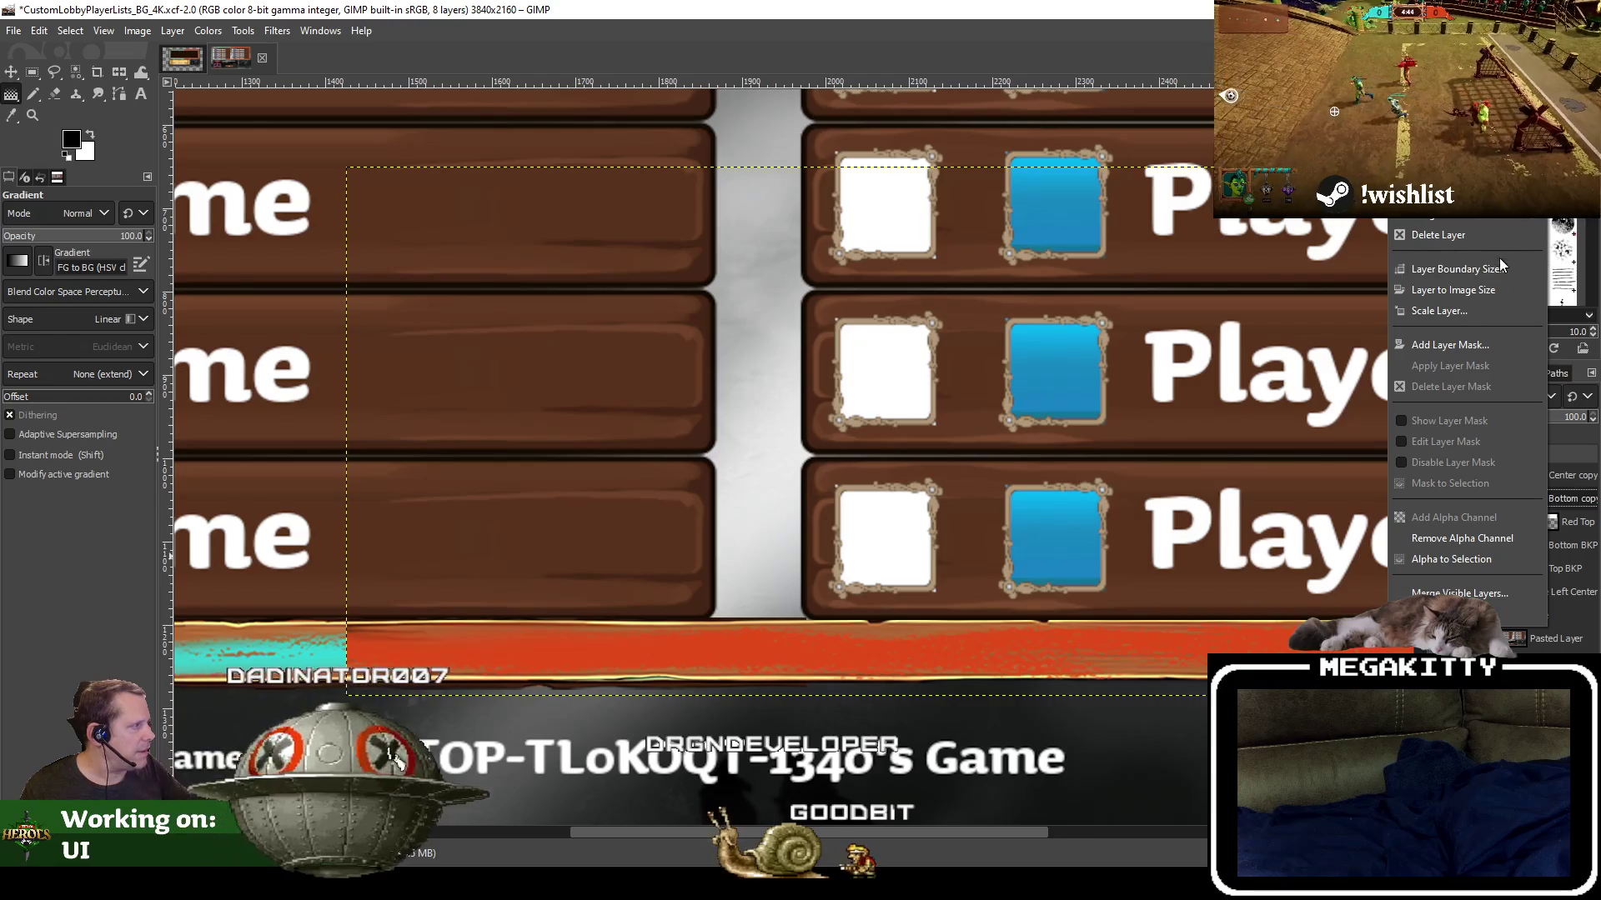
click(1474, 353)
click(1493, 497)
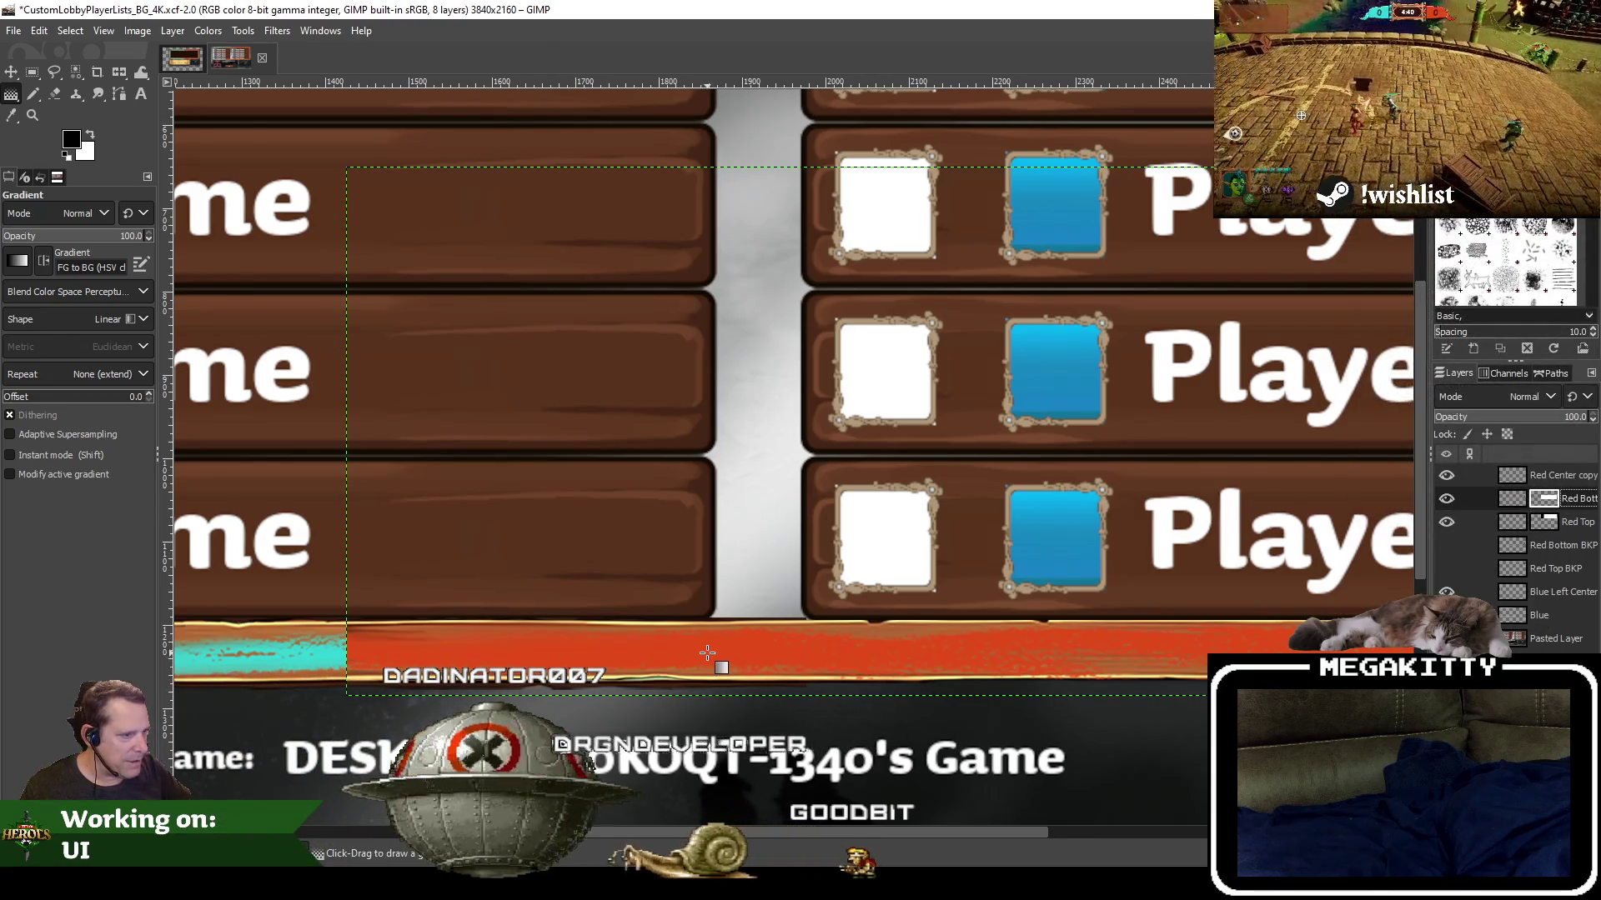
Draw a short horizontal mask gradient so the bottom bar blends cyan into red, then fit the image in view
scroll(718, 655, down, 2)
drag(708, 576, 760, 576)
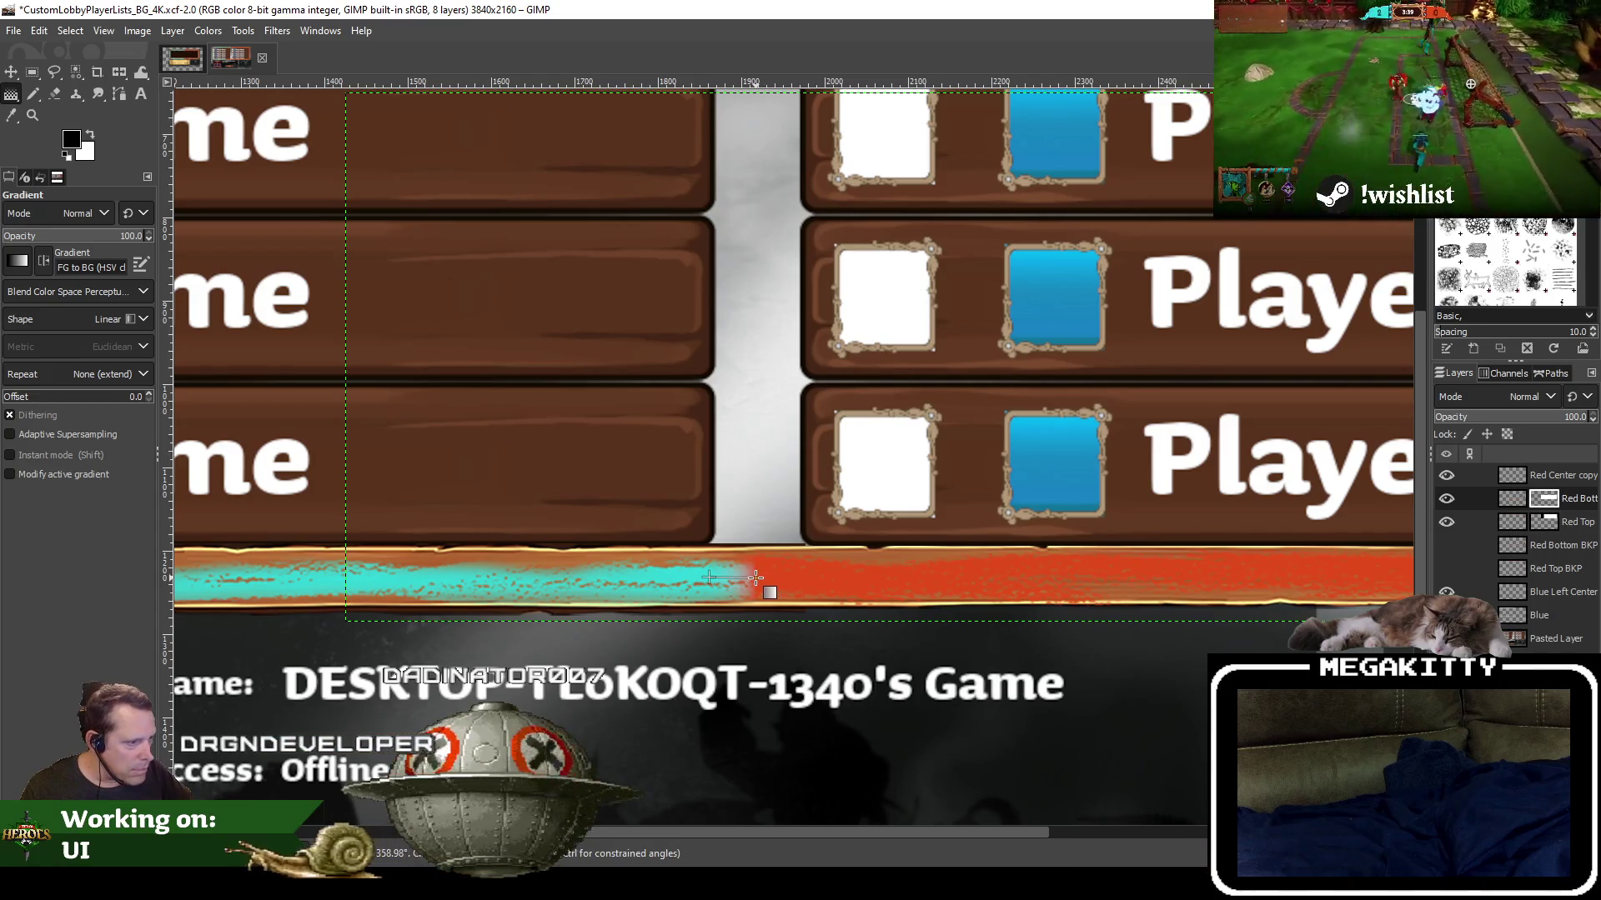
drag(759, 577, 765, 577)
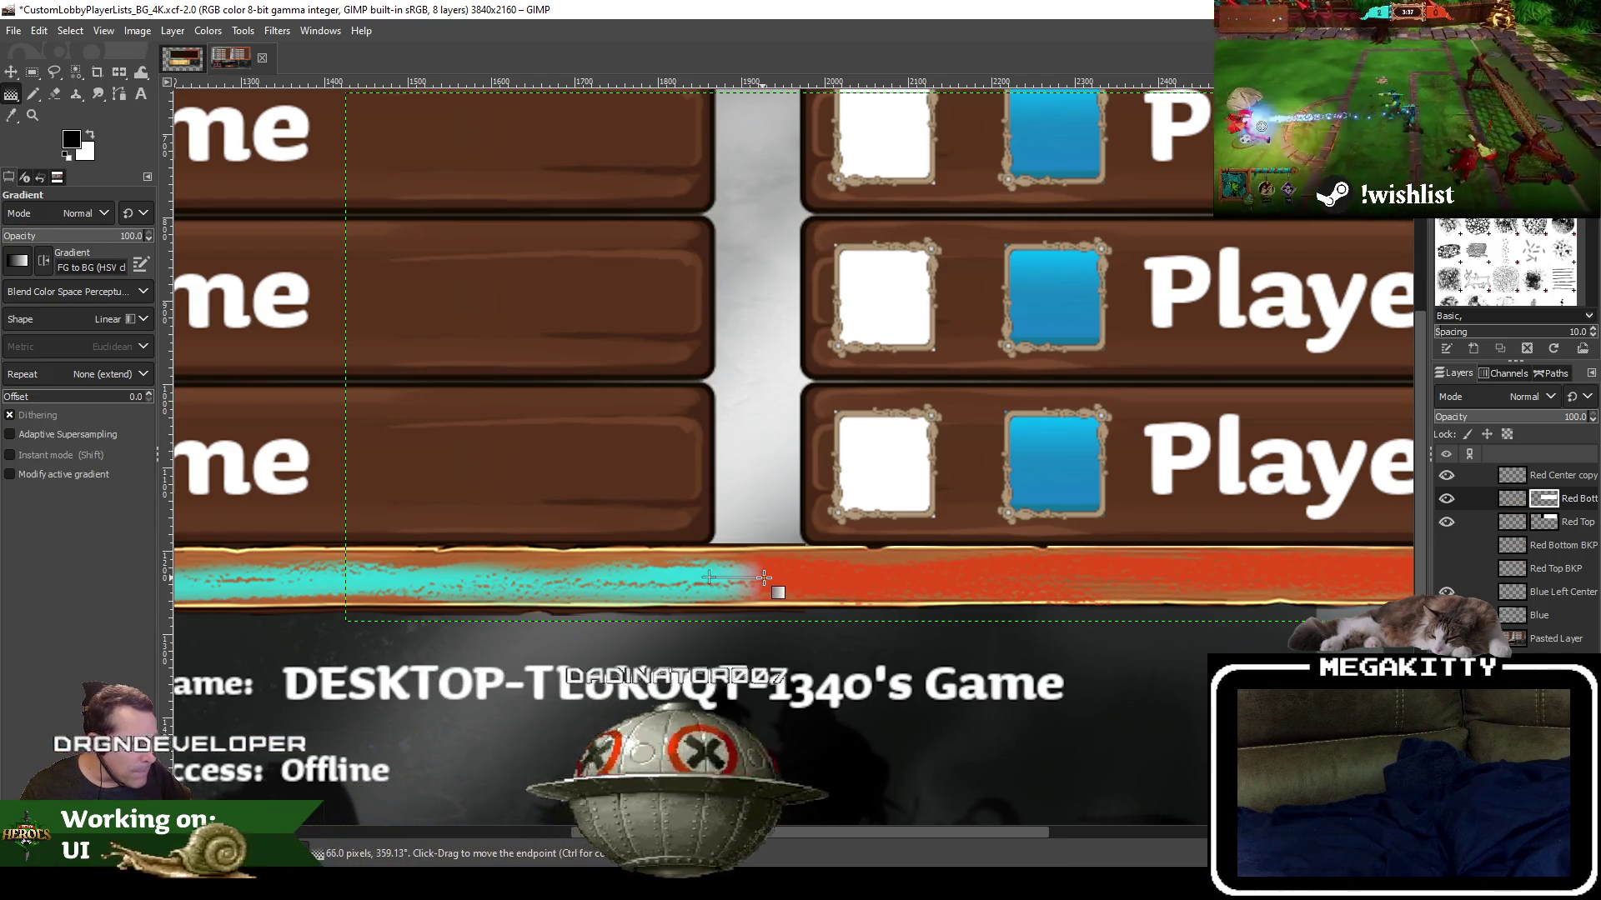
key(Return)
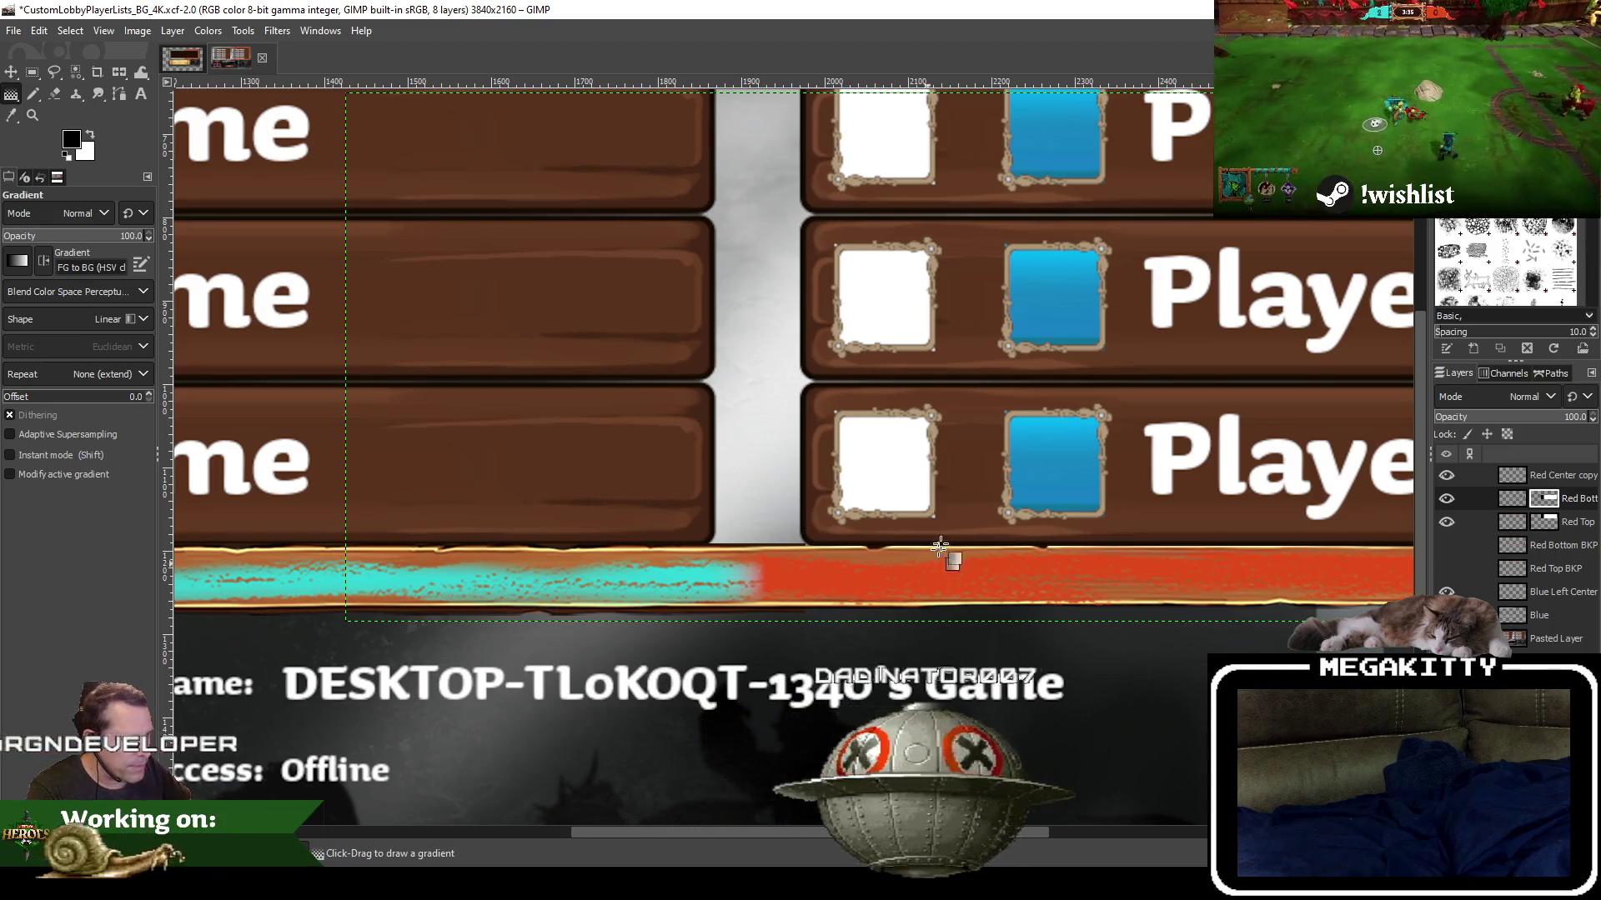
scroll(813, 586, up, 5)
key(shift+ctrl+j)
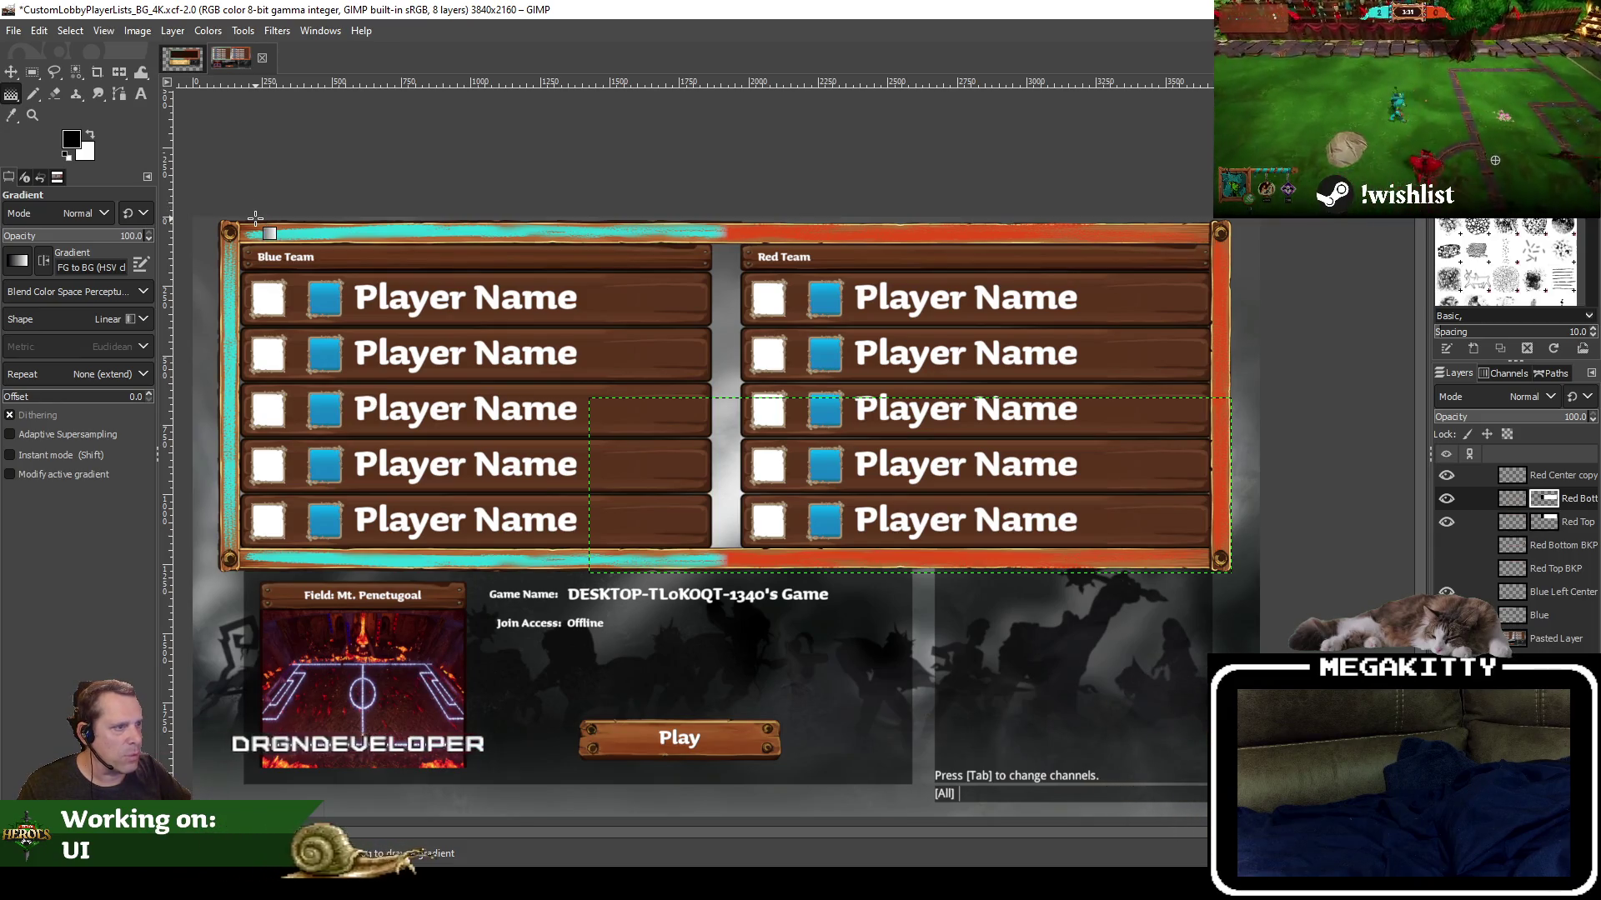
Save the 4K image, then switch to CustomLobbyPlayerLists_BG.xcf and select the UI_Stats_Painted panel layer
click(13, 30)
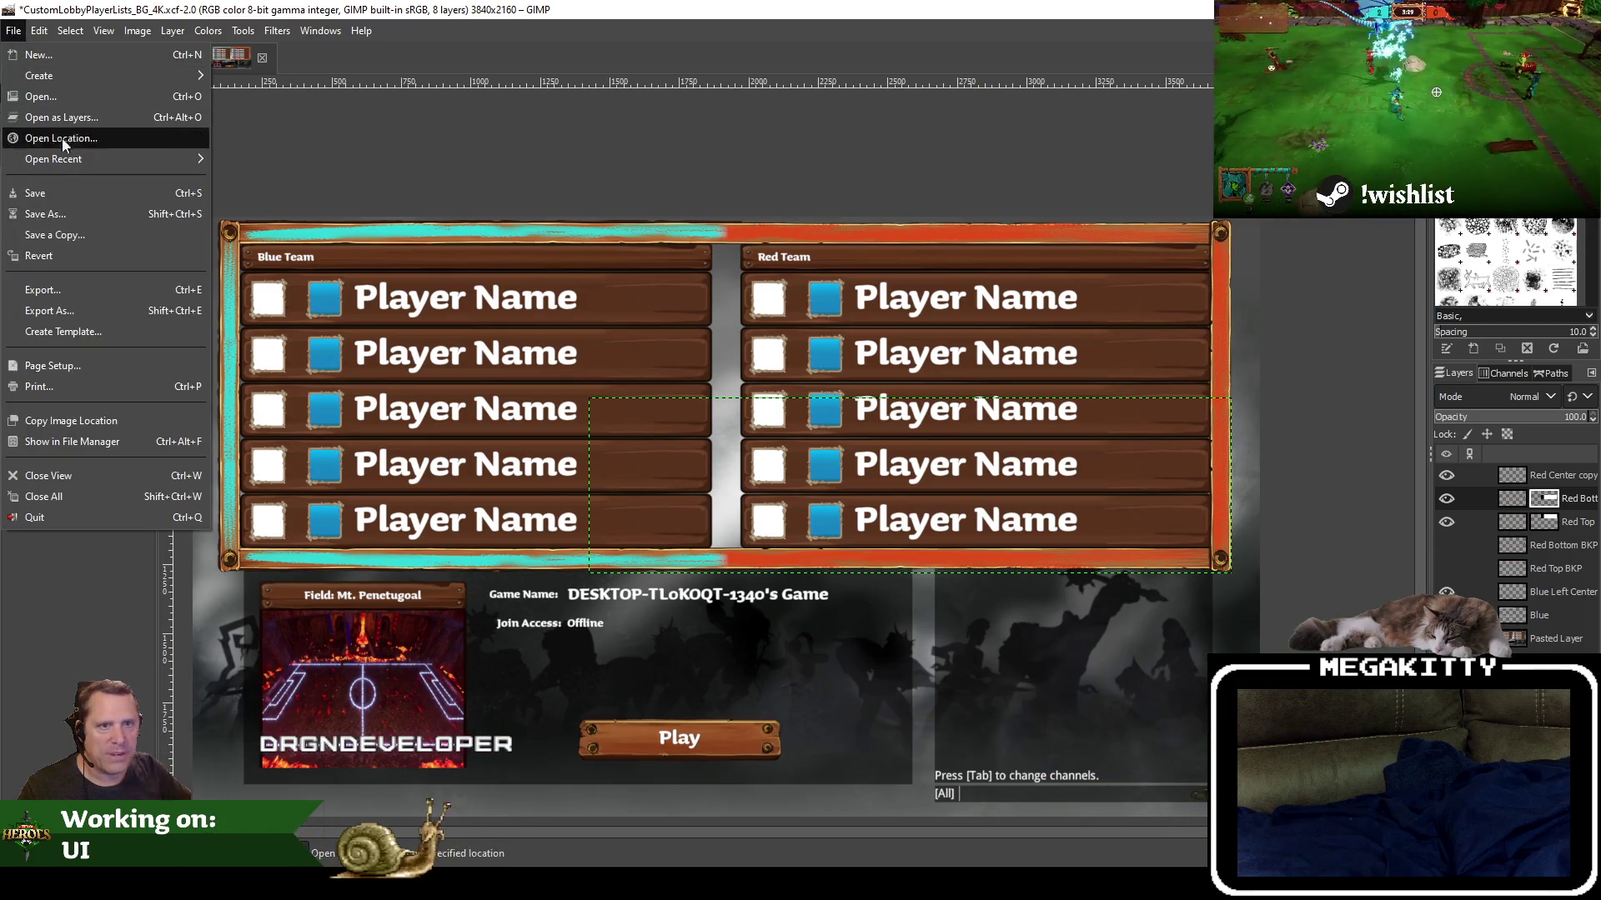
click(46, 194)
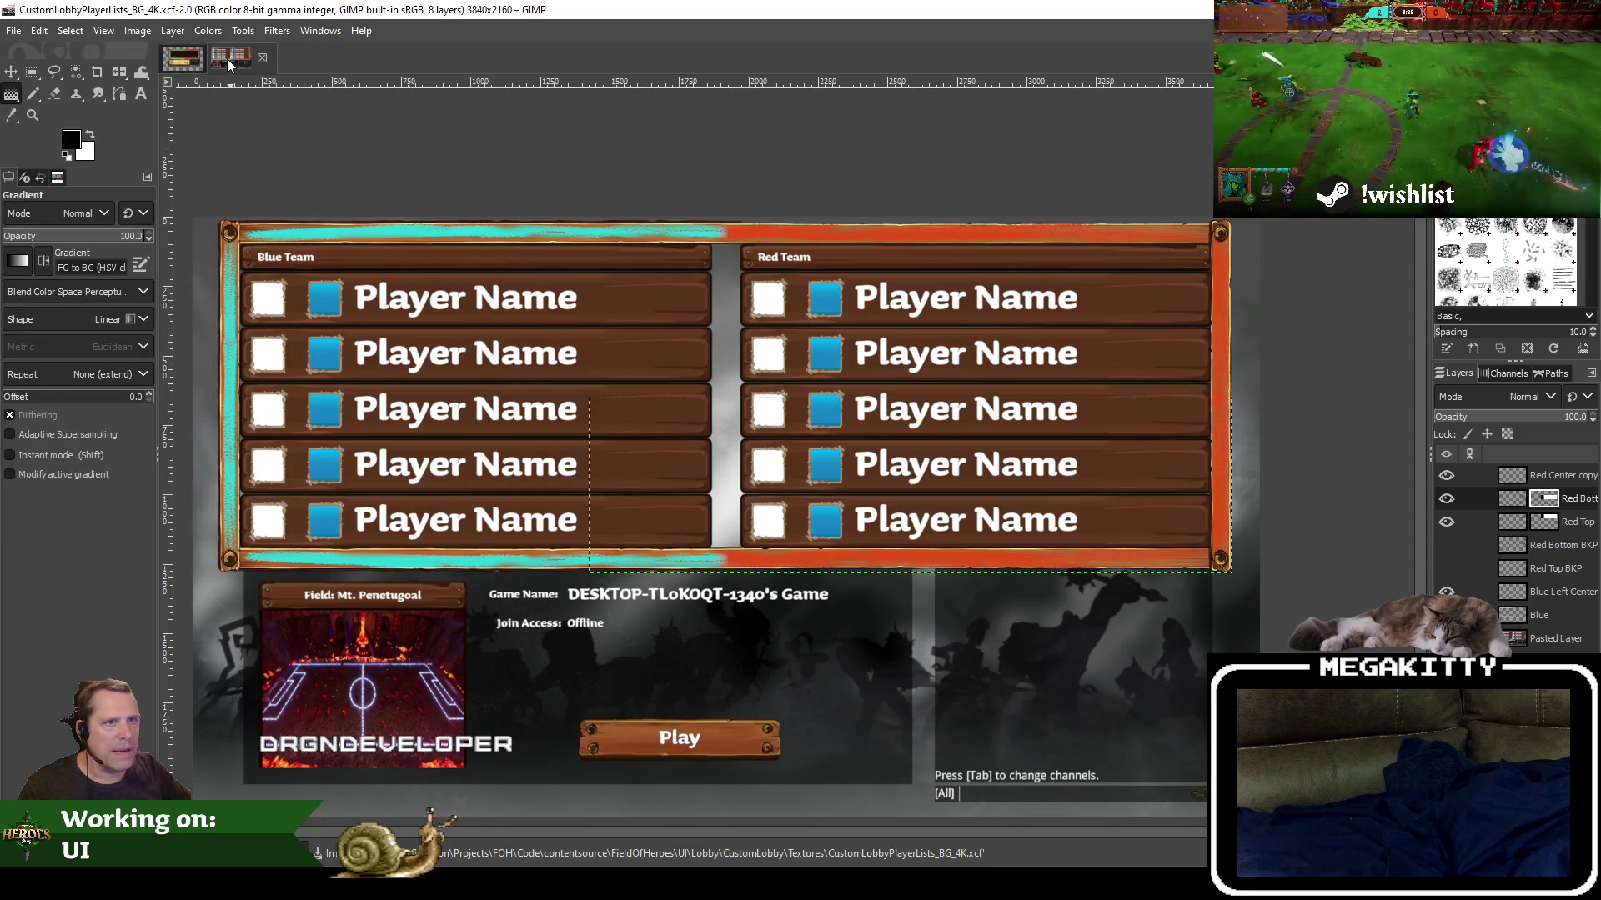
click(185, 60)
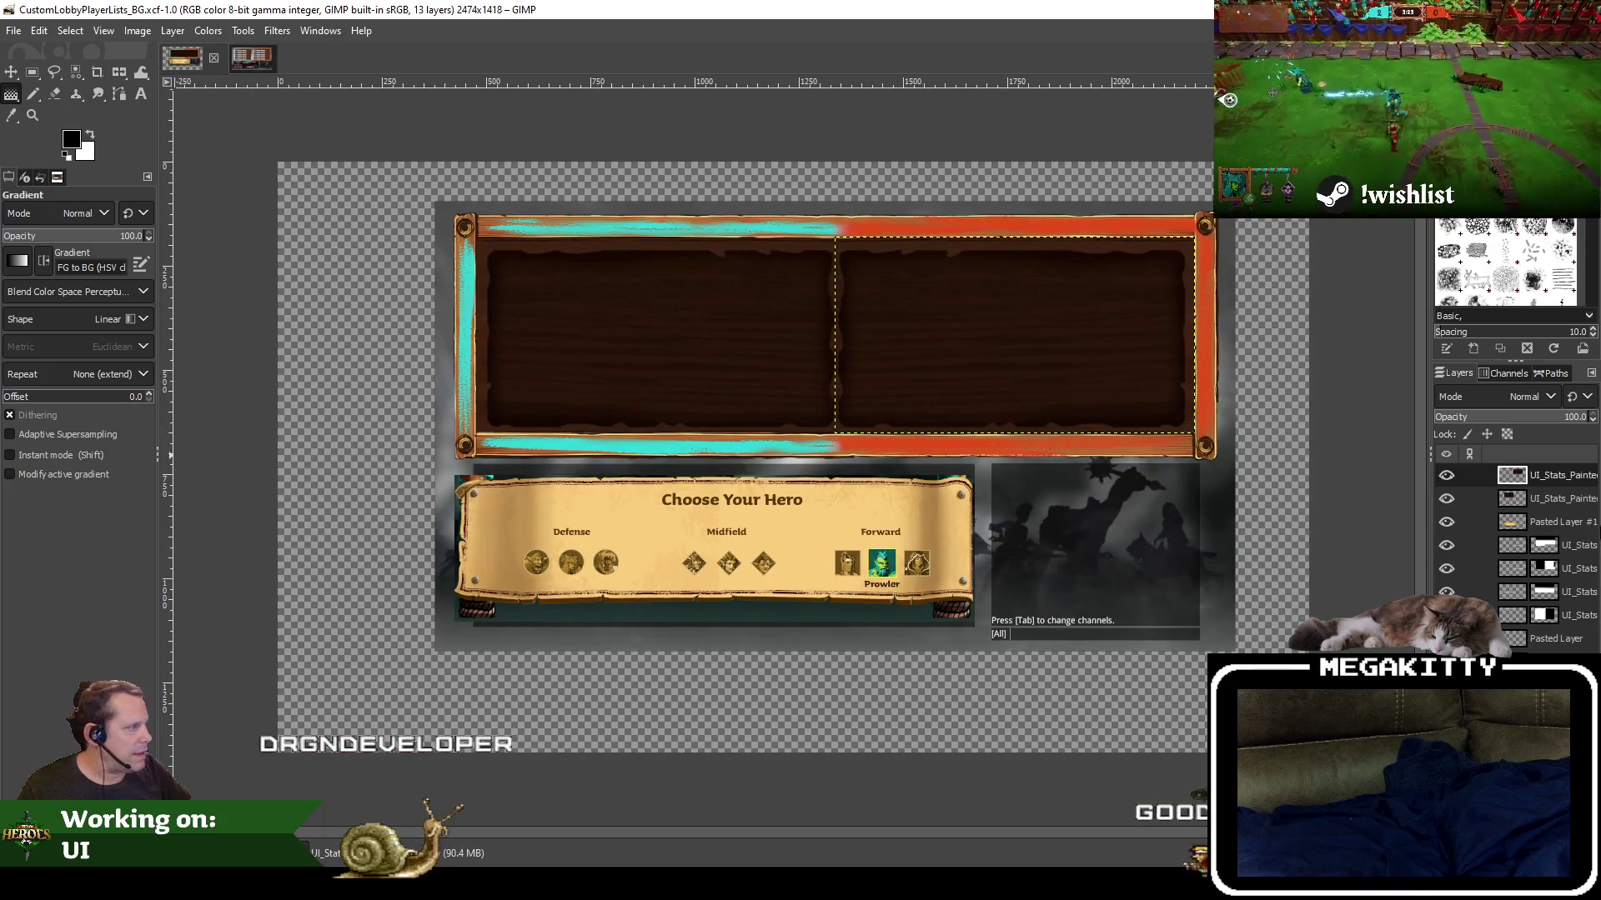
alt+click(1549, 500)
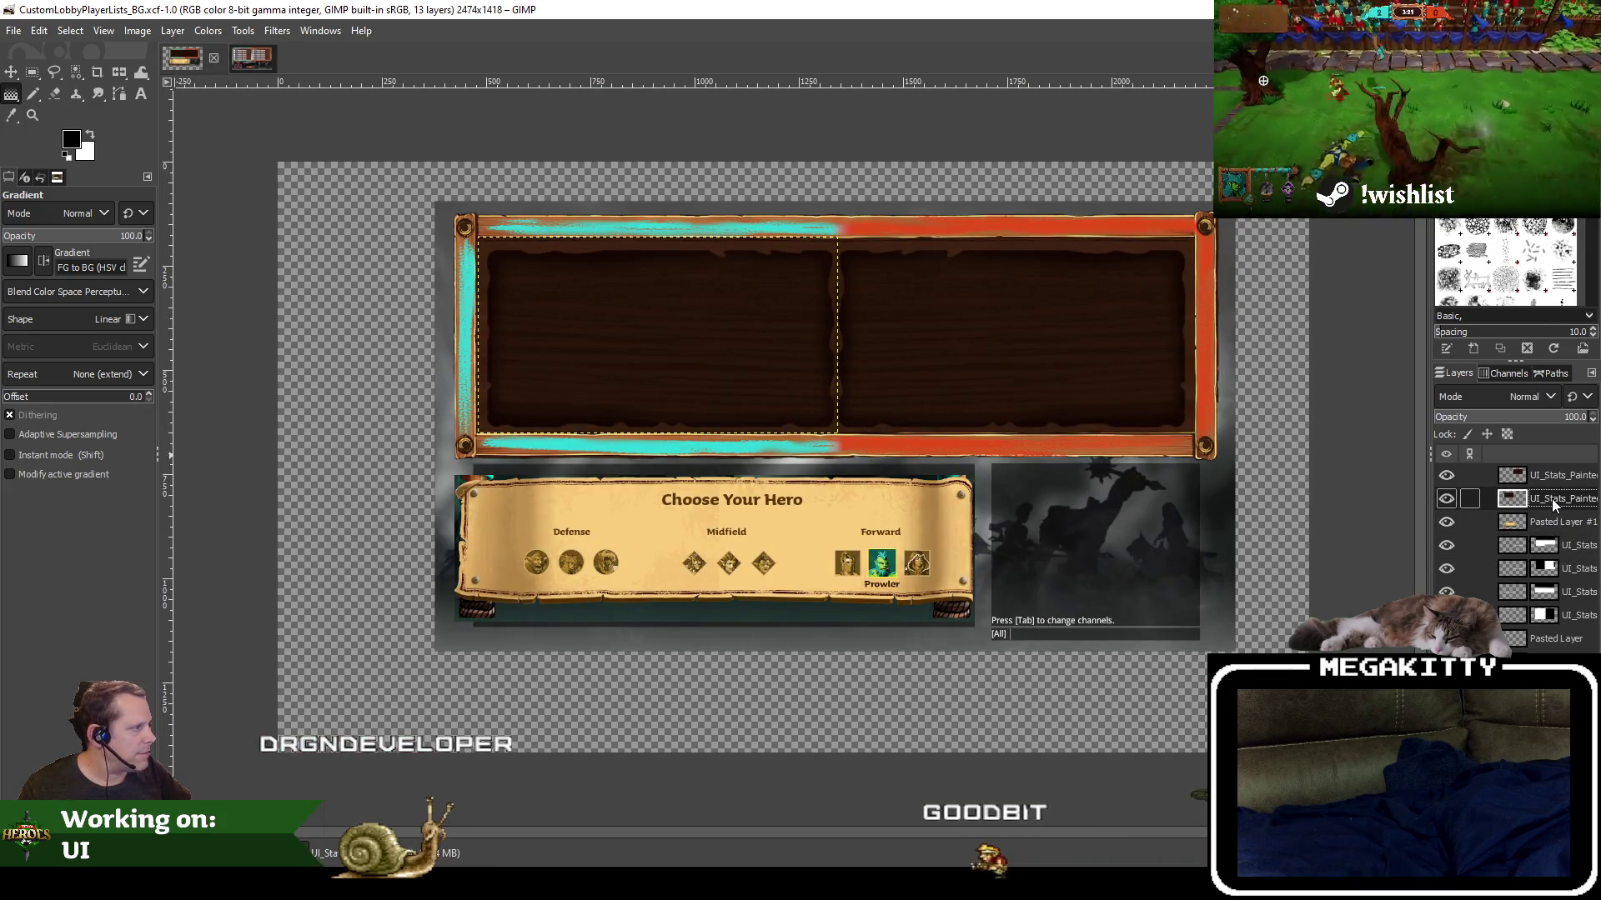
Copy the UI_Stats_Painted dark wood panel layer and return to the 4K lobby image
right_click(1552, 499)
click(875, 275)
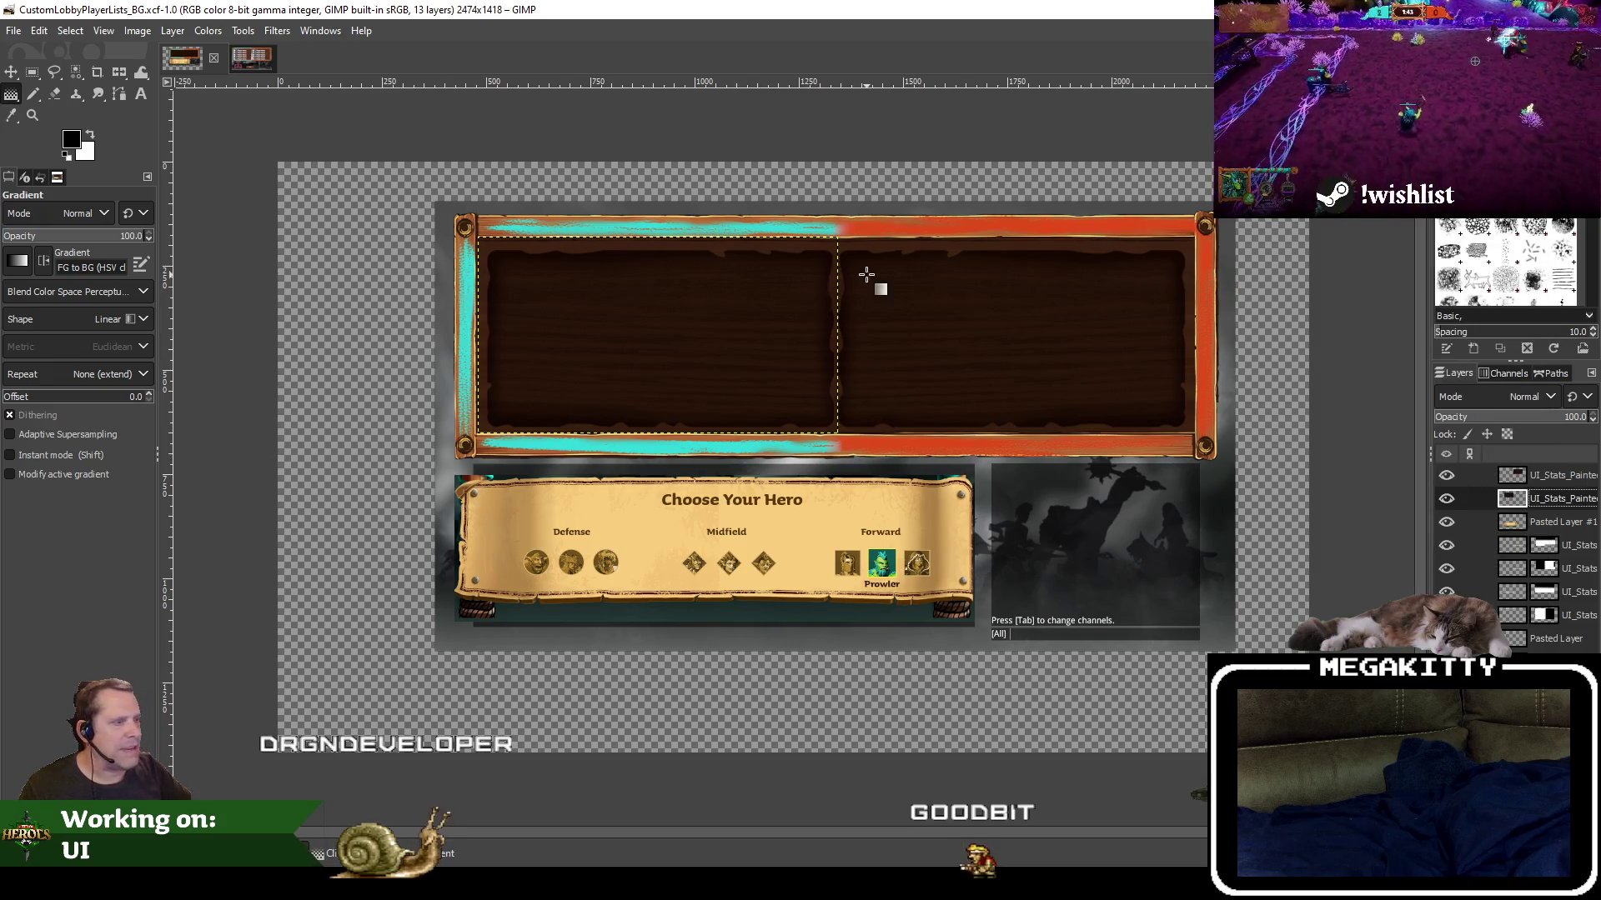
scroll(661, 383, up, 1)
scroll(511, 407, up, 1)
scroll(511, 408, up, 1)
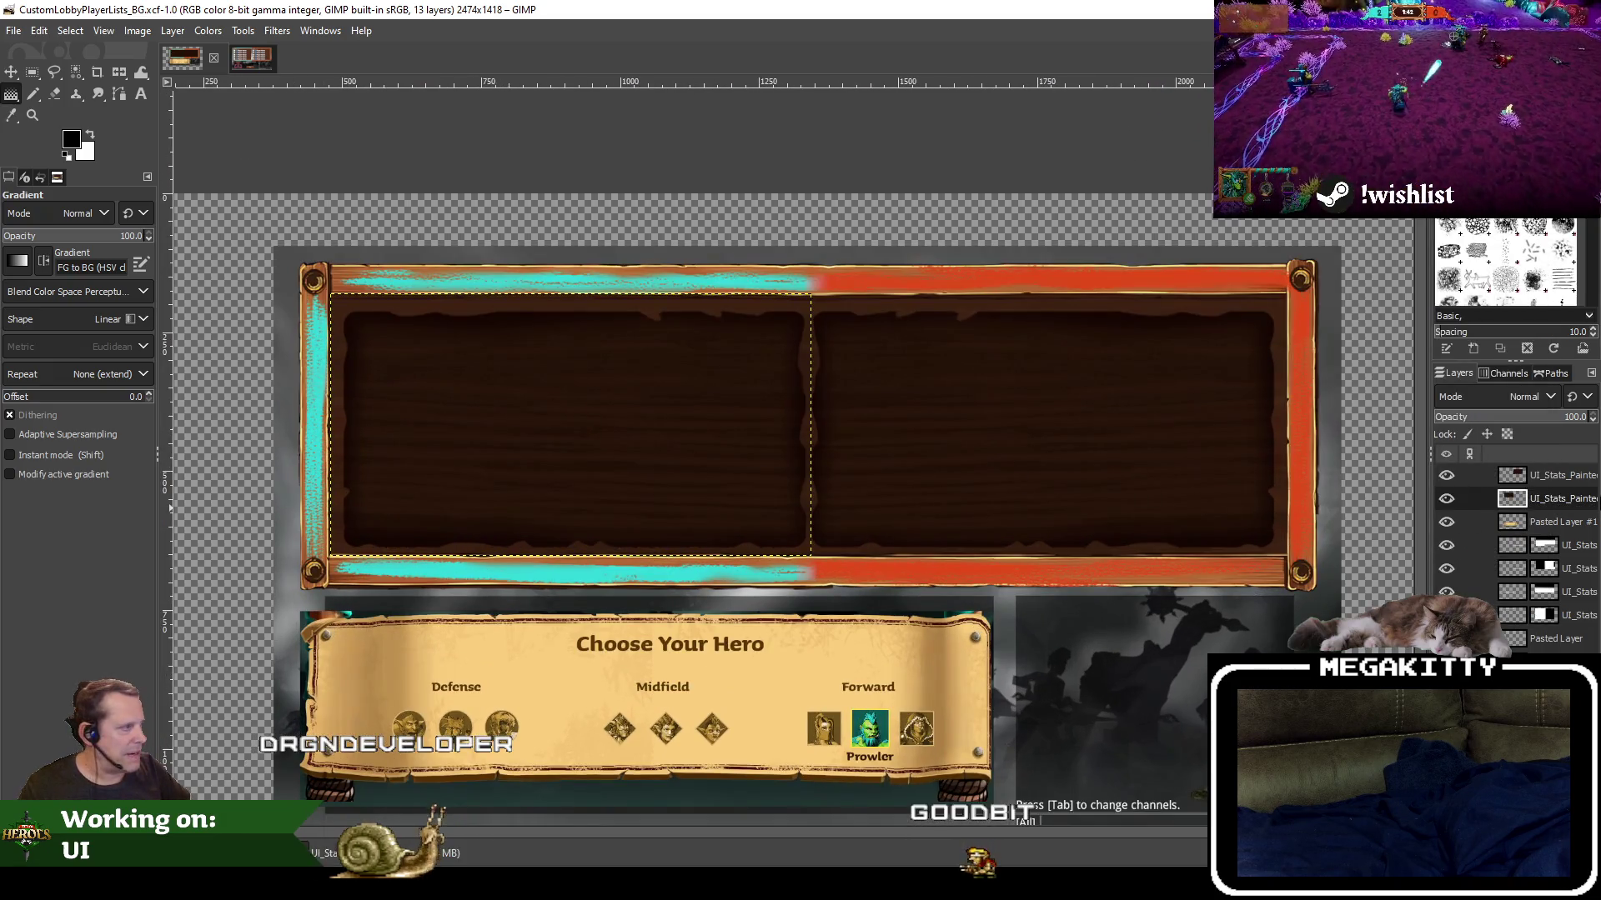
right_click(1578, 492)
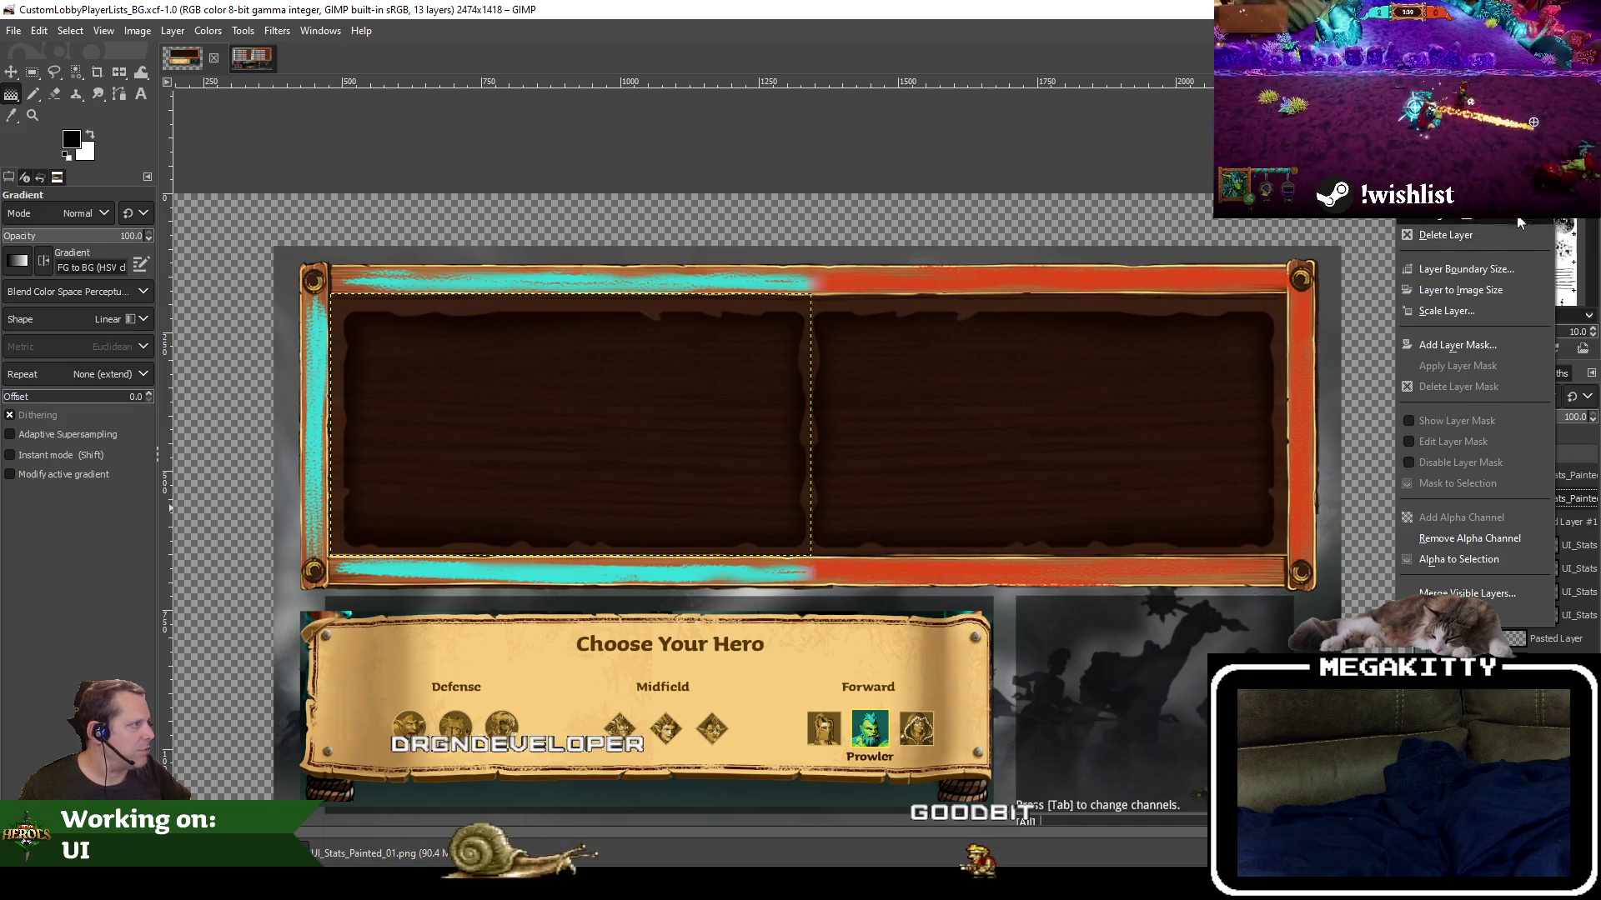
click(32, 33)
click(32, 33)
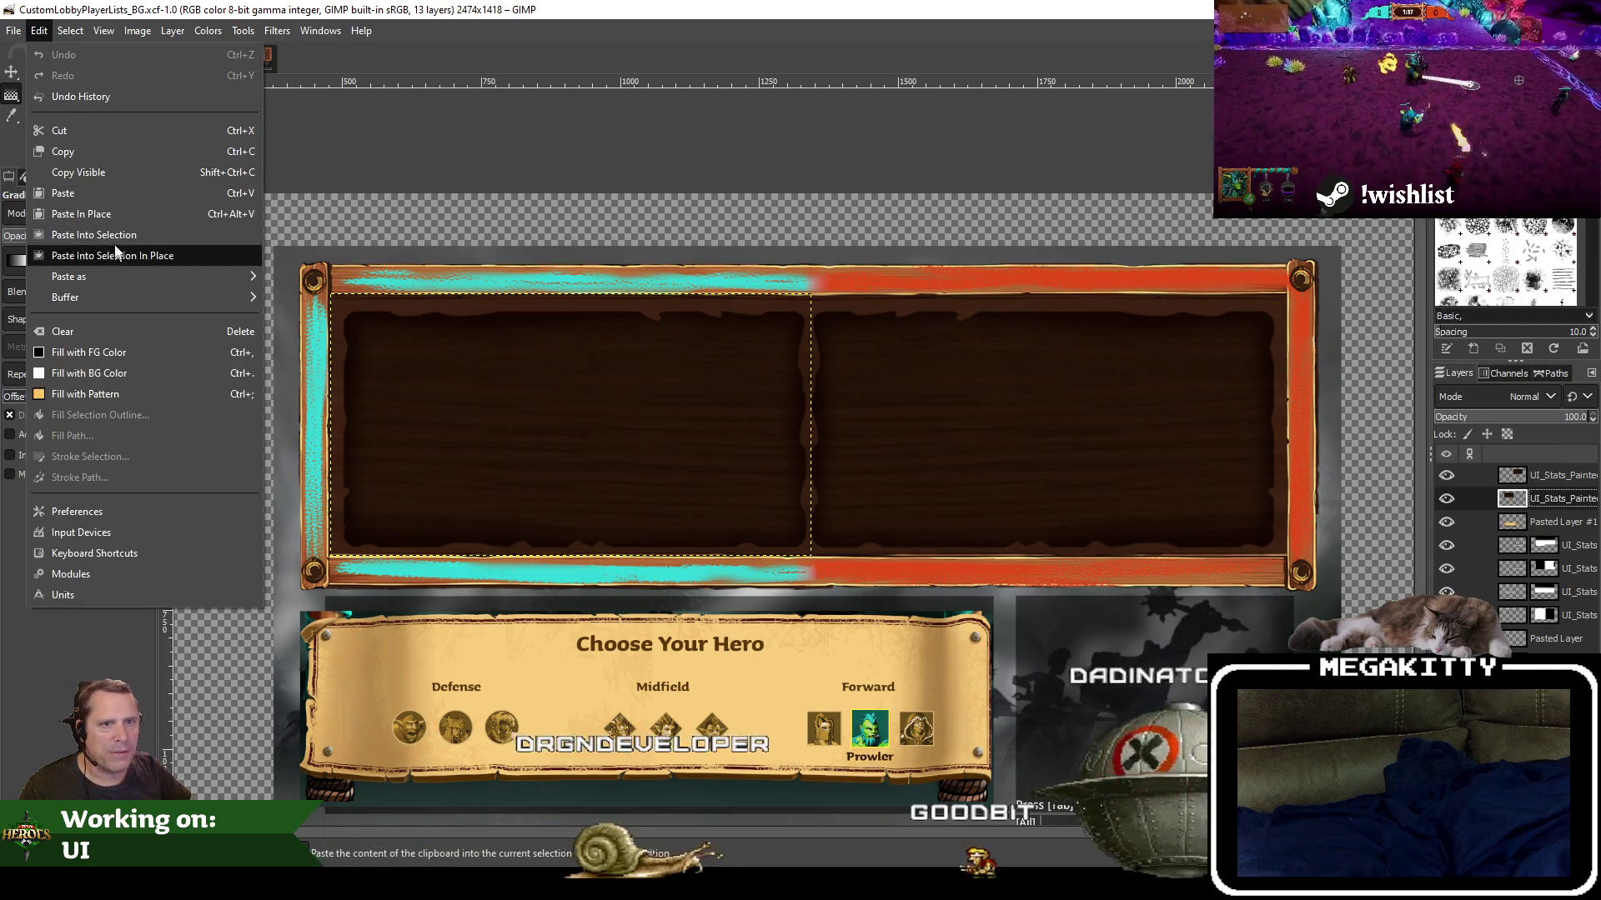
click(80, 152)
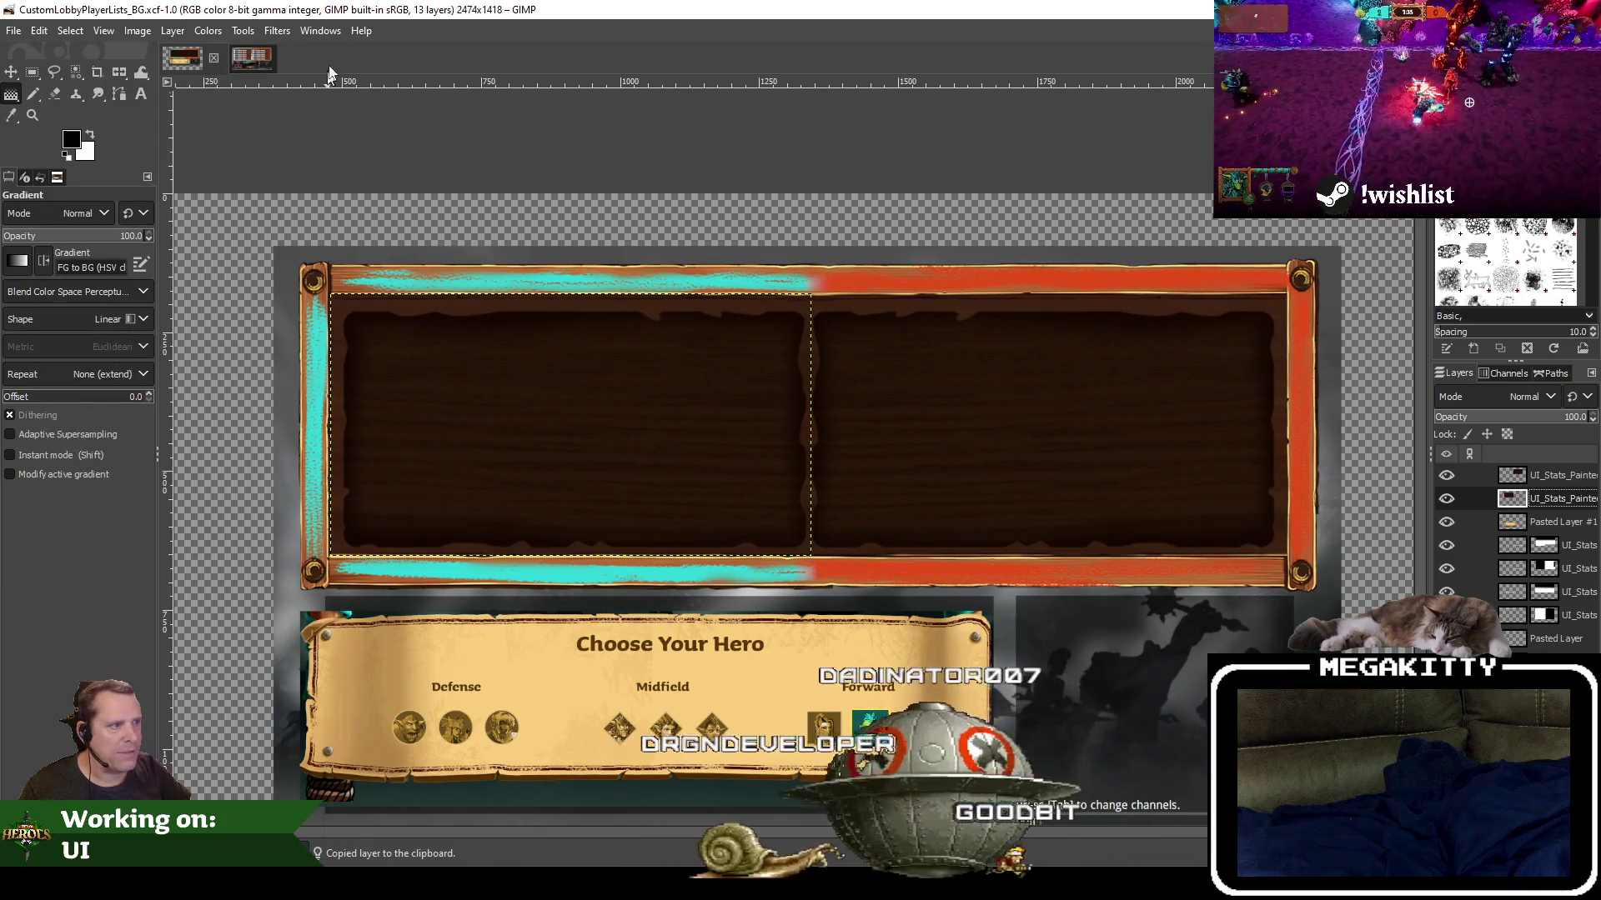
click(238, 56)
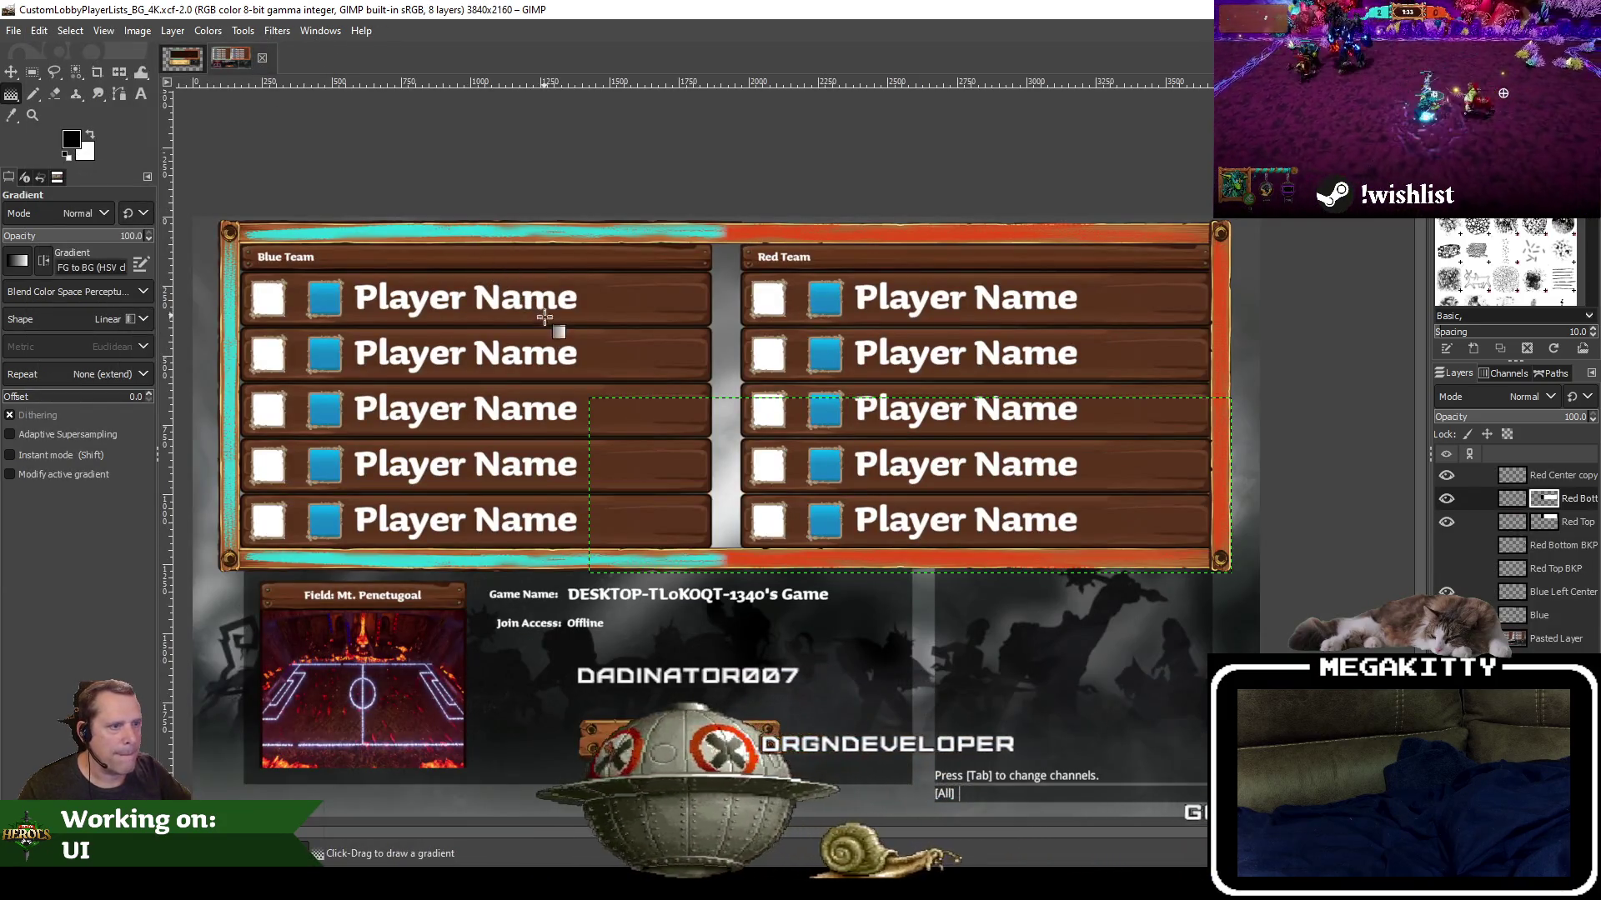
Paste the panel, dismiss the layer mask error, and anchor the floating selection
key(ctrl+v)
key(shift+ctrl+n)
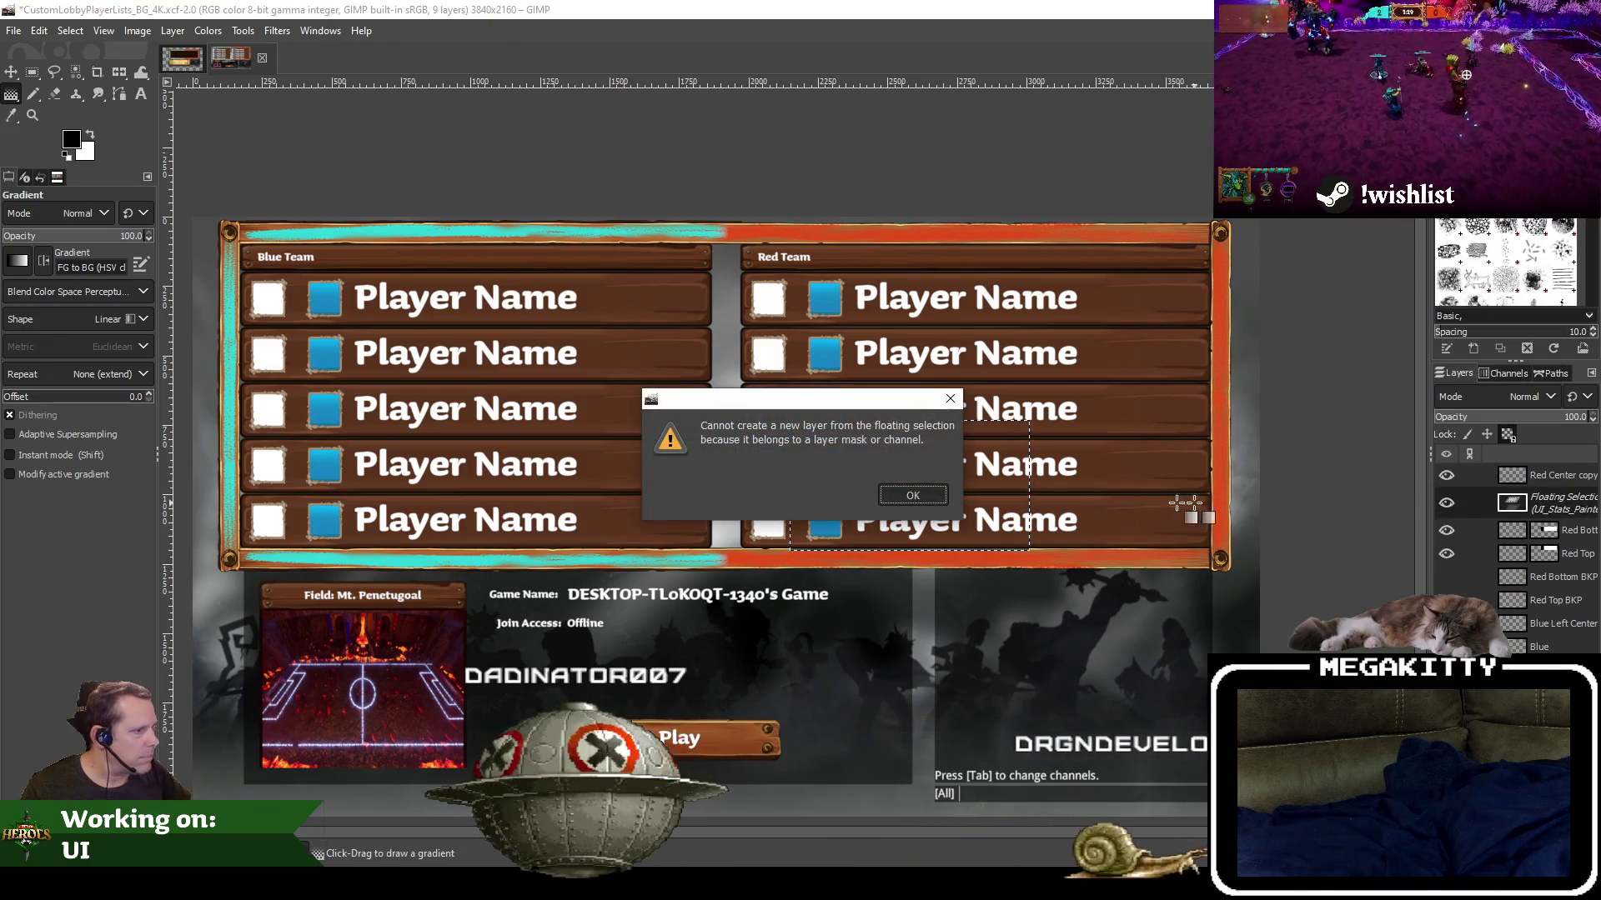
click(917, 496)
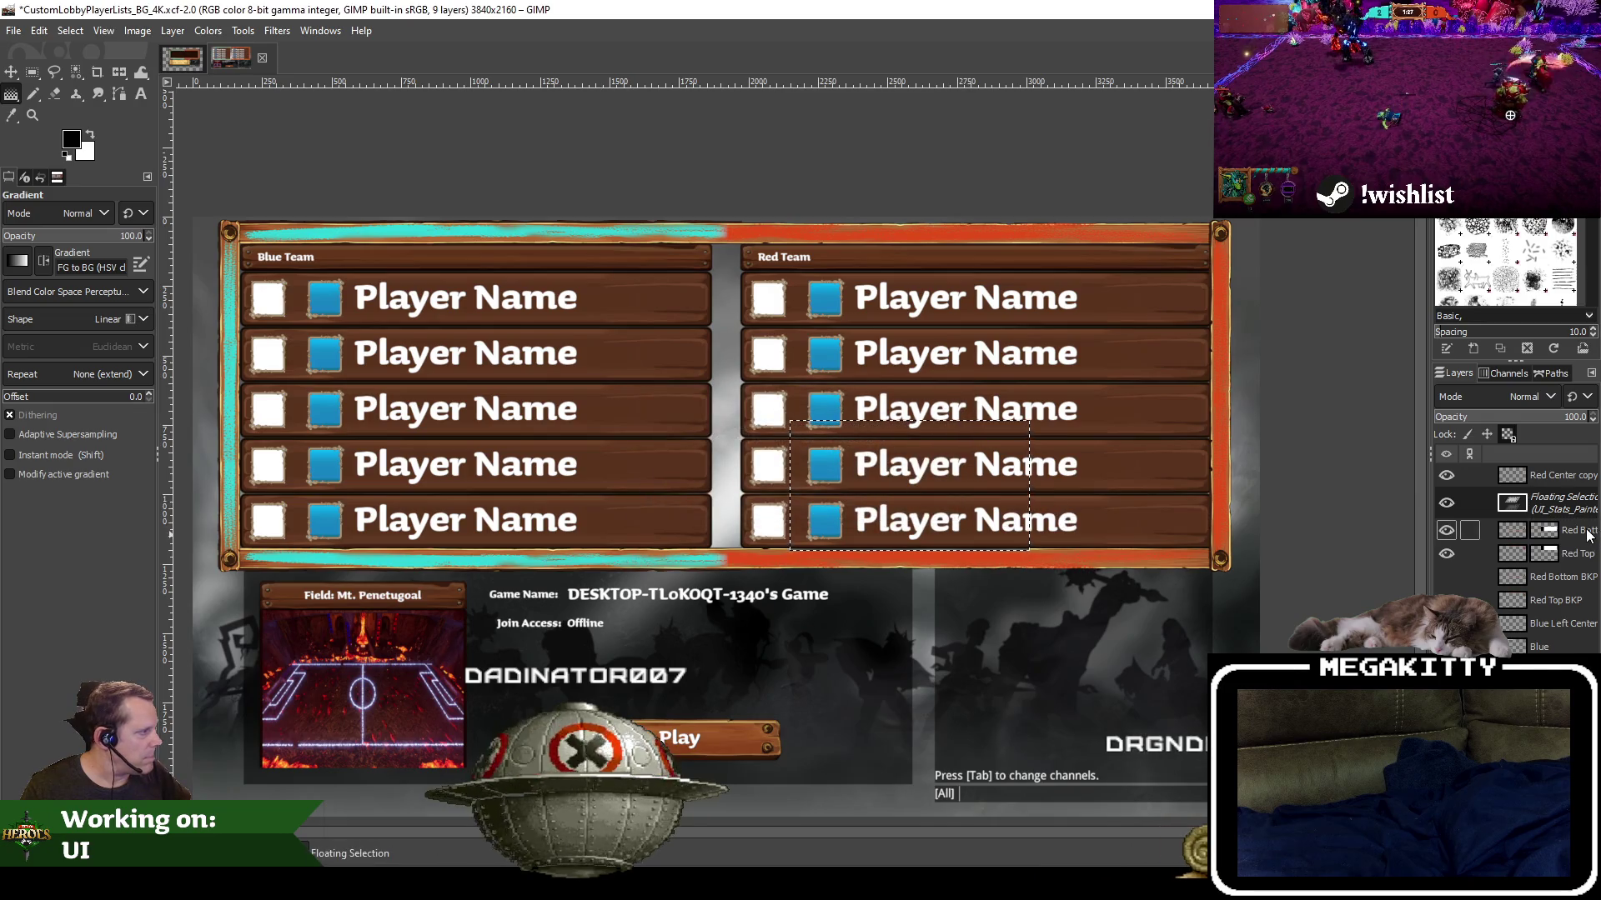
right_click(1562, 512)
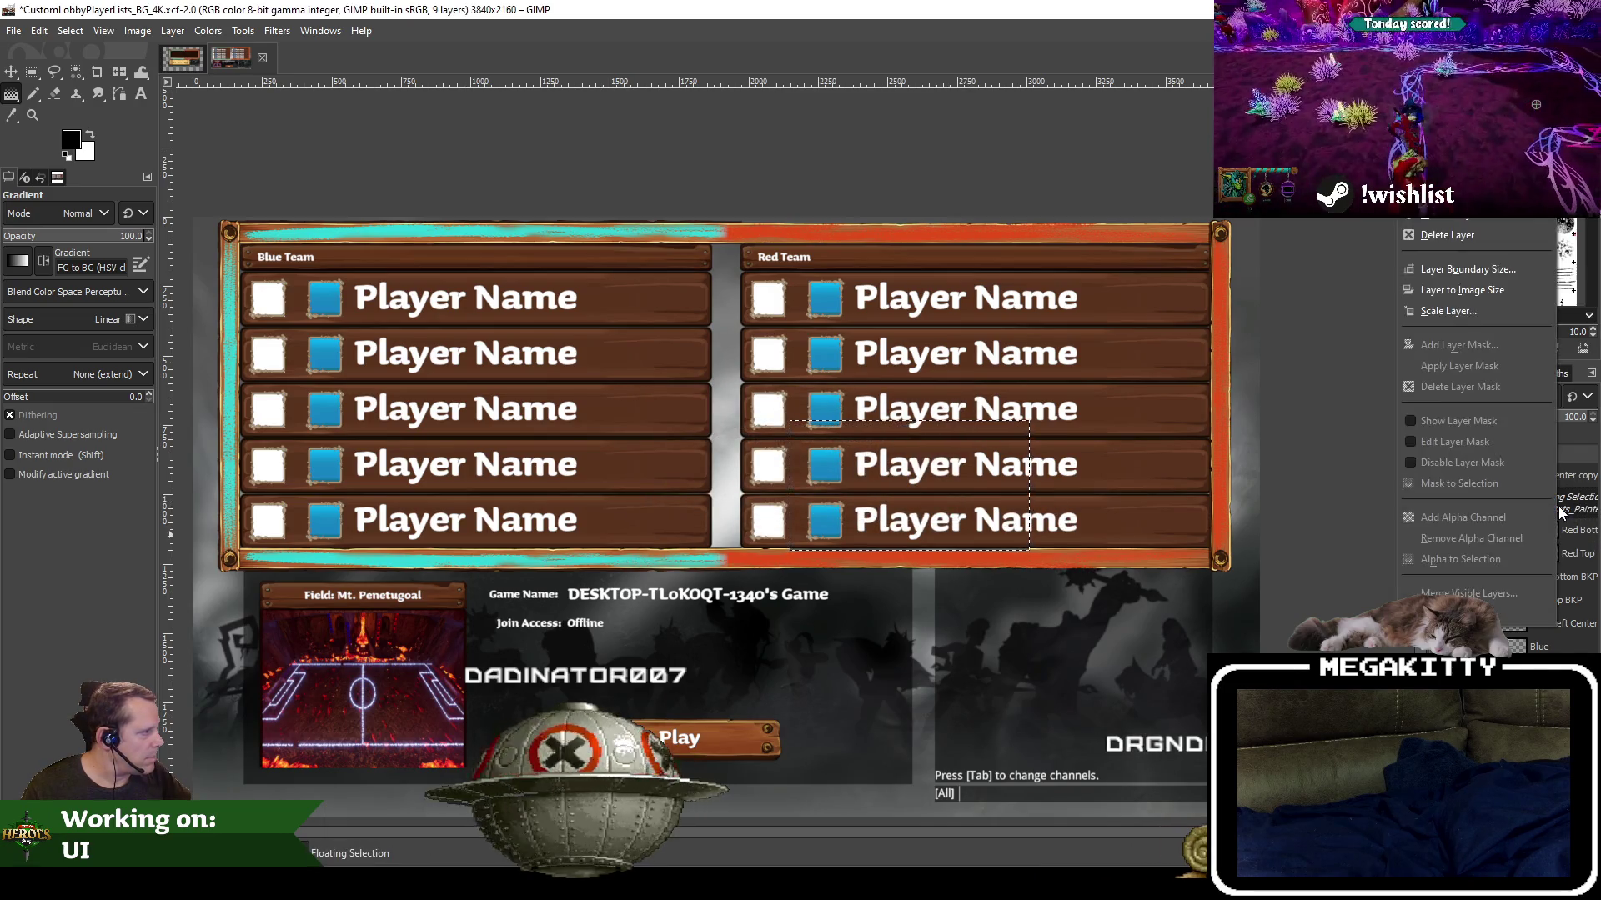
click(1450, 193)
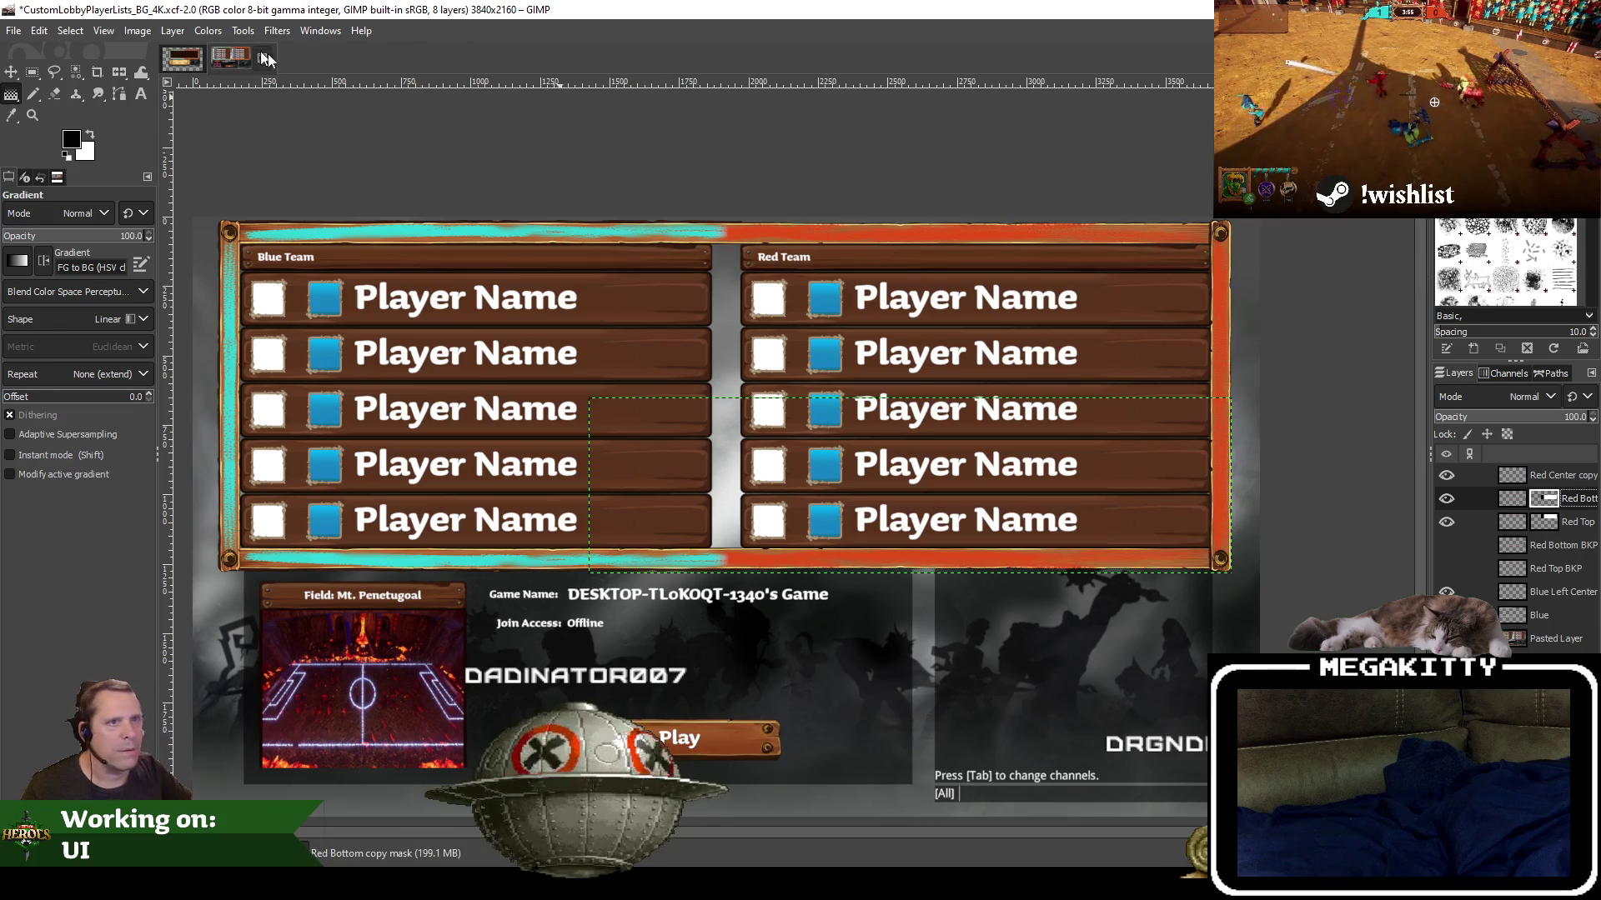
Paste the dark wood panel again and convert the floating selection to a new layer
key(ctrl+v)
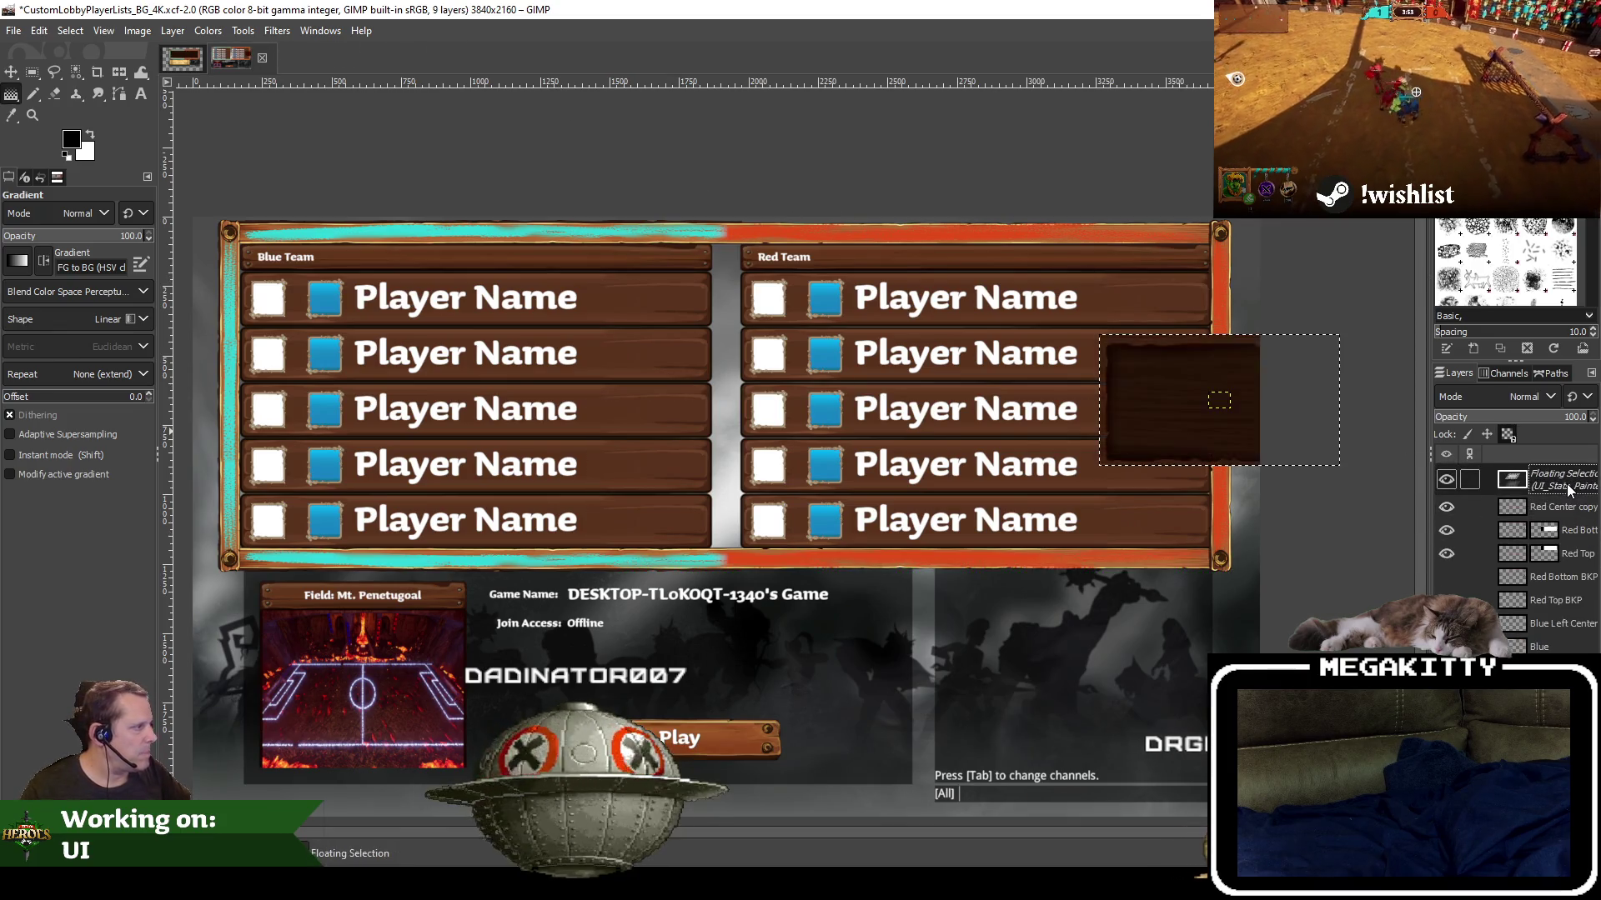
right_click(1569, 485)
click(1505, 218)
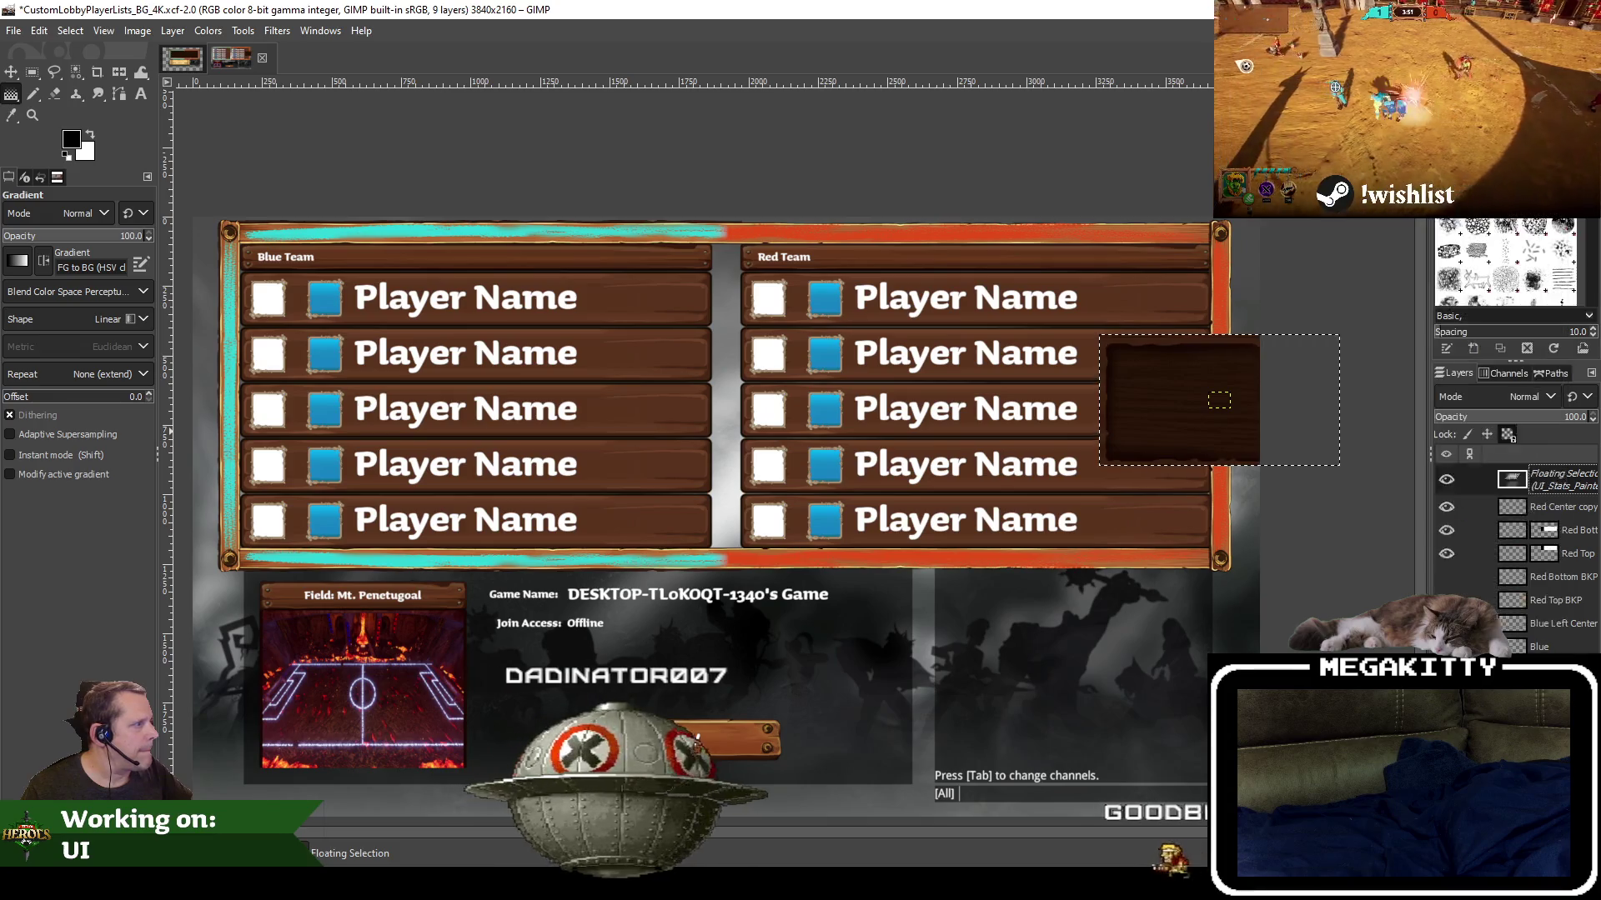
click(12, 73)
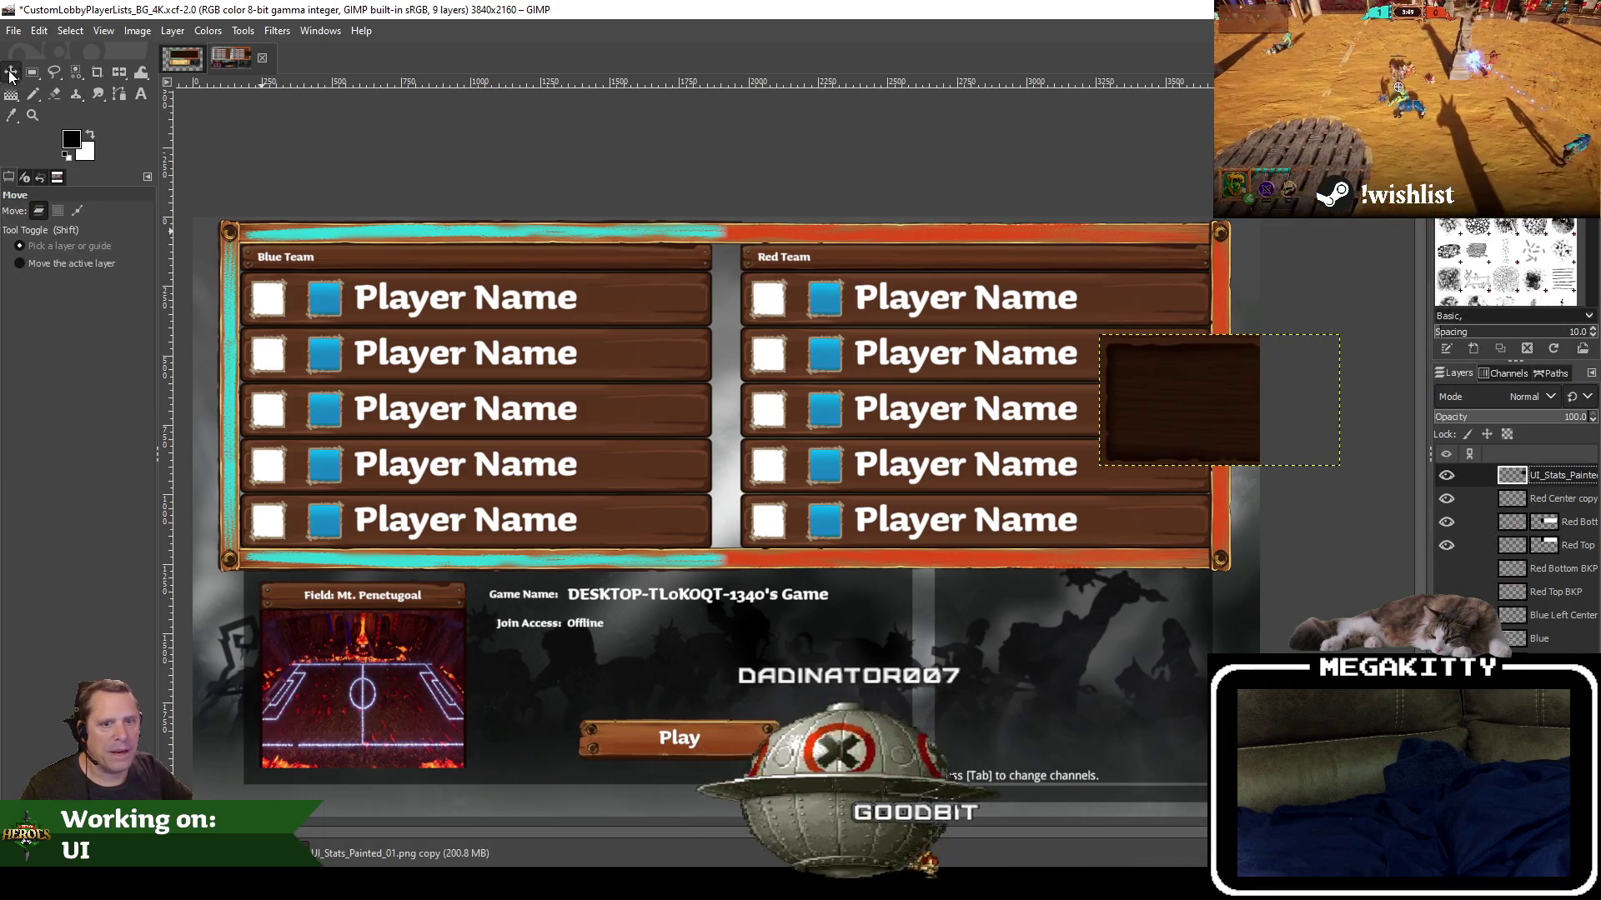
Position the pasted dark wood panel over the Blue Team rows, nudging it slightly down-right
mouse_move(1214, 396)
mouse_down()
mouse_move(546, 388)
mouse_move(433, 366)
mouse_up()
scroll(434, 366, left, 3)
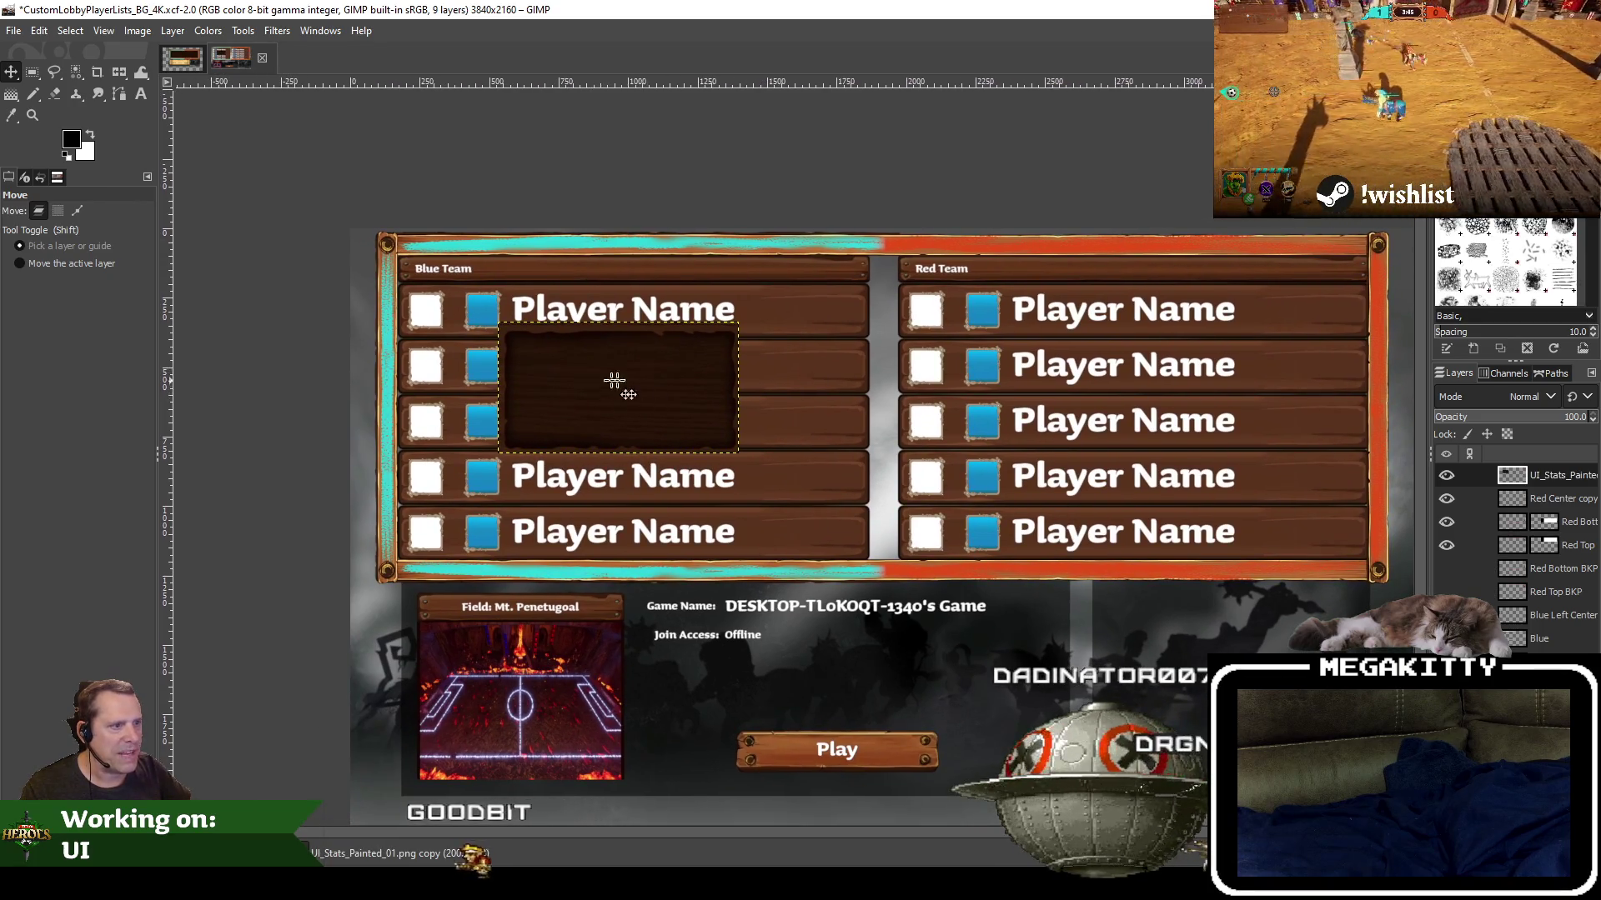
drag(615, 388, 634, 406)
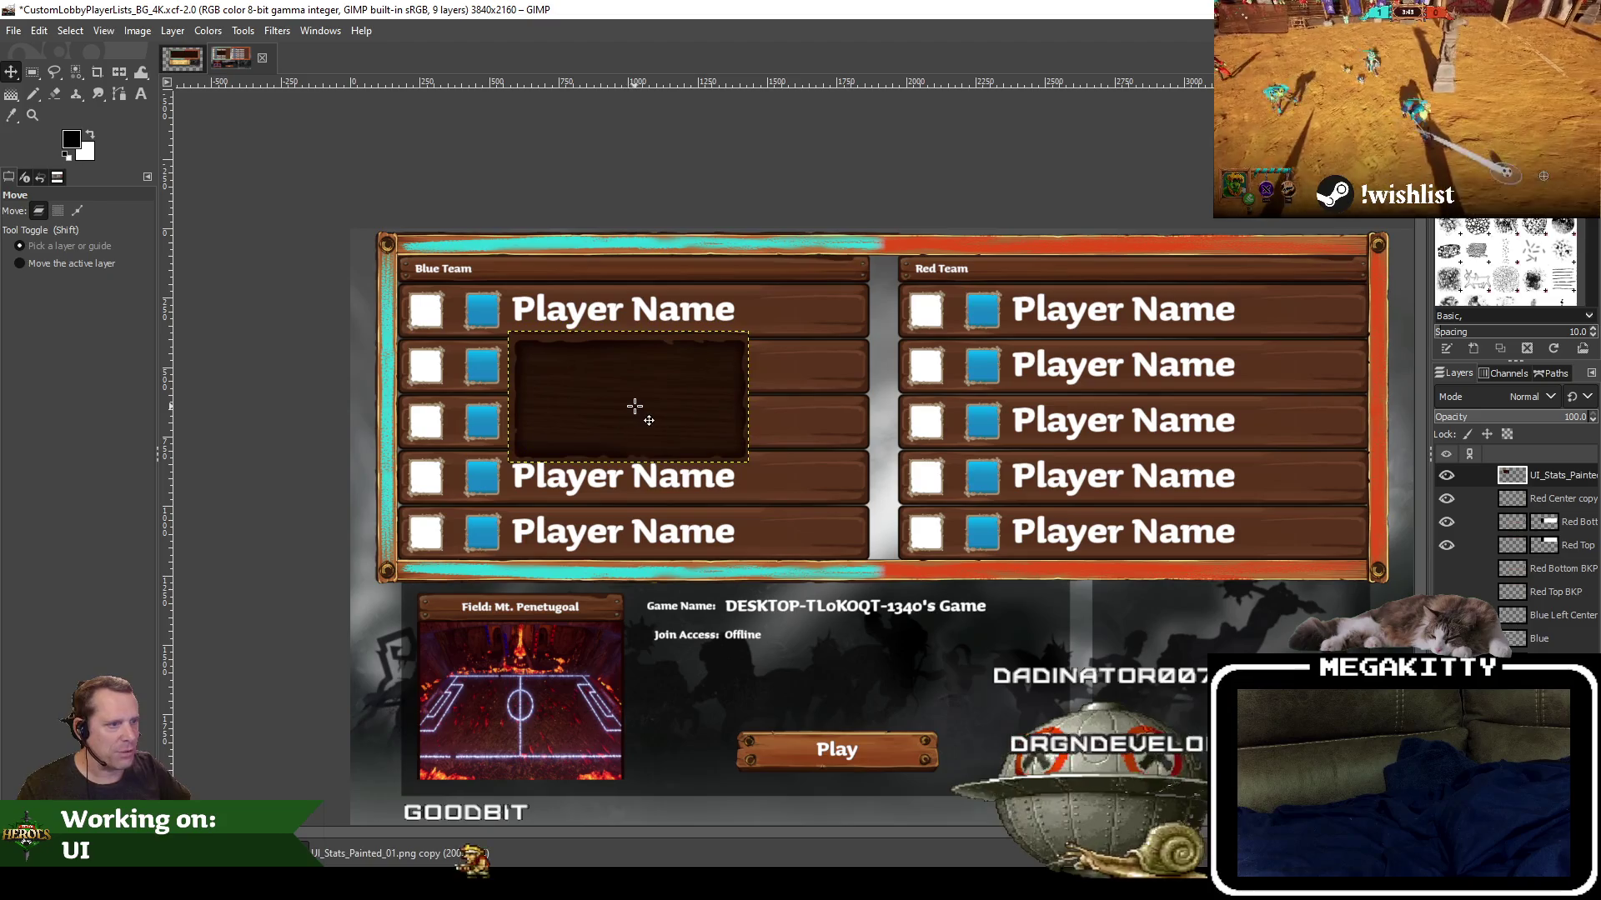
Bring up the Scale Layer settings for the 865 × 472 panel instead of Scale Image
click(137, 30)
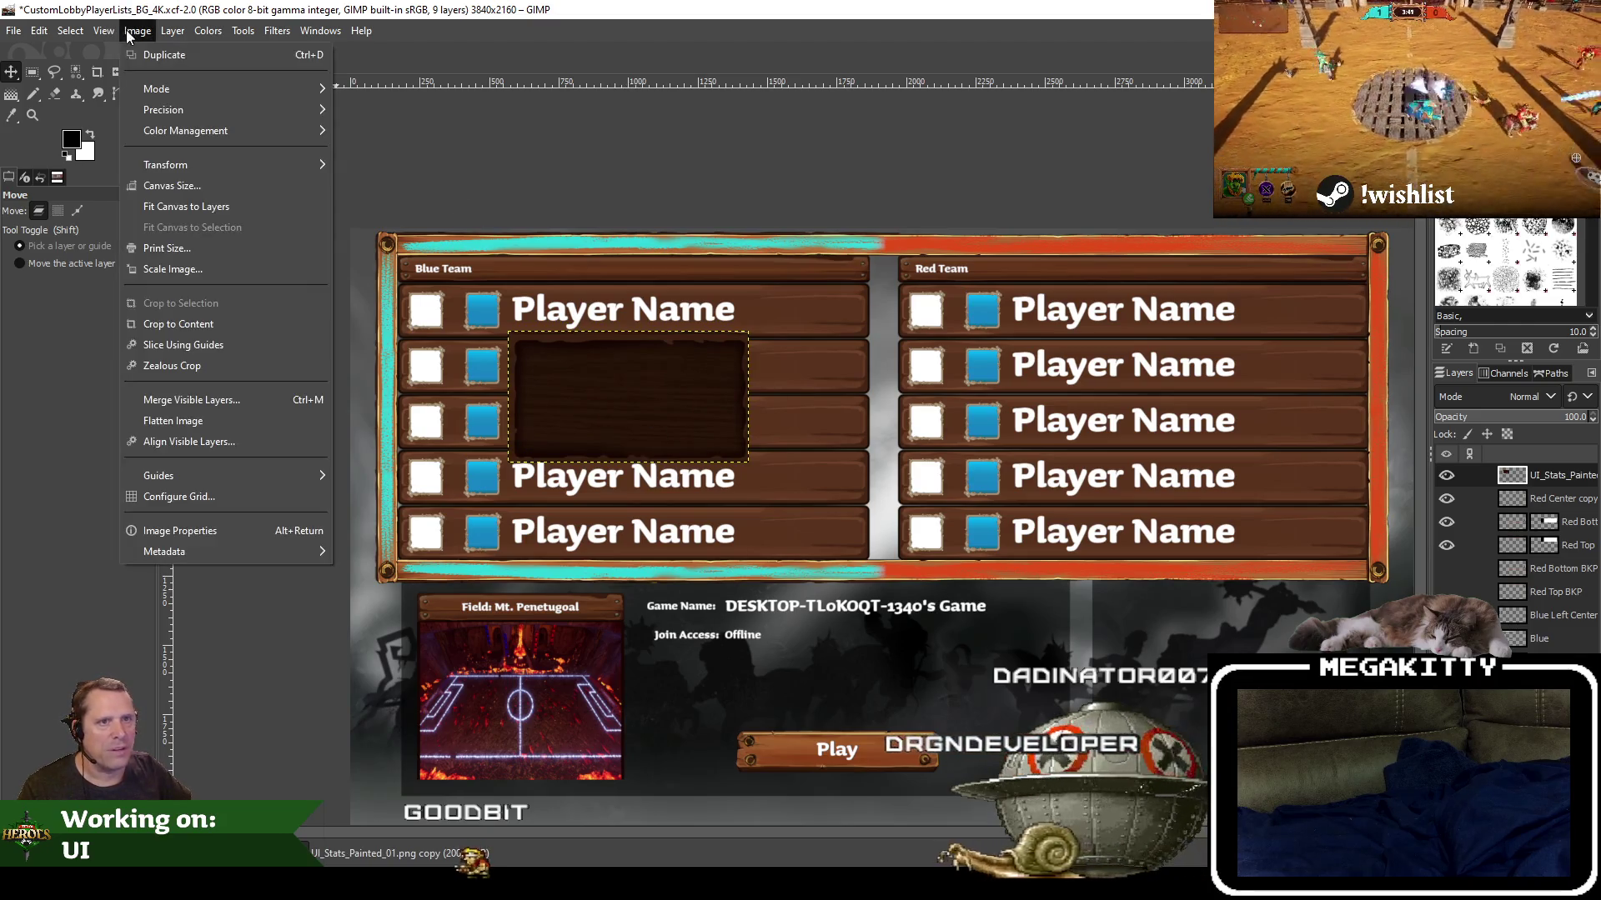
click(185, 275)
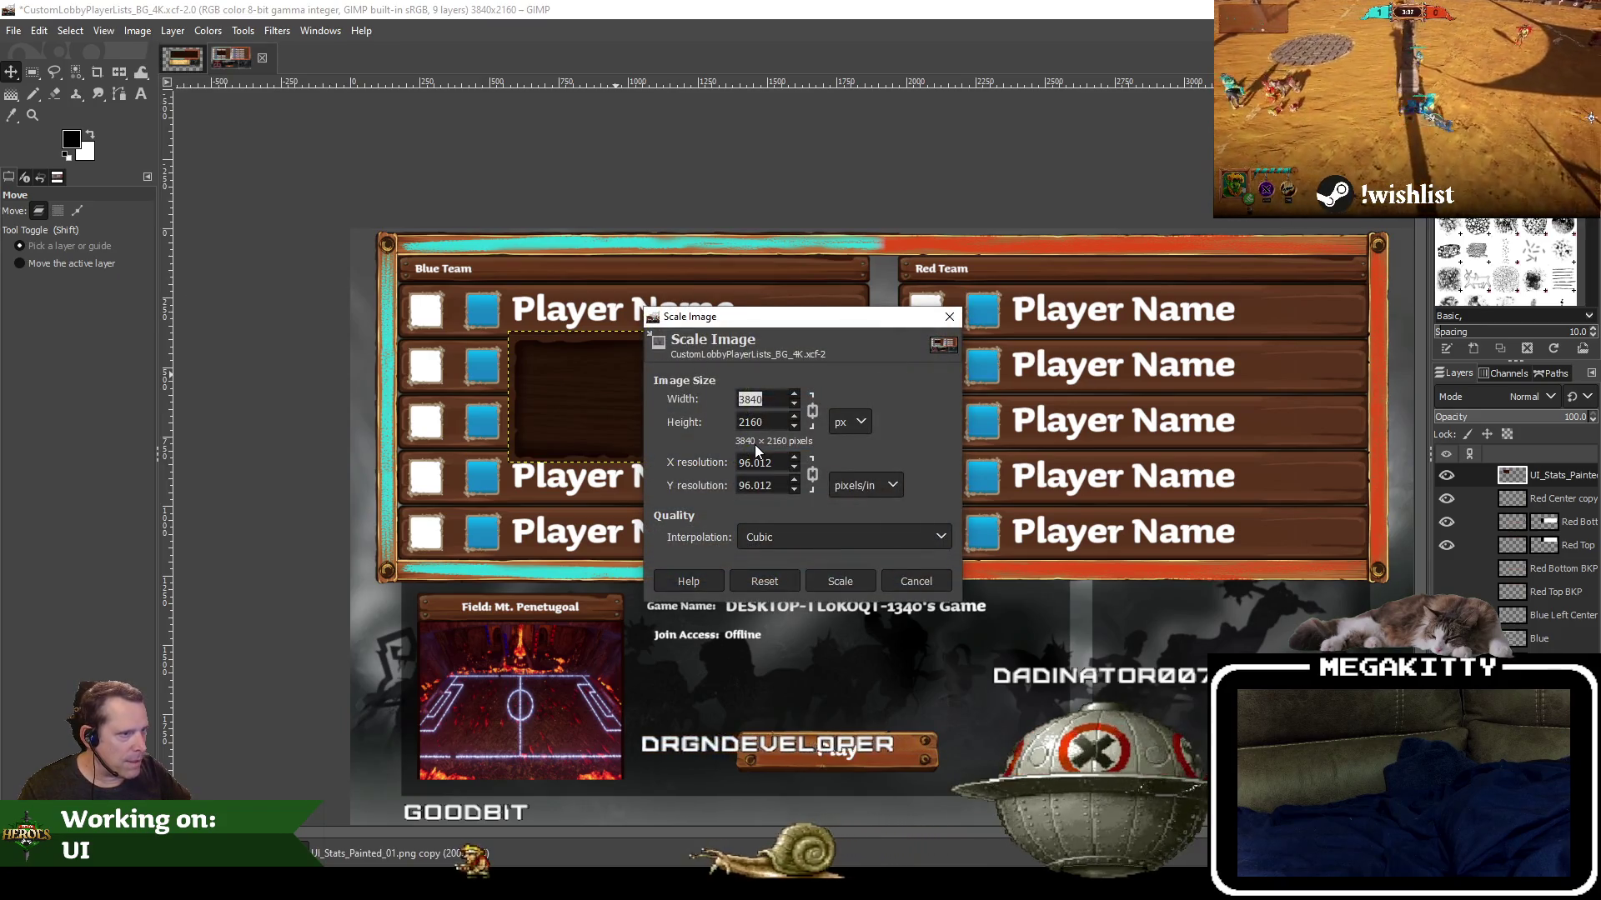
key(Escape)
click(173, 31)
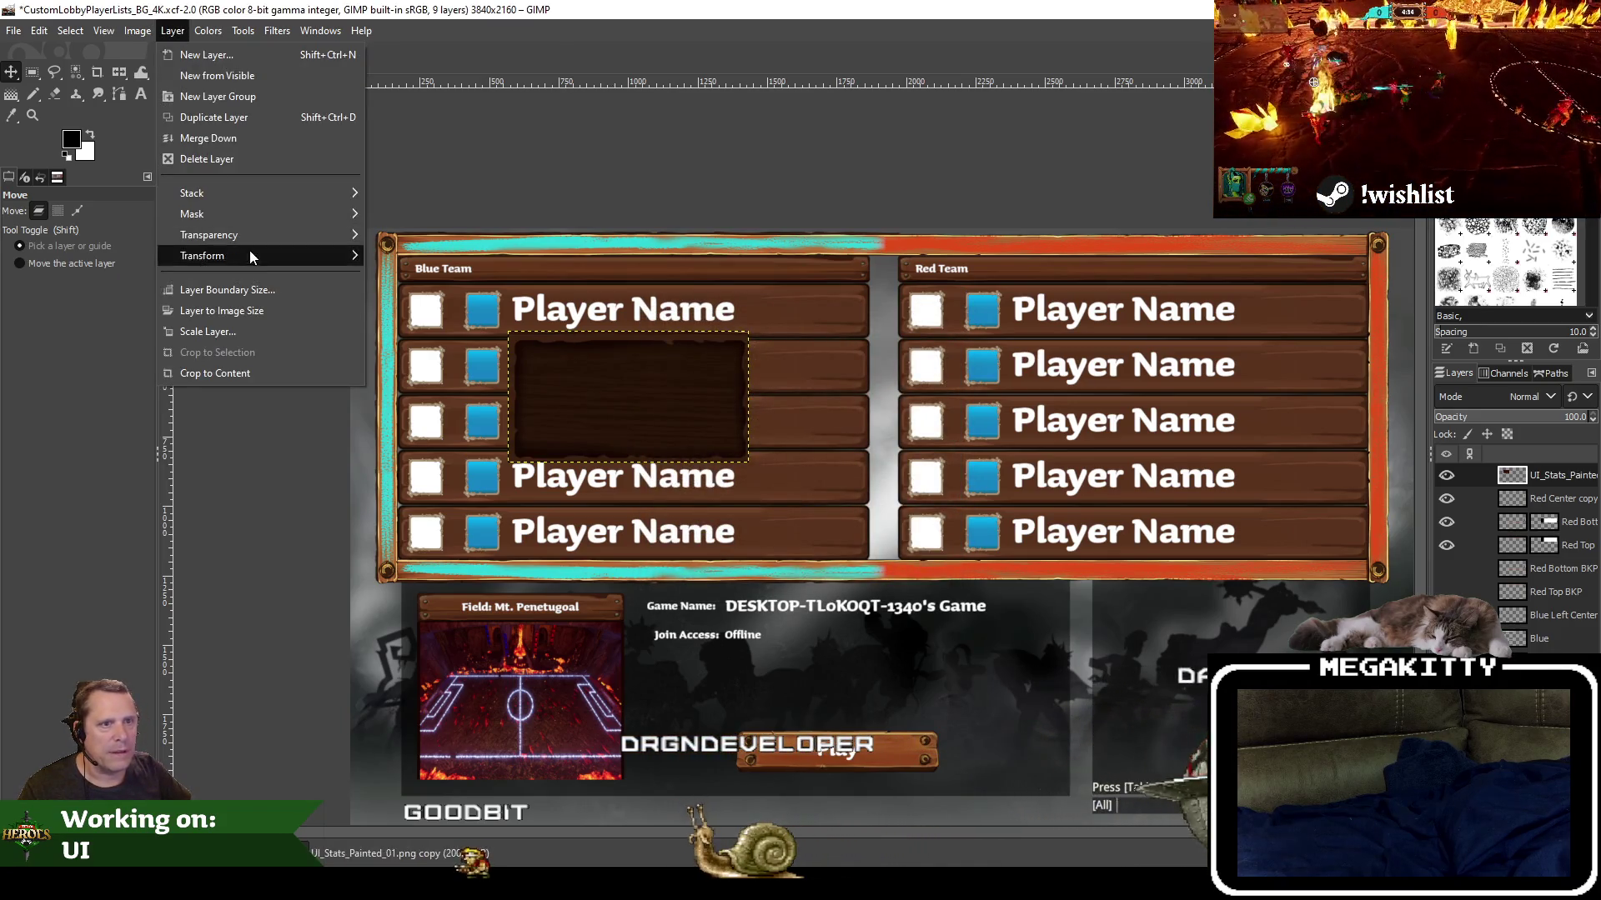
click(238, 332)
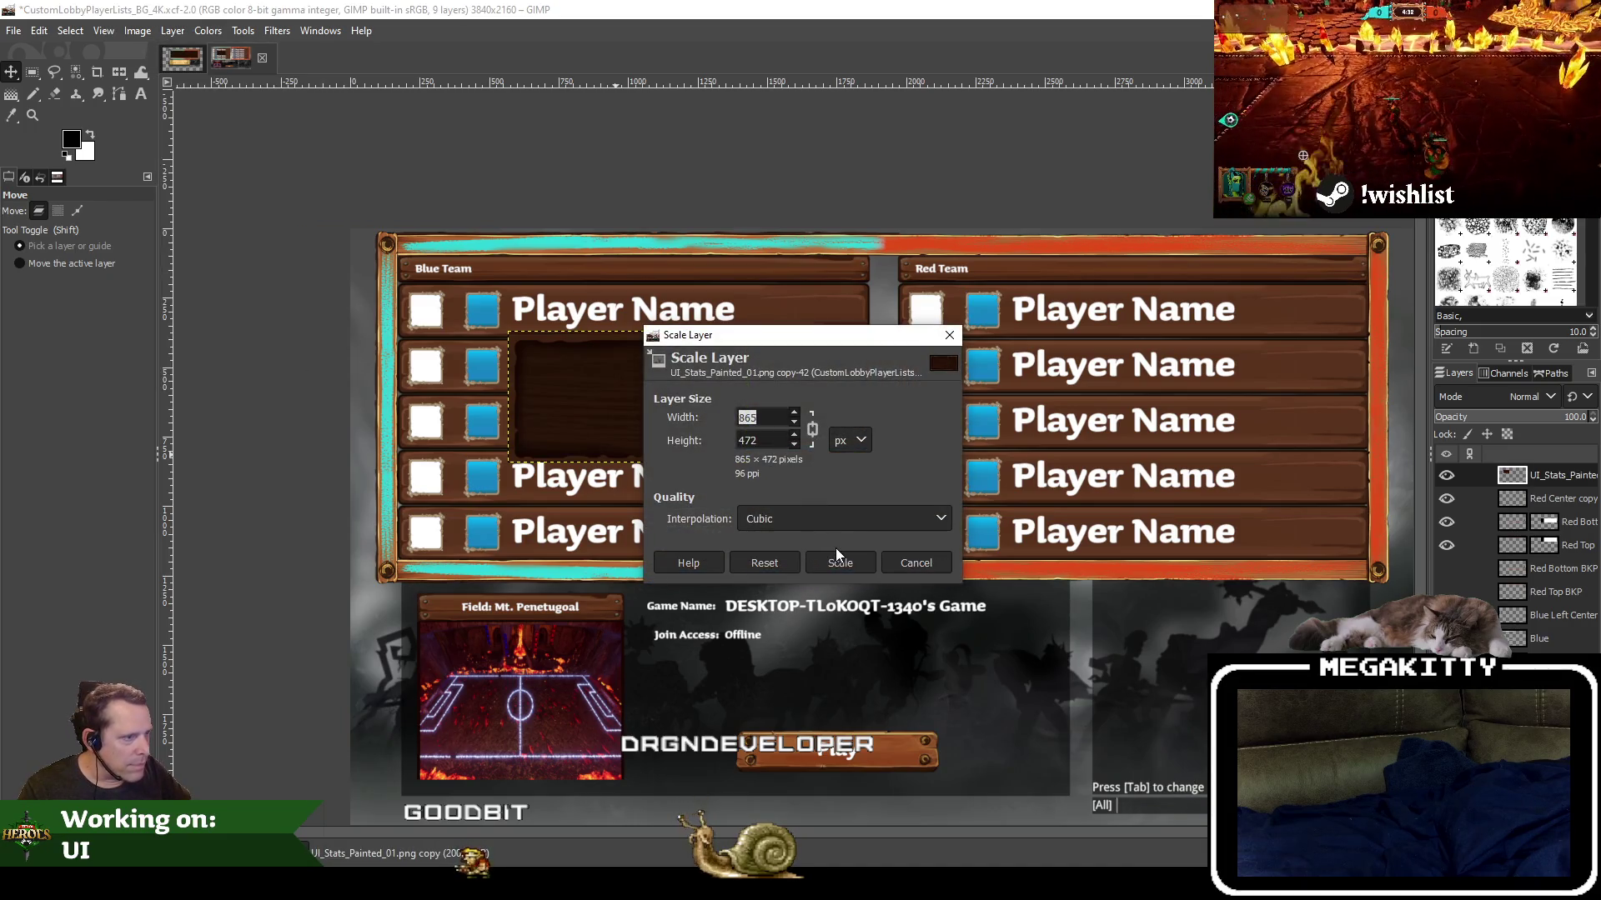
key(super)
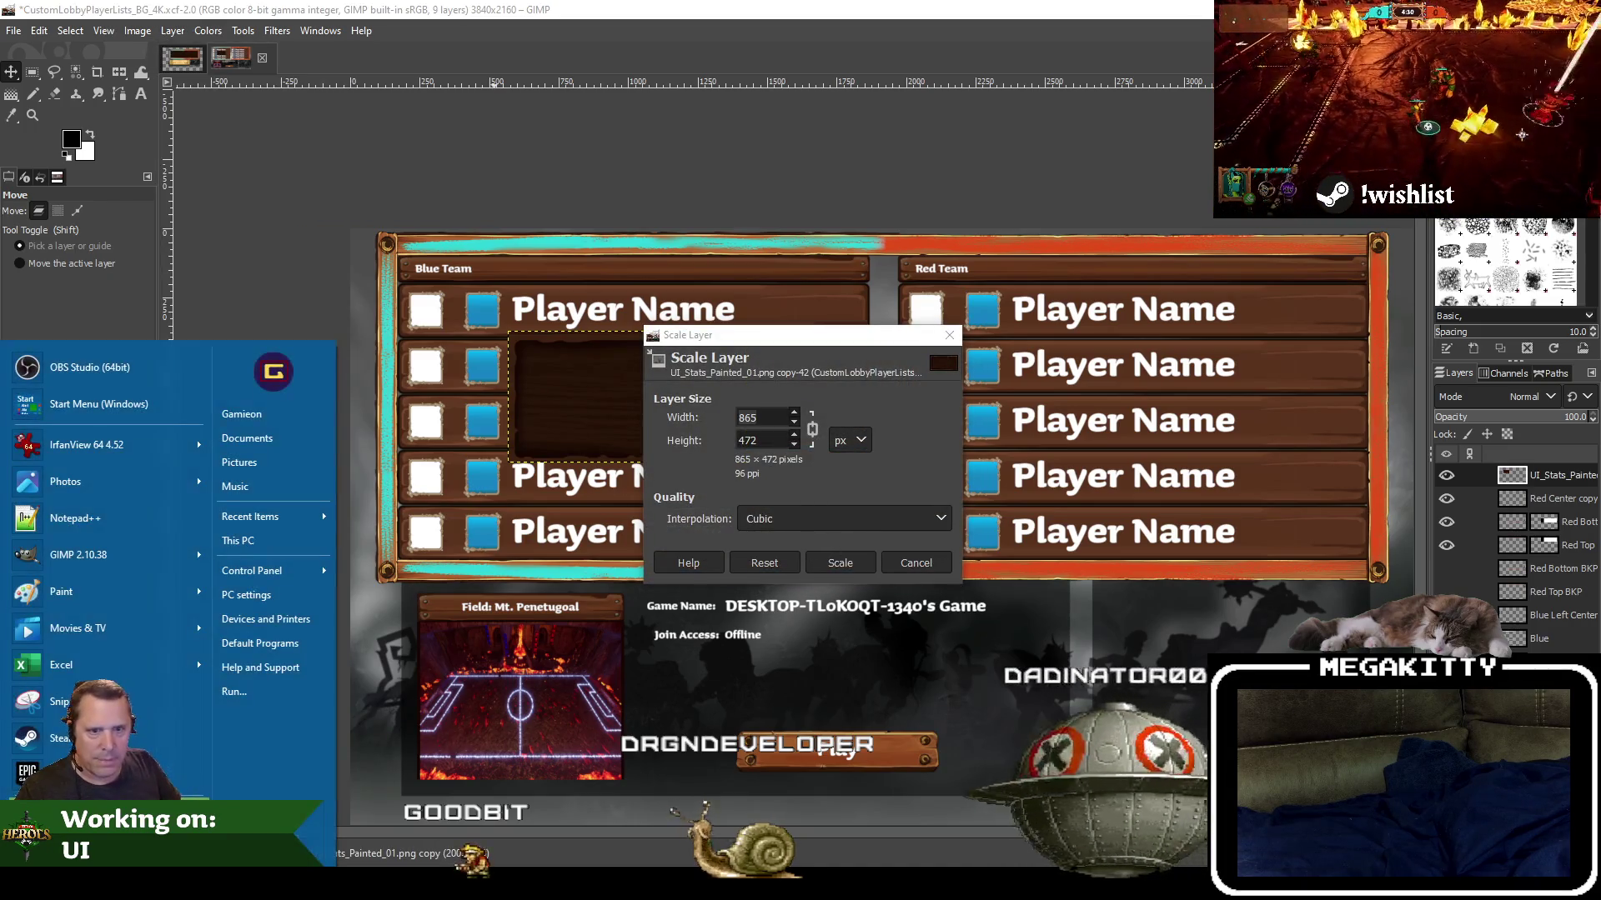
key(Escape)
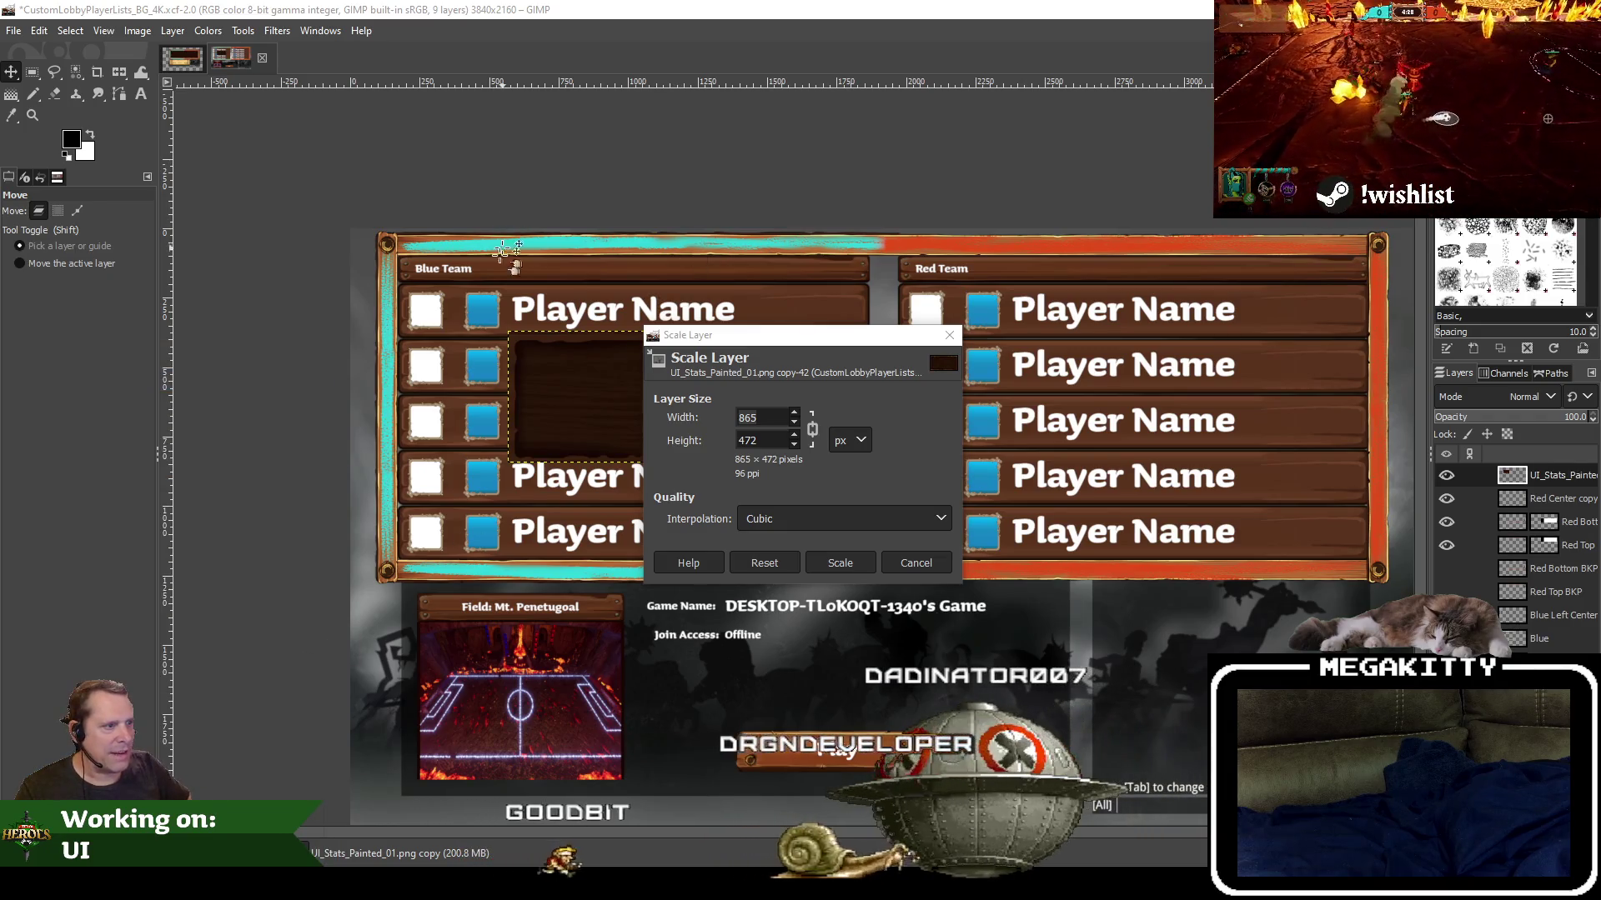
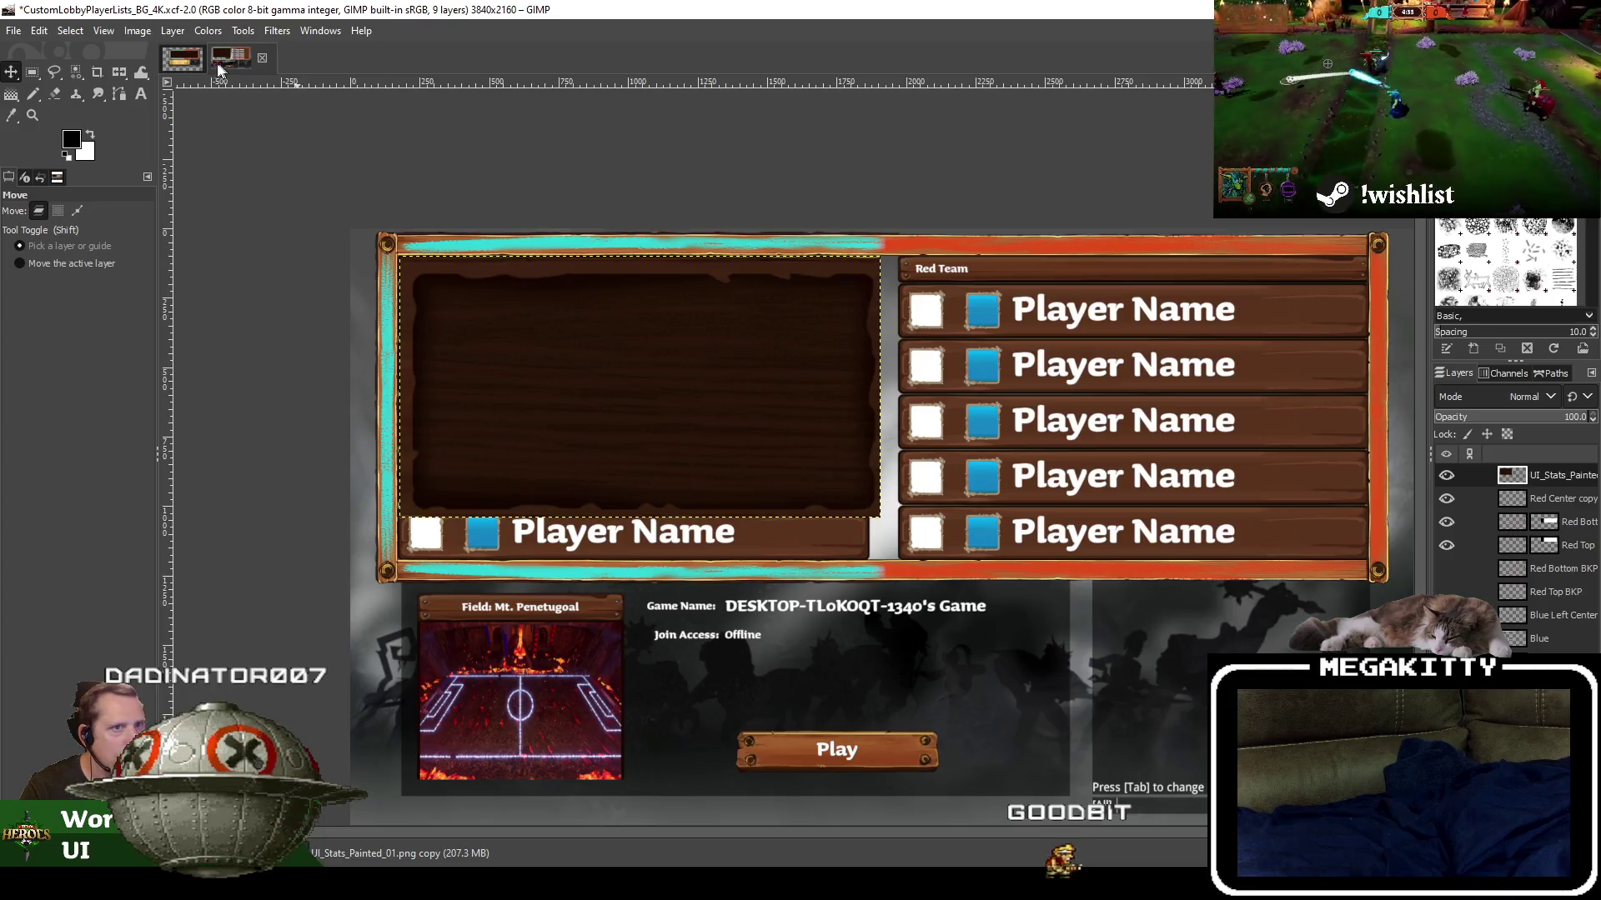
Delete the pasted UI_Stats_Painted layer from the 4K player-list image, then select the Blue layer
click(173, 58)
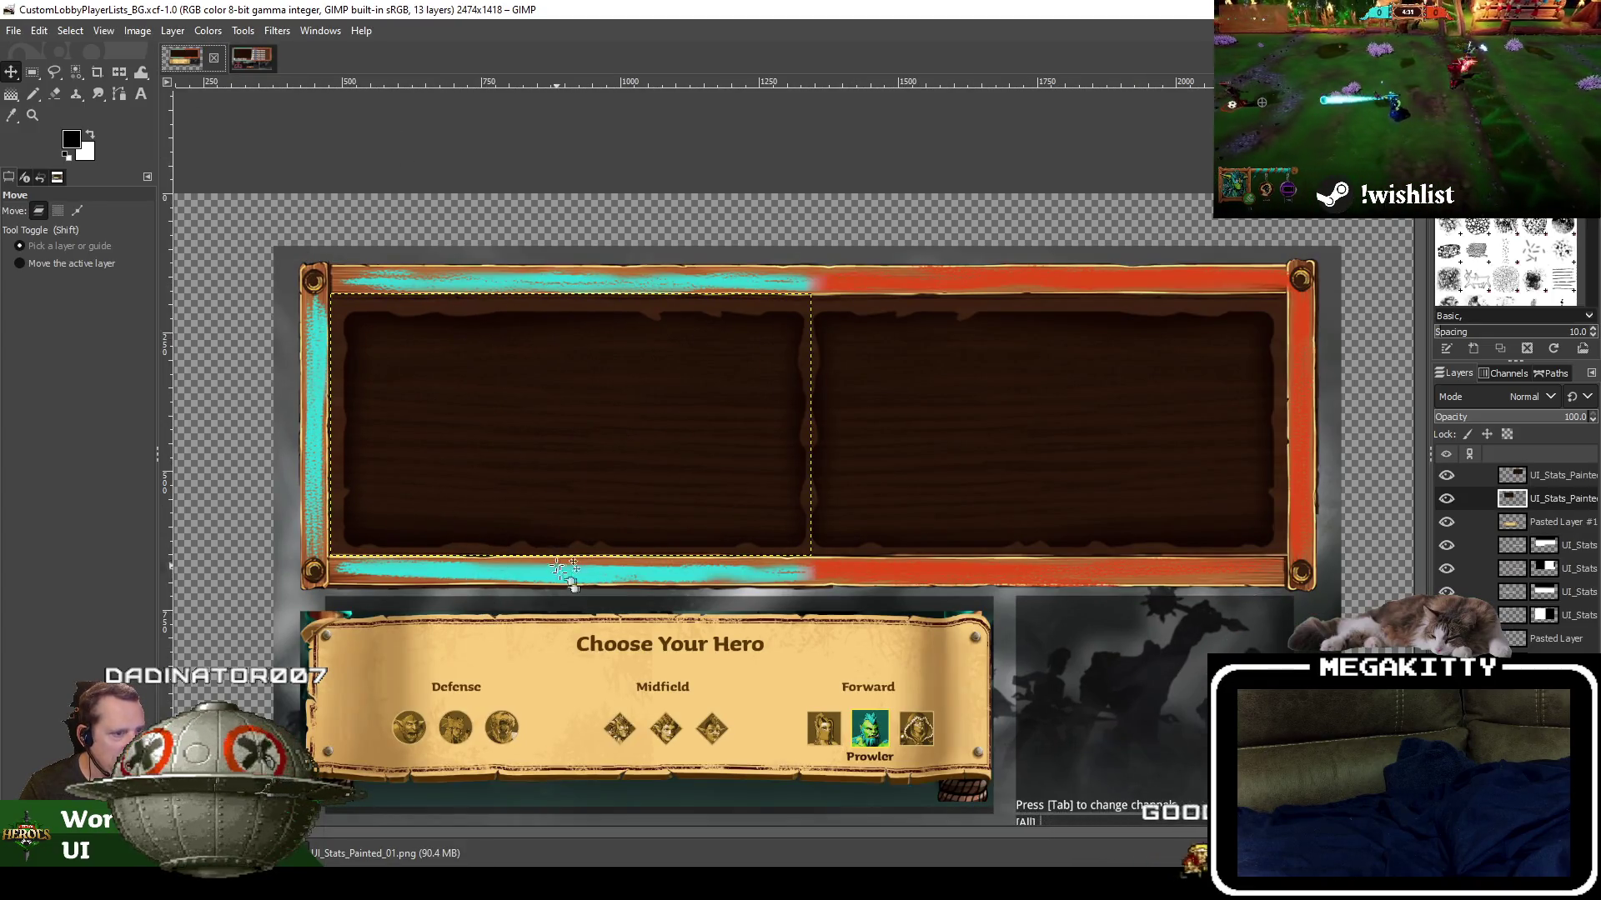
key(alt+2)
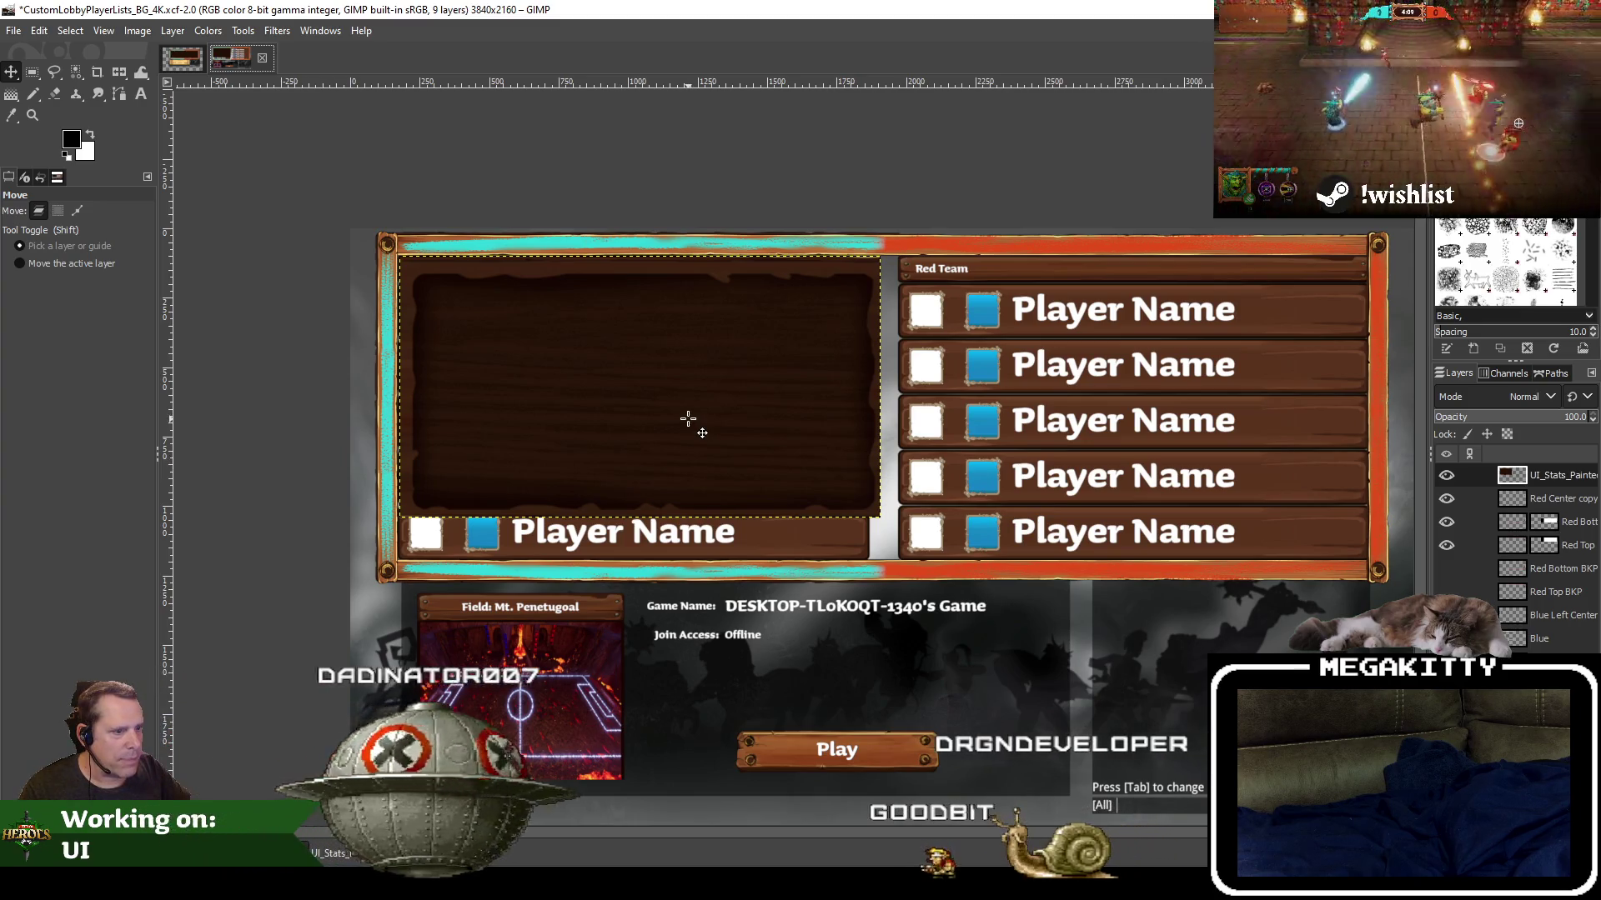
right_click(1568, 477)
click(1456, 235)
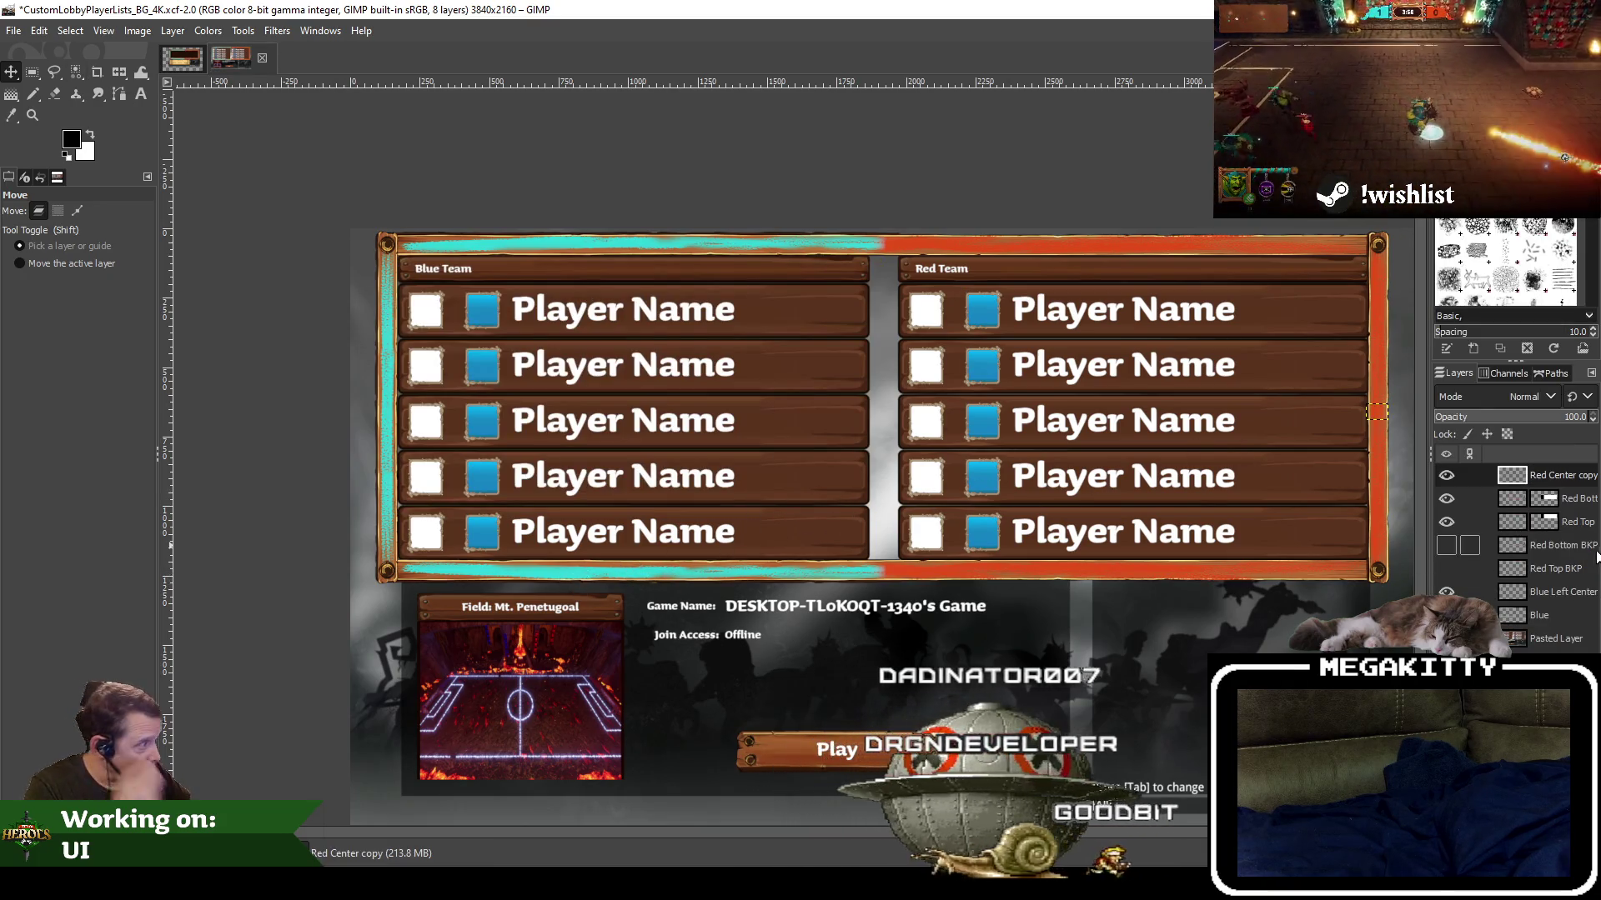
click(1542, 615)
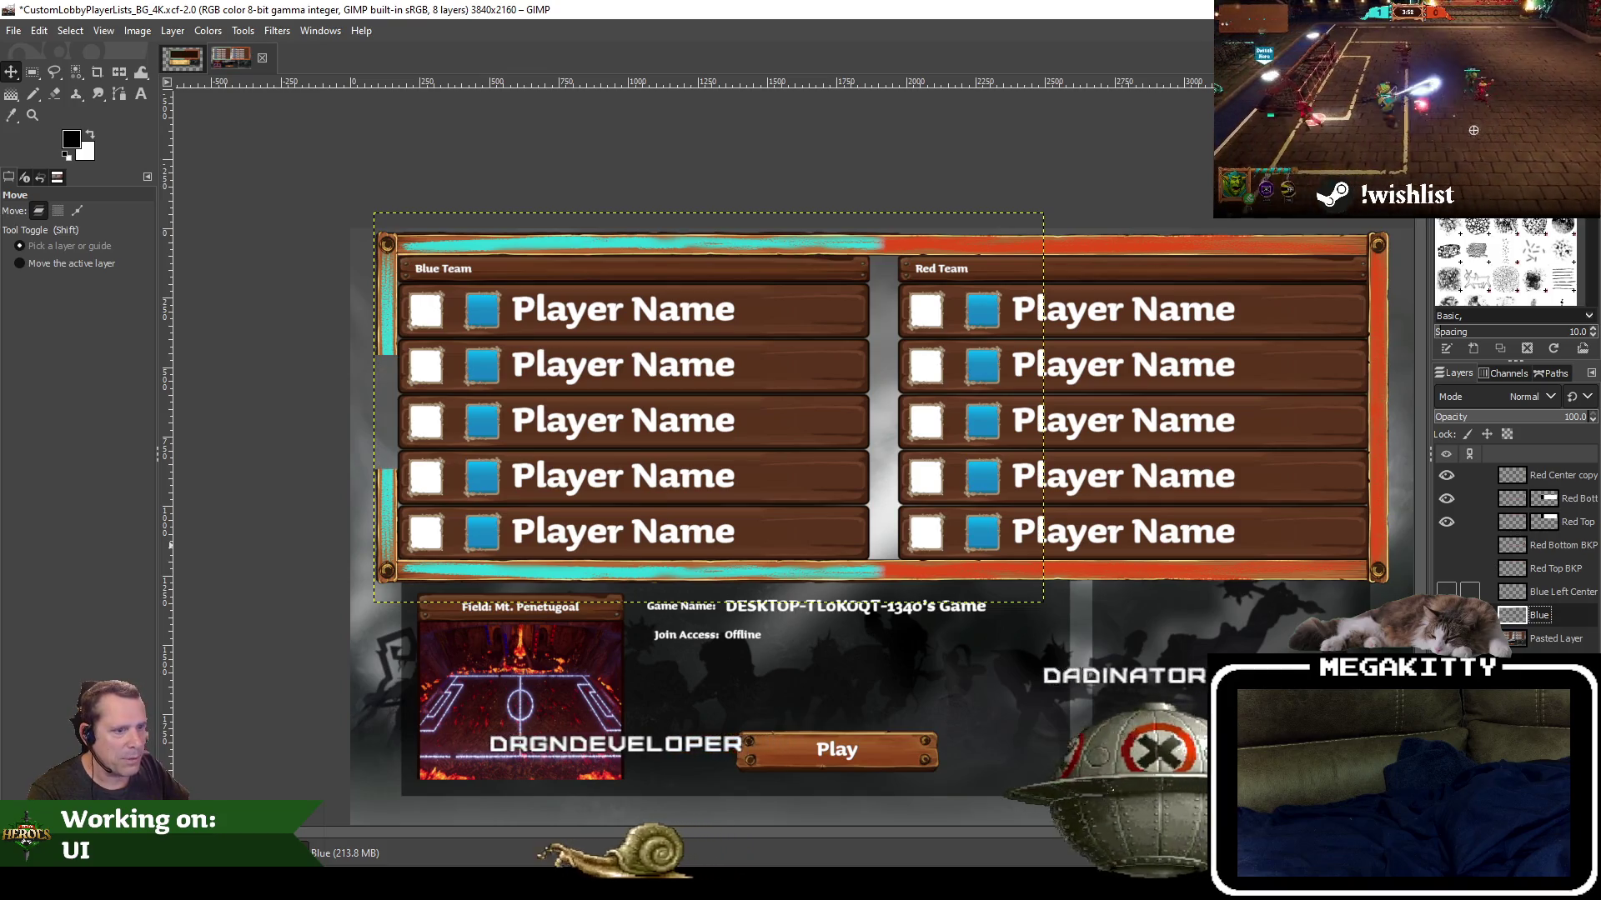
Make the Blue Left Center strip visible and set it as the active layer
click(1447, 592)
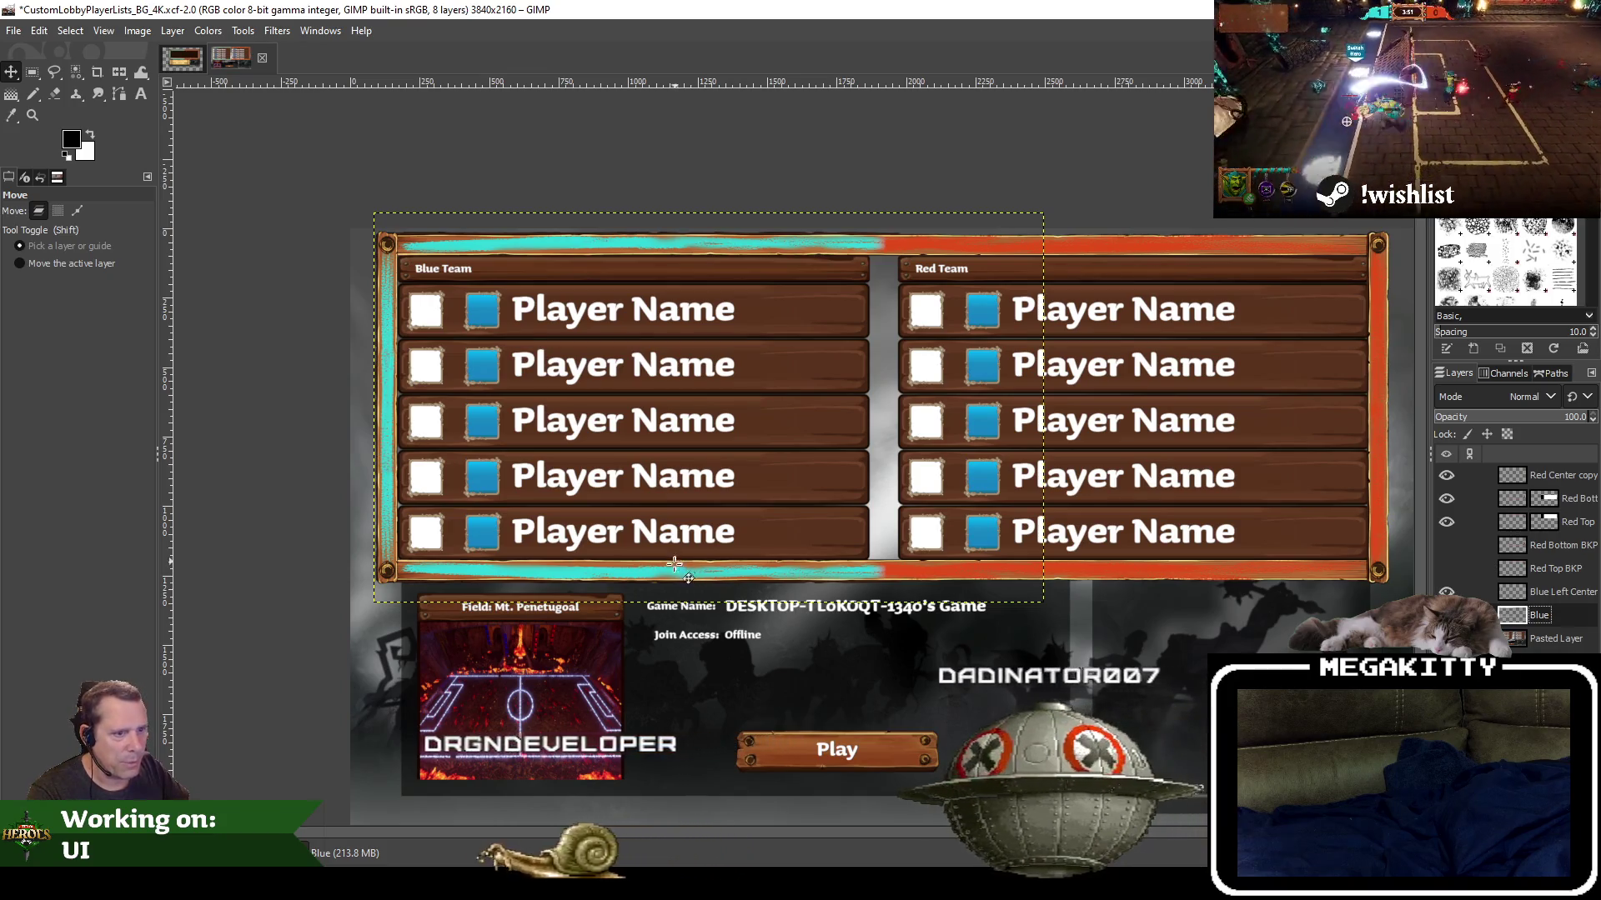
key(Page_Up)
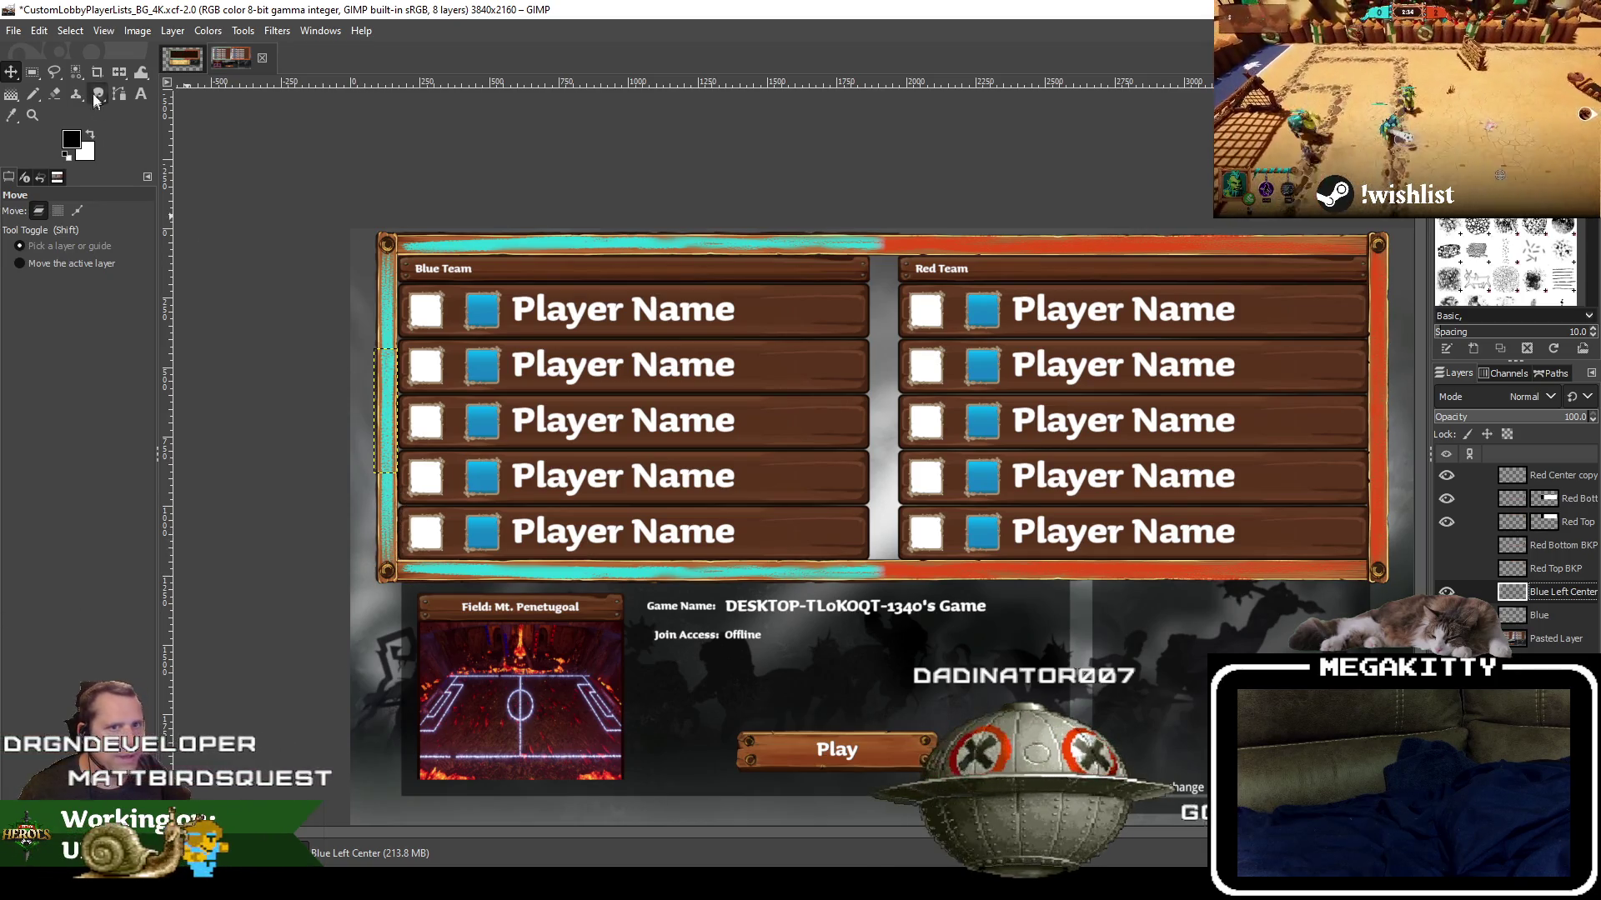
With Rectangle Select, test clearing and hiding the Blue layer's frame, undoing both changes
click(32, 73)
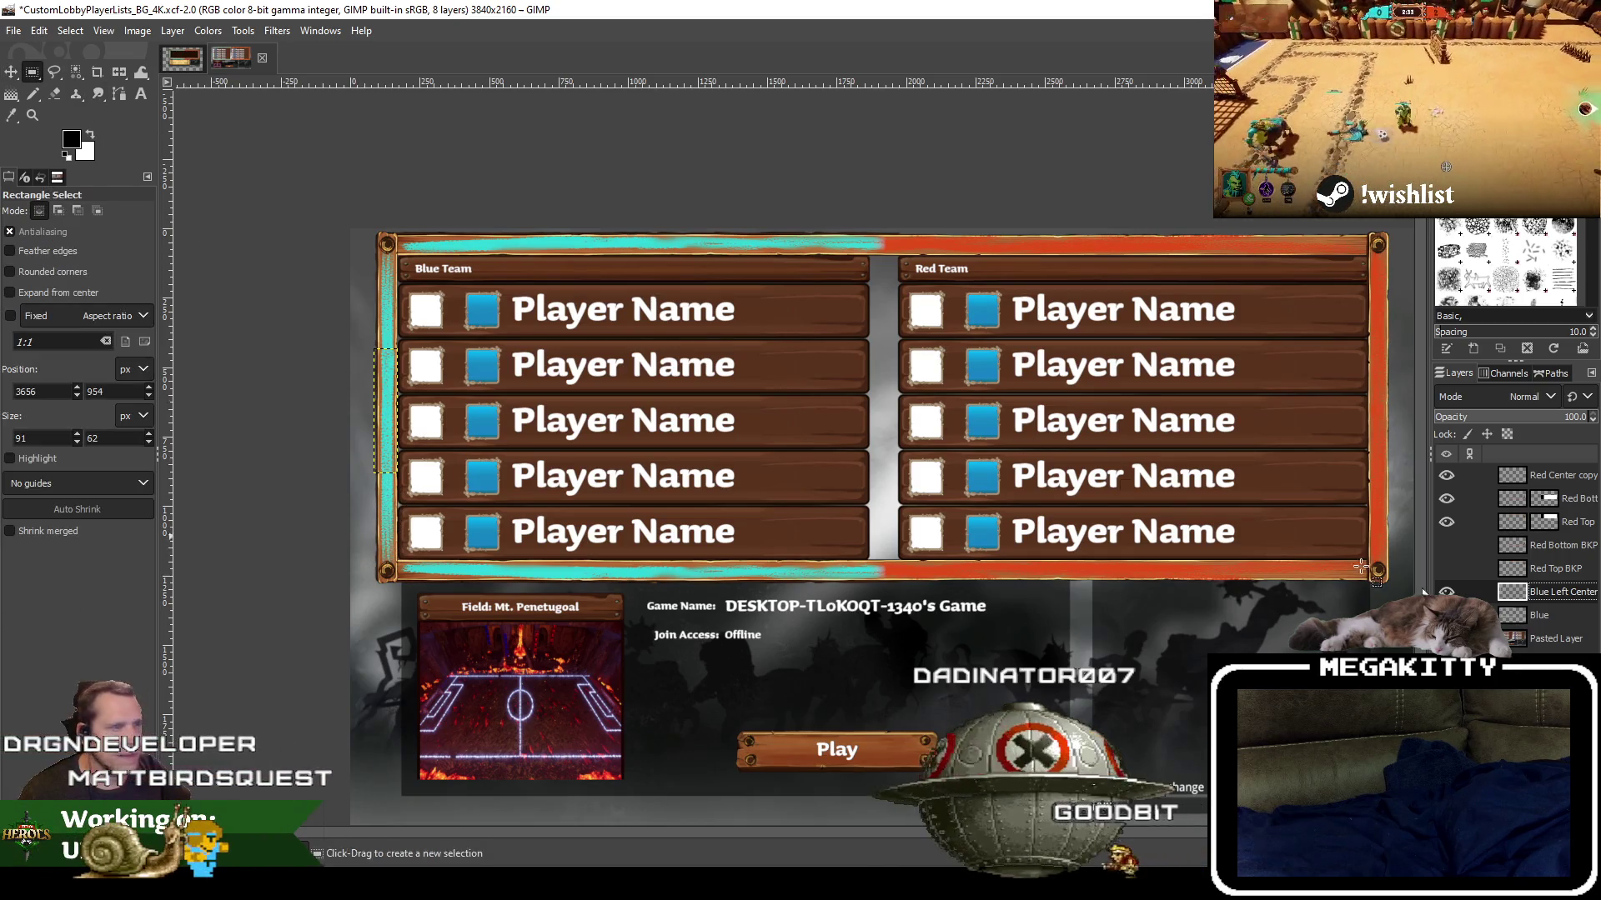
click(1577, 617)
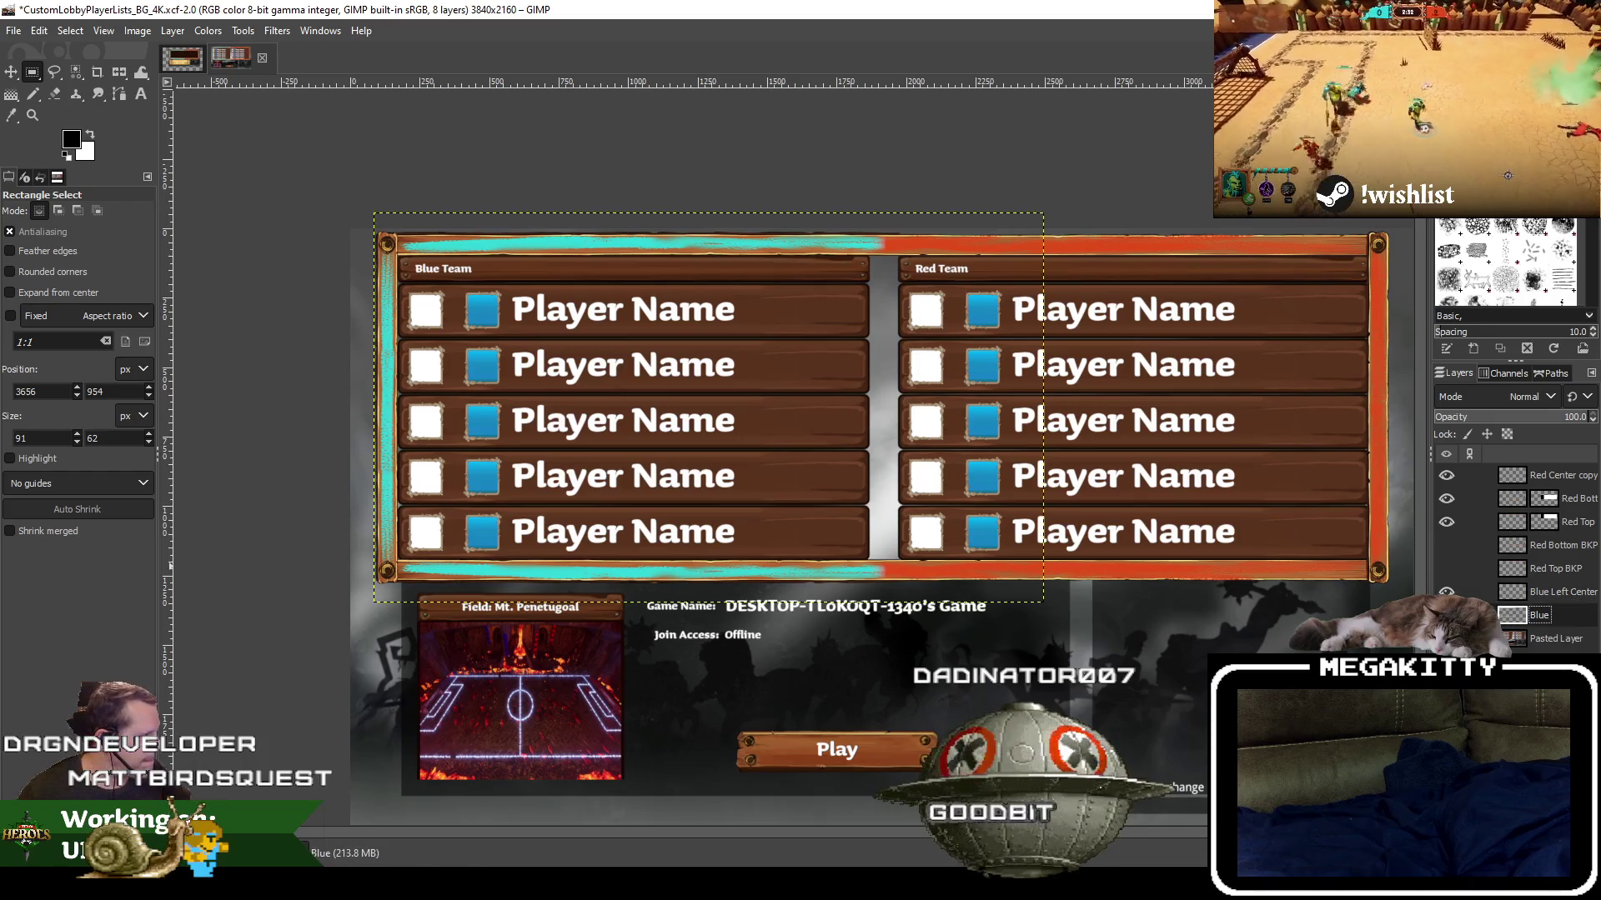
key(Delete)
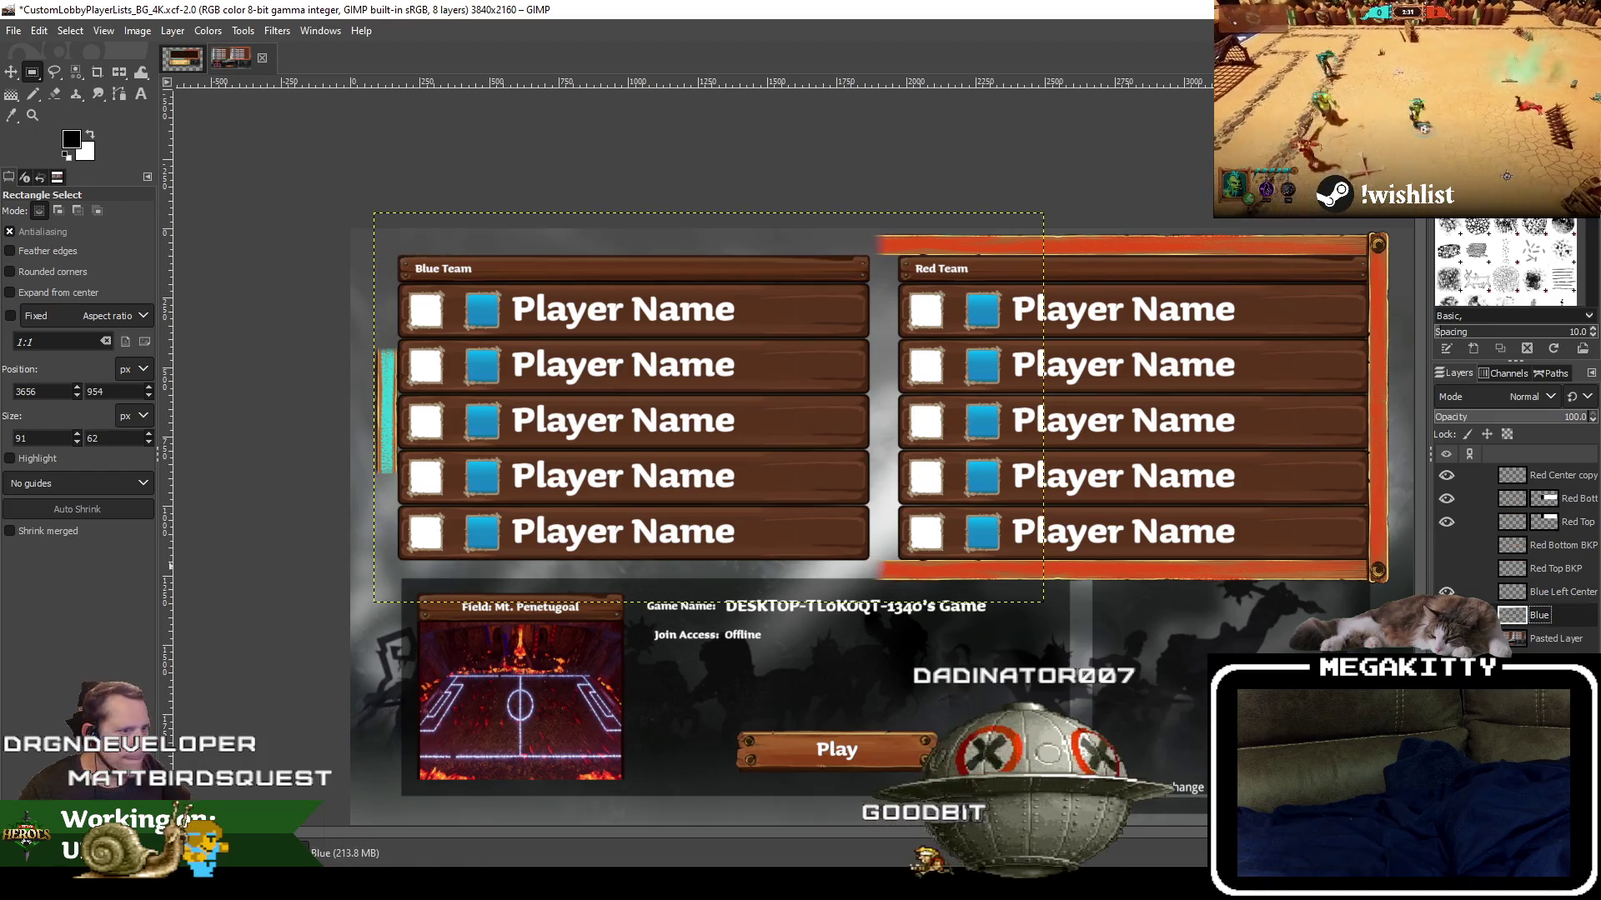
key(ctrl+z)
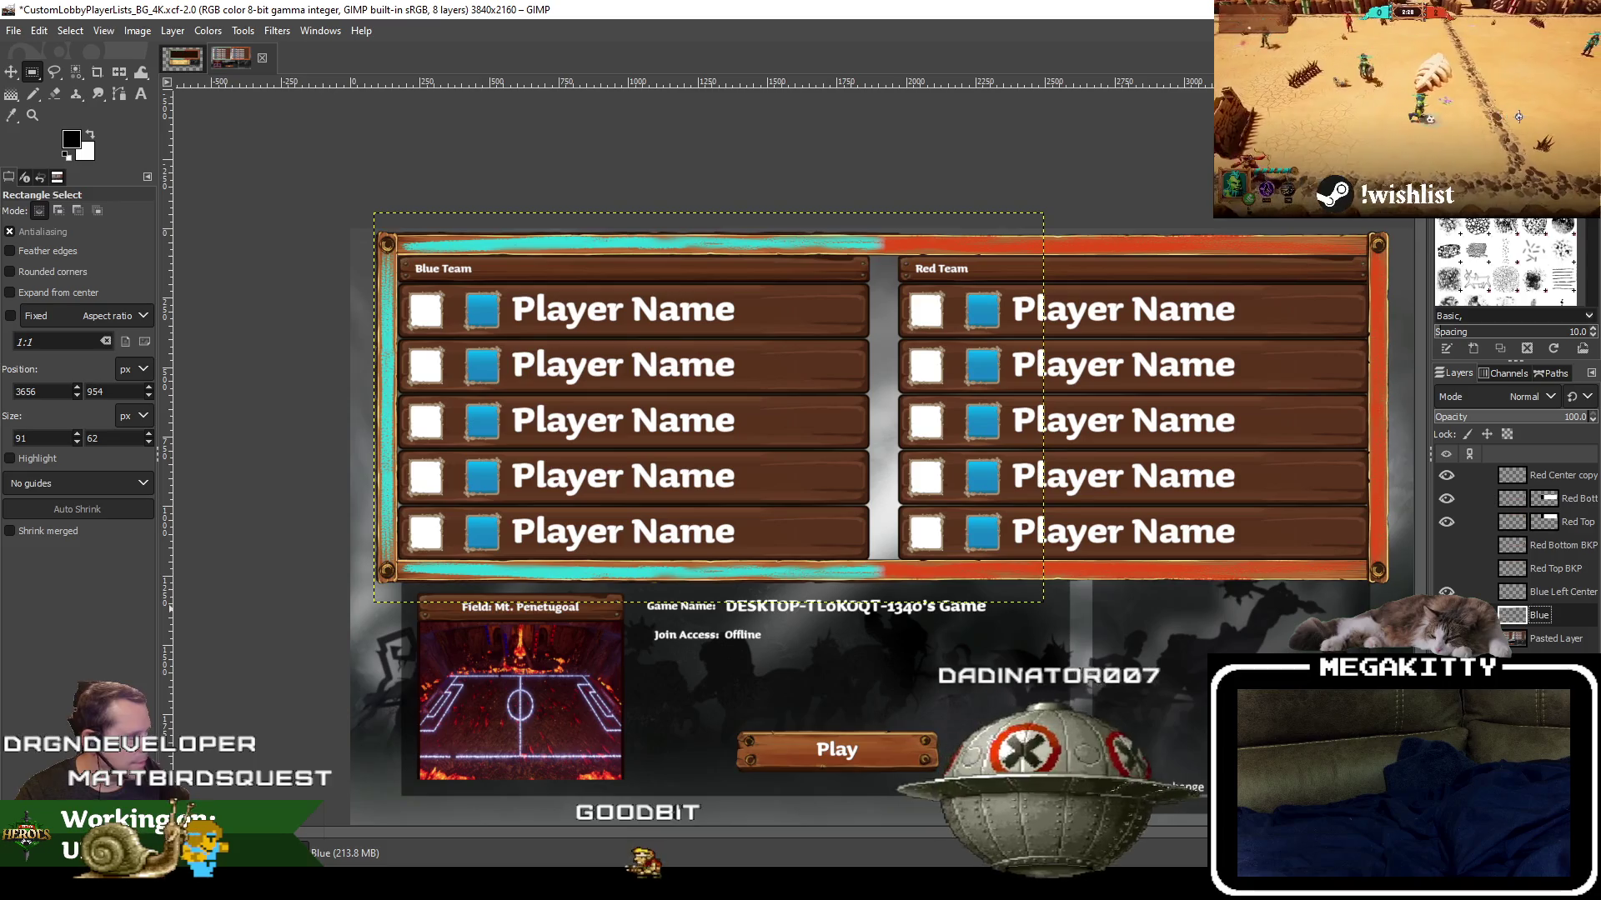
click(1447, 615)
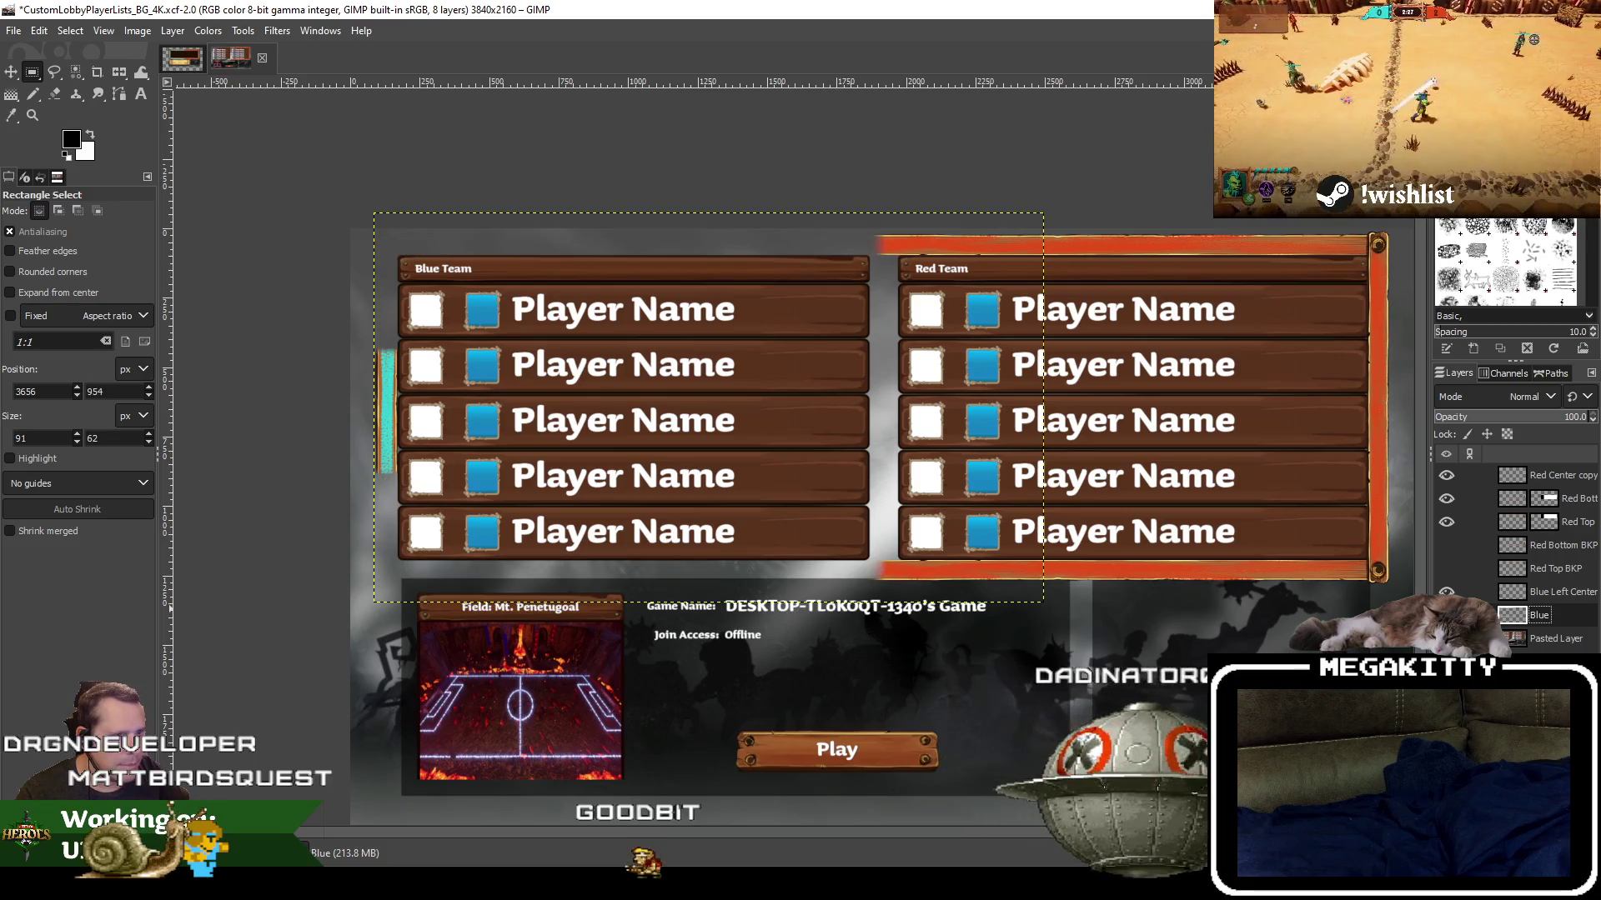
key(ctrl+z)
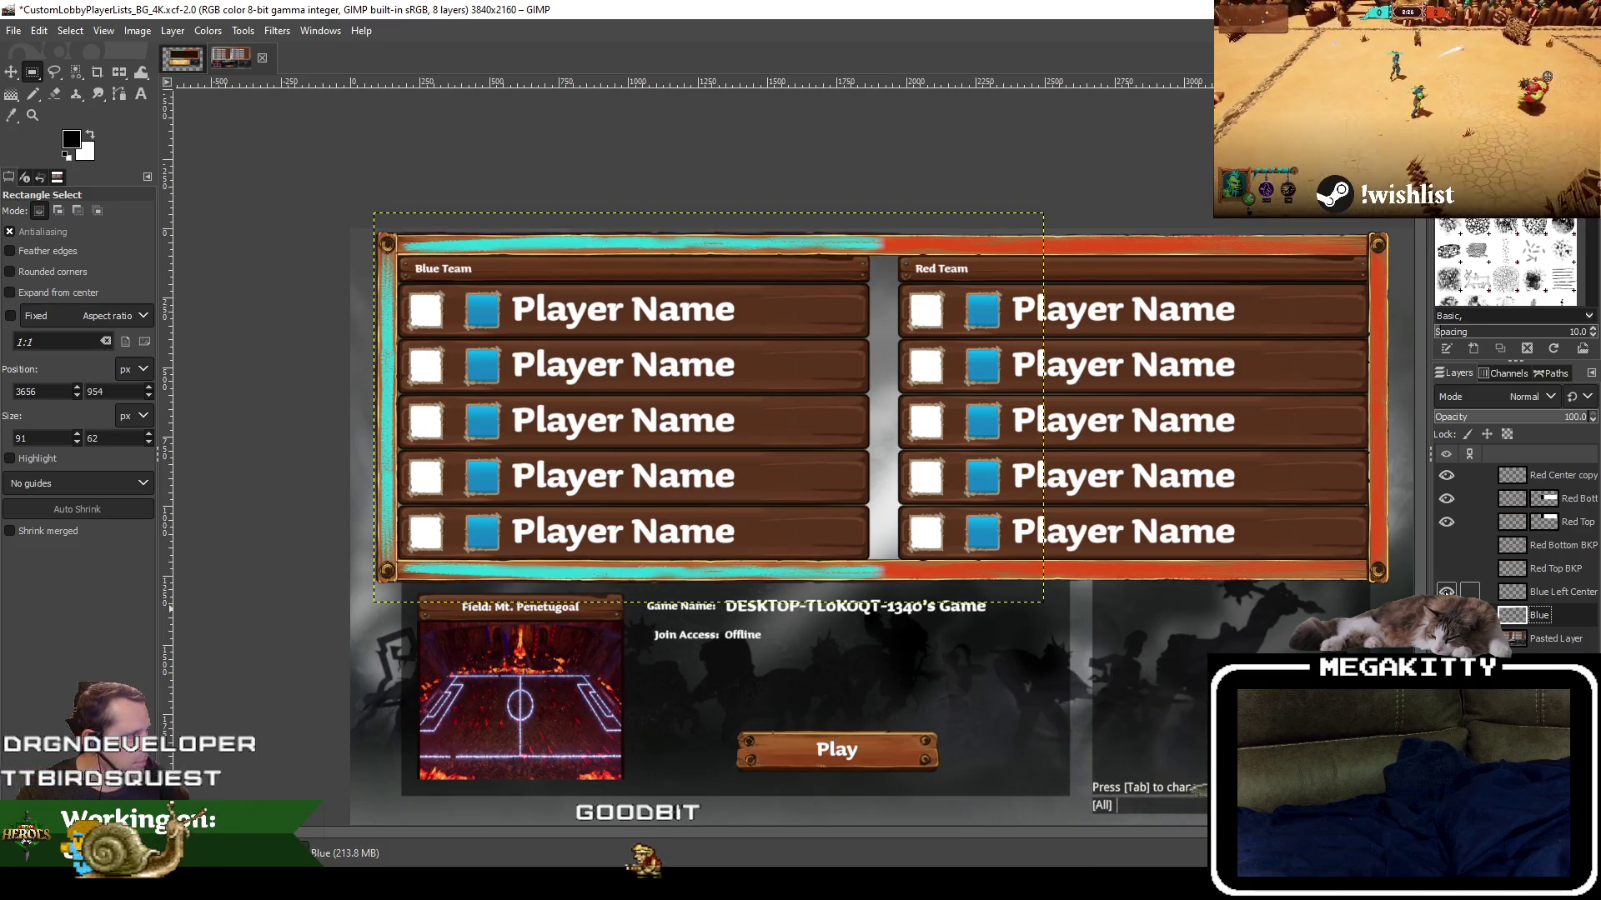
Hide the Blue Left Center strip, keeping the Blue frame layer visible
click(1447, 592)
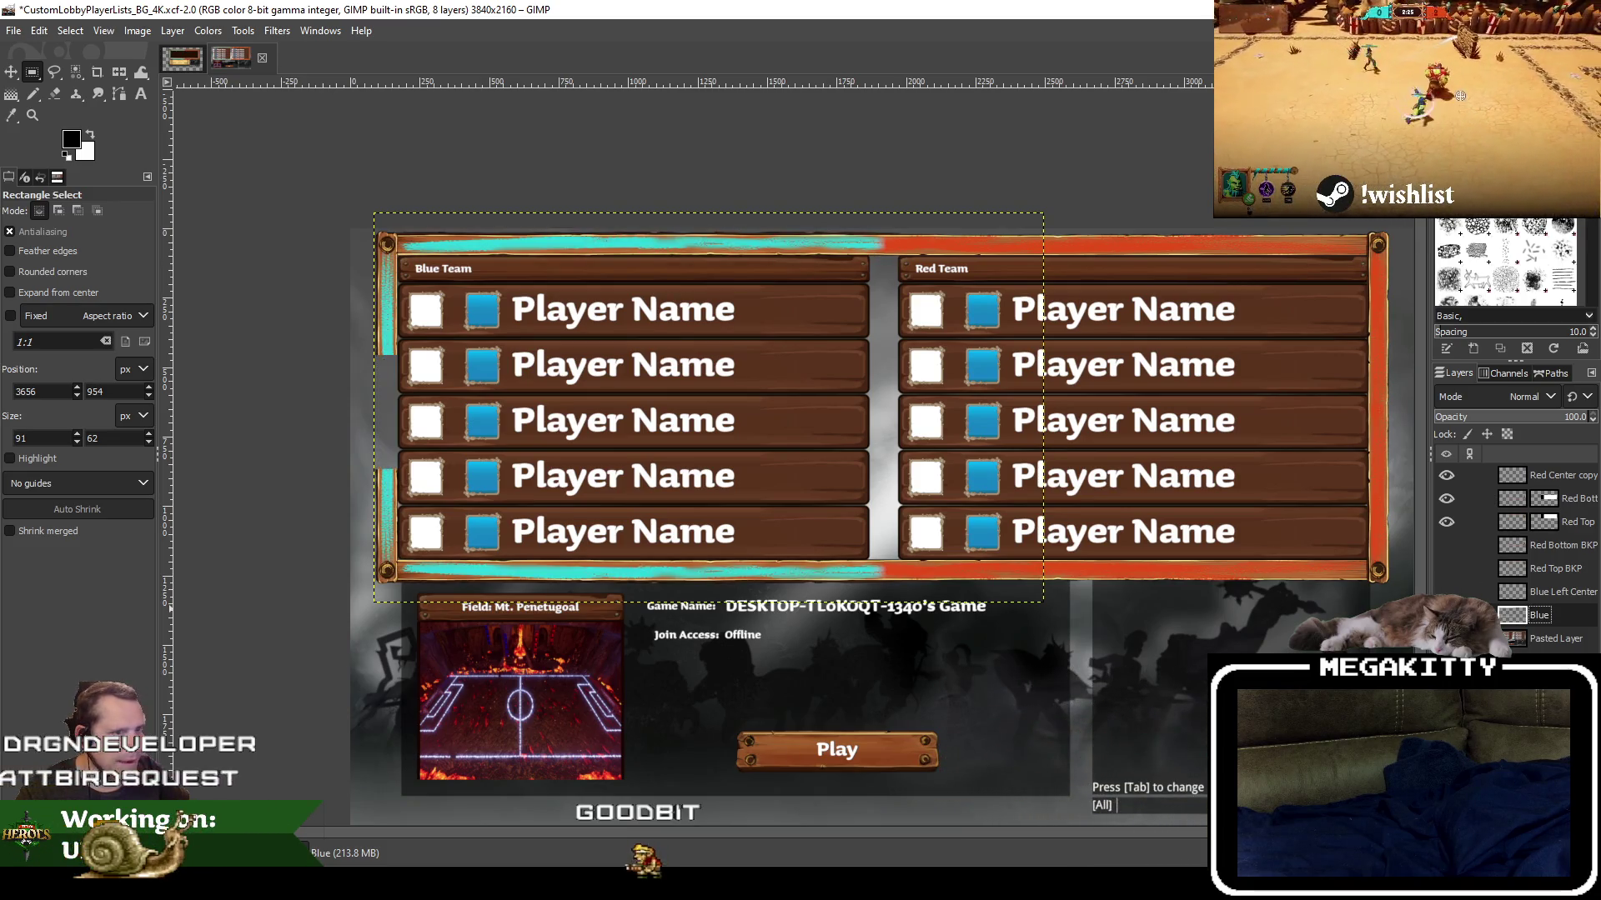
click(1446, 615)
click(1446, 615)
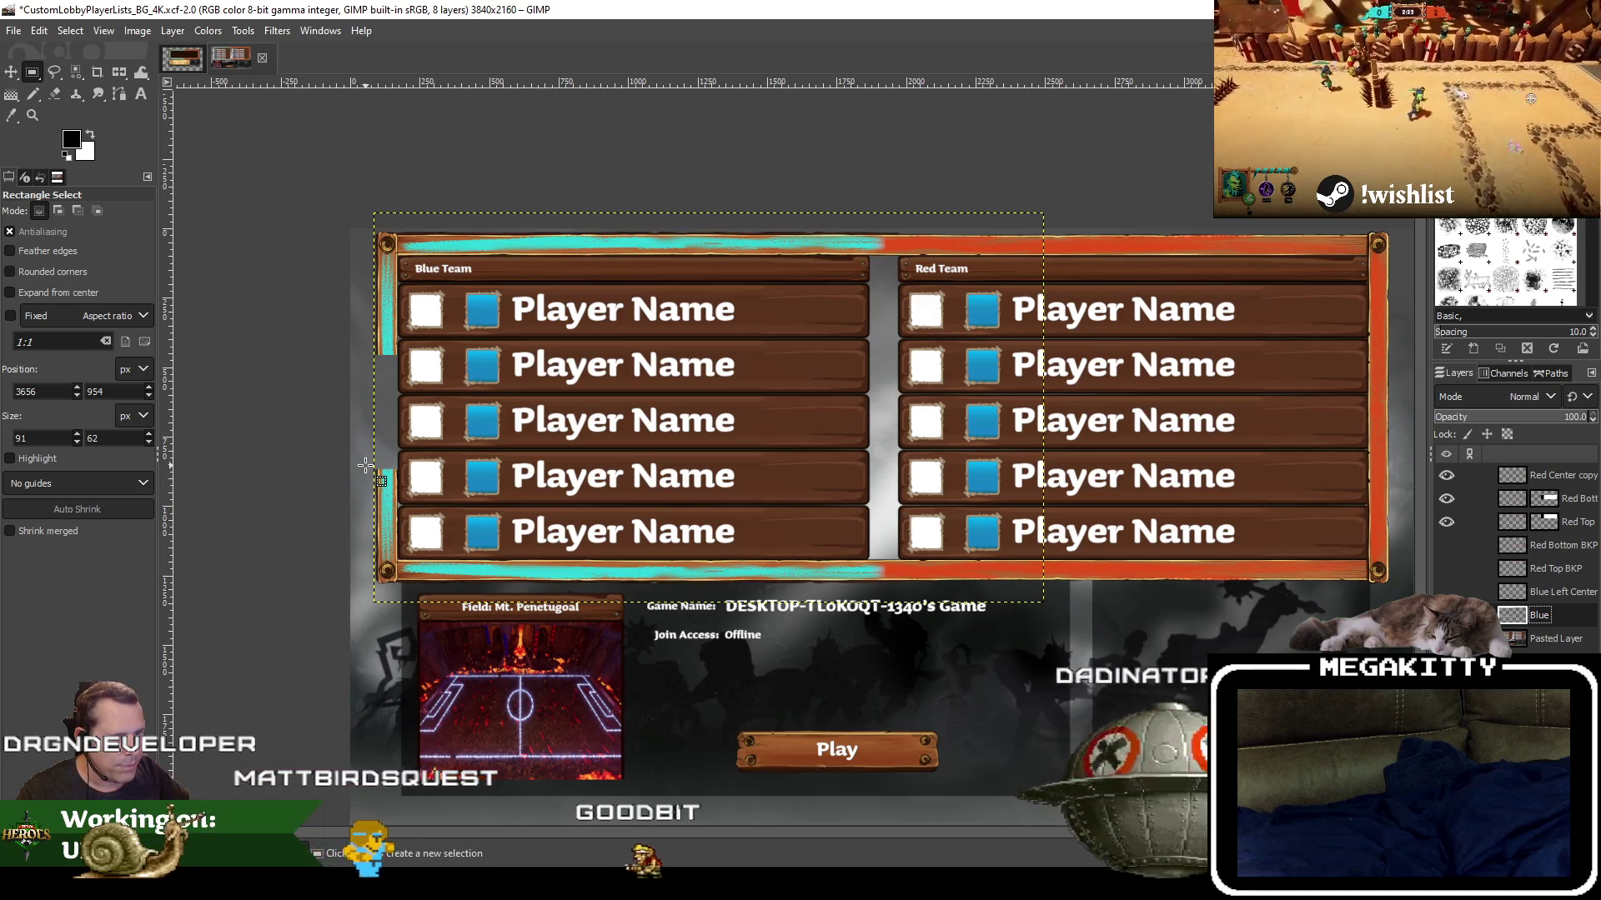
Select the lower blue frame area, cut it and paste it back as a floating selection
drag(369, 468, 884, 585)
drag(890, 583, 895, 587)
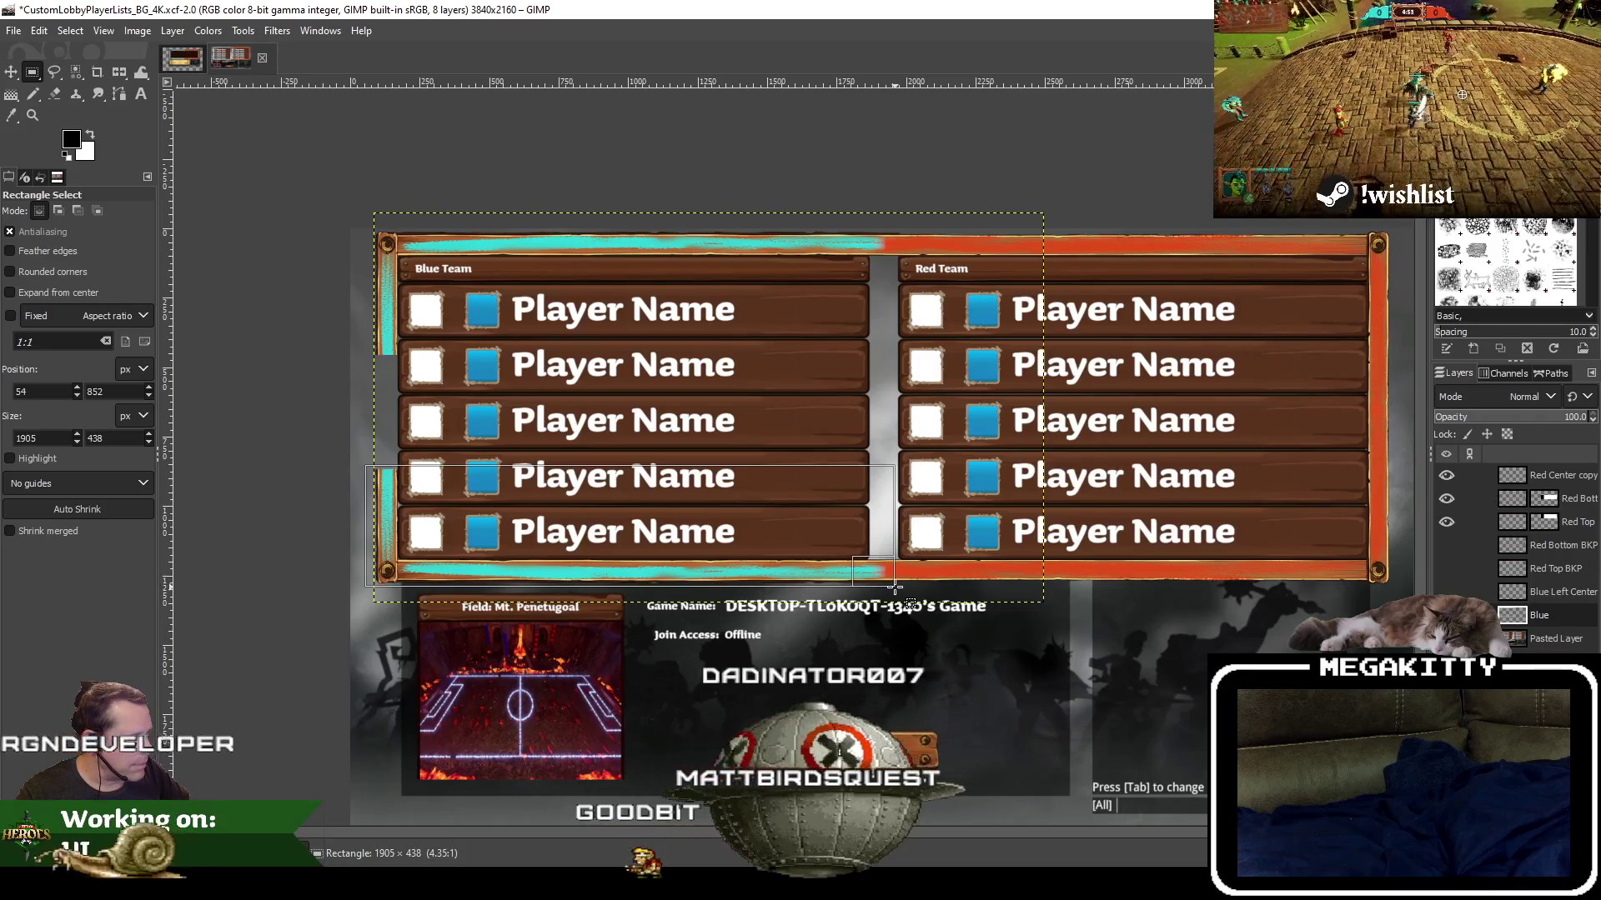
drag(894, 588, 889, 589)
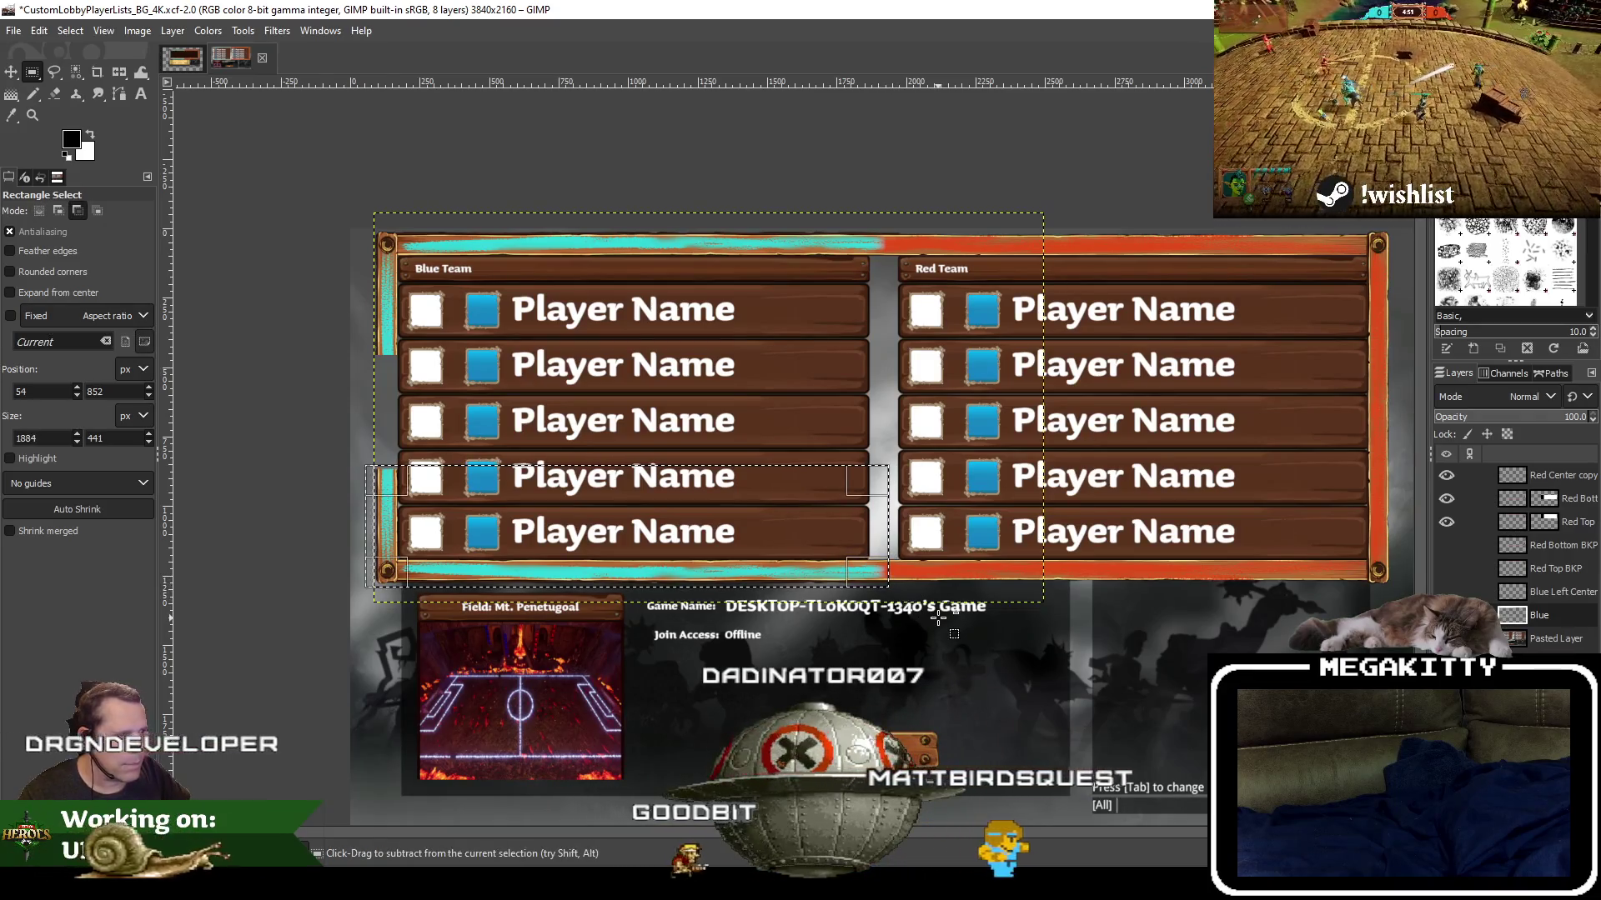
key(ctrl+x)
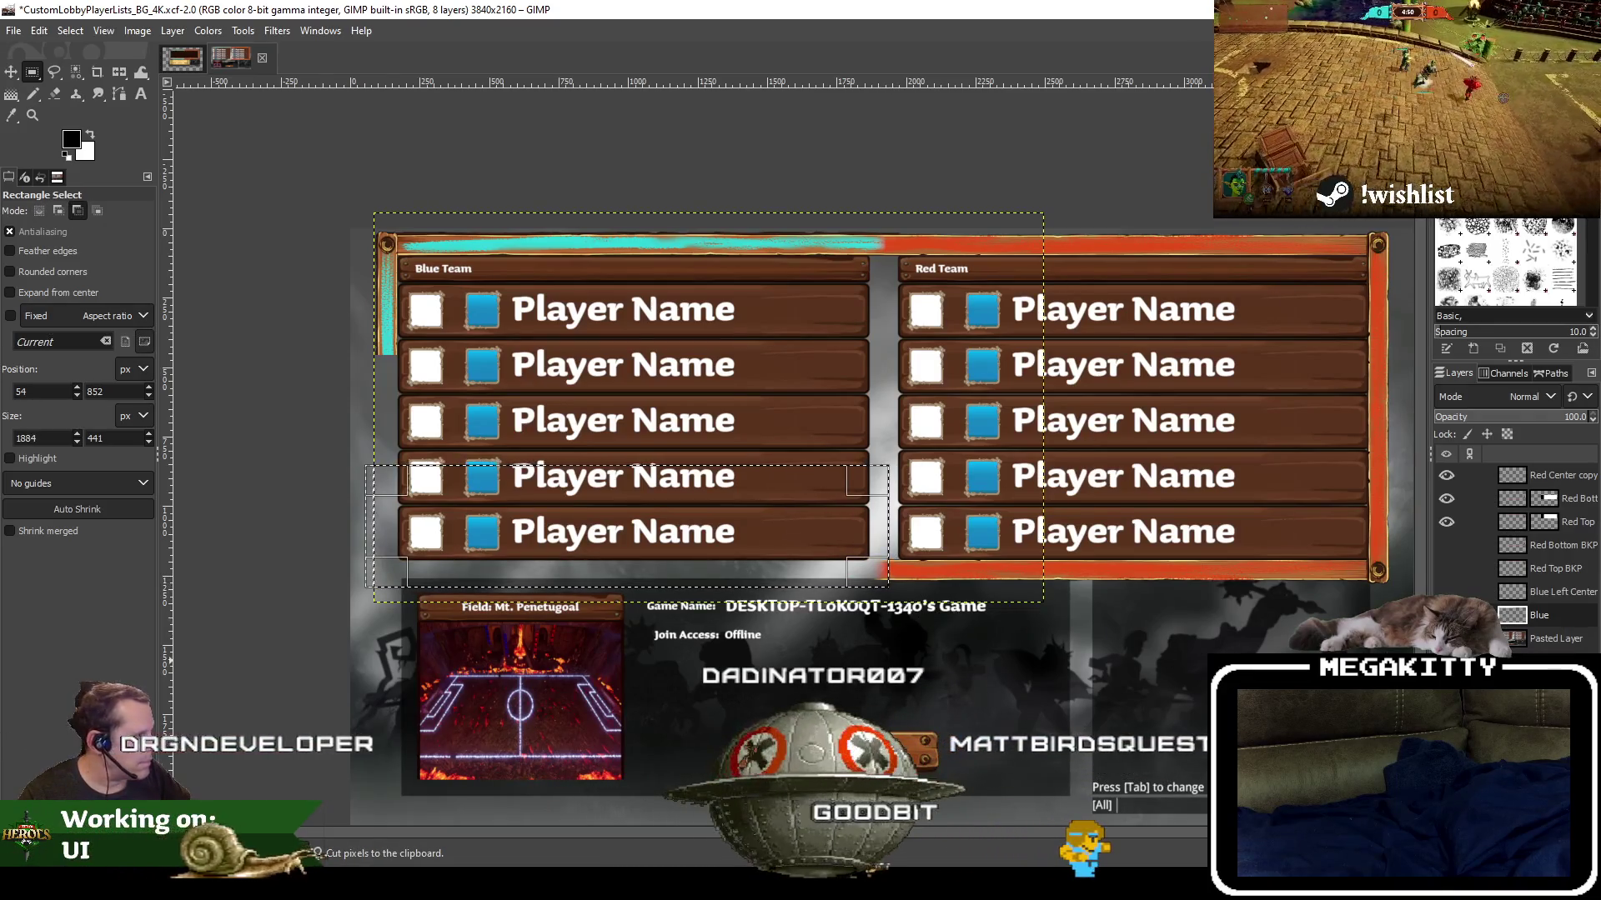
key(ctrl+v)
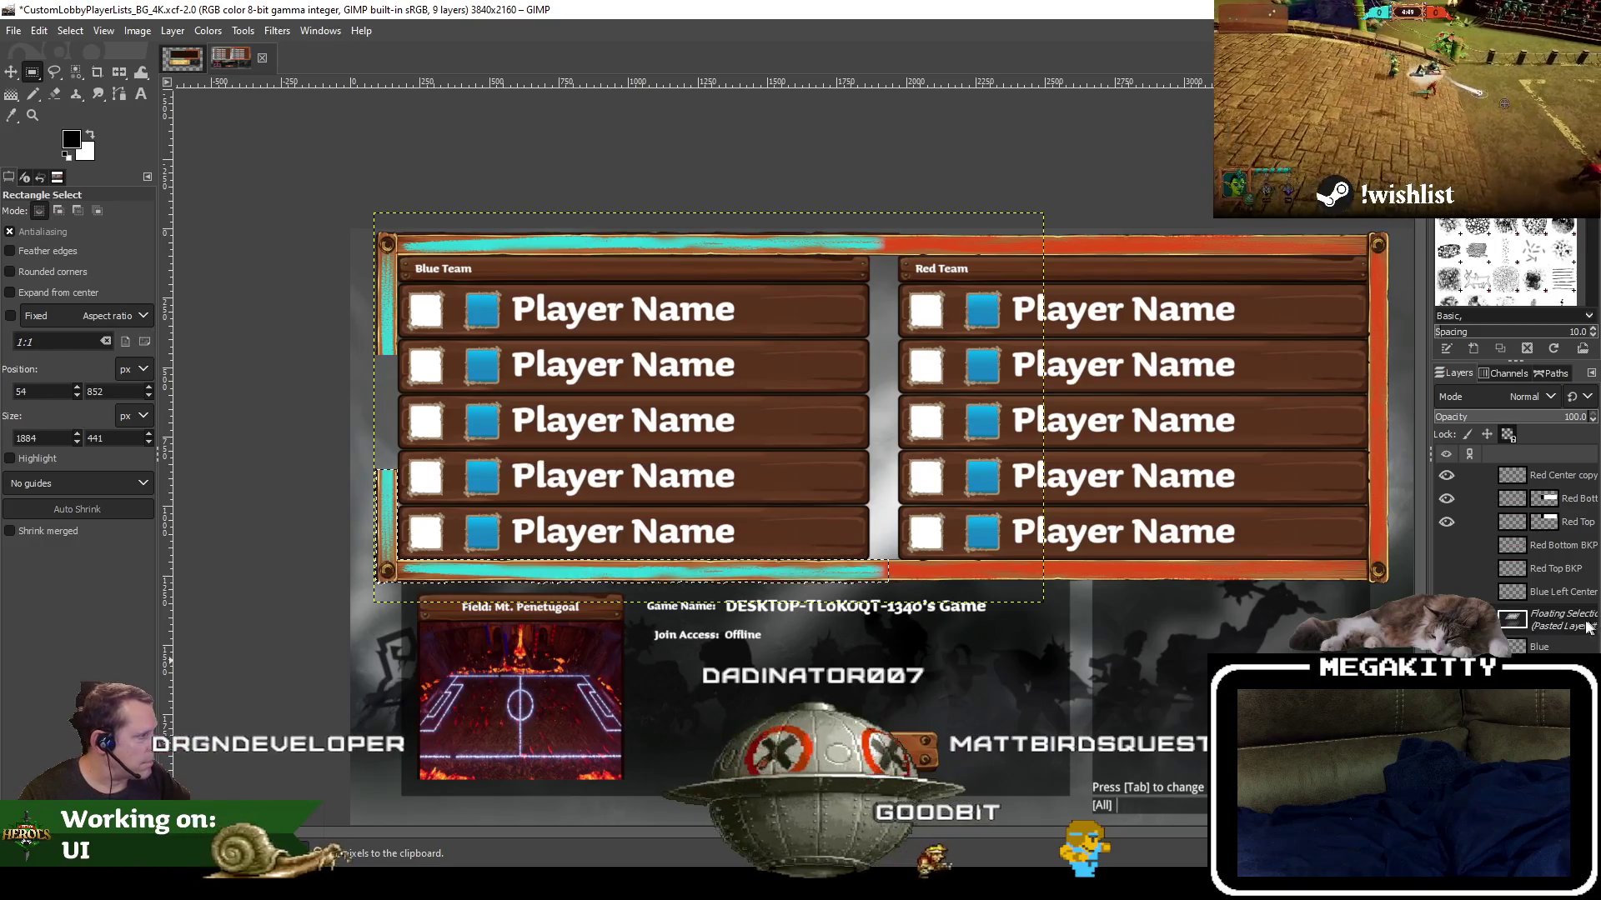
Turn the floating paste into a new layer and start renaming it to Blue Bottom Left
right_click(1586, 625)
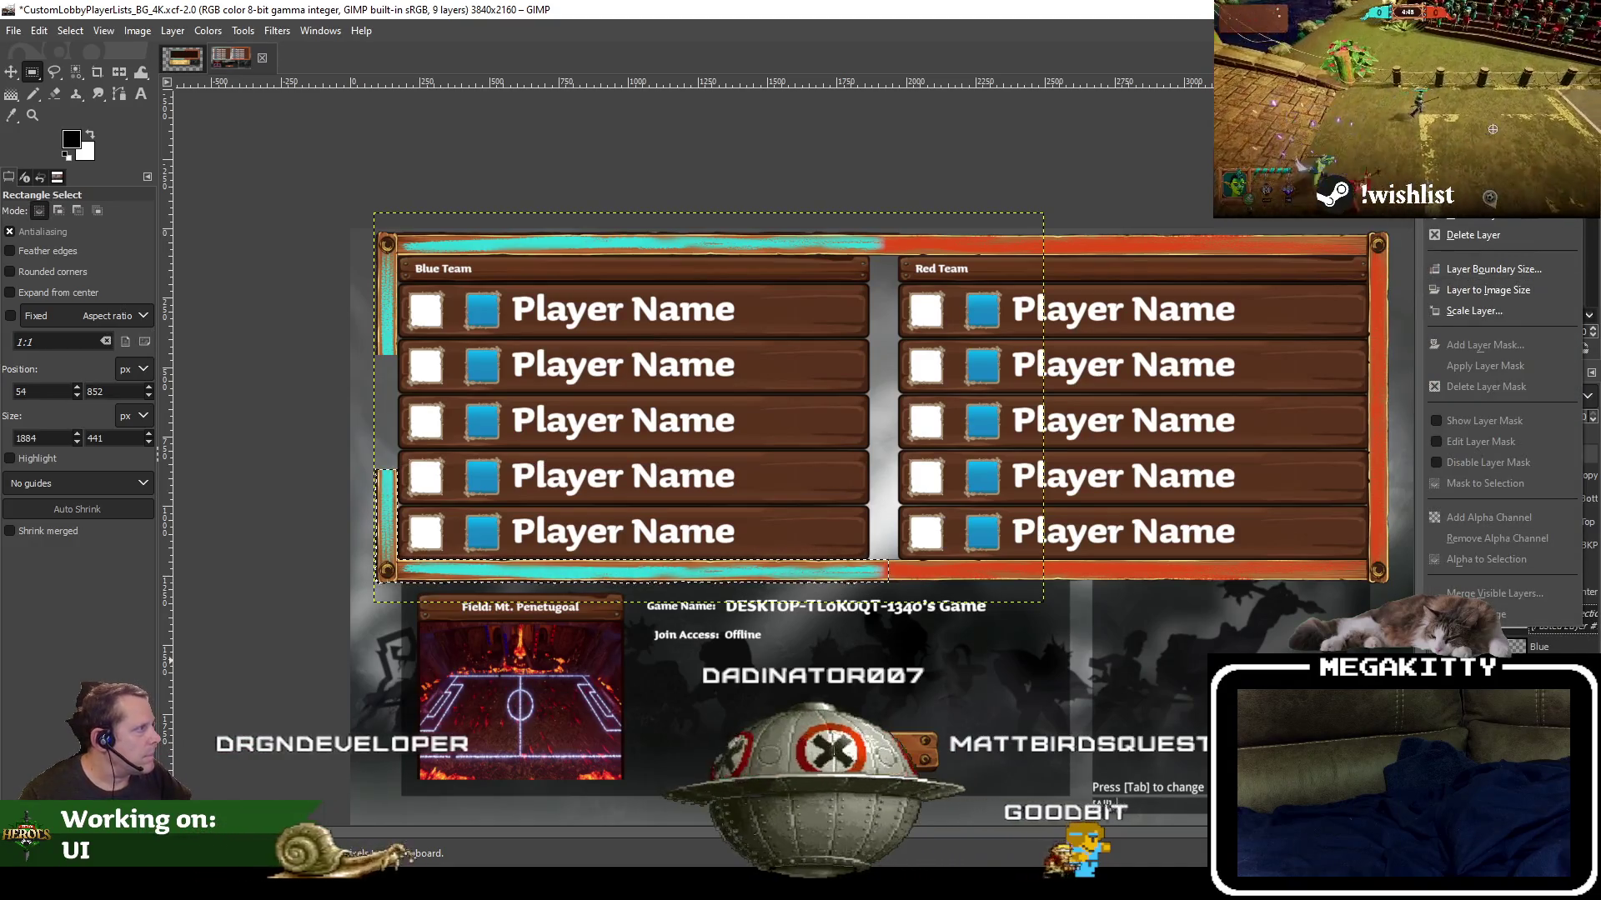
key(shift+ctrl+n)
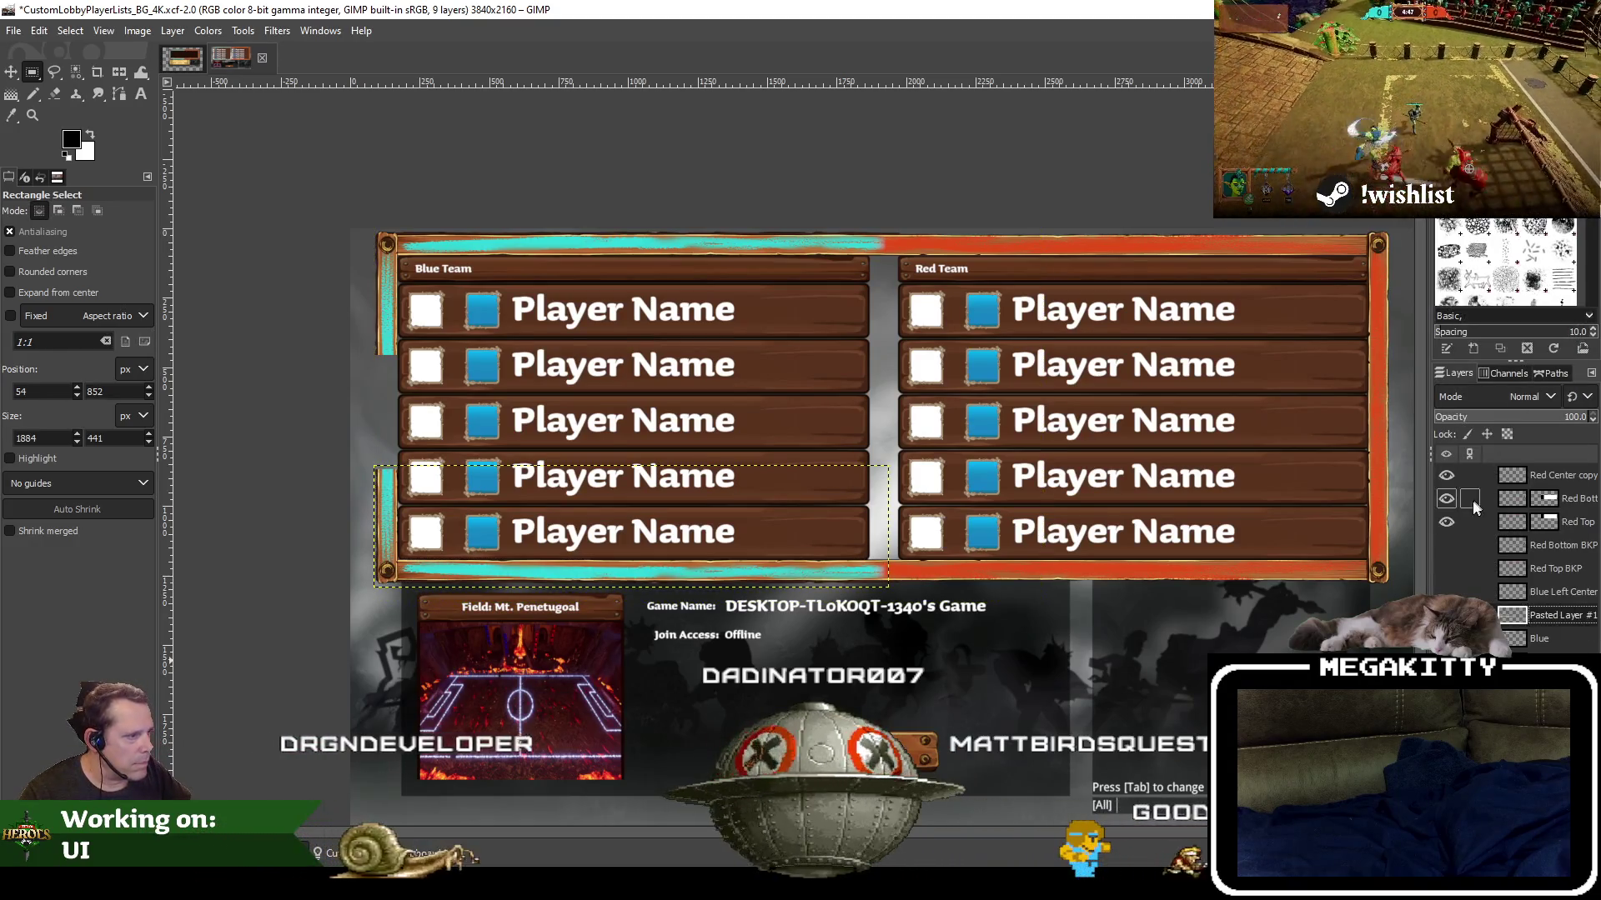
double_click(1565, 616)
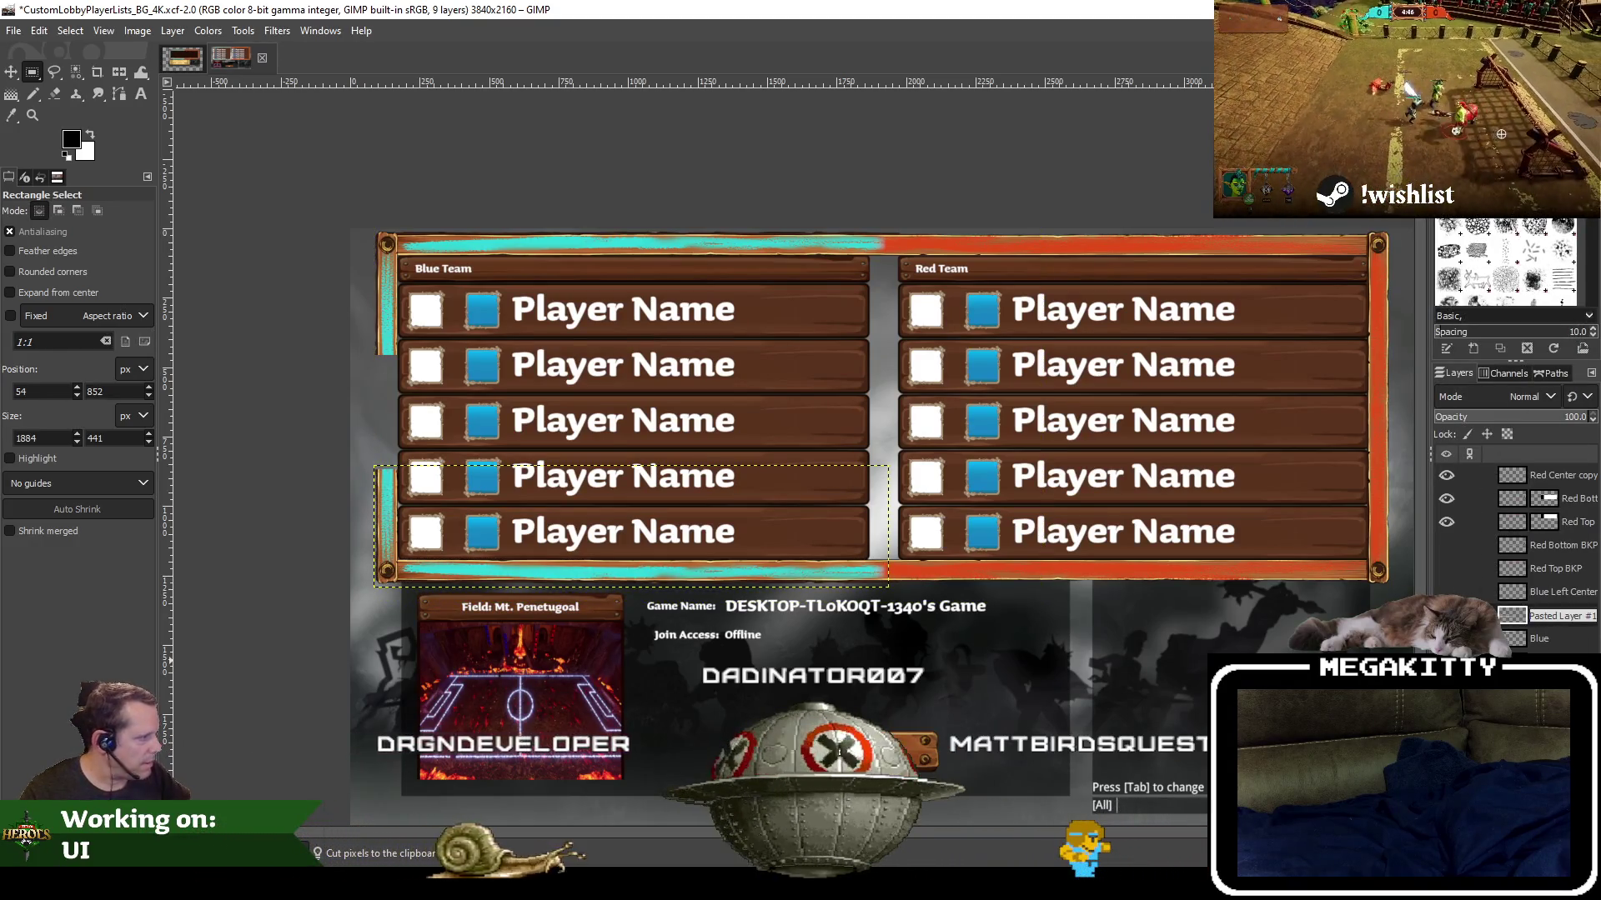
text(Bl)
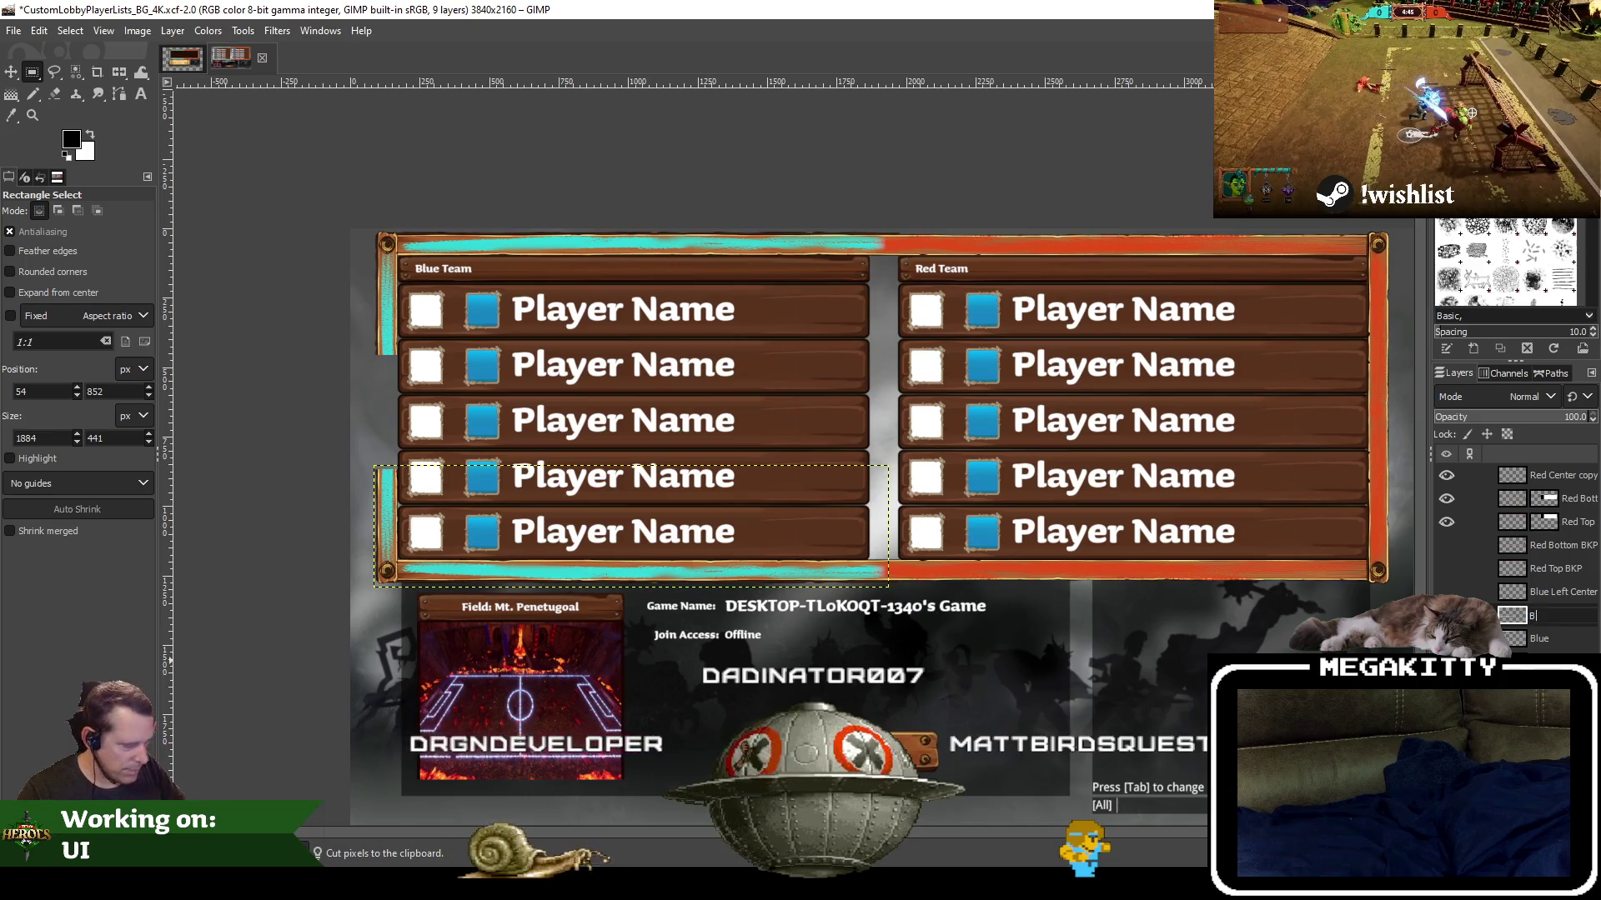
text(ue Bottom Left)
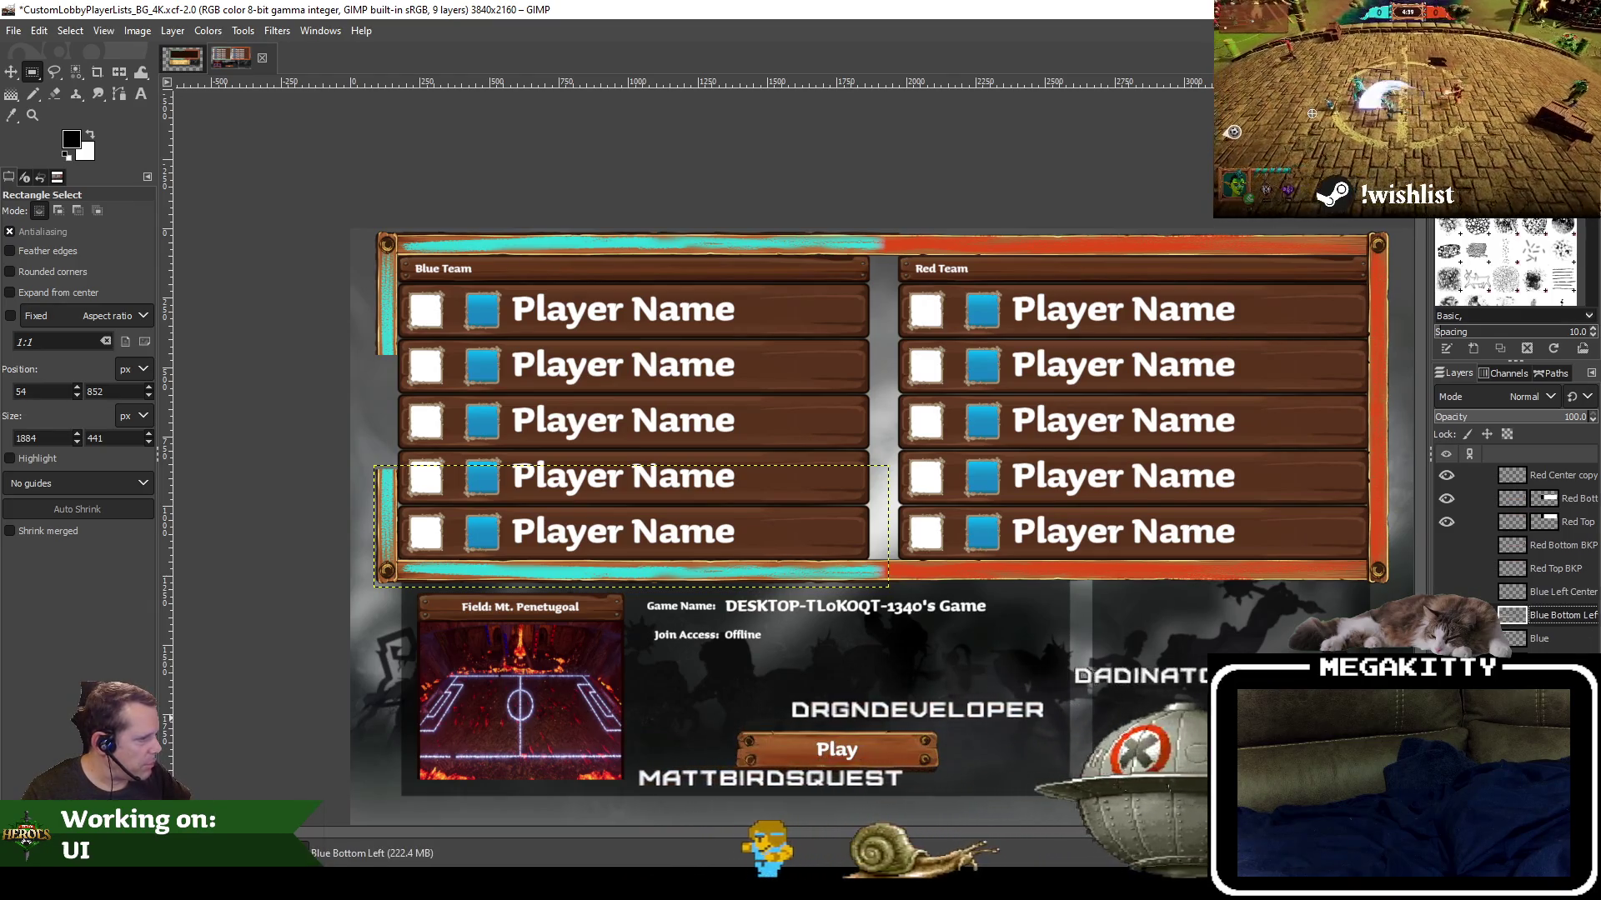
drag(1431, 454, 1417, 455)
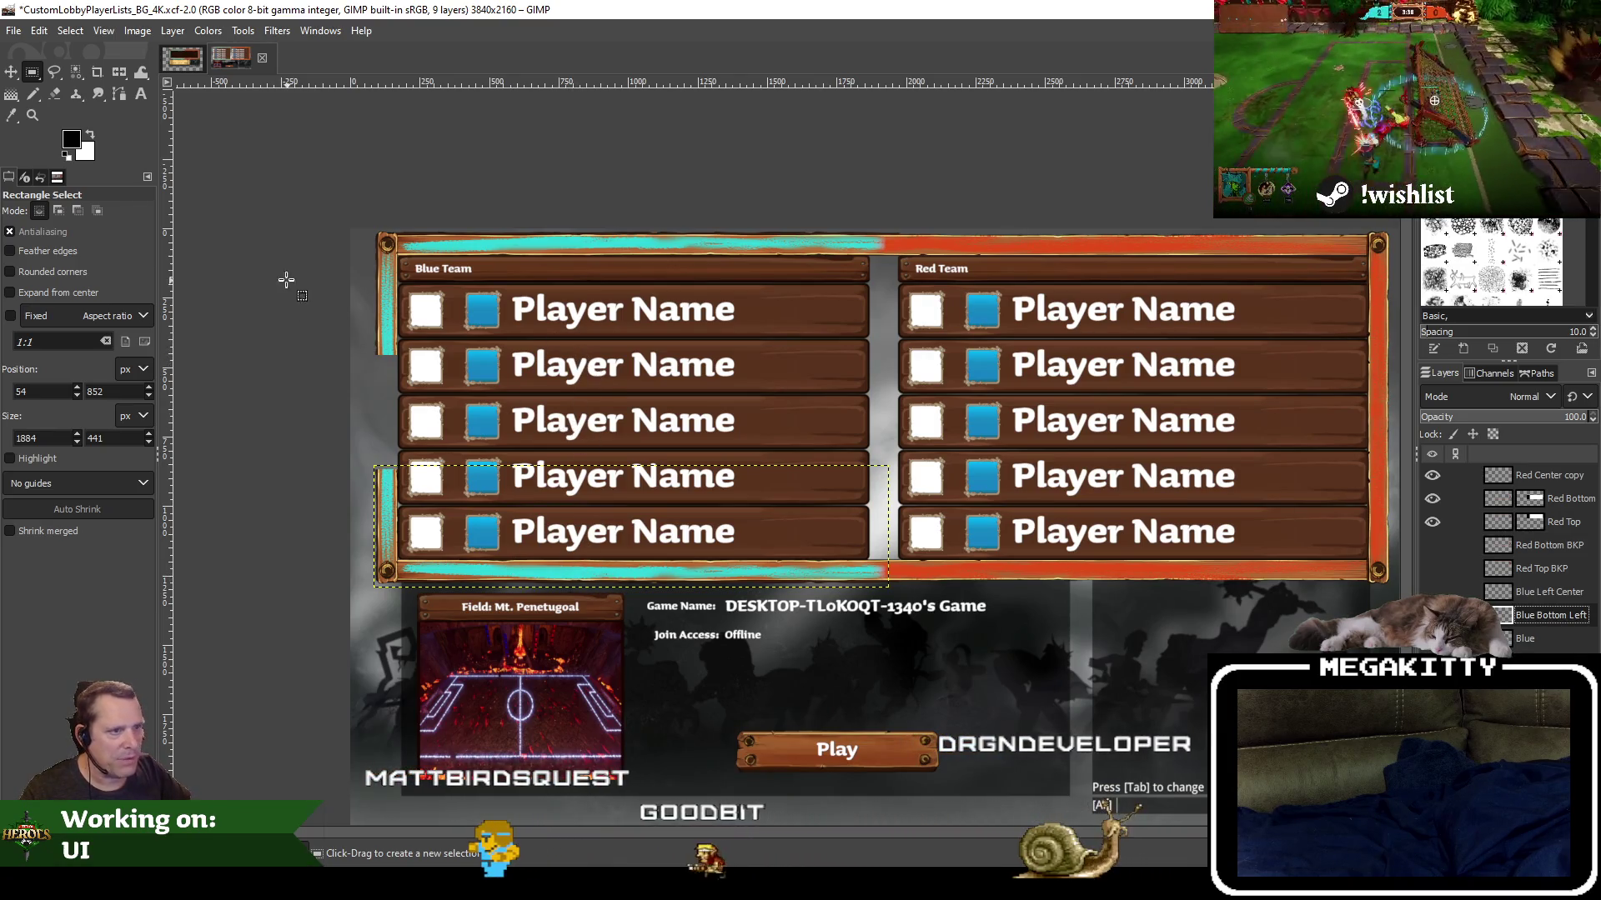
click(11, 73)
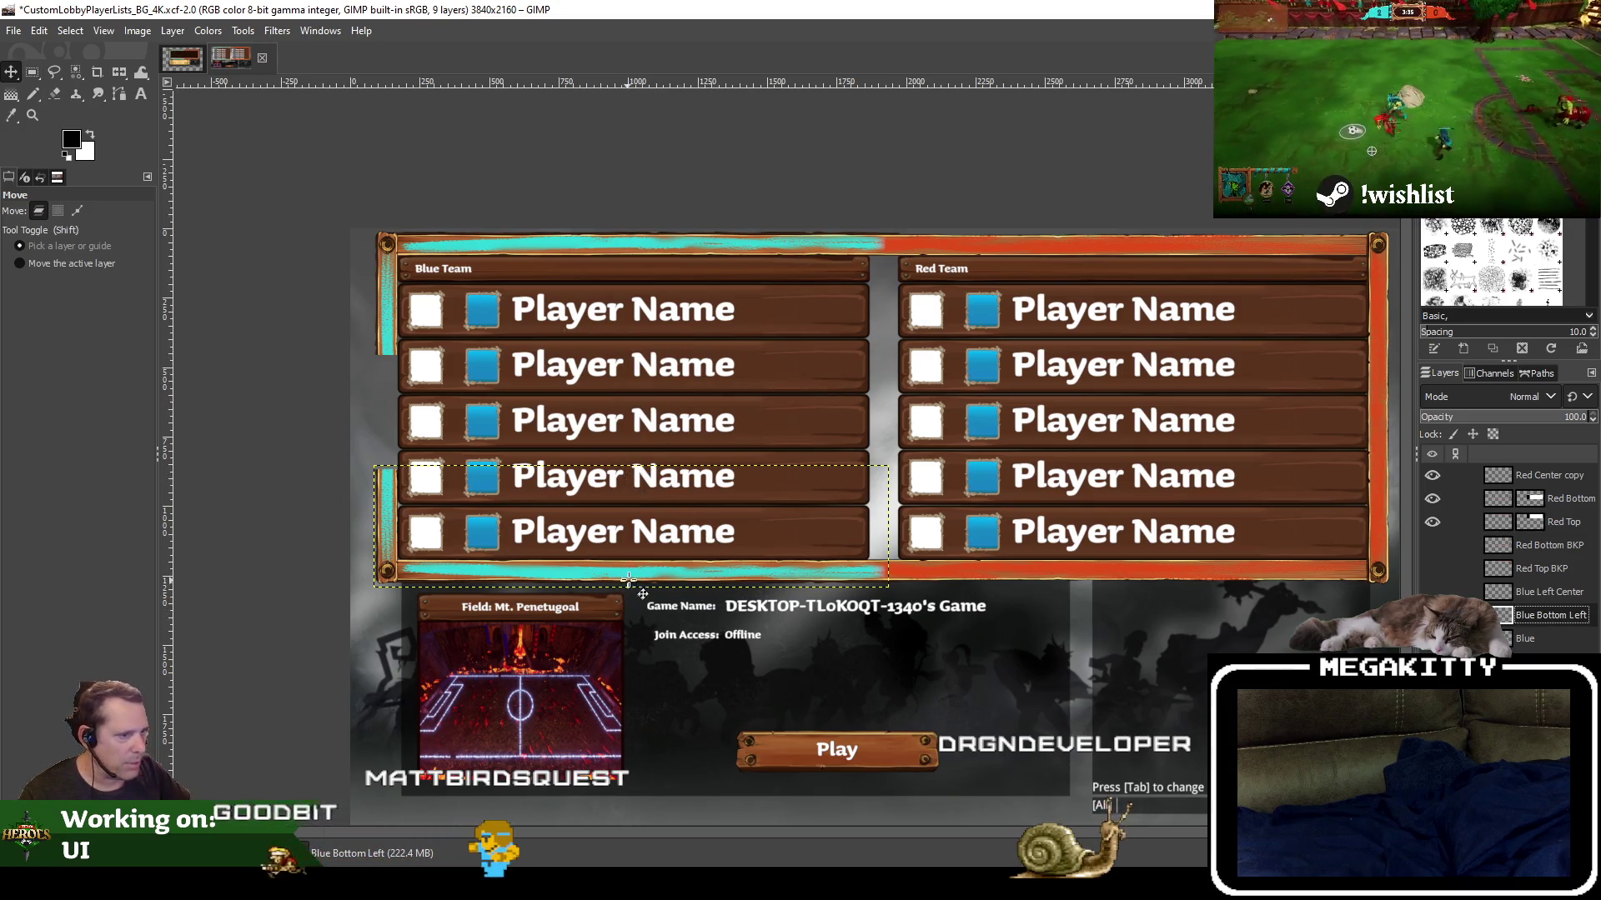
drag(630, 571, 630, 555)
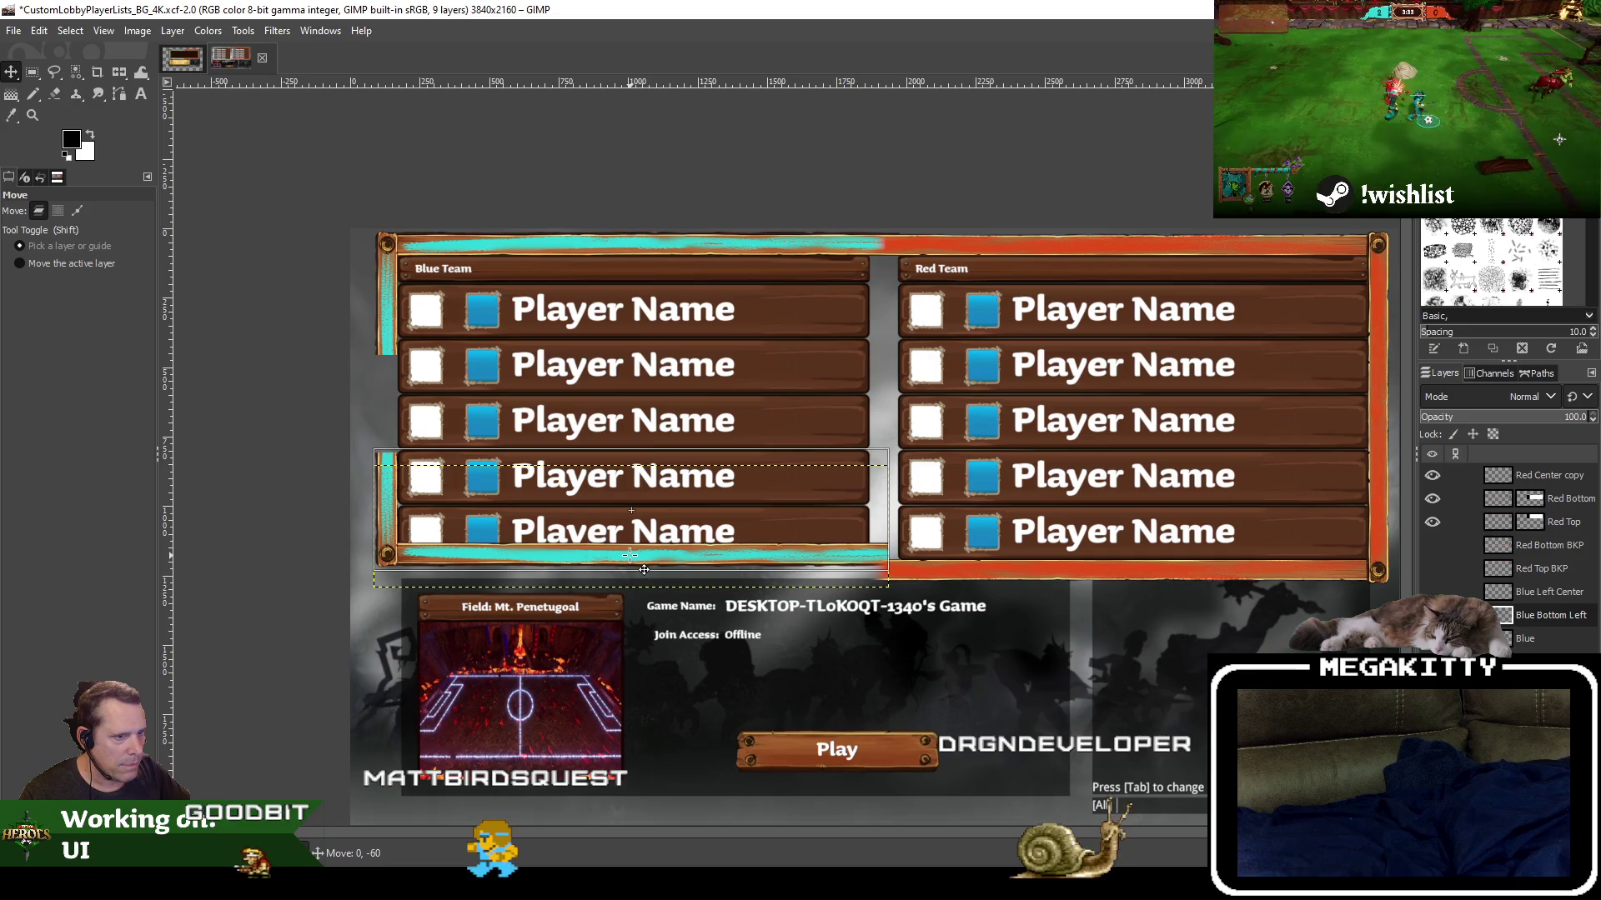
drag(631, 556, 629, 551)
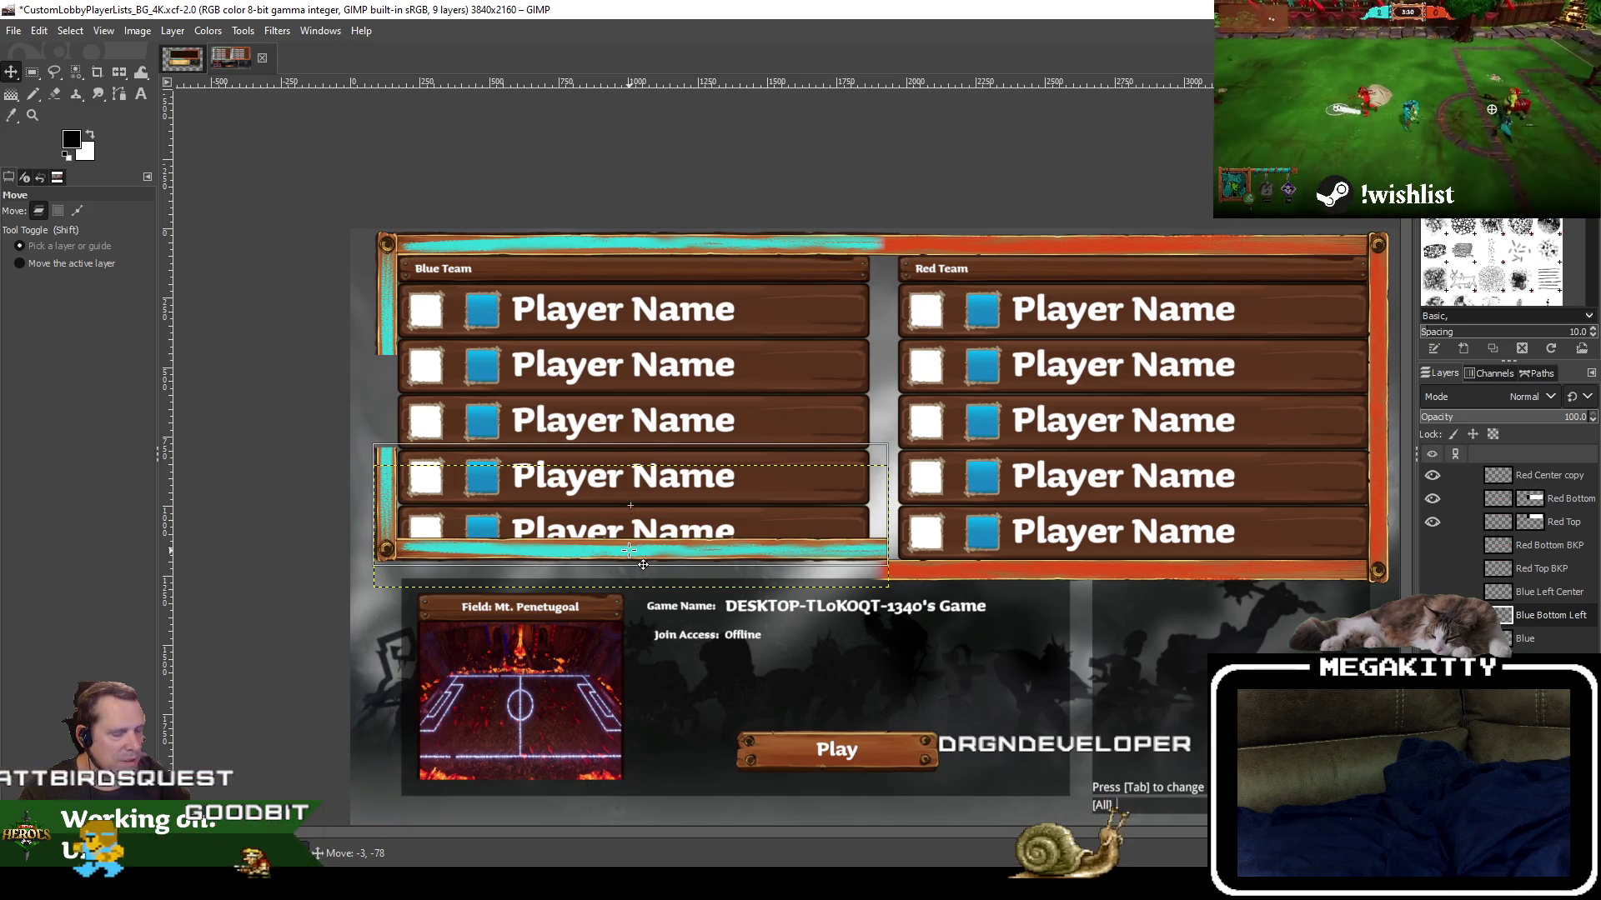
drag(642, 565, 643, 564)
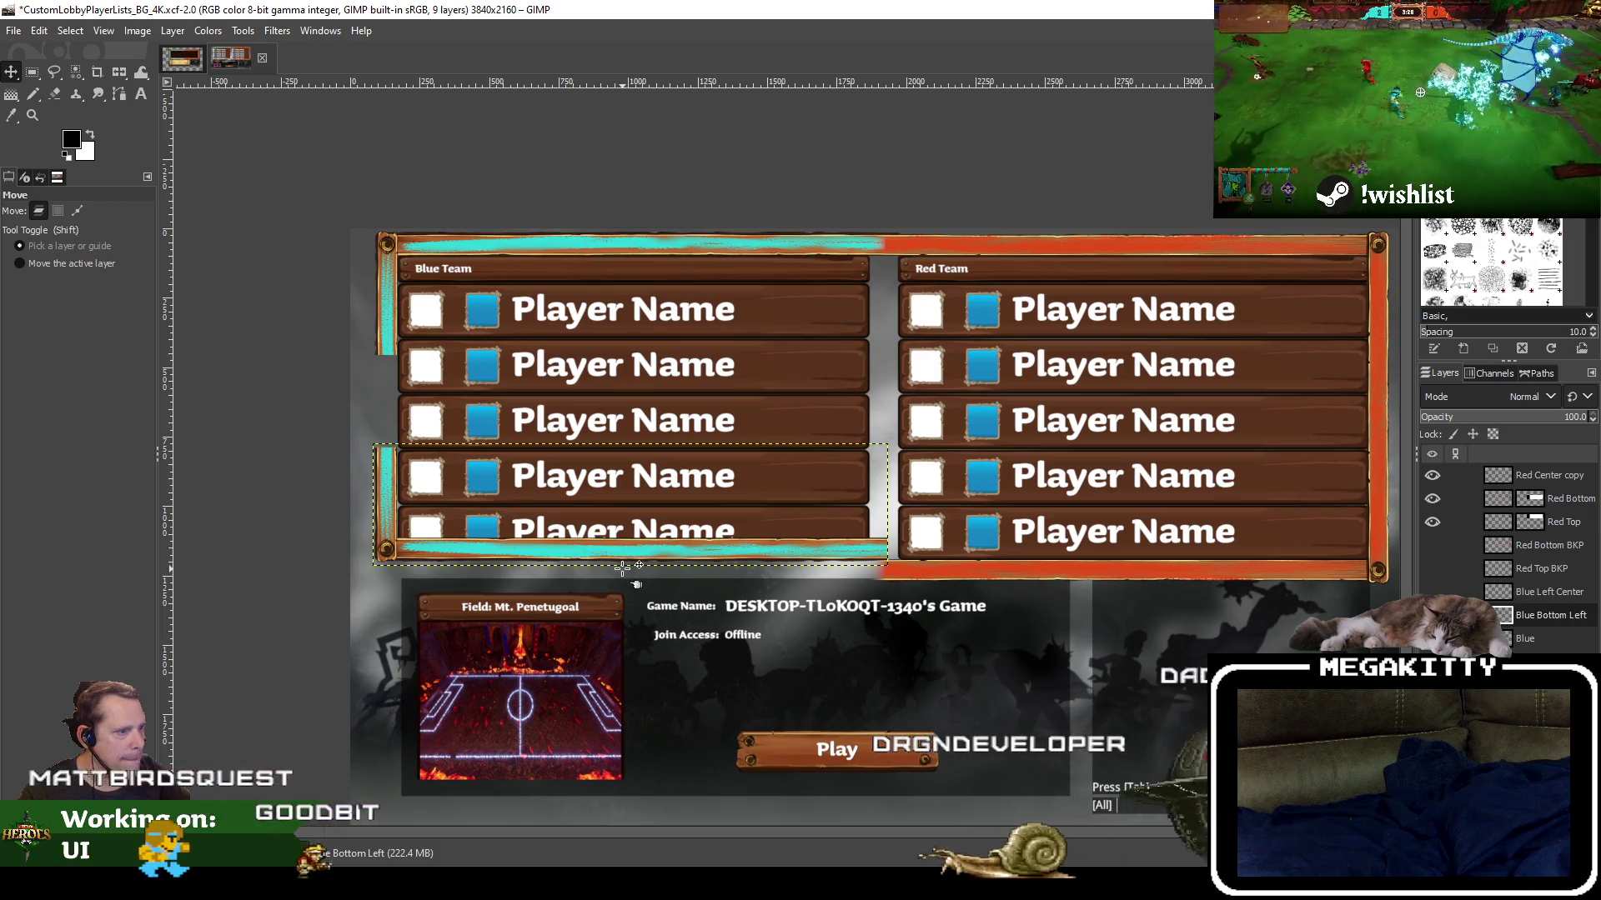
key(ctrl+z)
click(77, 210)
key(ctrl+z)
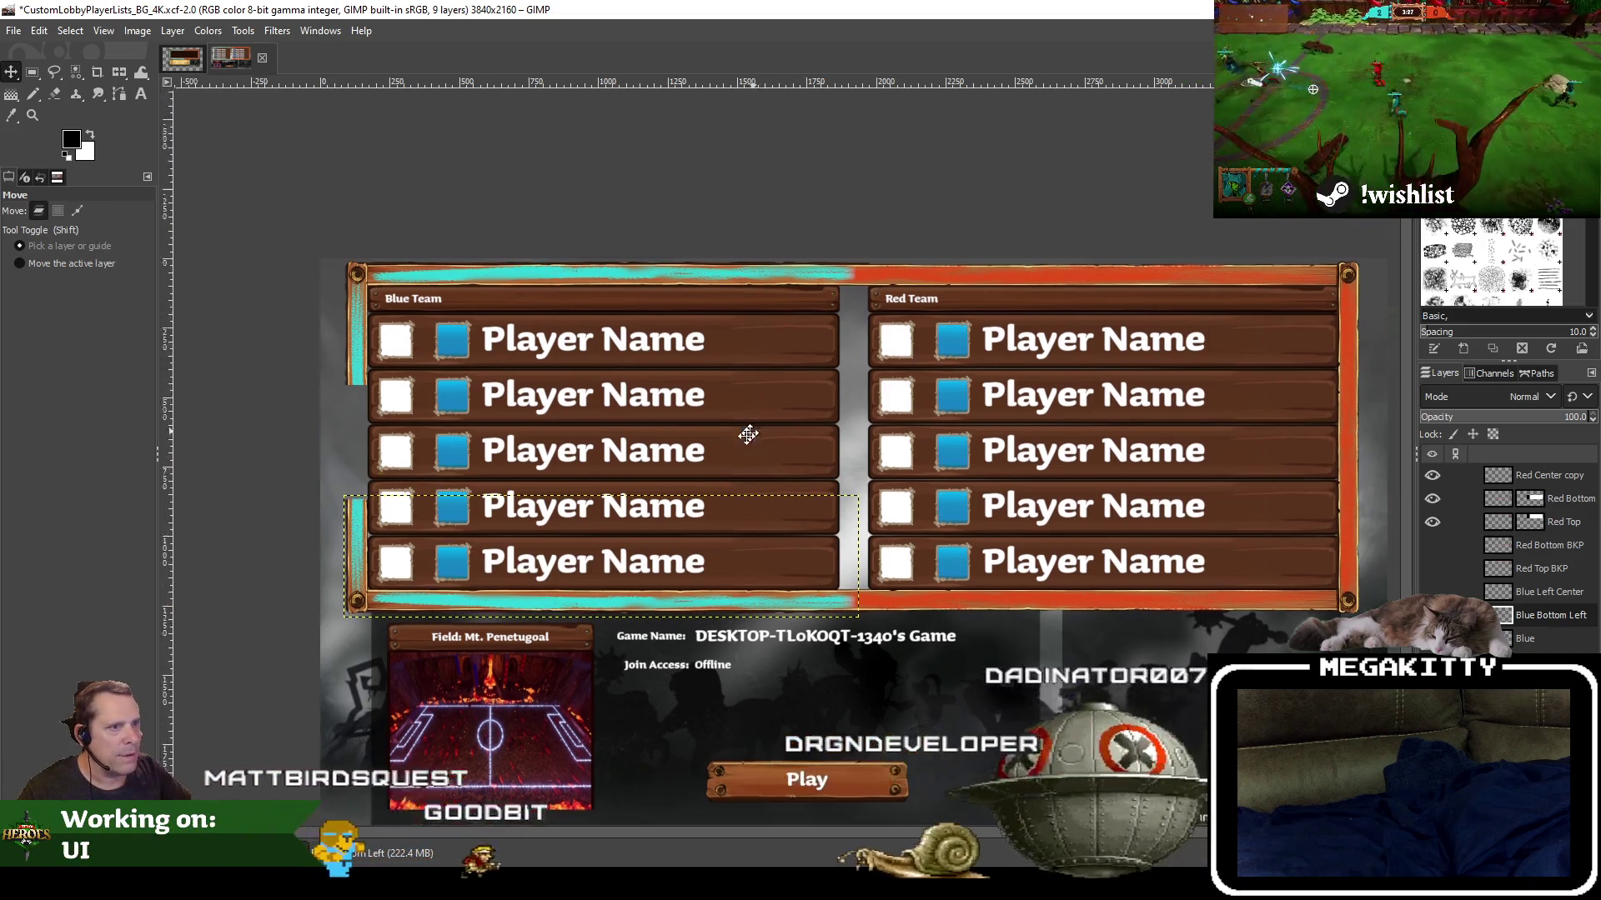
drag(747, 433, 682, 467)
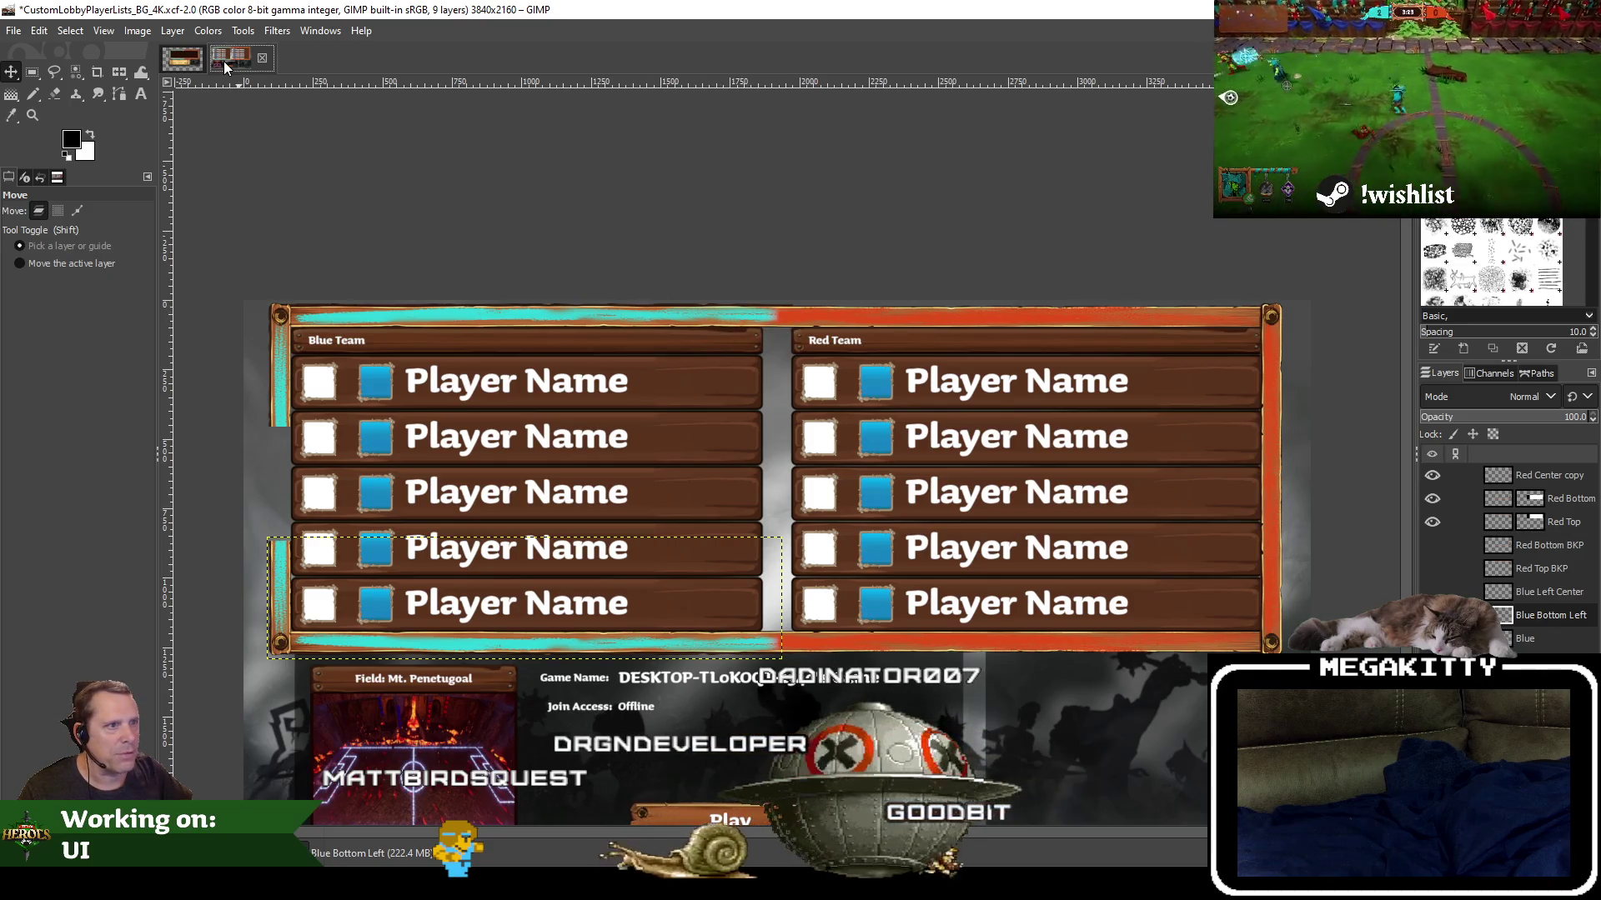
Check the other image, then hide the cyan bottom-left piece and the top frame bar
click(176, 60)
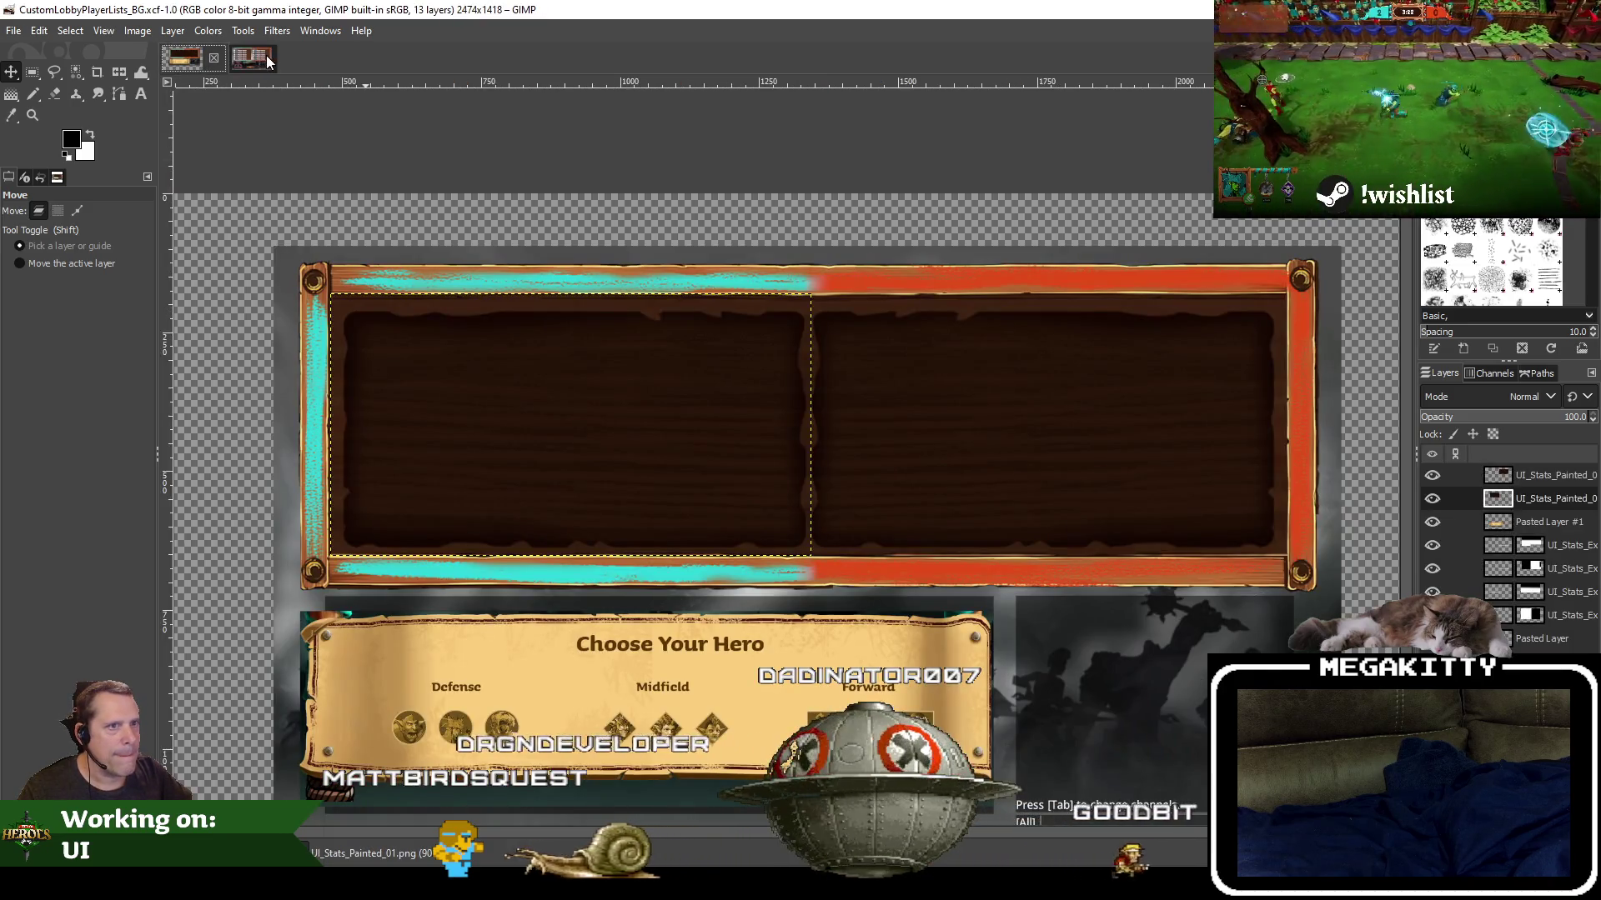
click(254, 55)
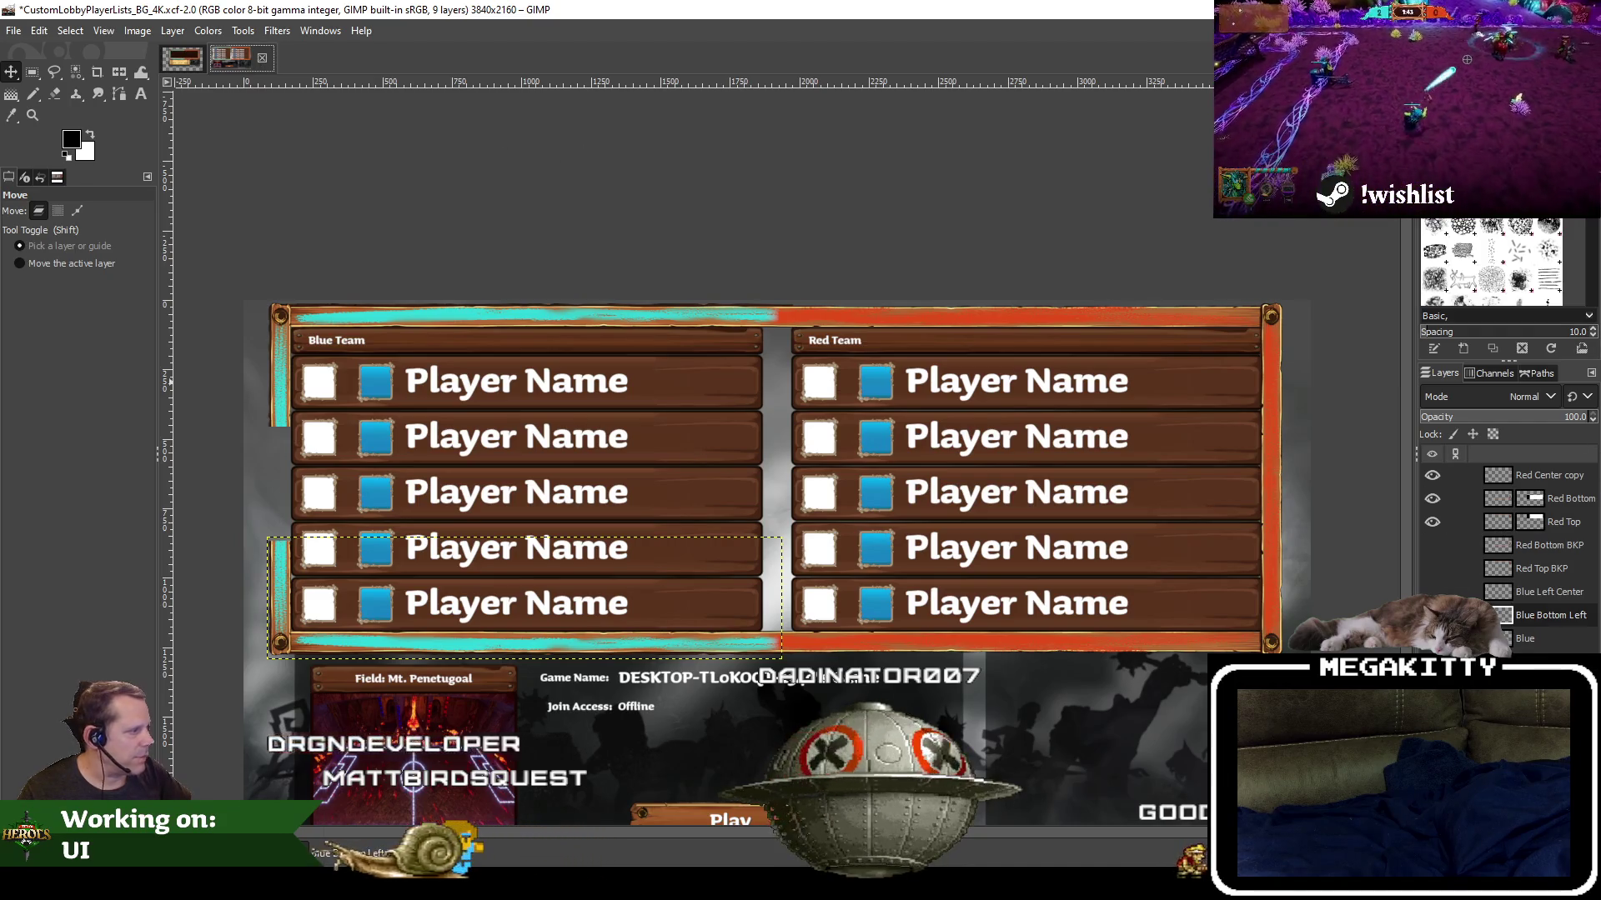
click(1432, 615)
click(1432, 639)
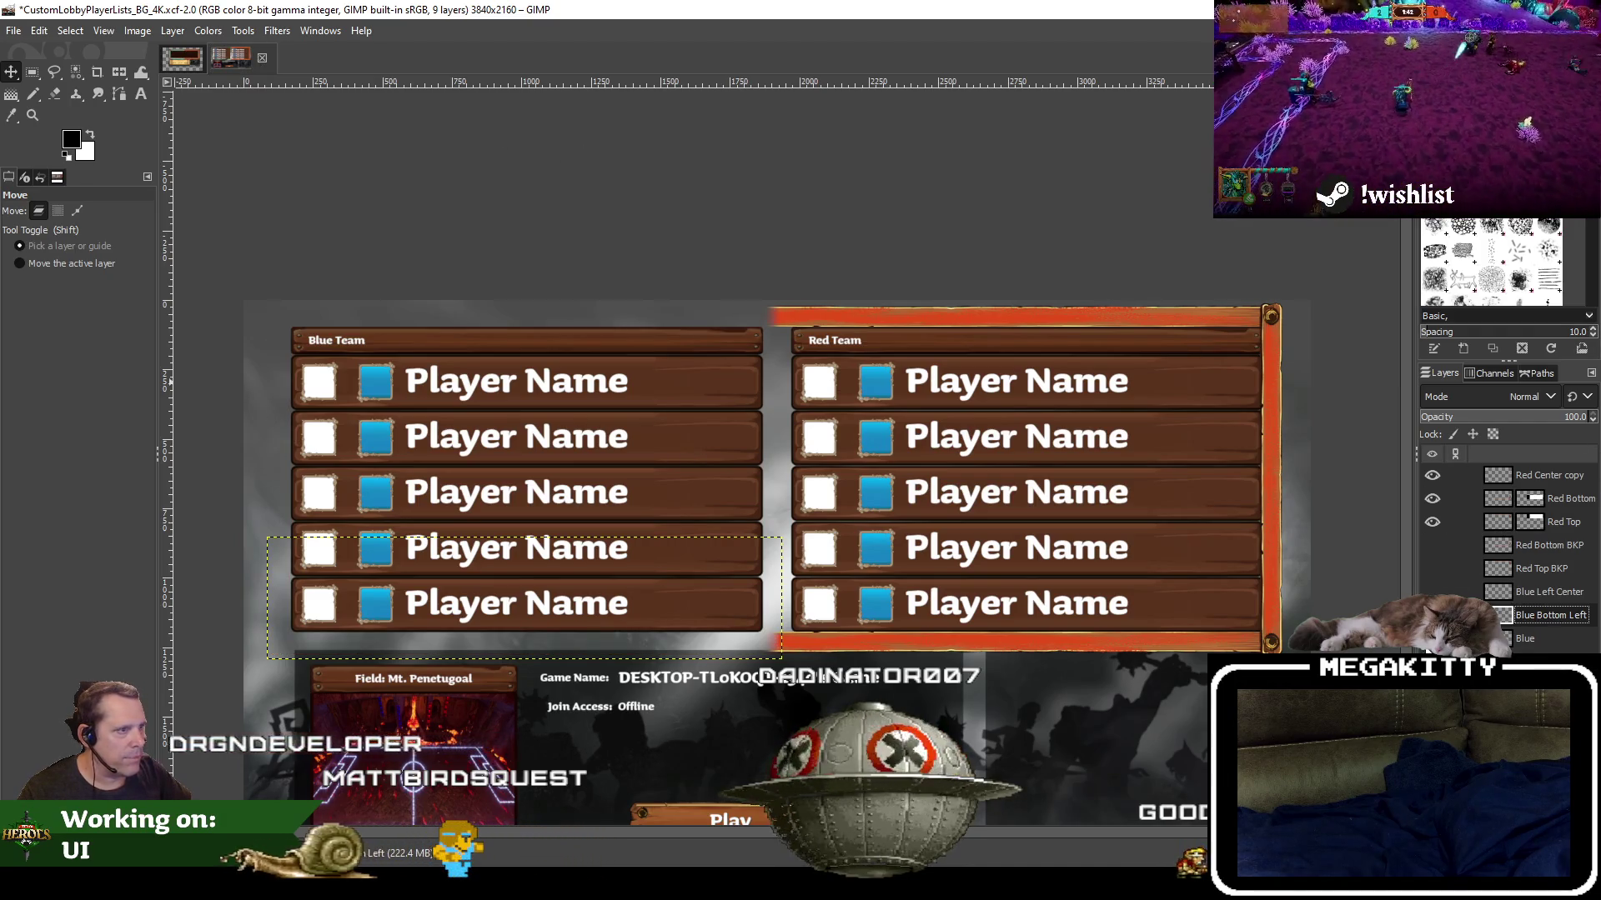
Undo and redo the visibility changes until only the cyan top bar remains showing
key(ctrl+z)
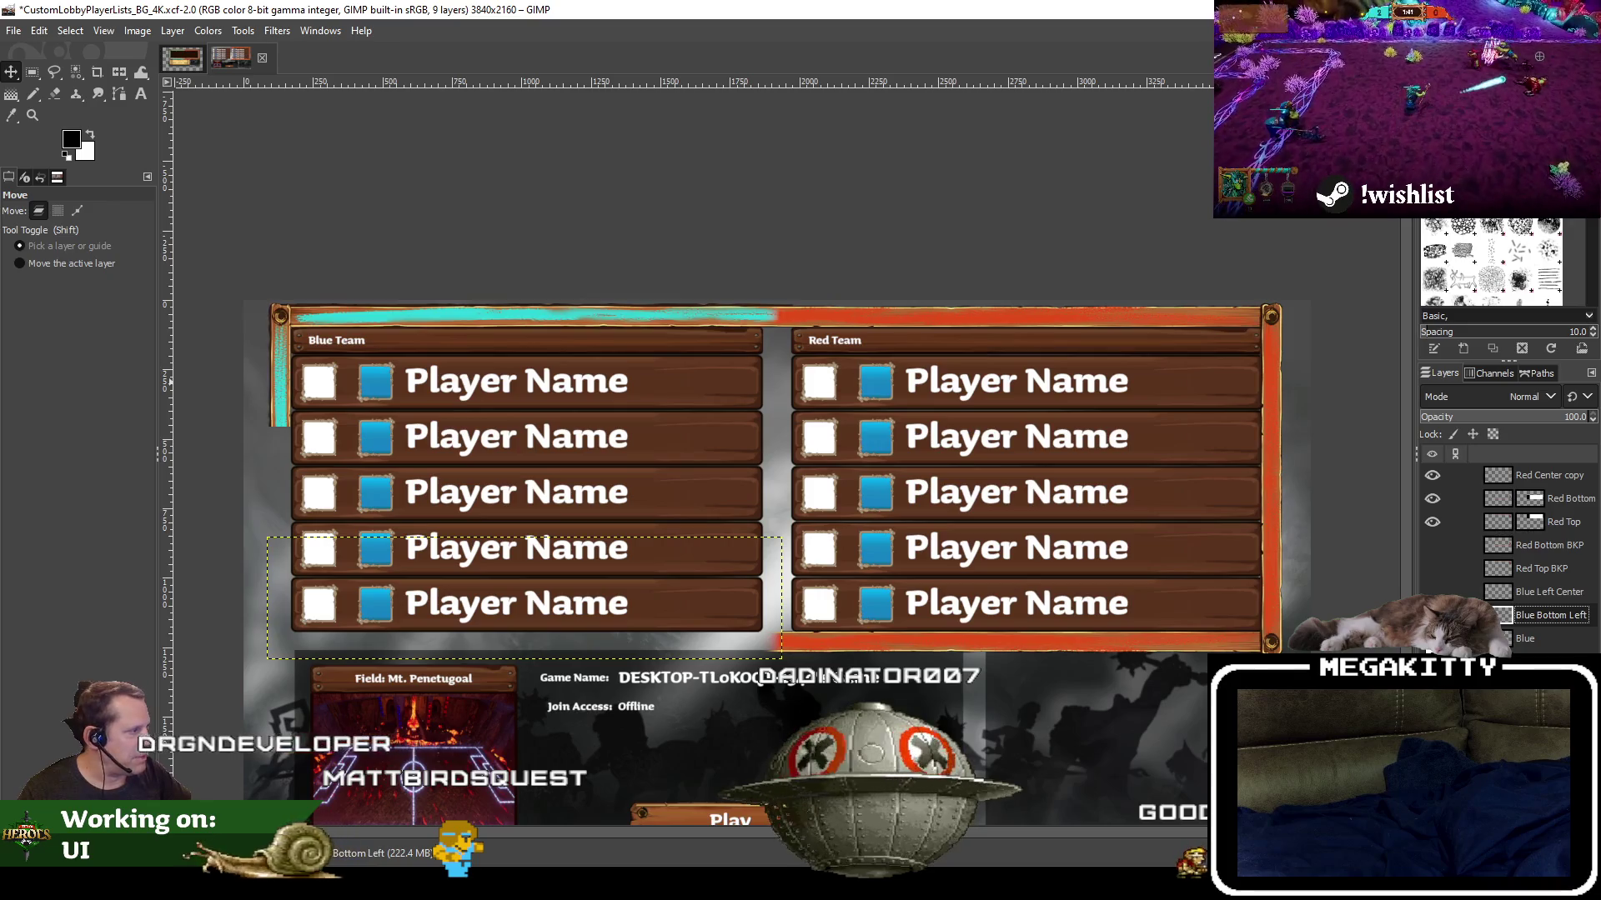
key(ctrl+z)
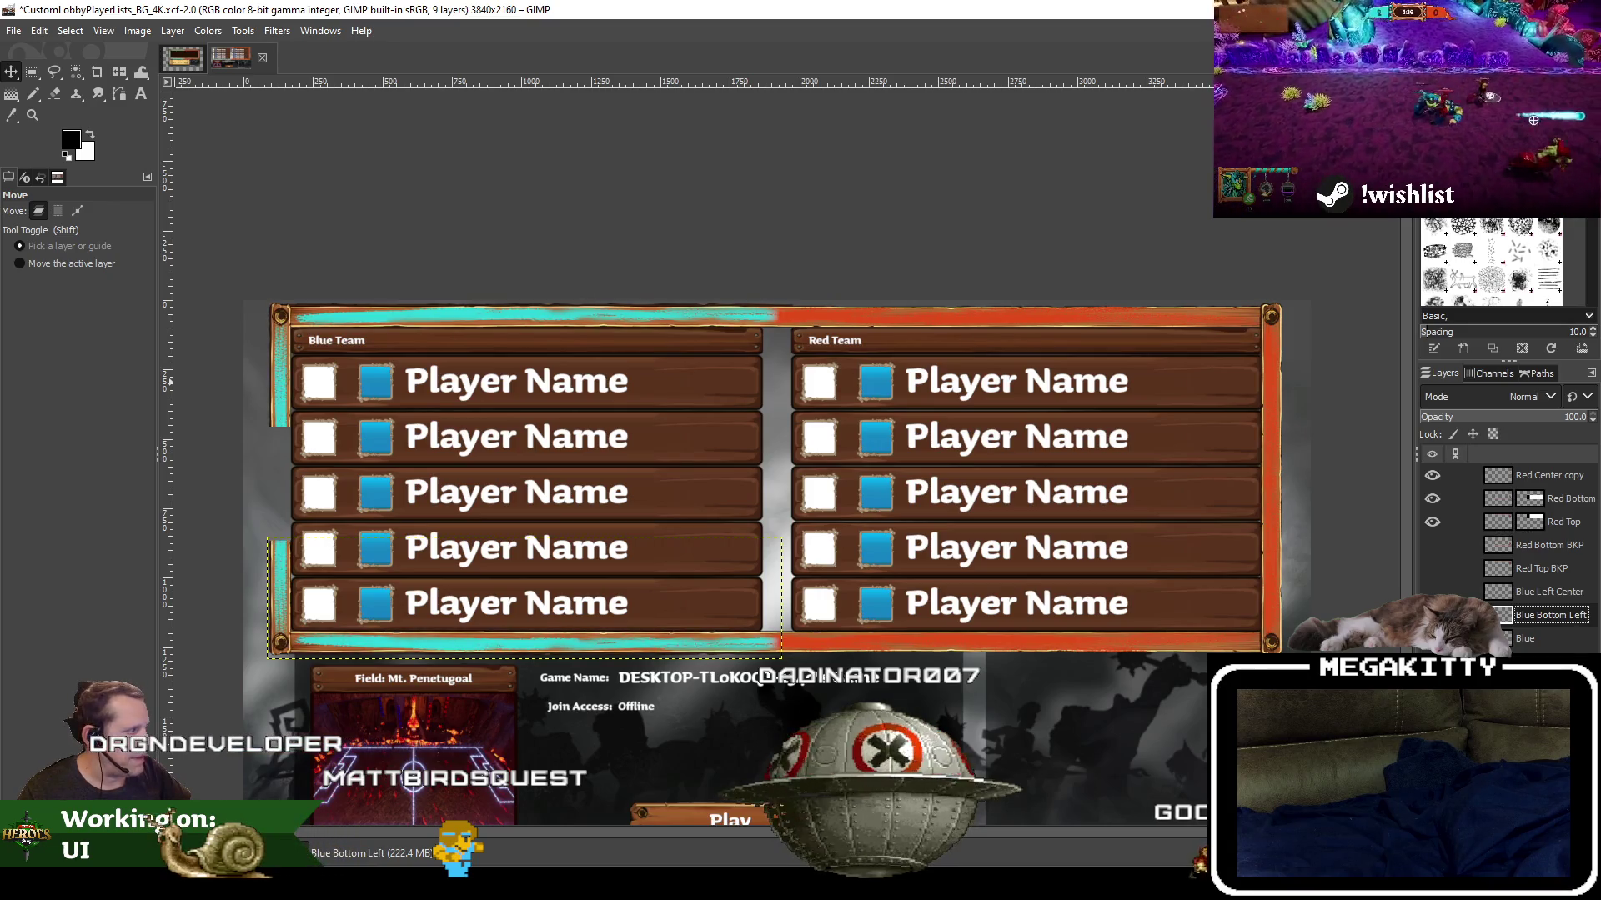
key(ctrl+z)
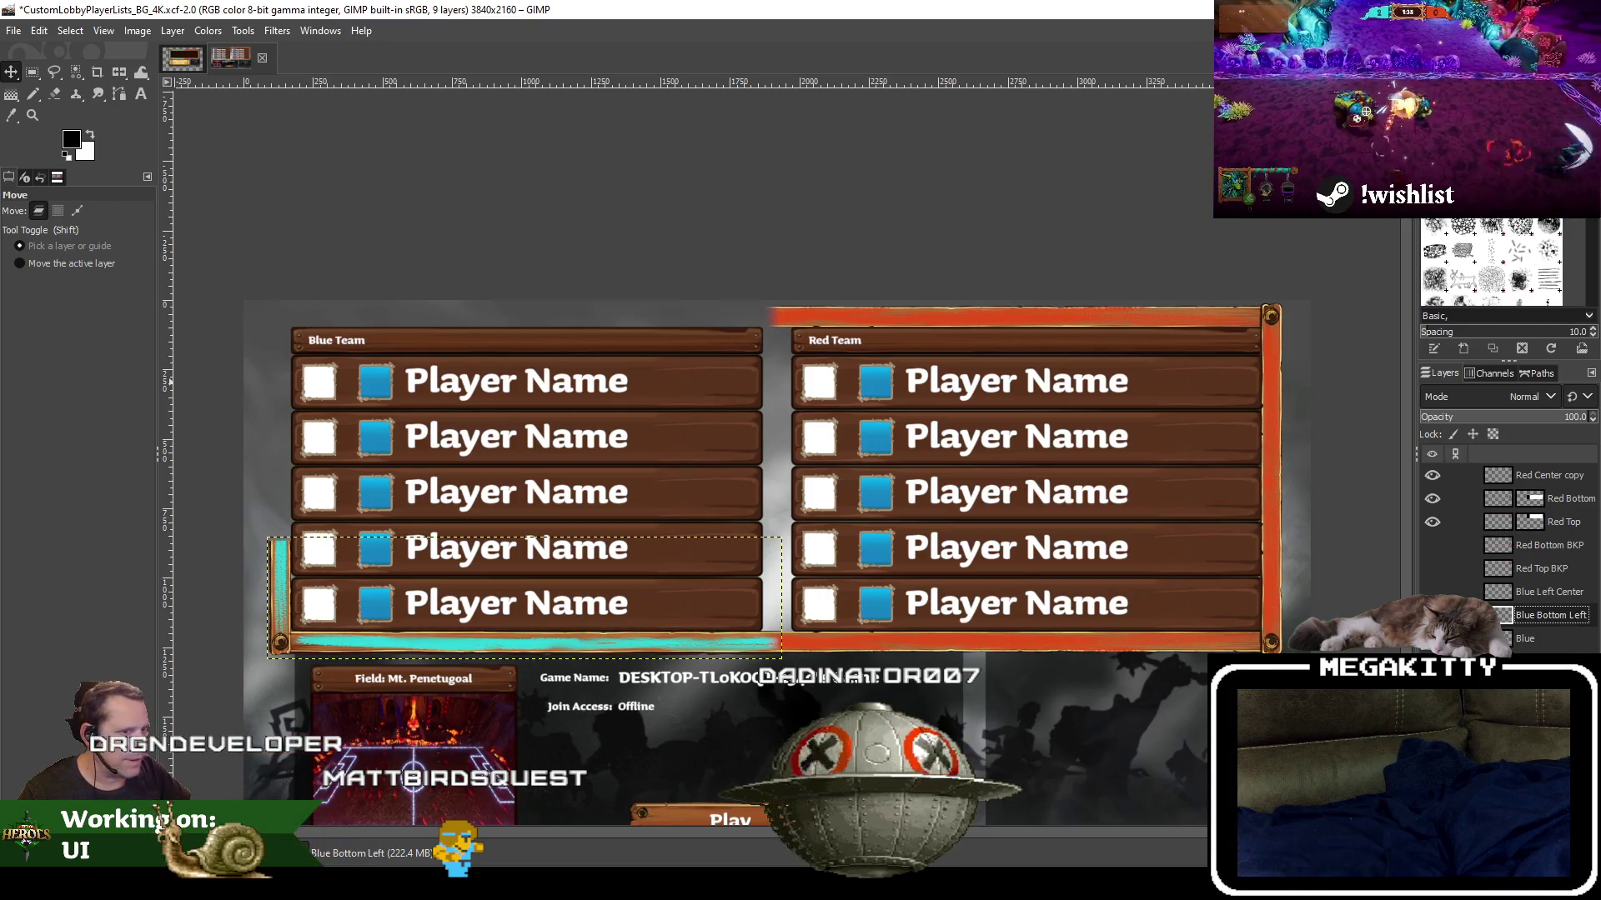
key(ctrl+y)
key(ctrl+z)
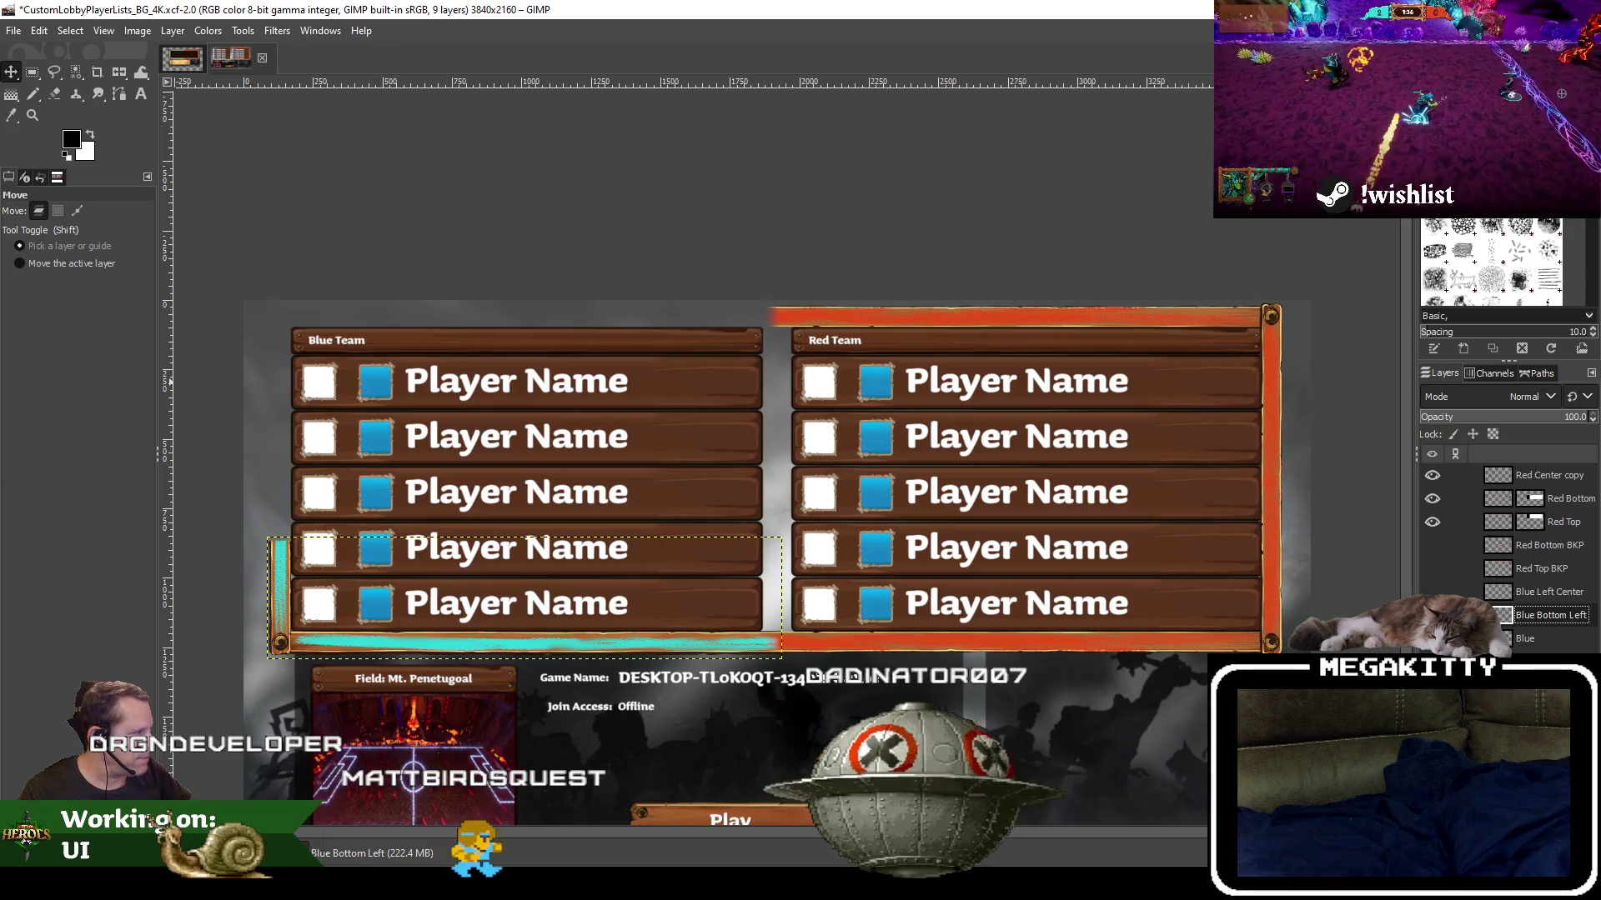
key(ctrl+z)
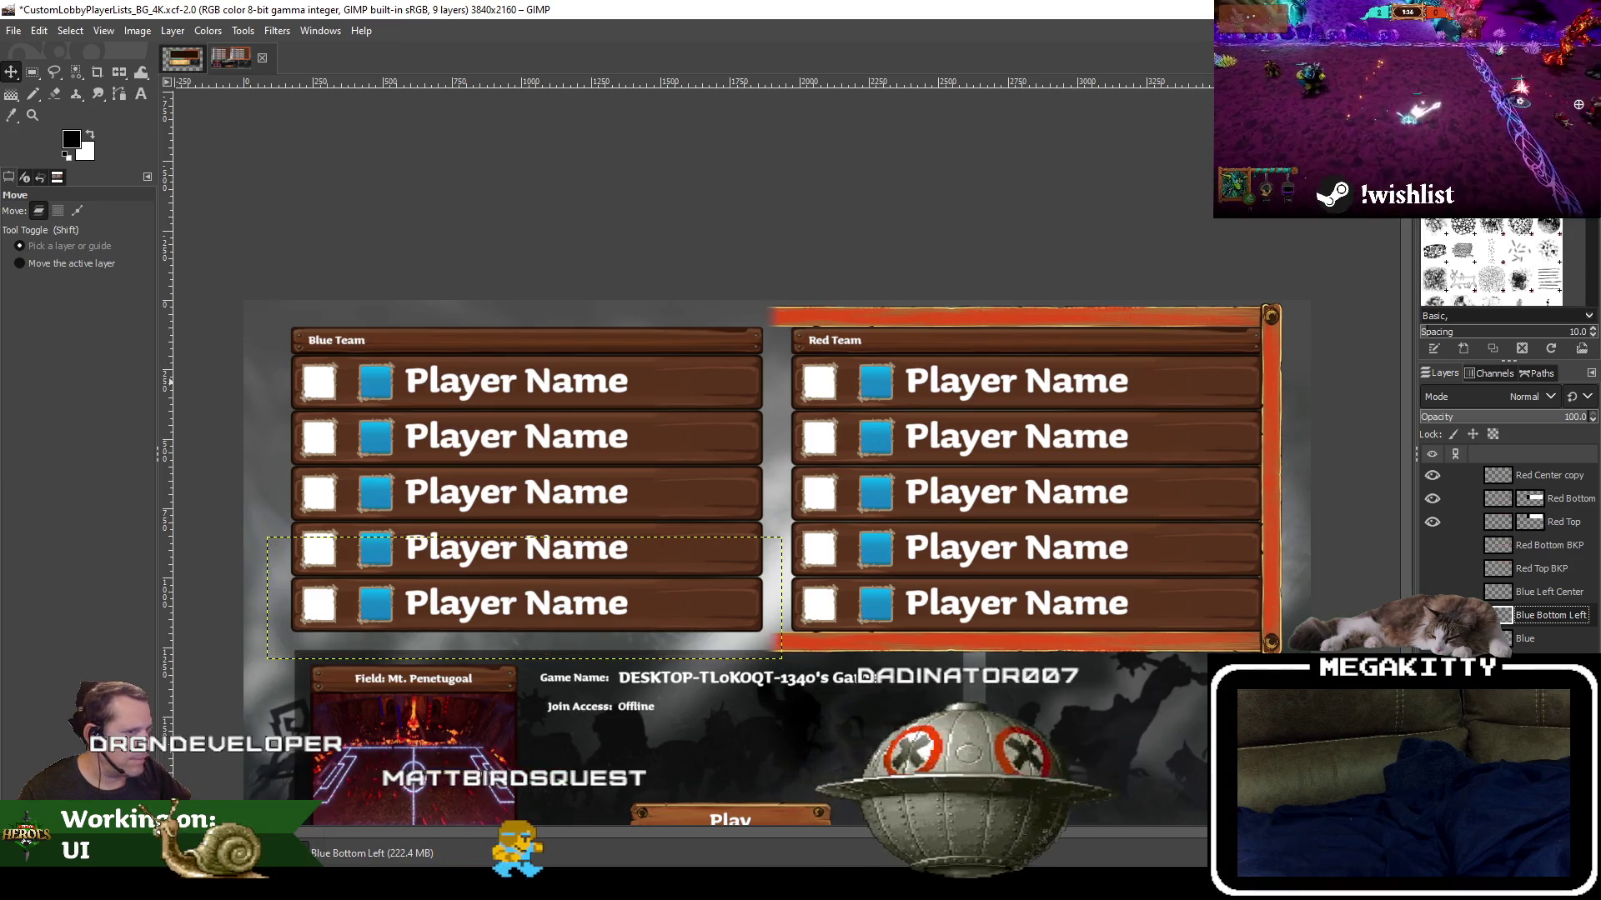
key(ctrl+z)
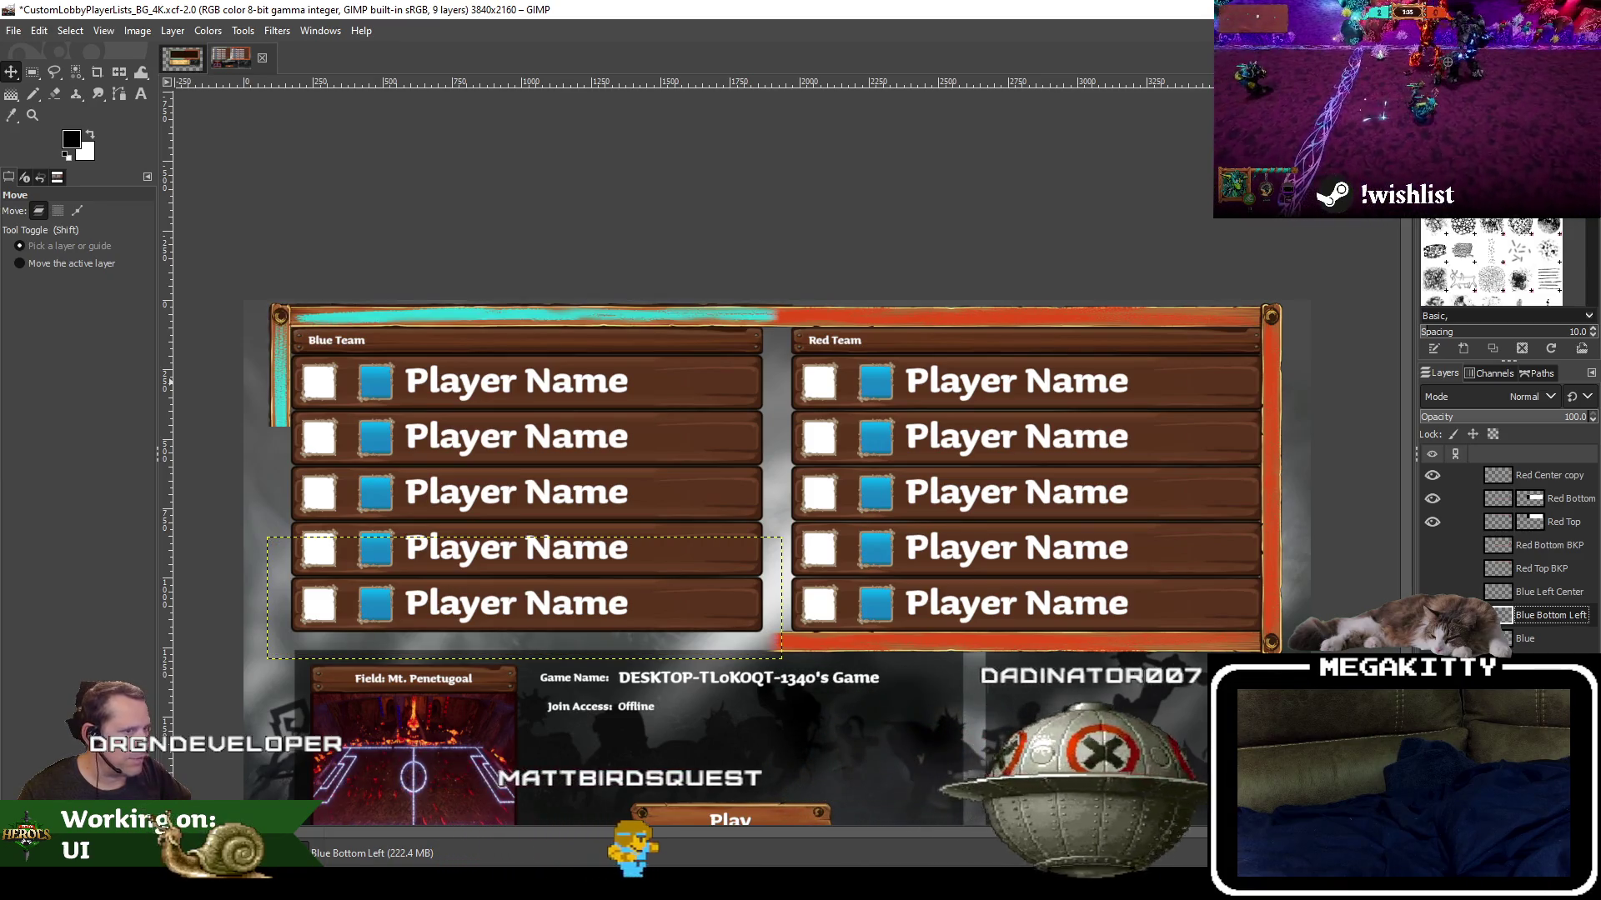
key(ctrl+y)
key(ctrl+z)
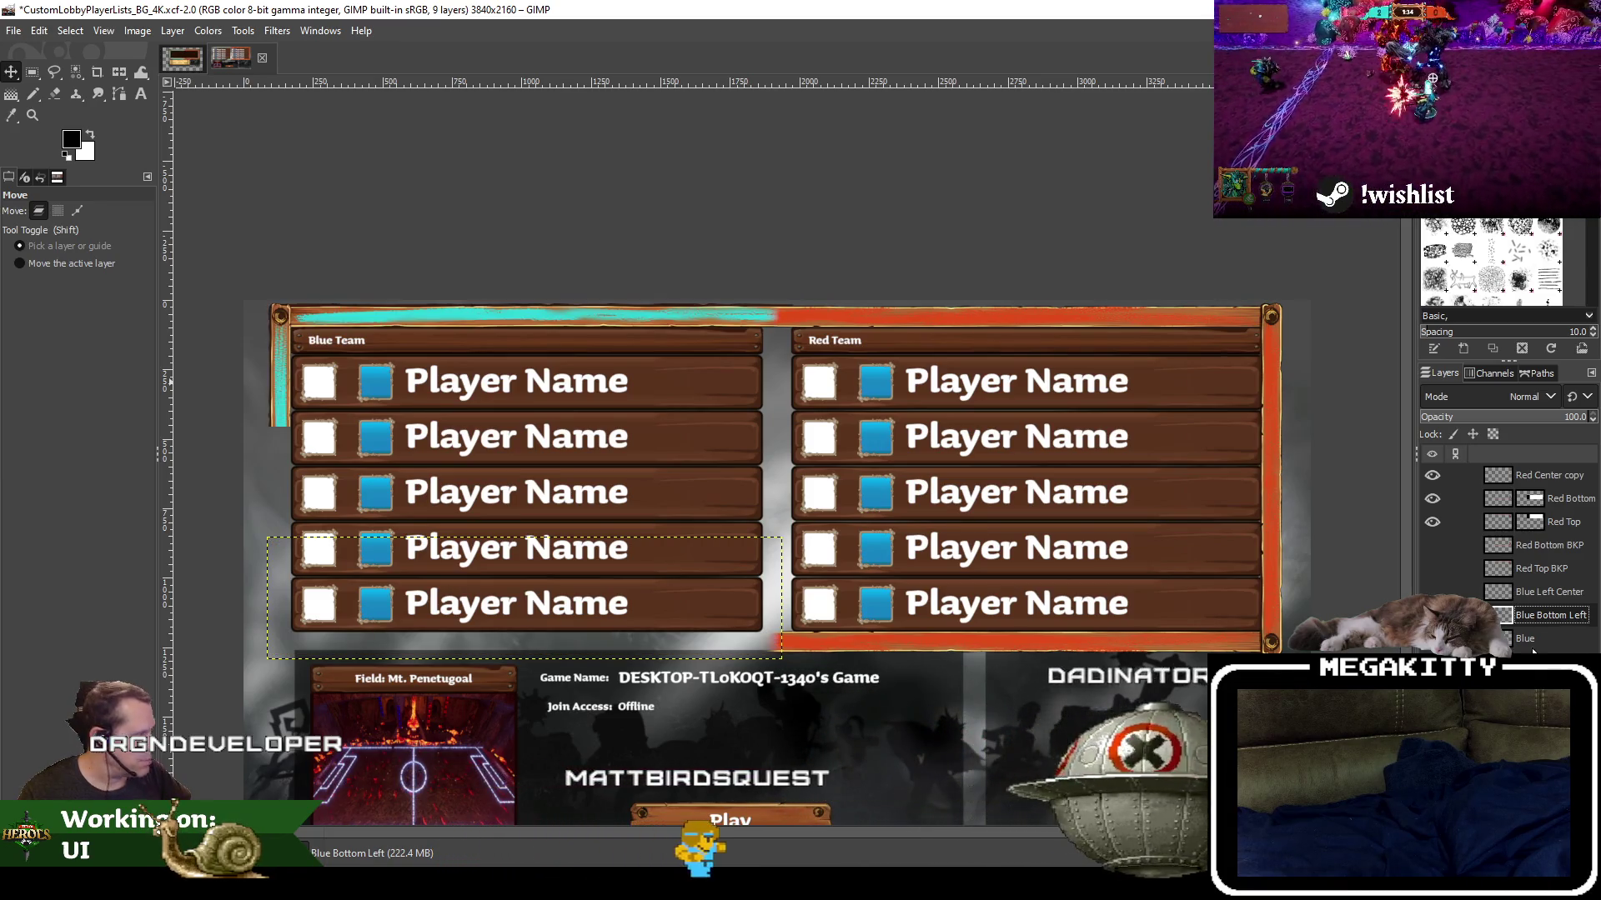
Rename the Blue layer to 'Blue Top Left' and move it above Blue Bottom Left
click(1535, 639)
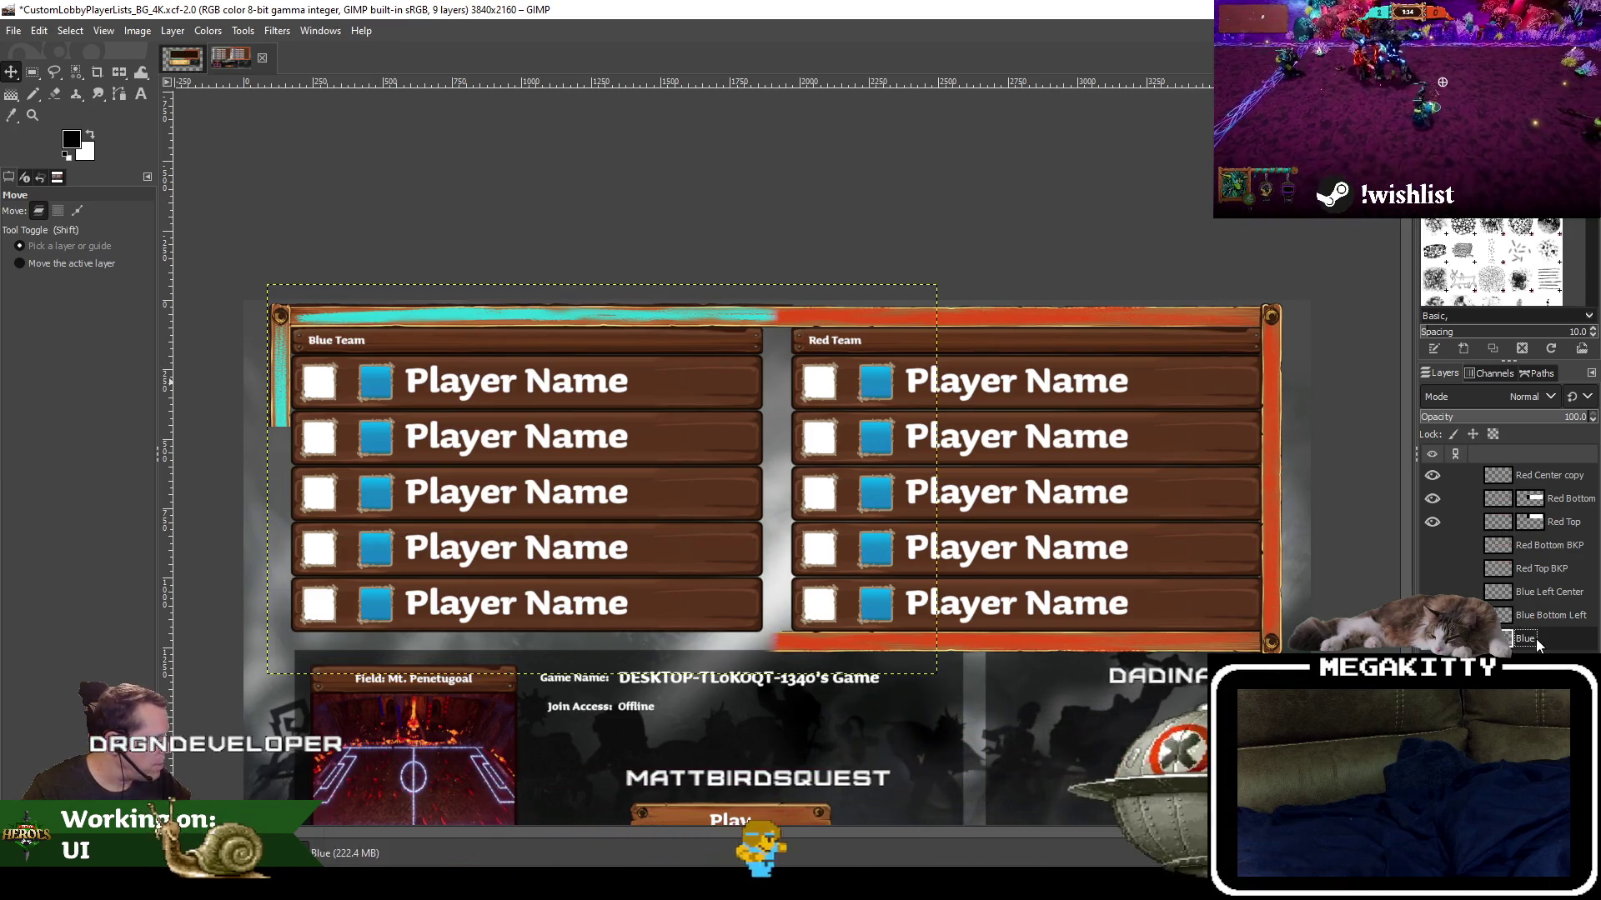
double_click(1536, 638)
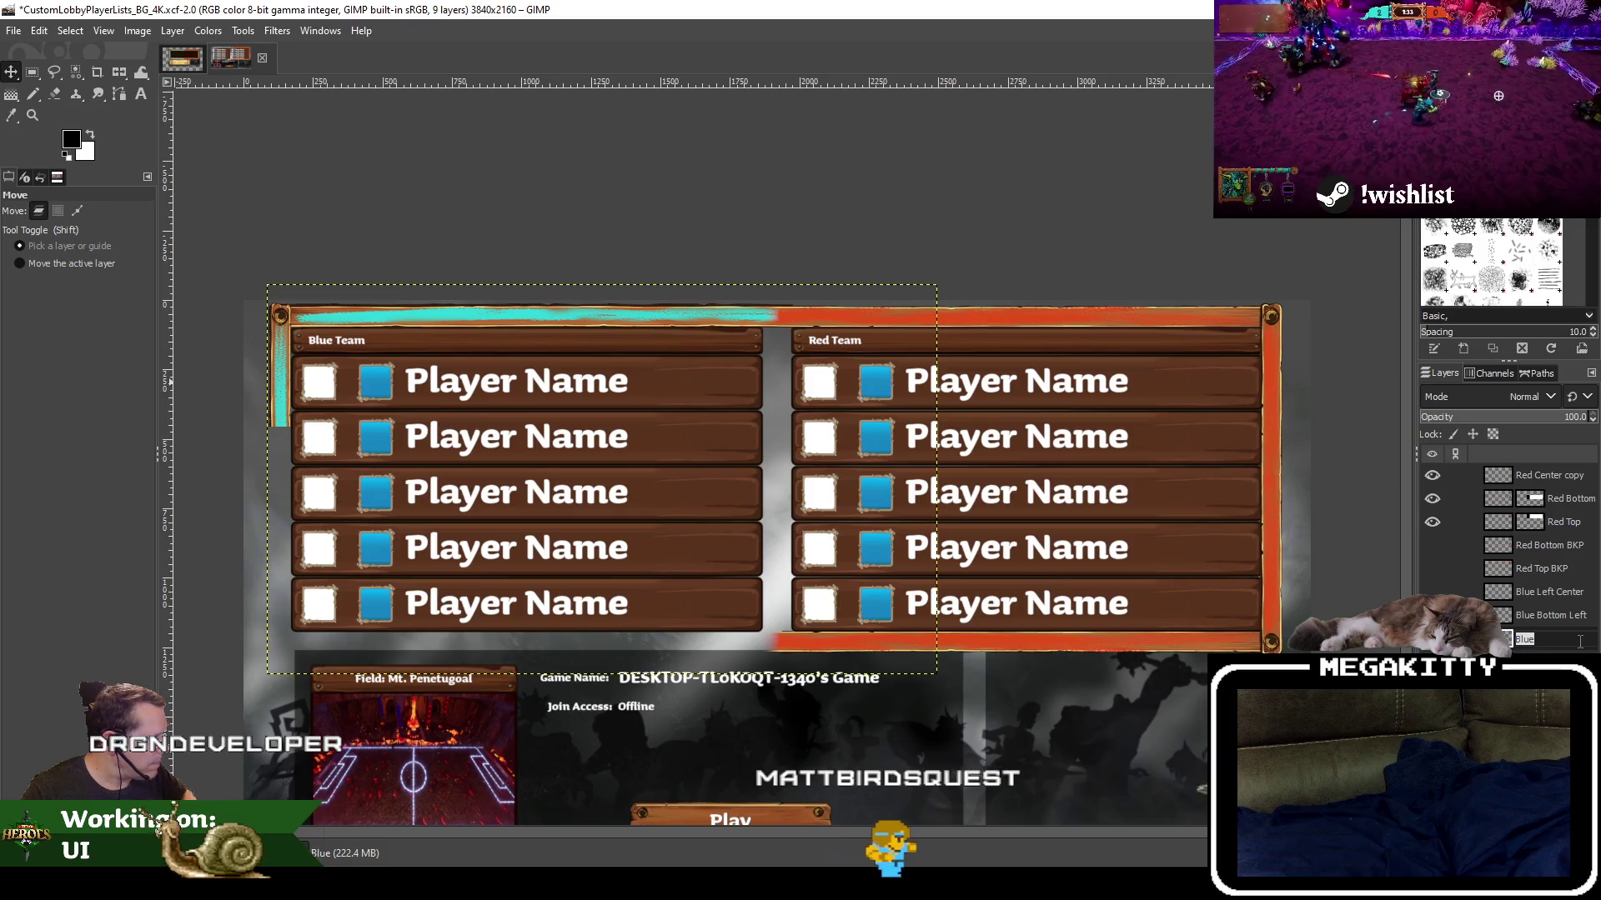
text( Top)
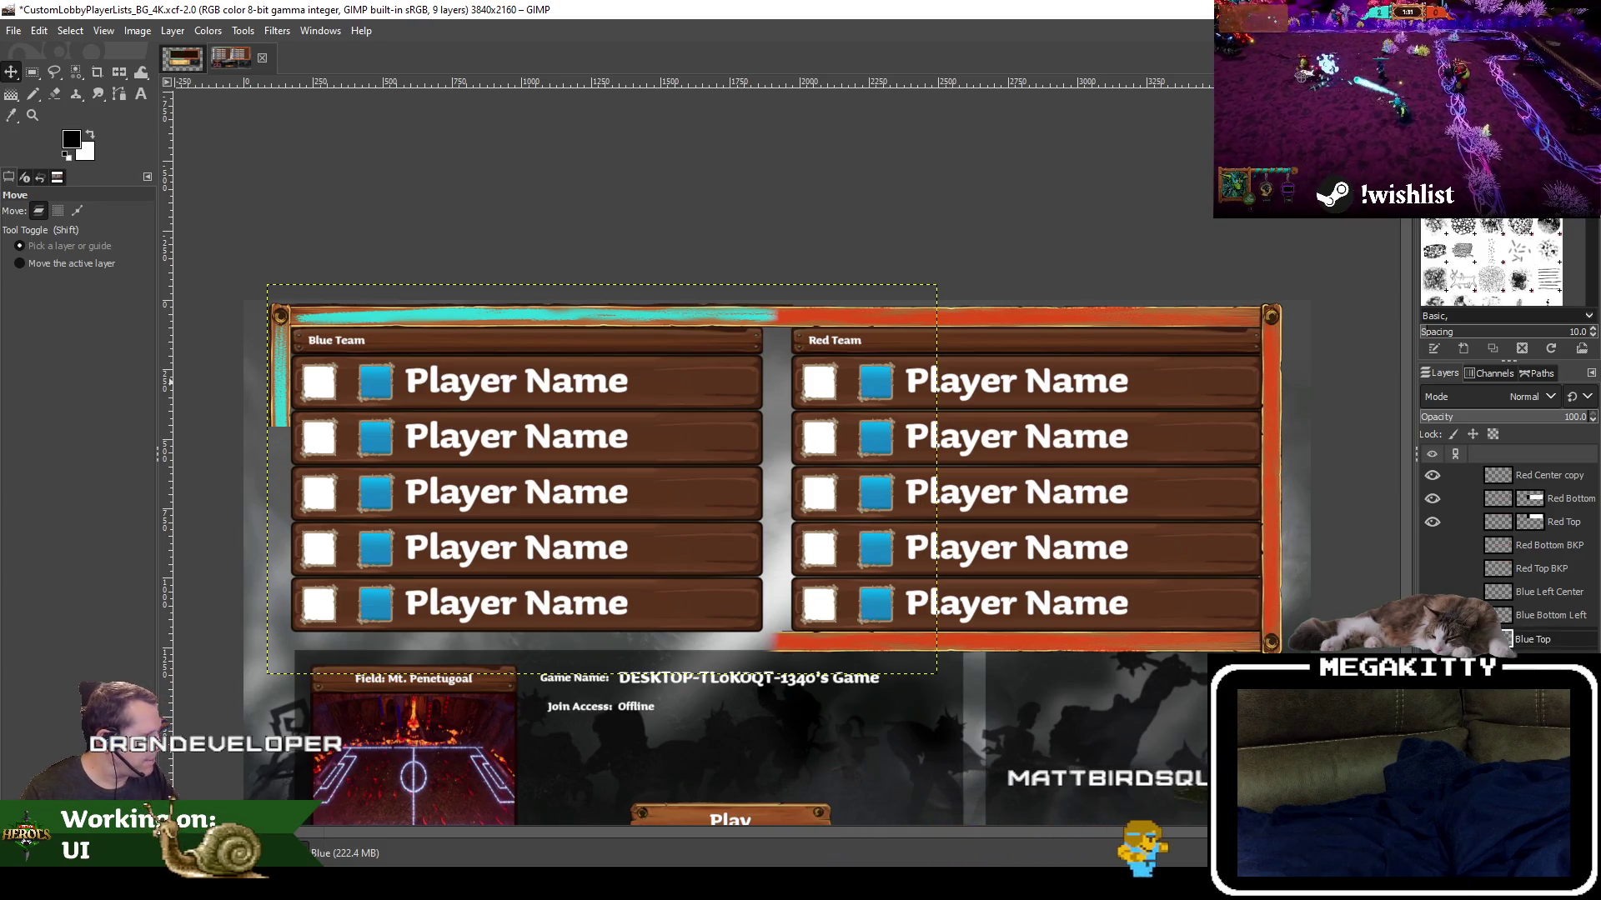
text( Left)
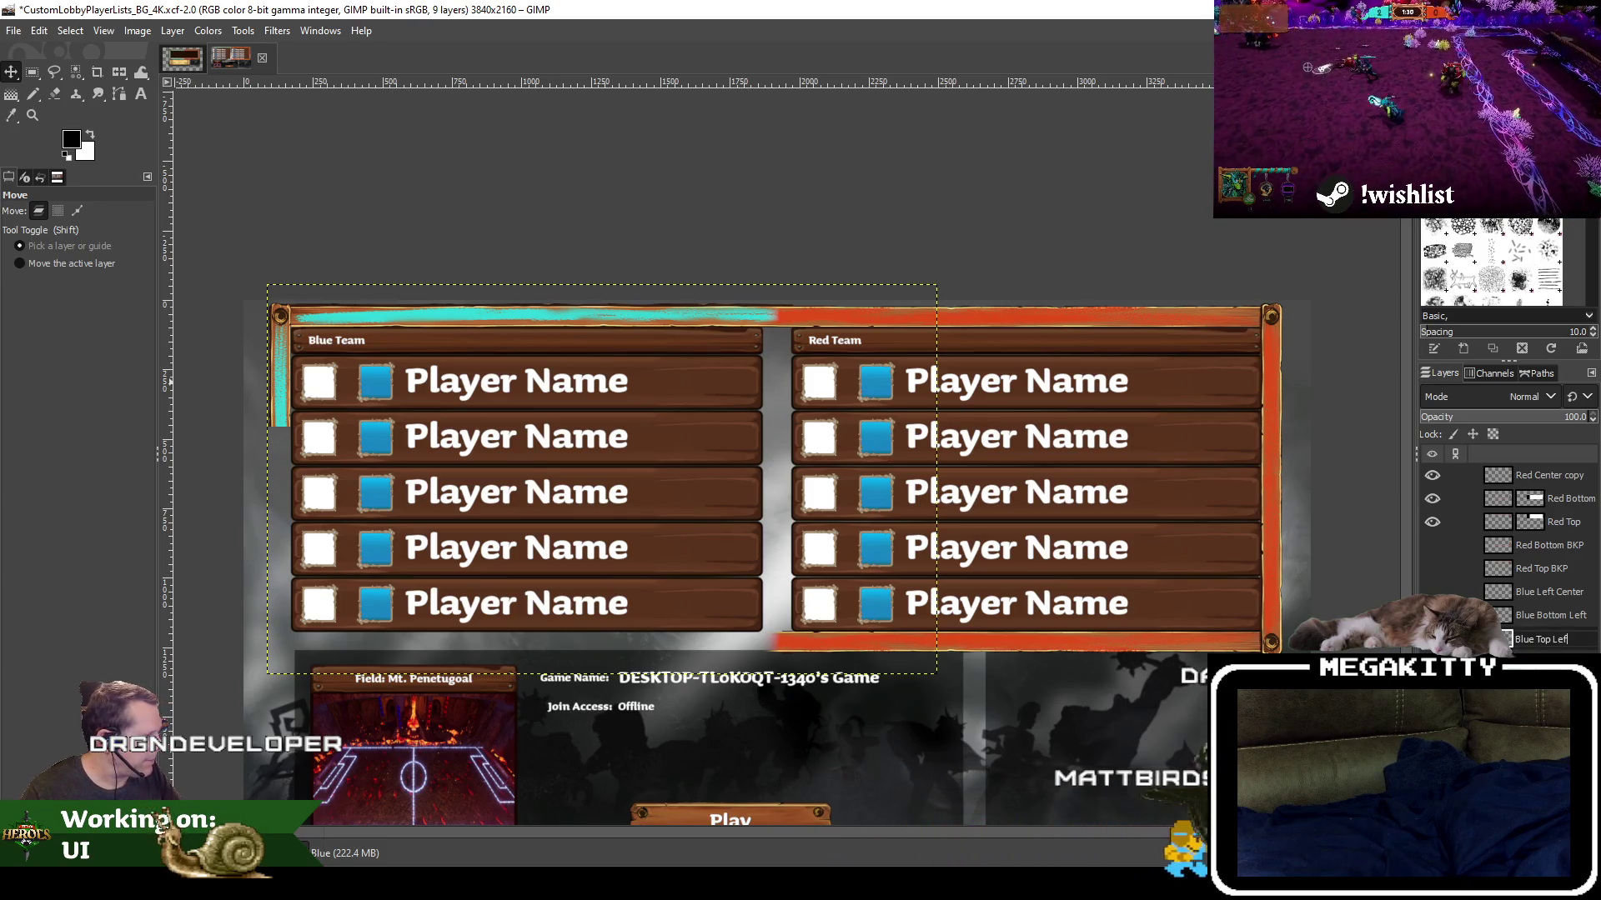
key(Return)
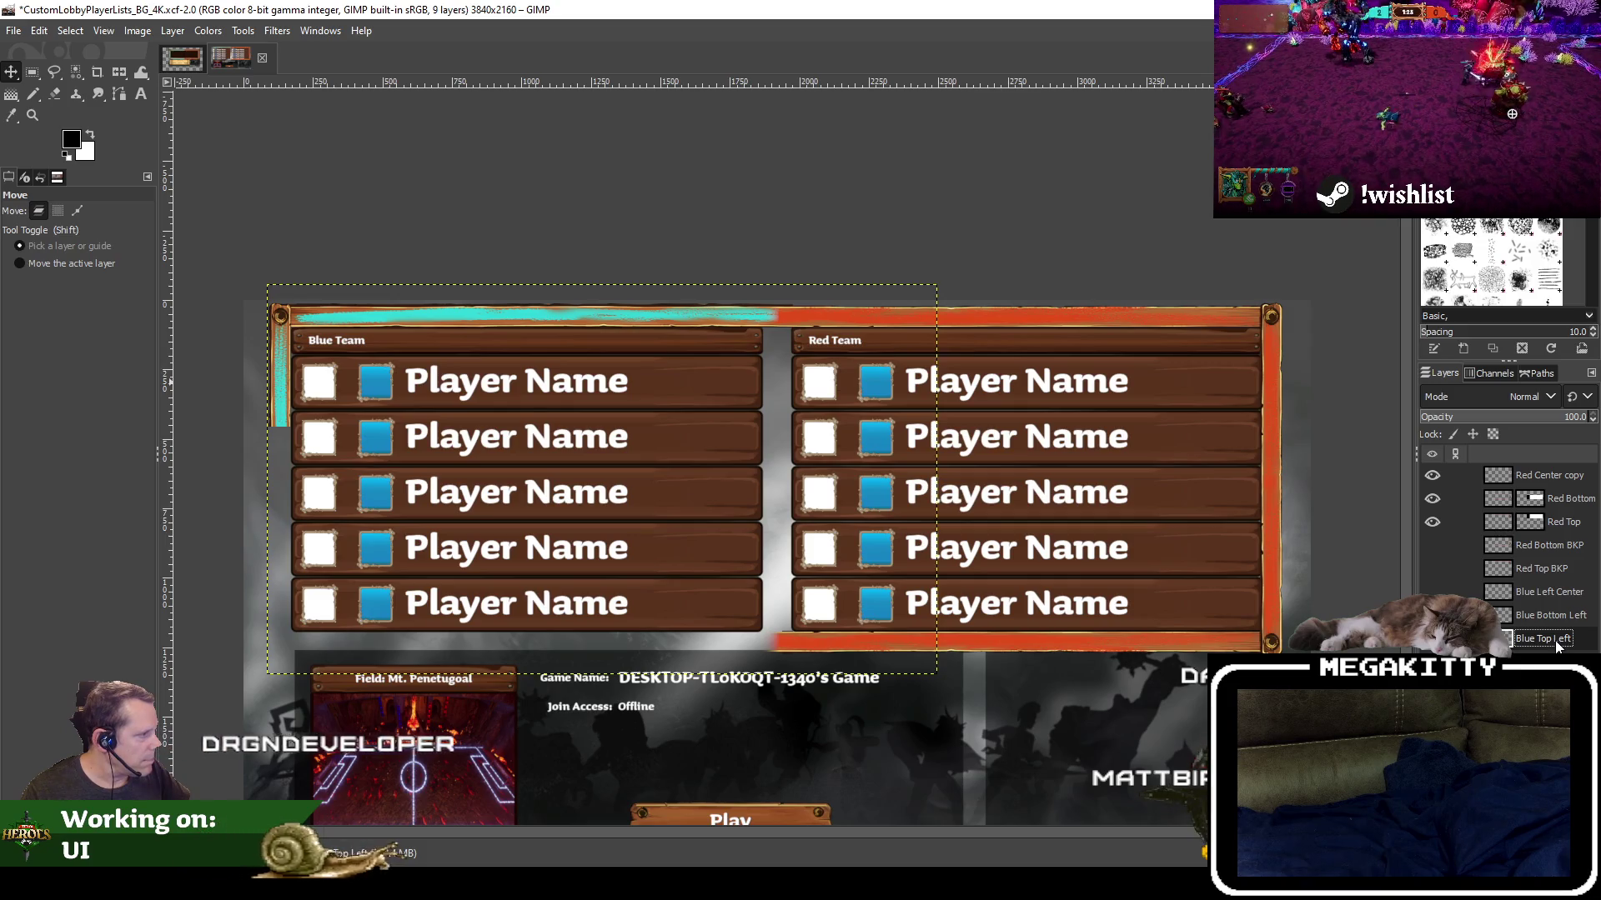
drag(1559, 644, 1560, 615)
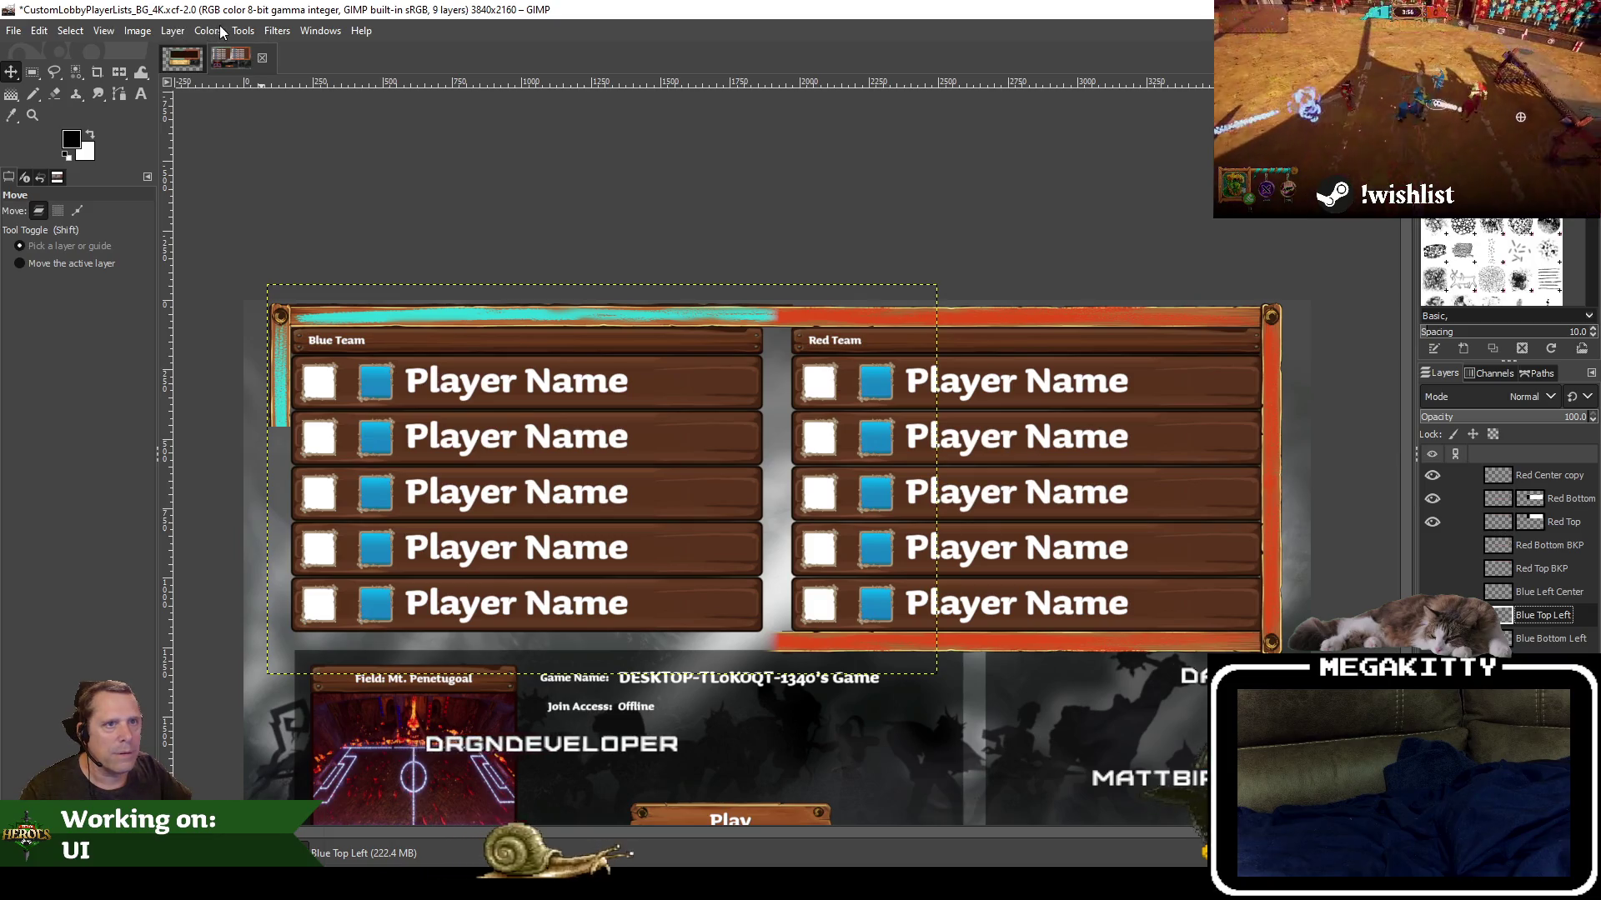
click(176, 32)
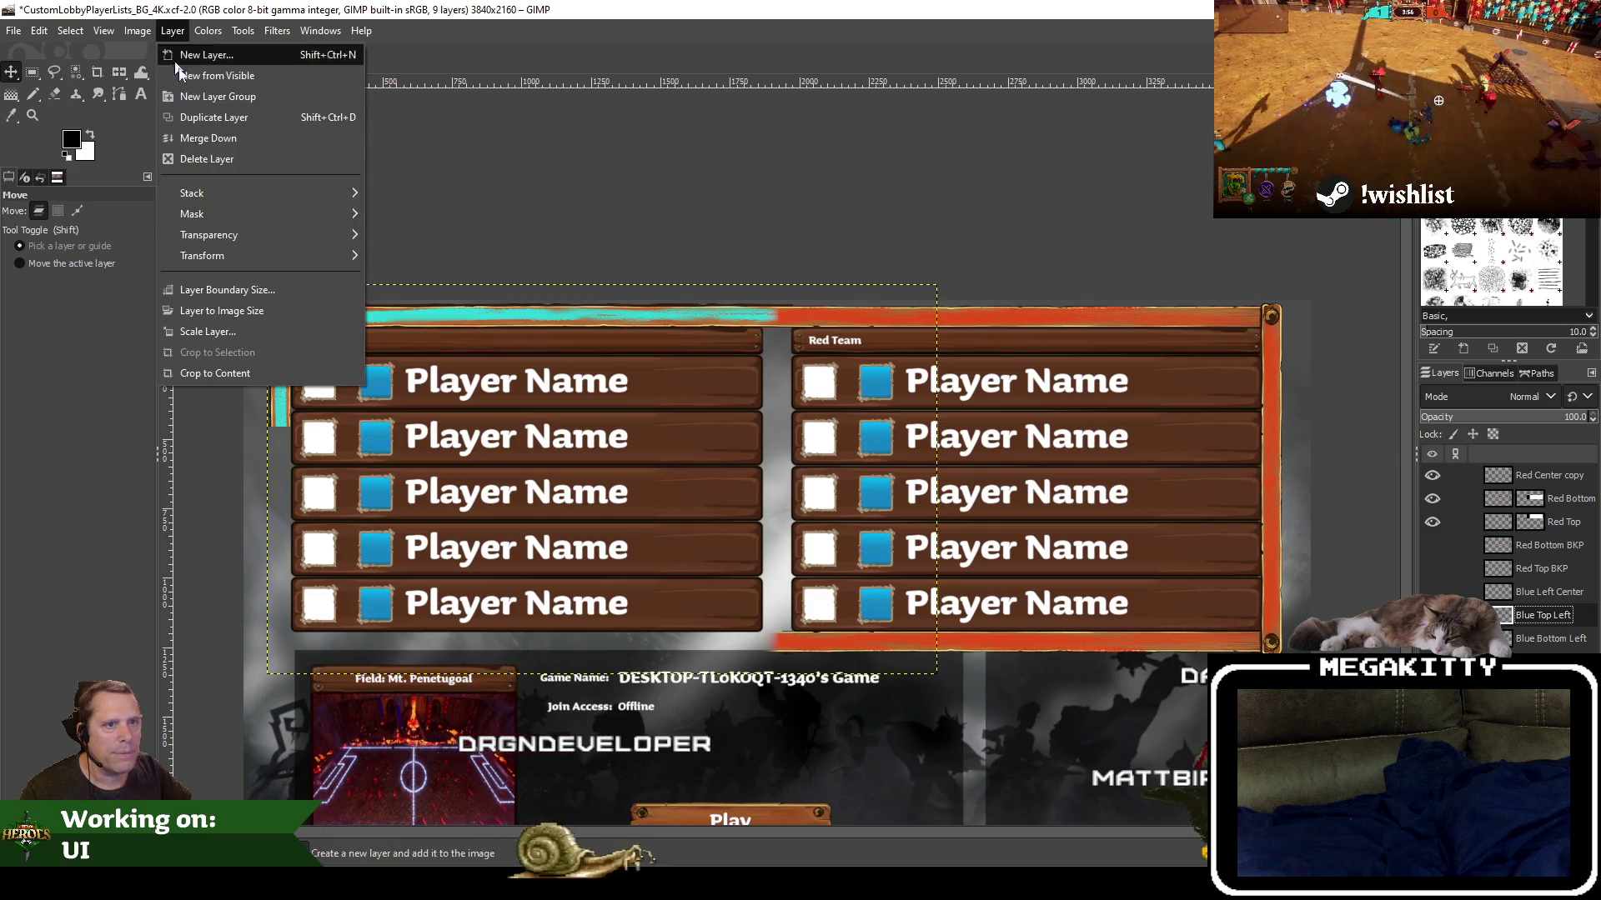
Crop Blue Top Left and Blue Bottom Left to content, making Blue Bottom Left visible
click(244, 365)
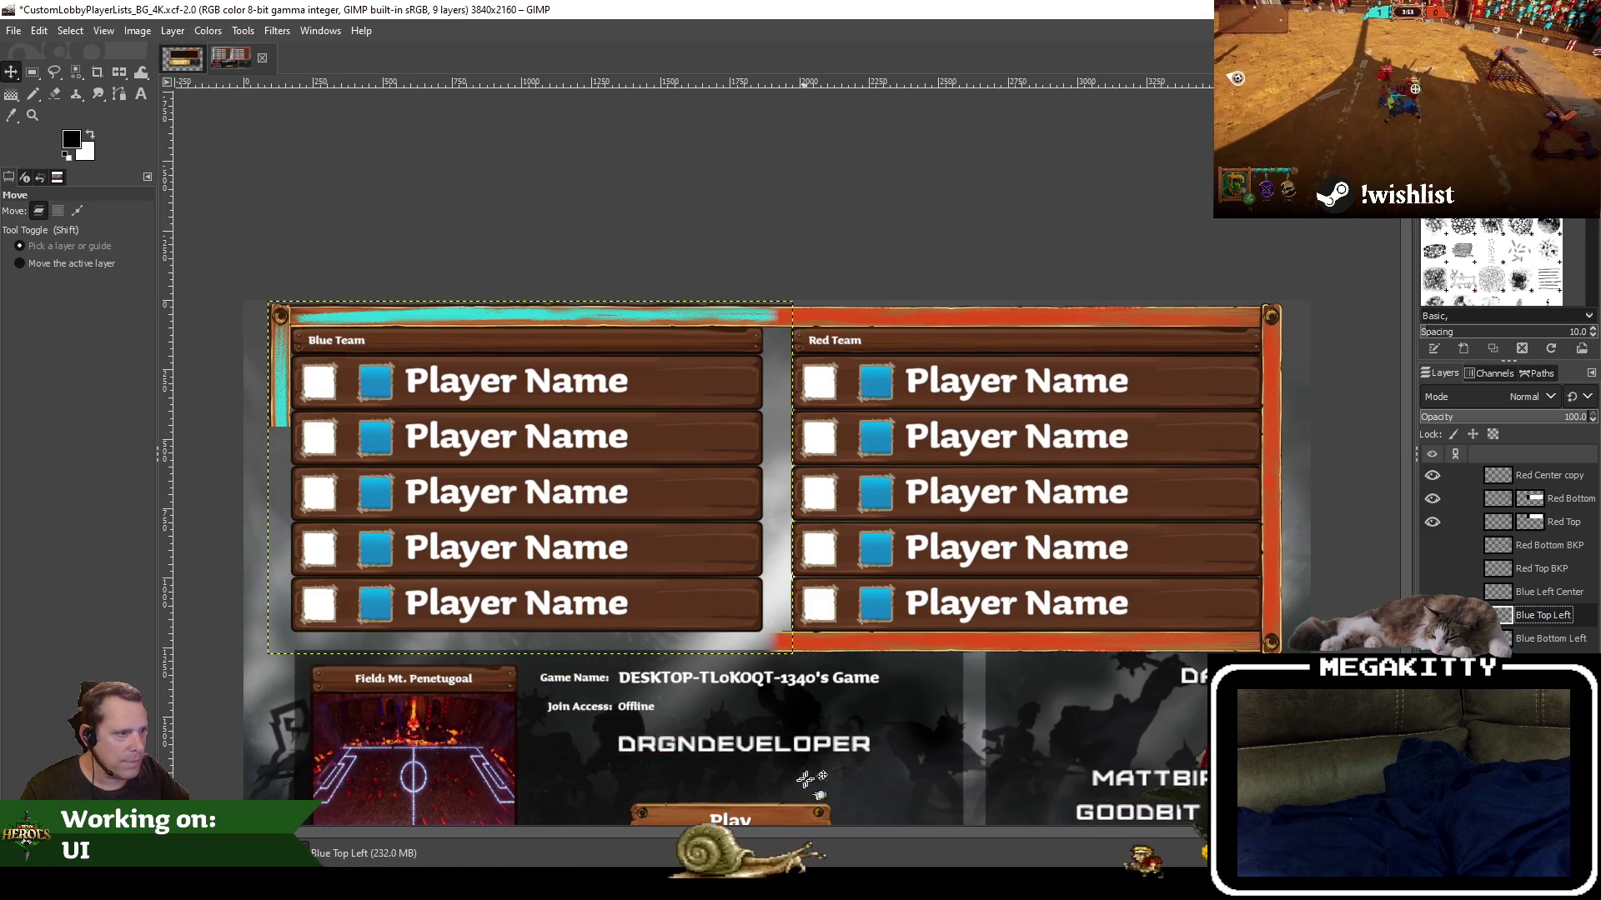
click(1591, 639)
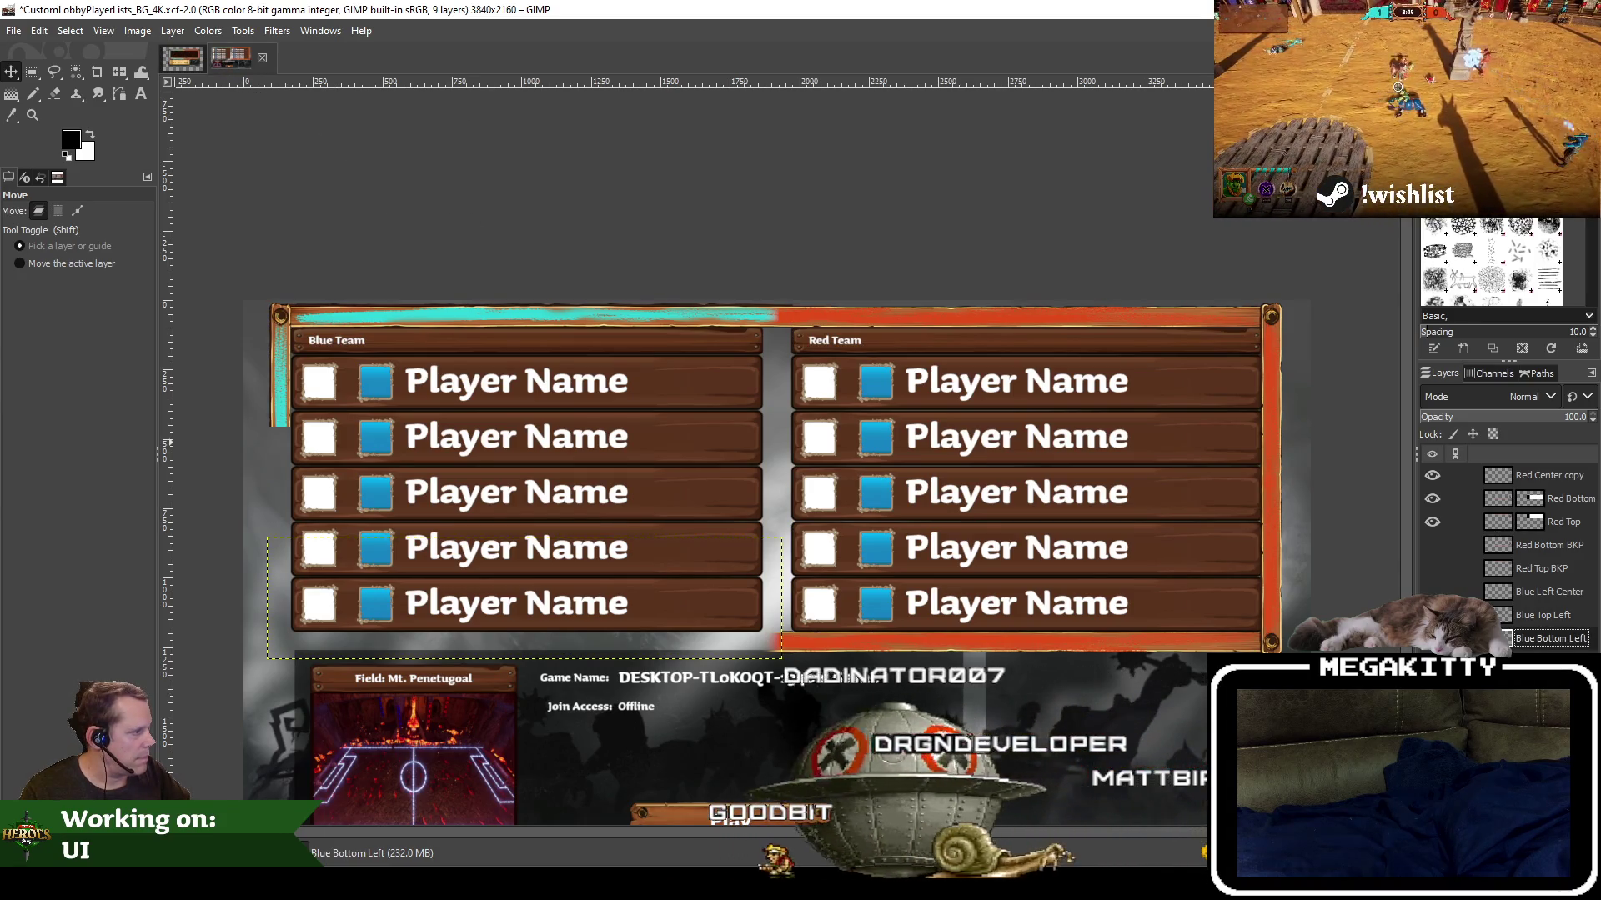
click(1432, 638)
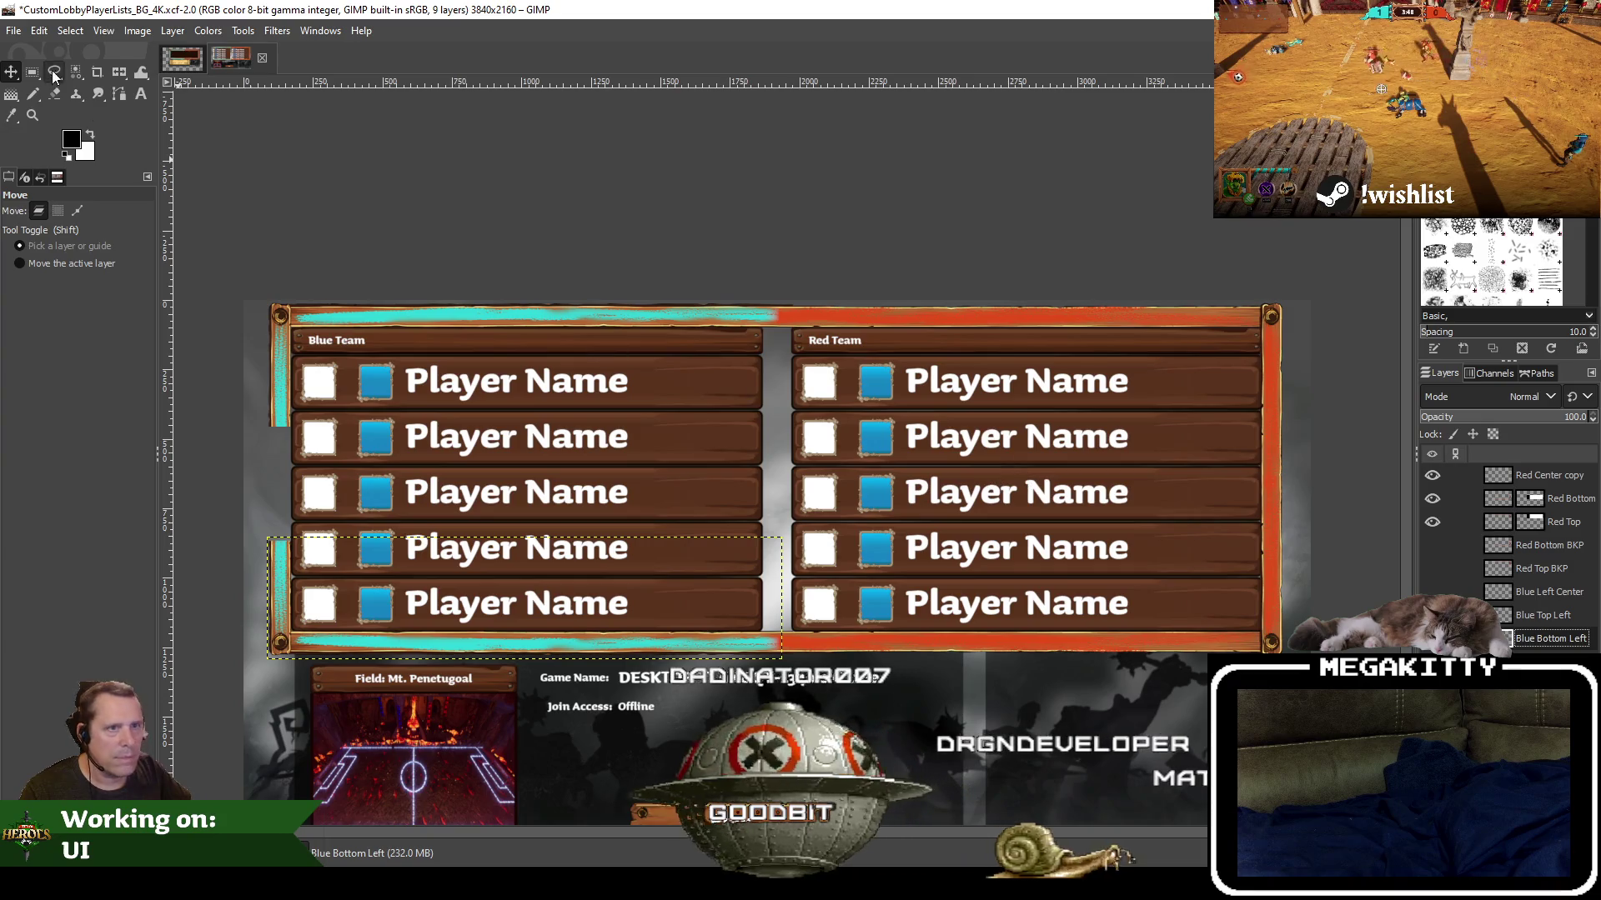
click(174, 31)
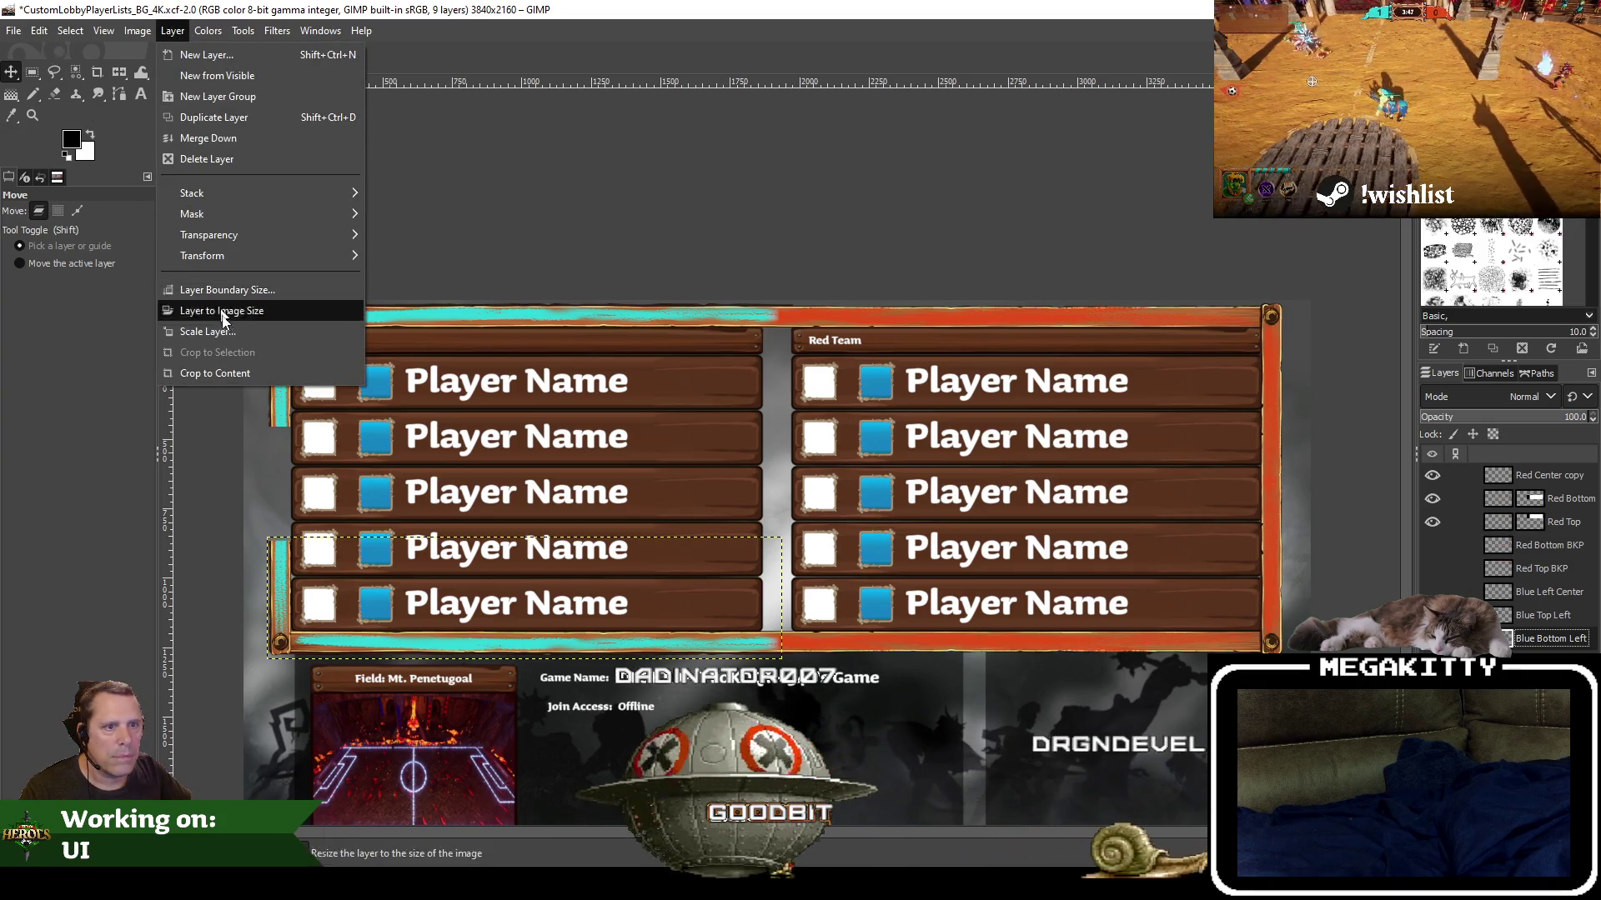
click(228, 372)
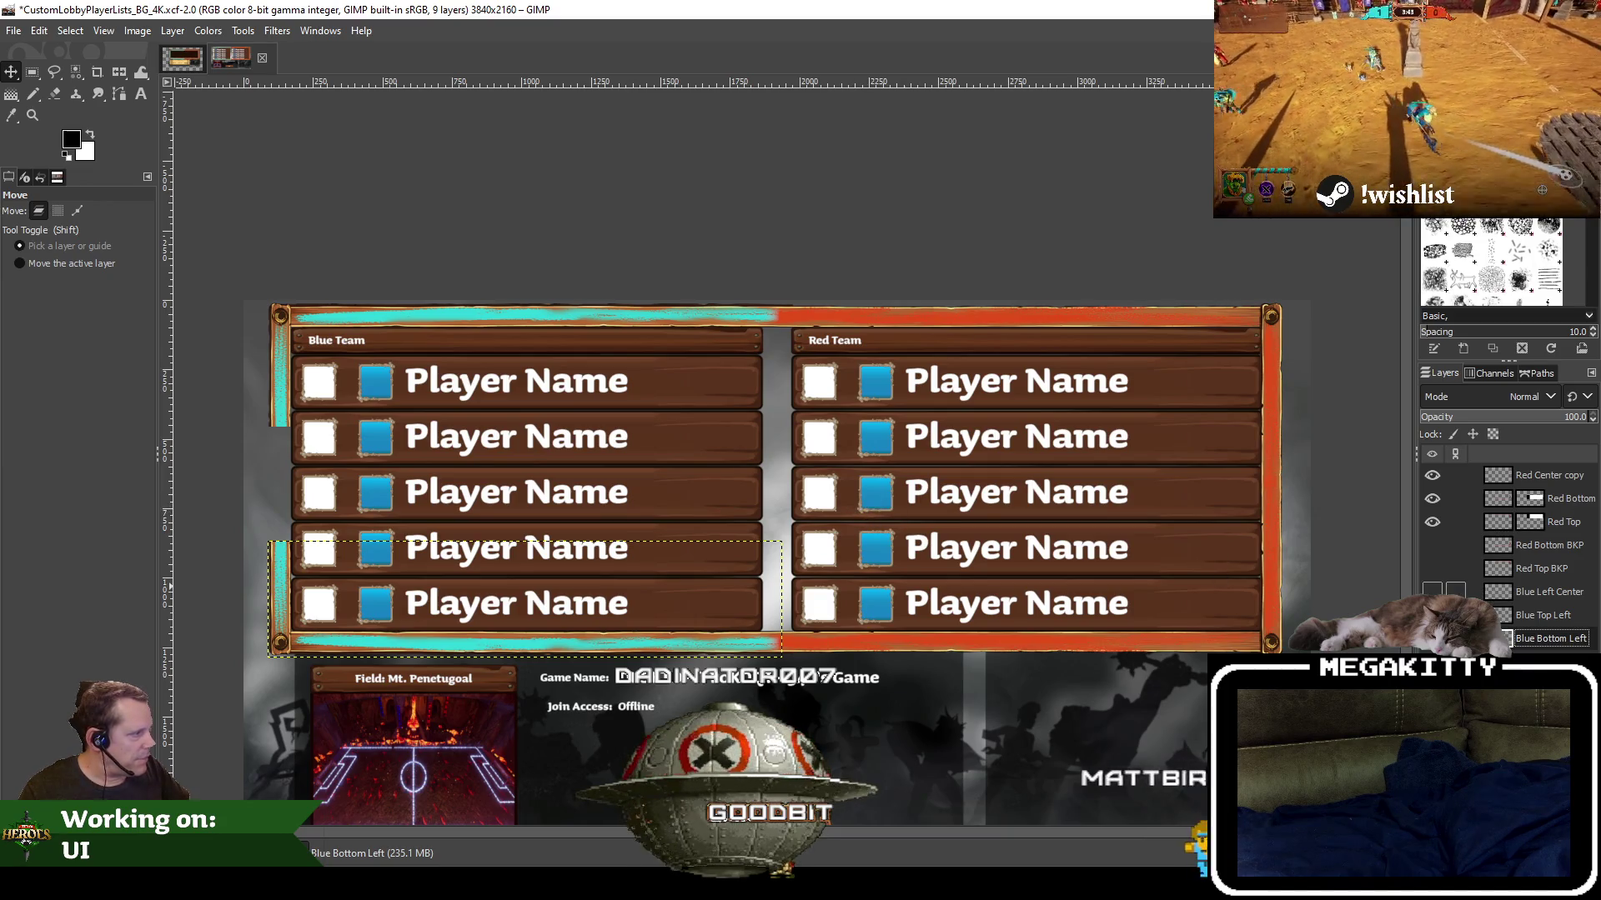
Briefly show then hide Blue Left Center, and make Blue Top Left active
click(1432, 591)
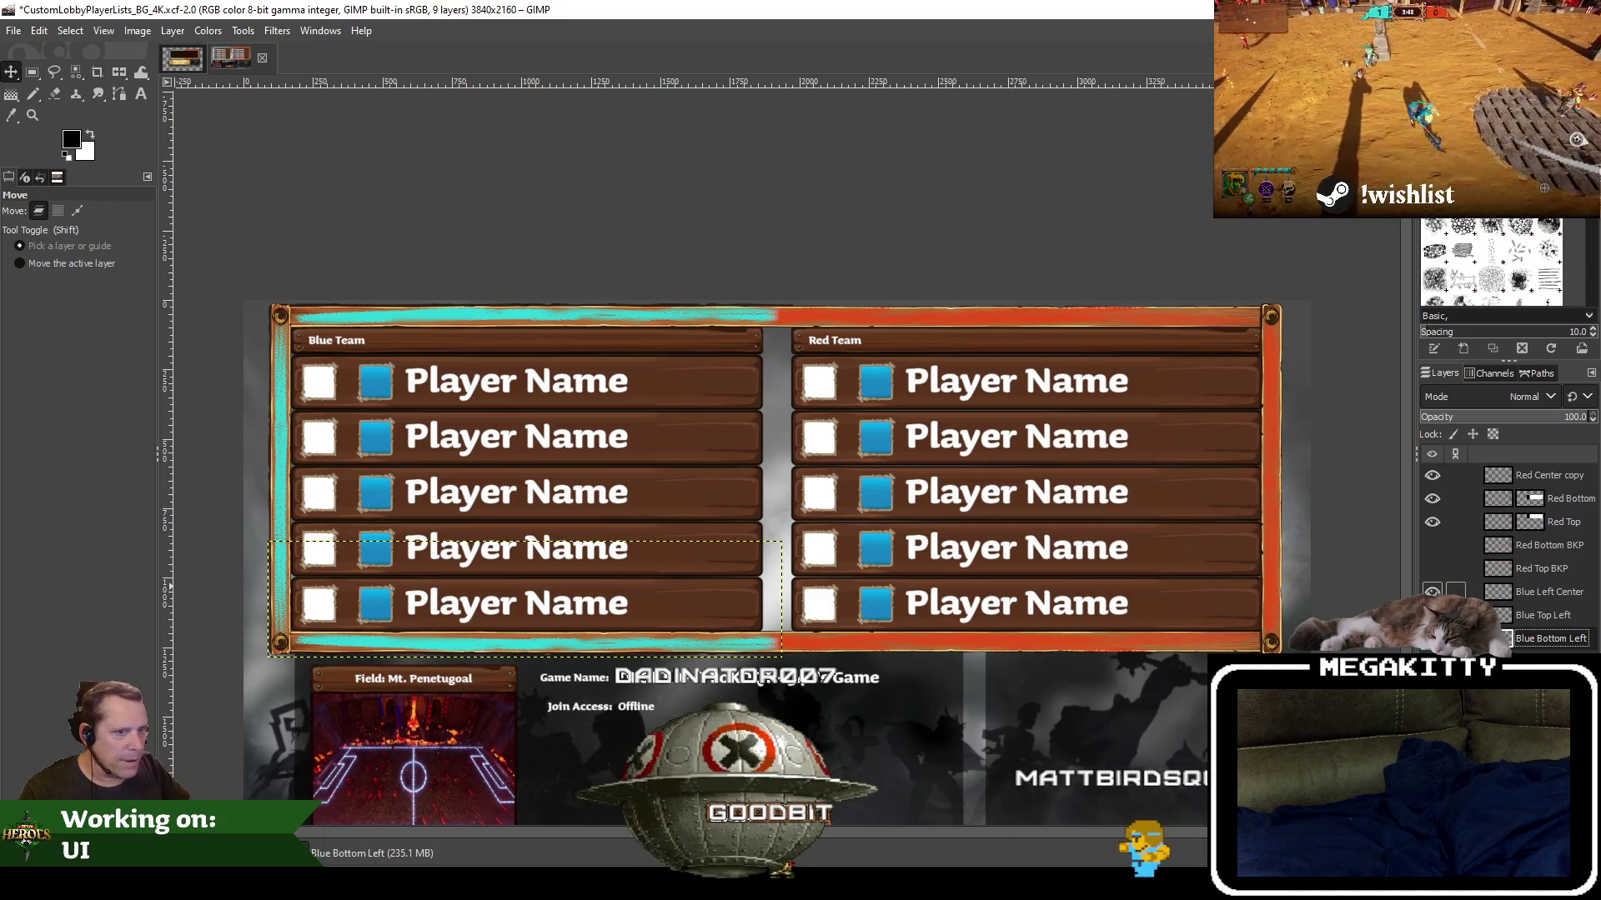
click(1432, 591)
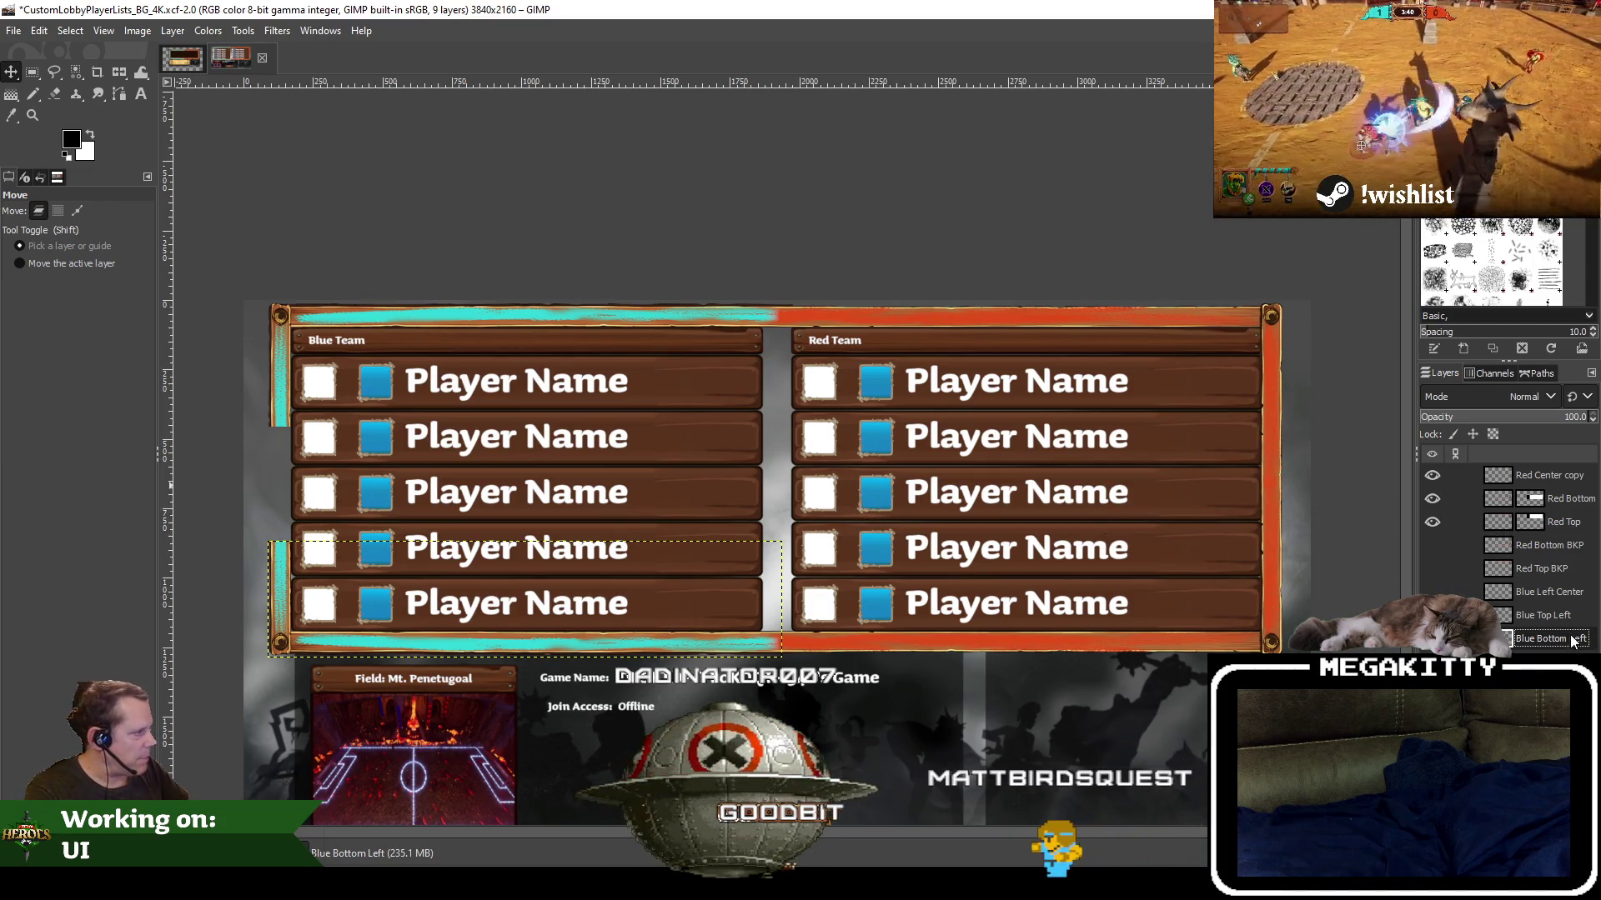
click(1547, 624)
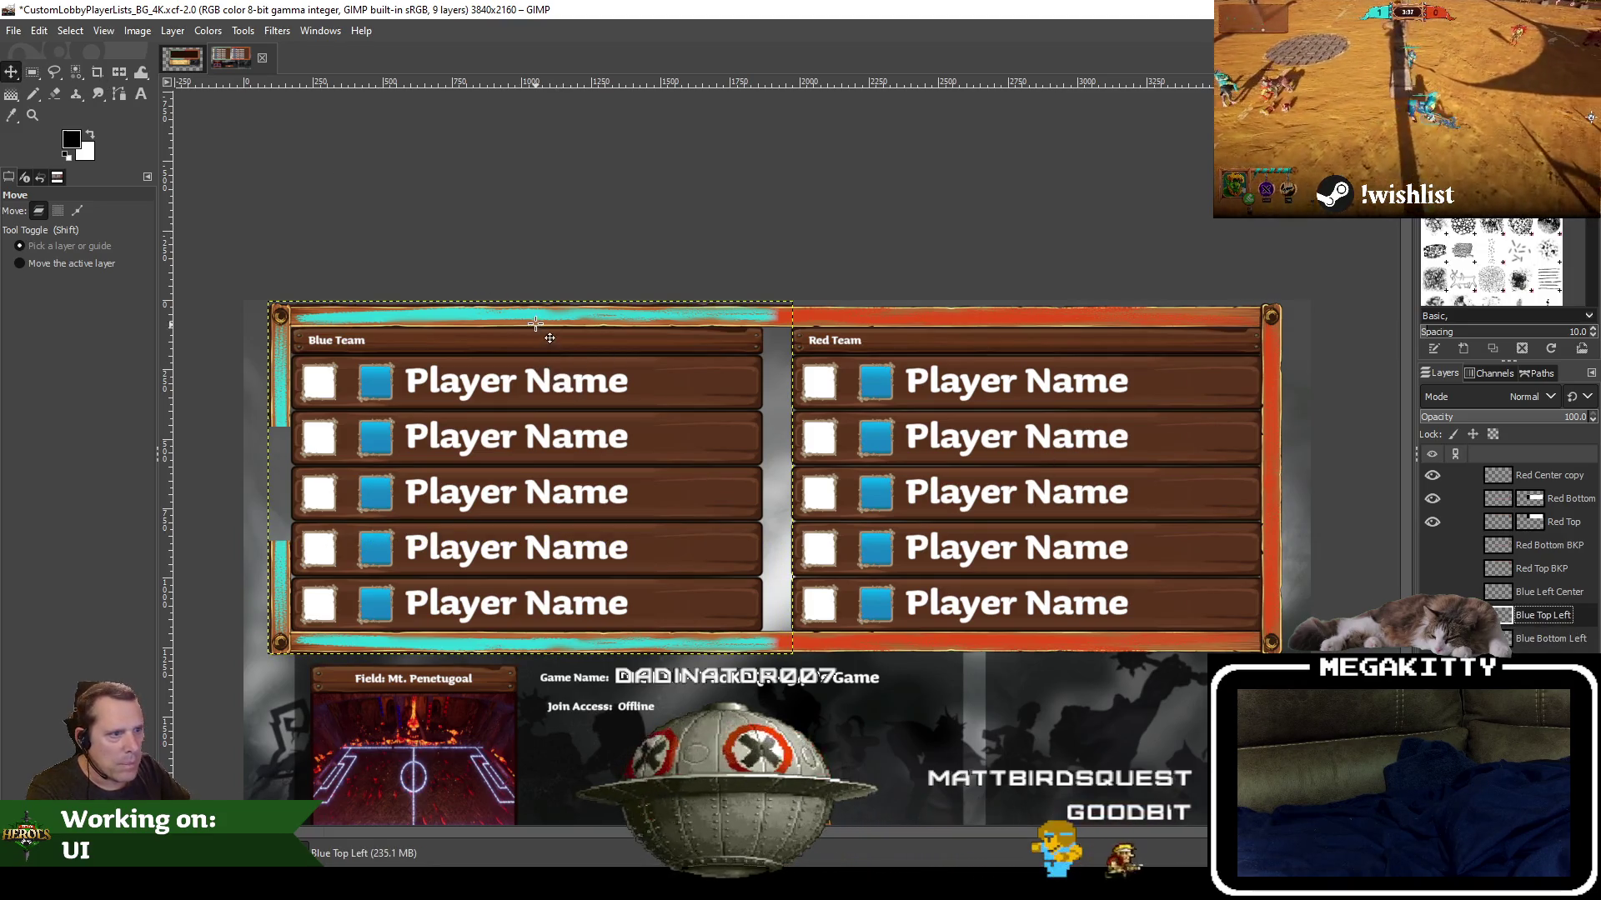
drag(548, 335, 547, 348)
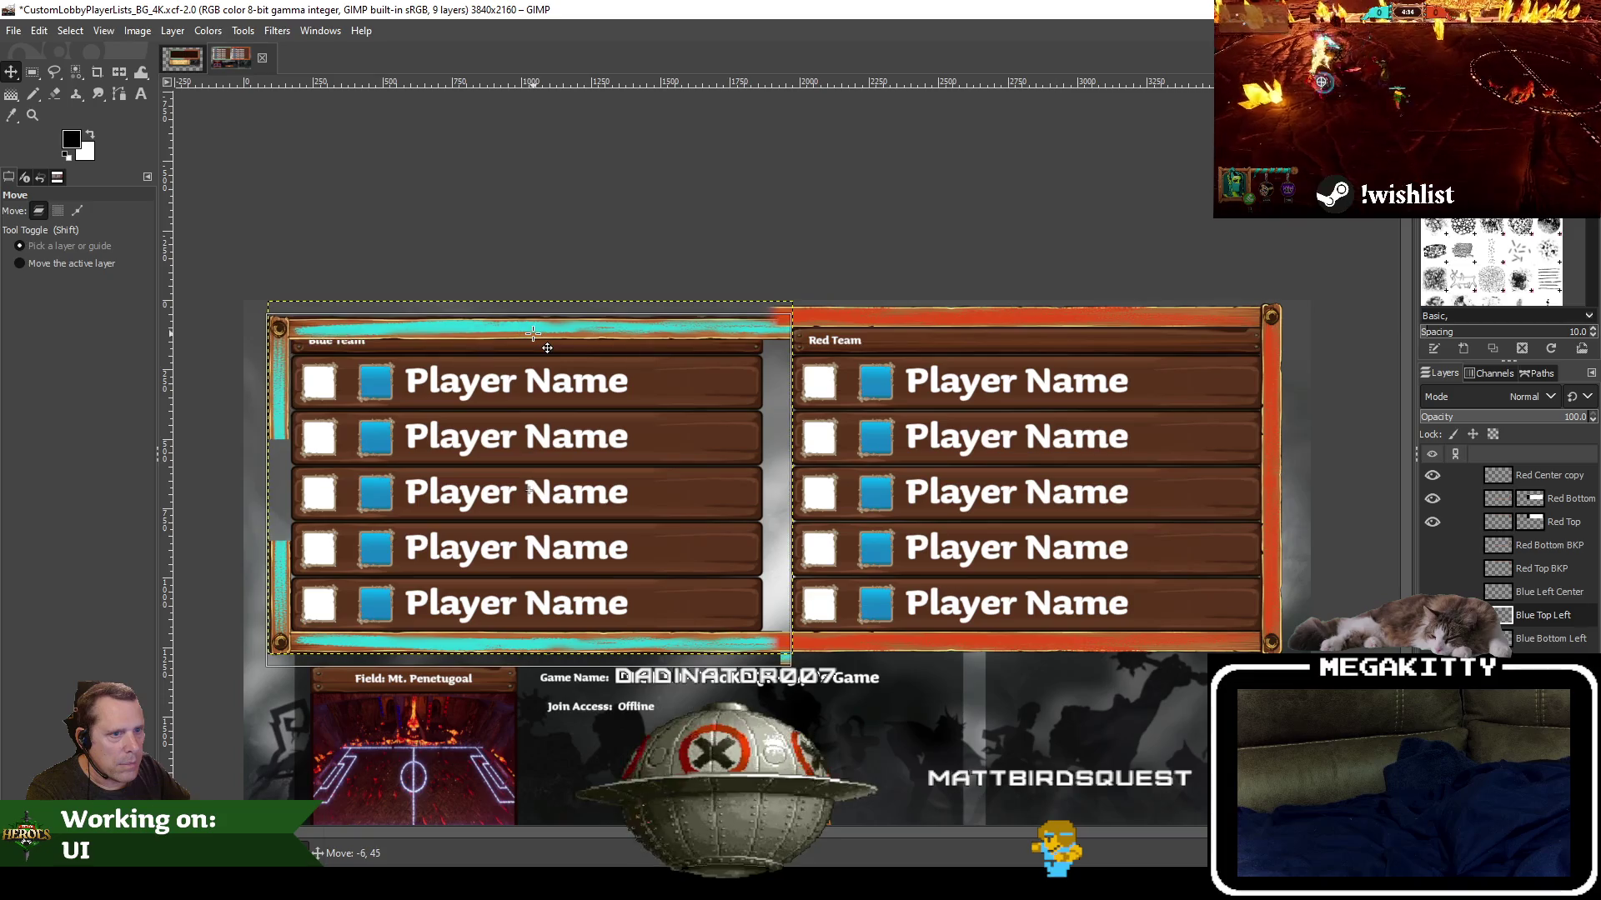
drag(547, 348, 549, 349)
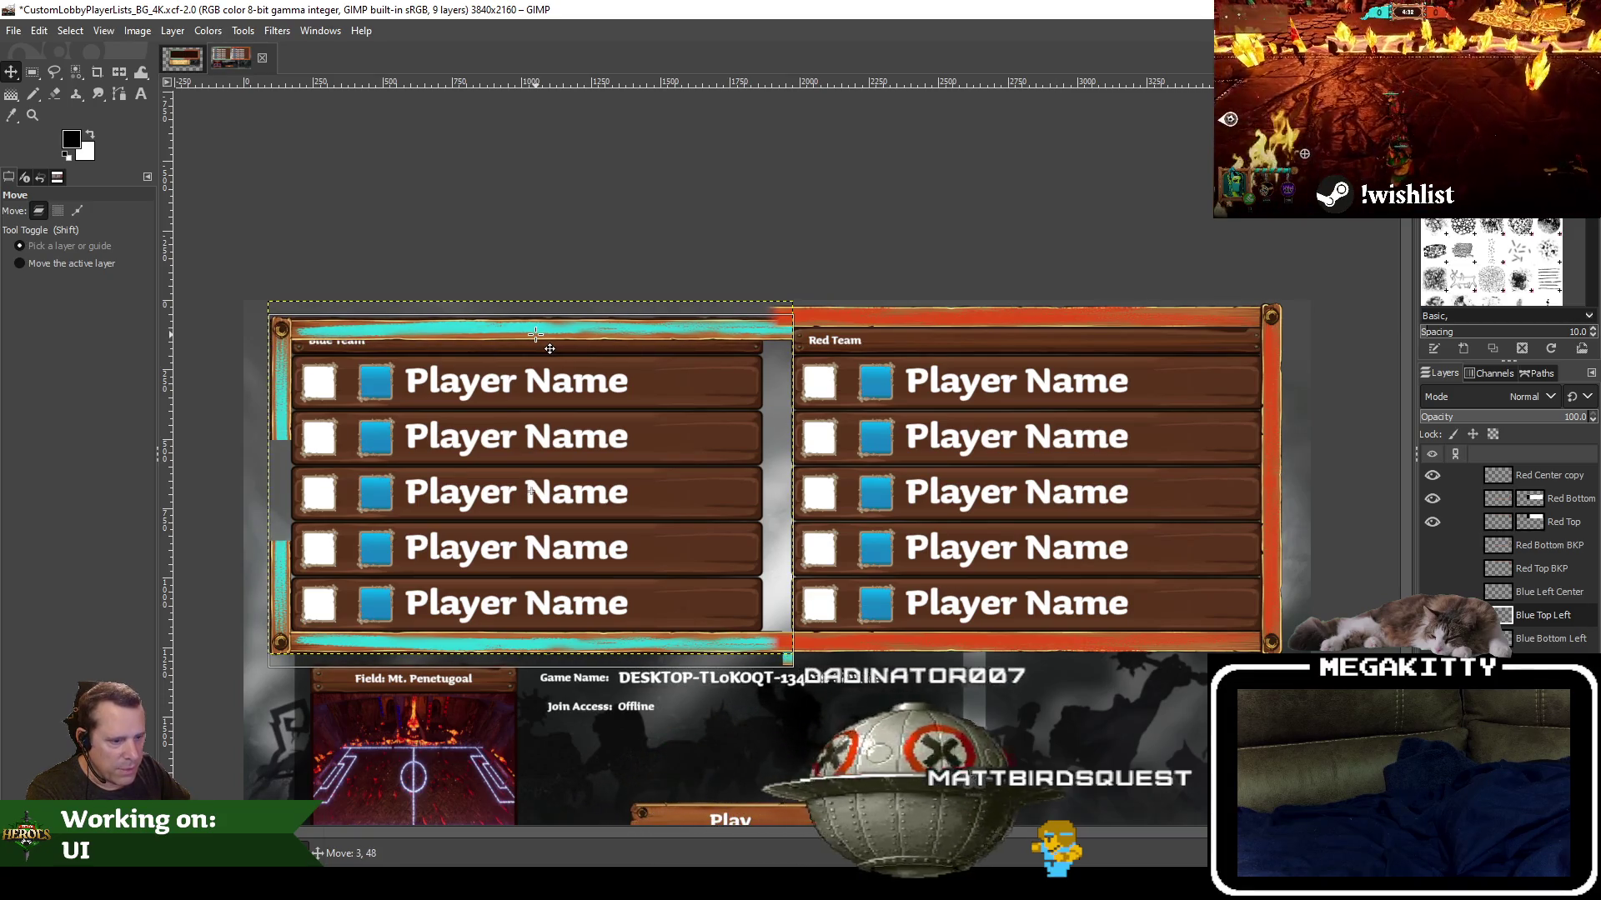
drag(549, 349, 547, 348)
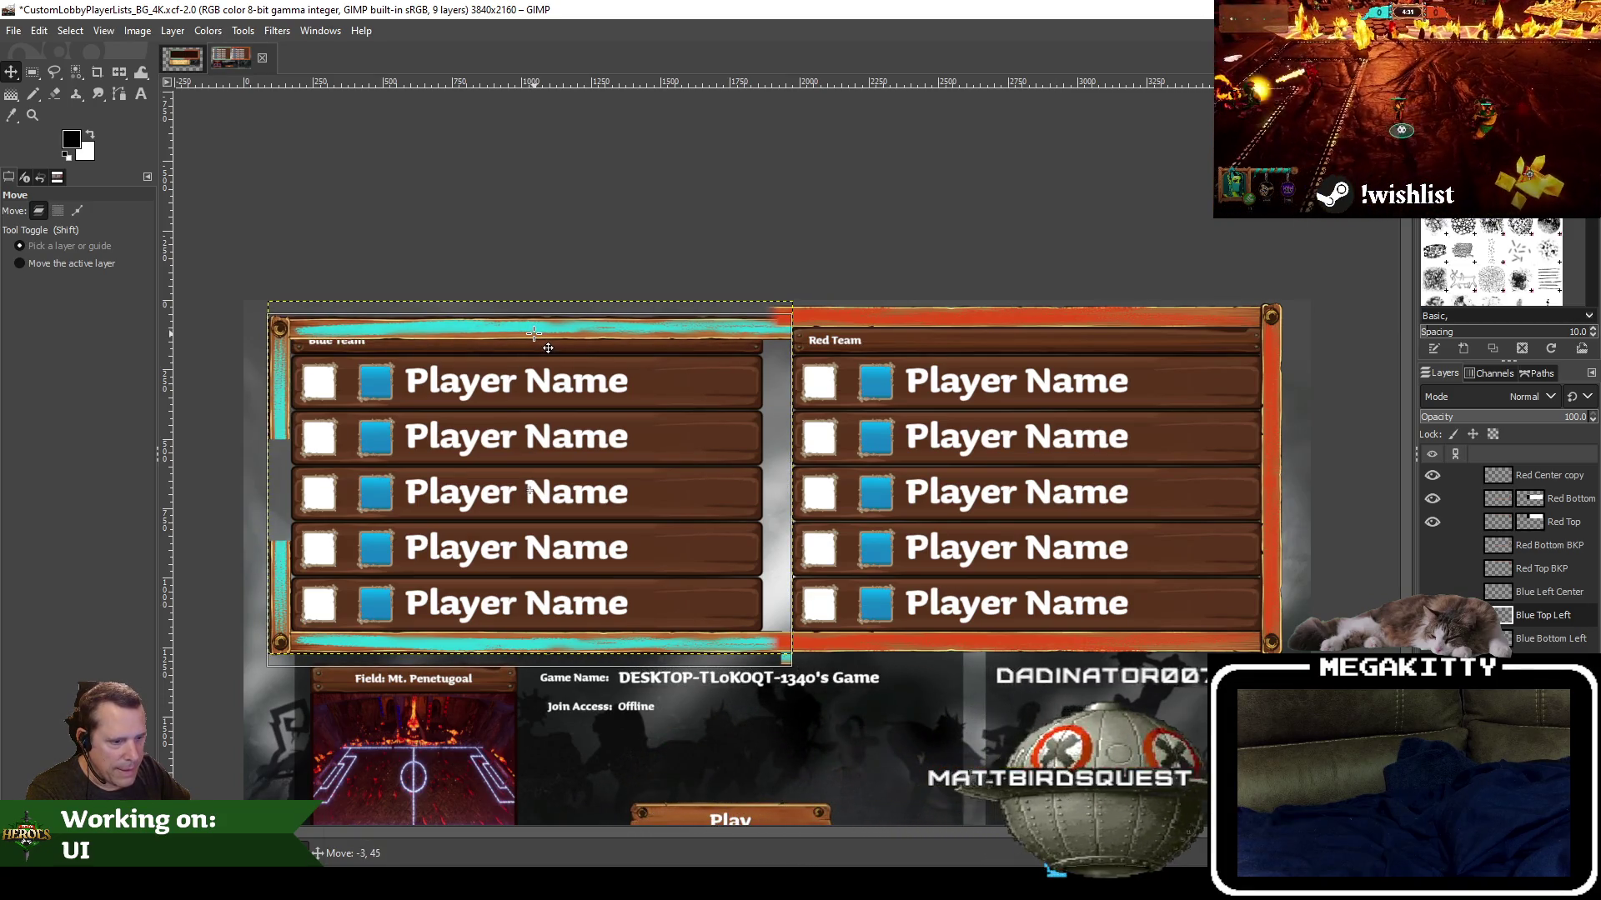
drag(548, 348, 550, 346)
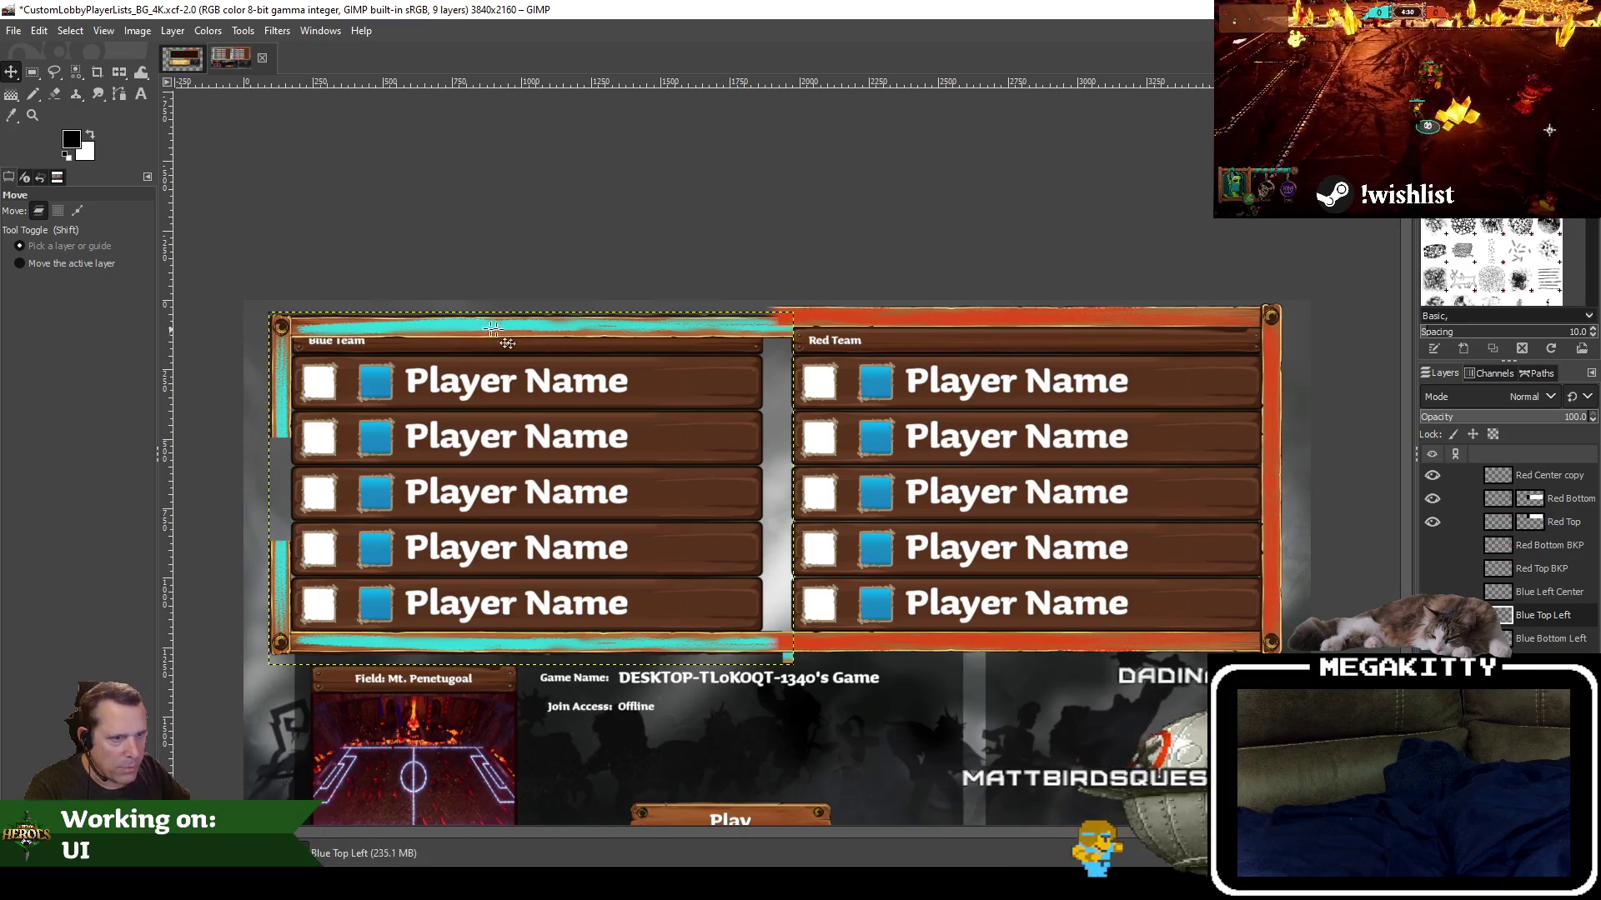
key(shift+Up)
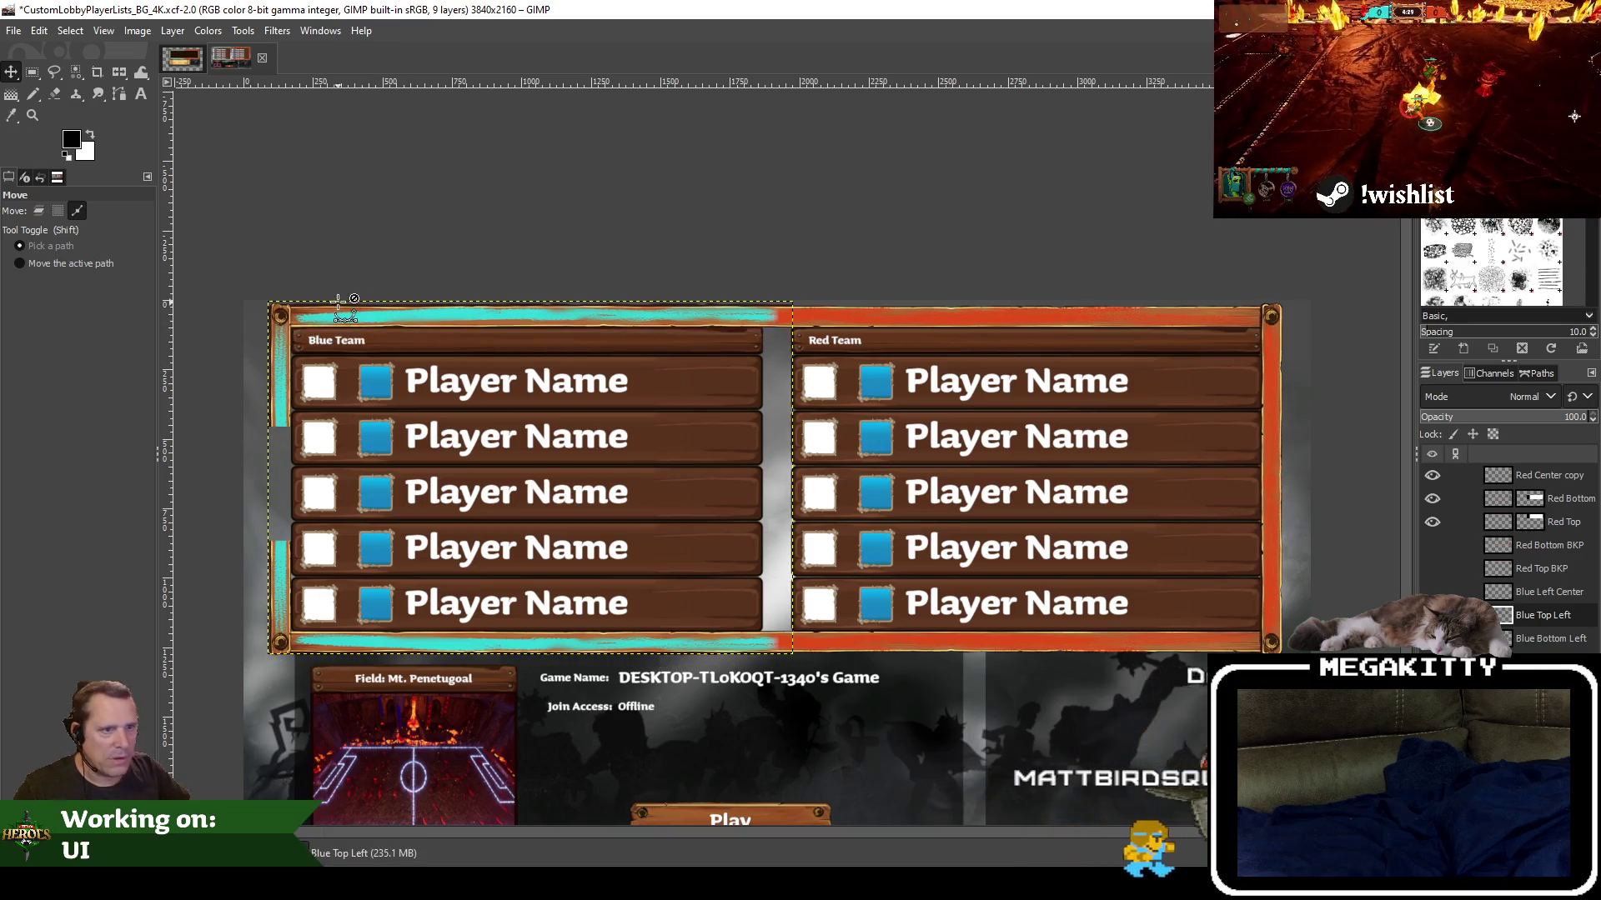
Nudge the Blue Top Left layer down until its cyan bar rests just above the first Player Name row
scroll(280, 308, up, 3)
scroll(280, 307, up, 1)
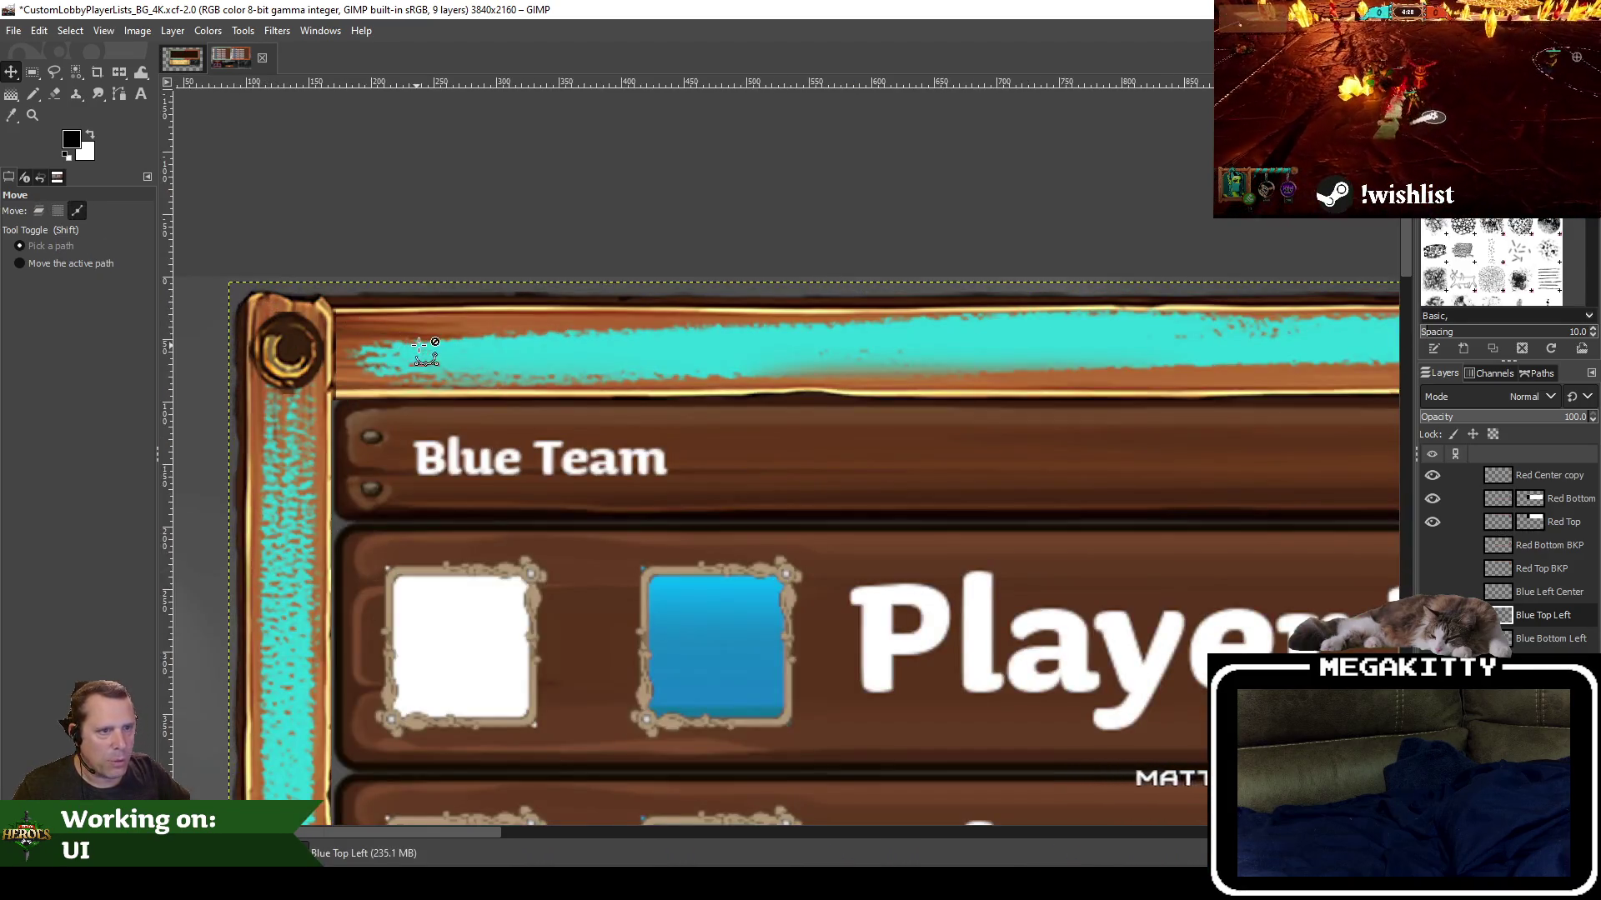
scroll(418, 343, down, 2)
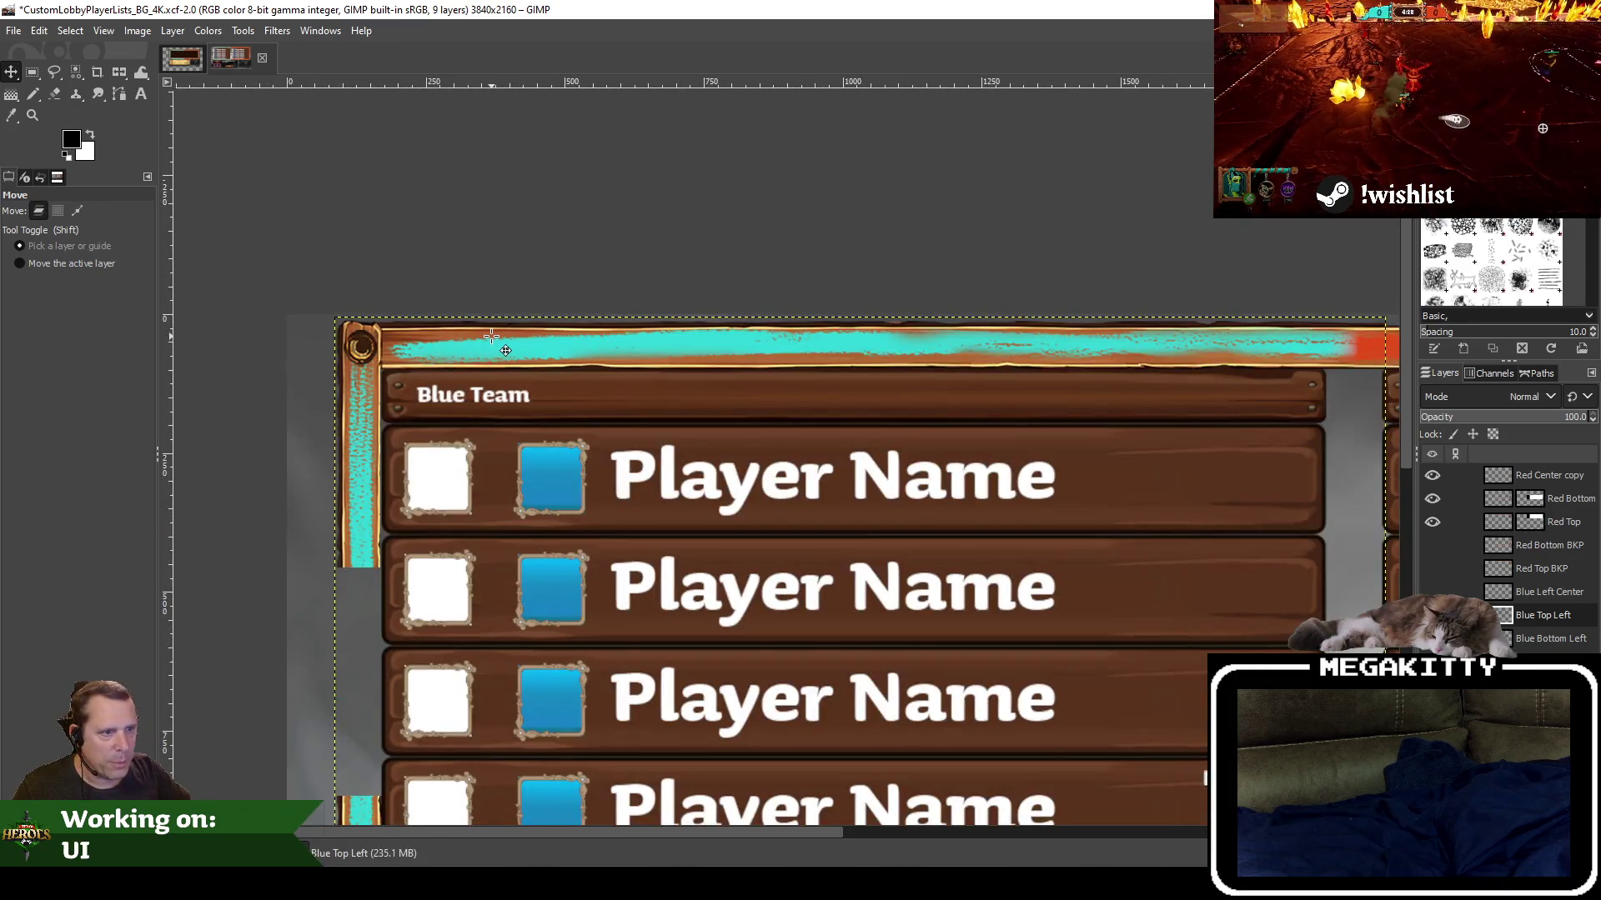
drag(491, 336, 491, 362)
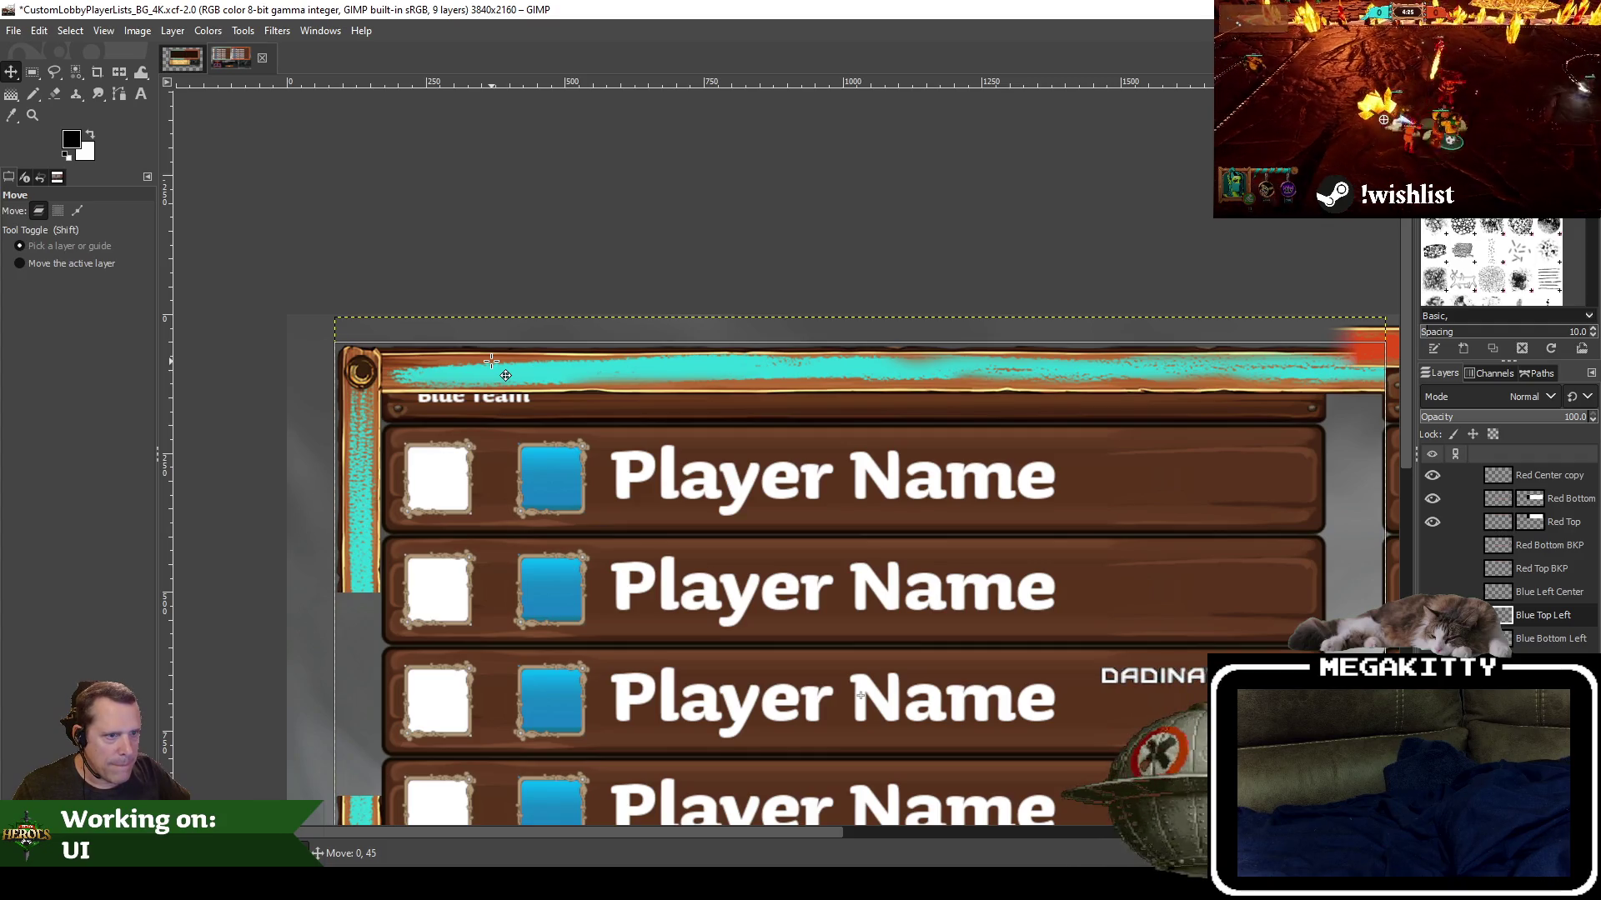
drag(490, 361, 490, 368)
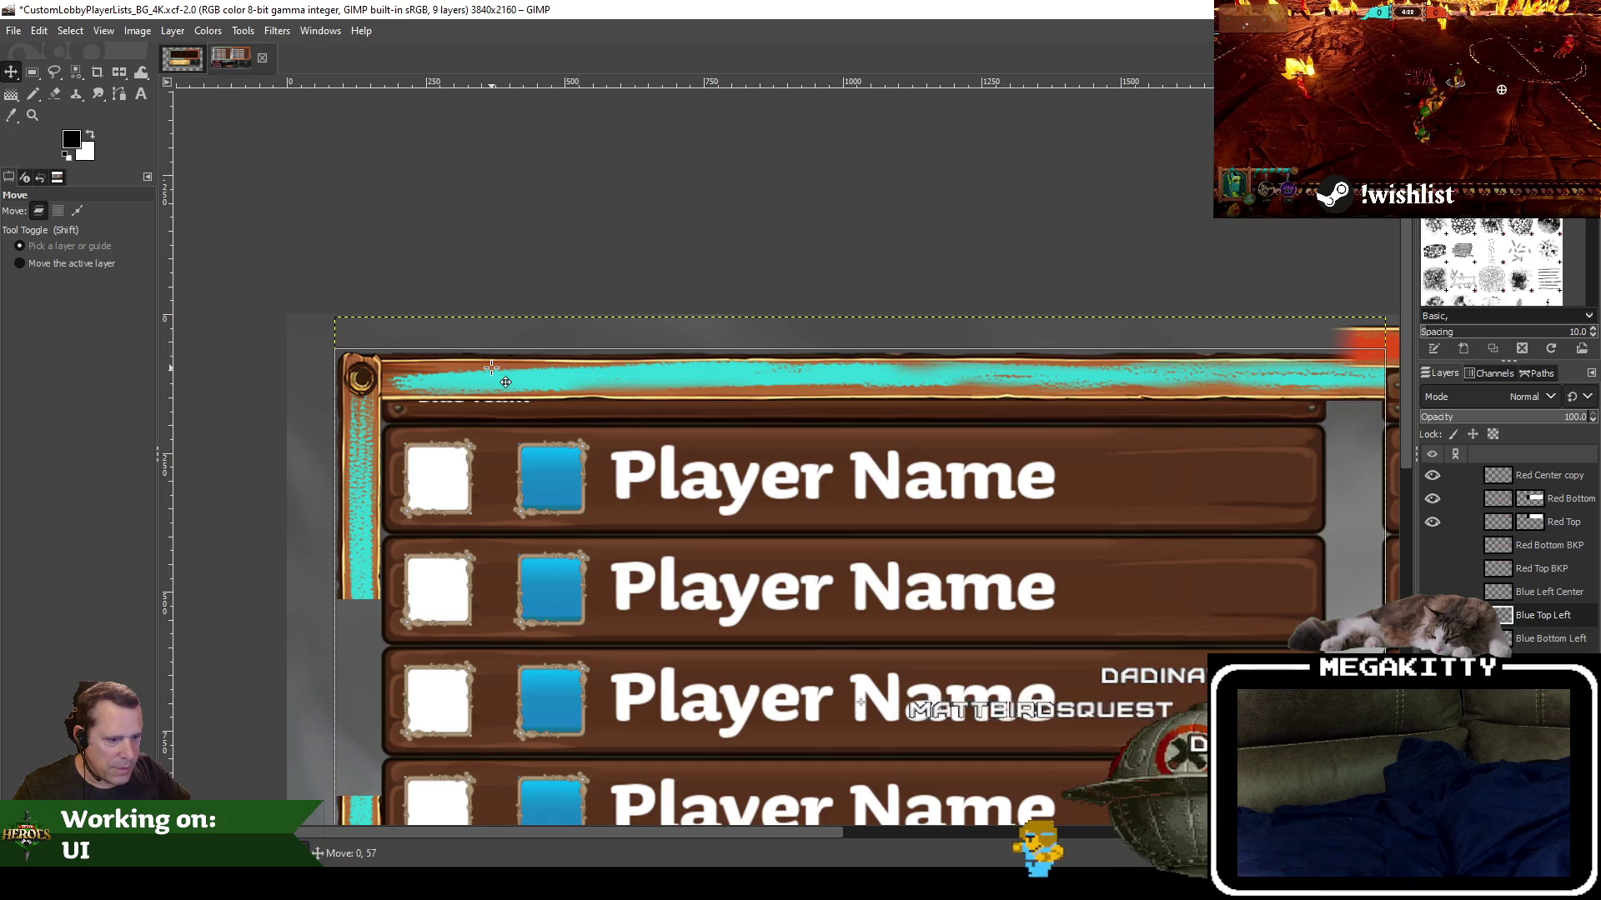
drag(506, 381, 506, 381)
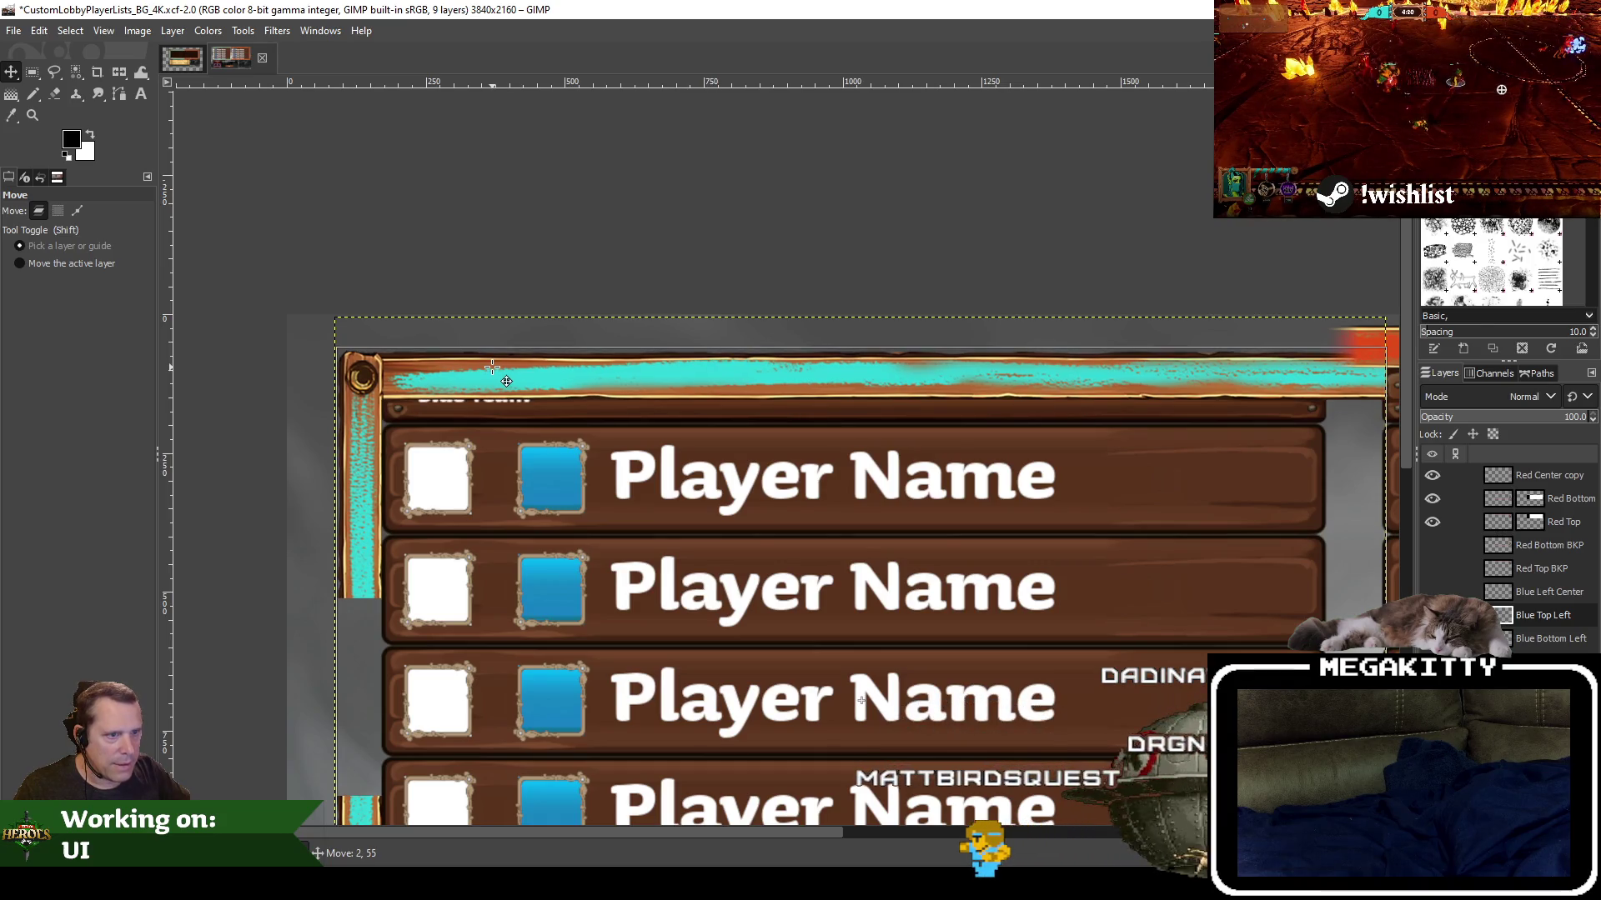
drag(506, 381, 505, 390)
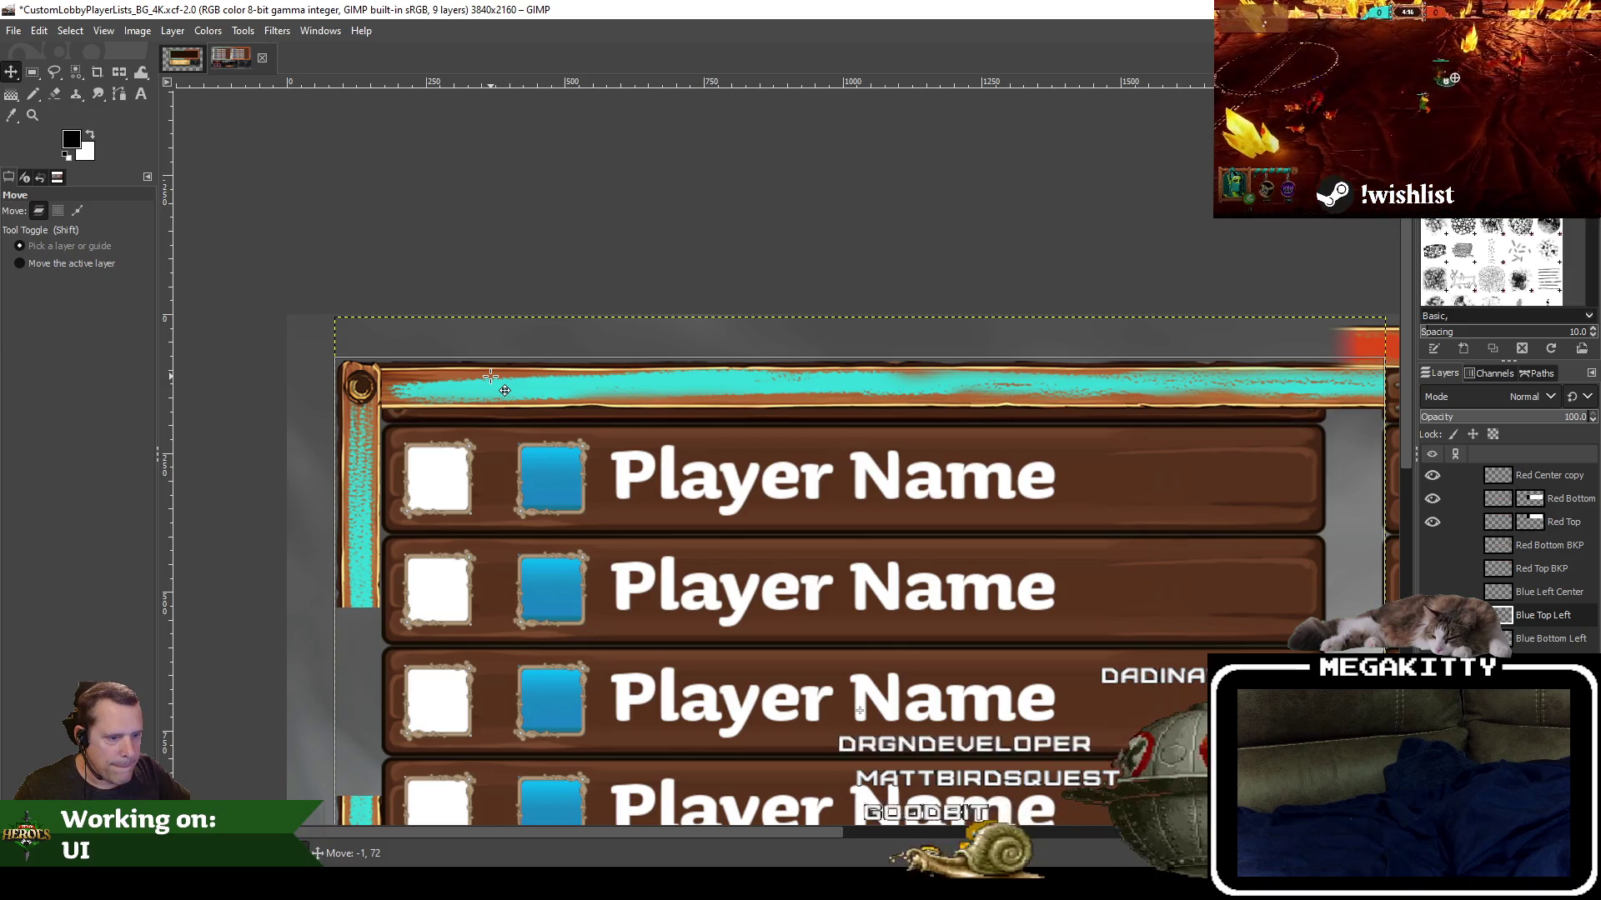
drag(505, 390, 506, 387)
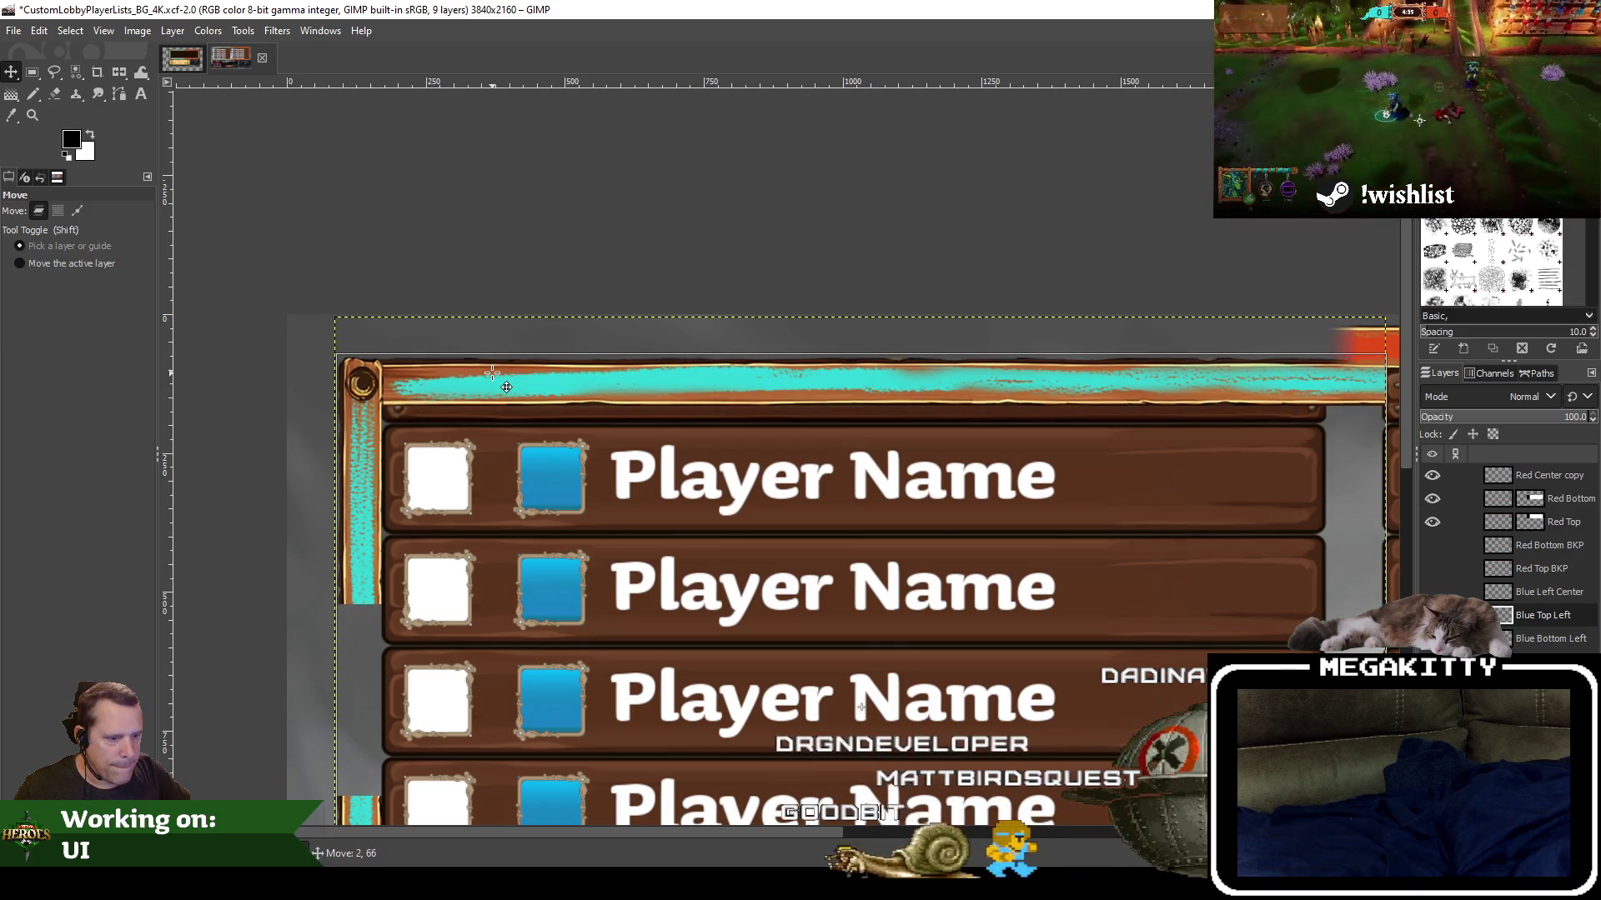
drag(506, 387, 505, 385)
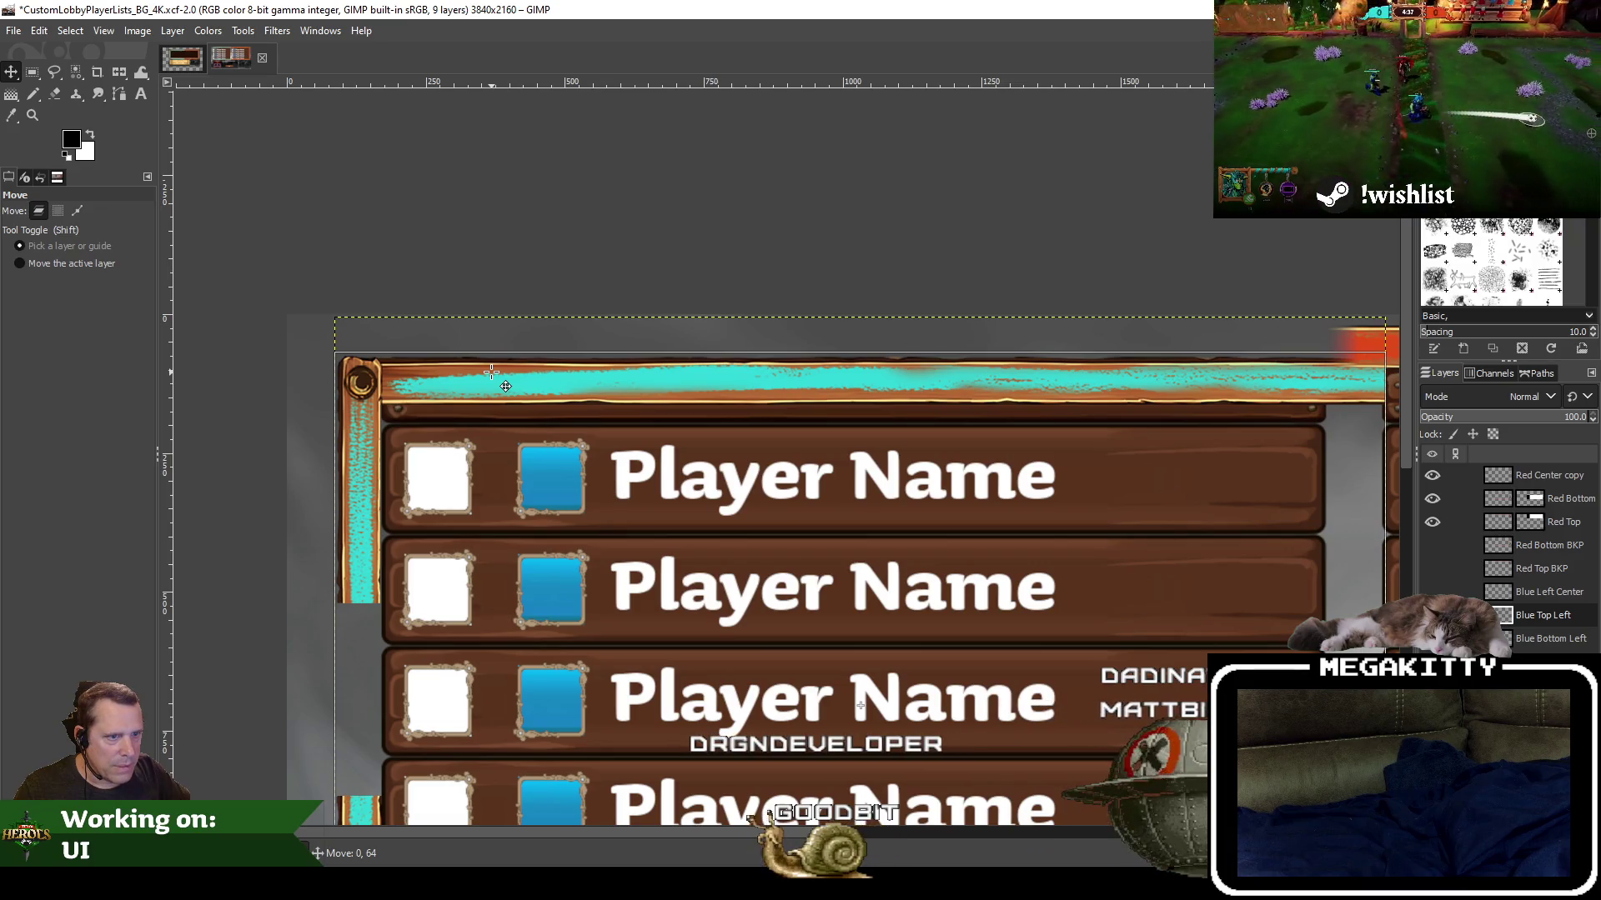
drag(505, 386, 505, 386)
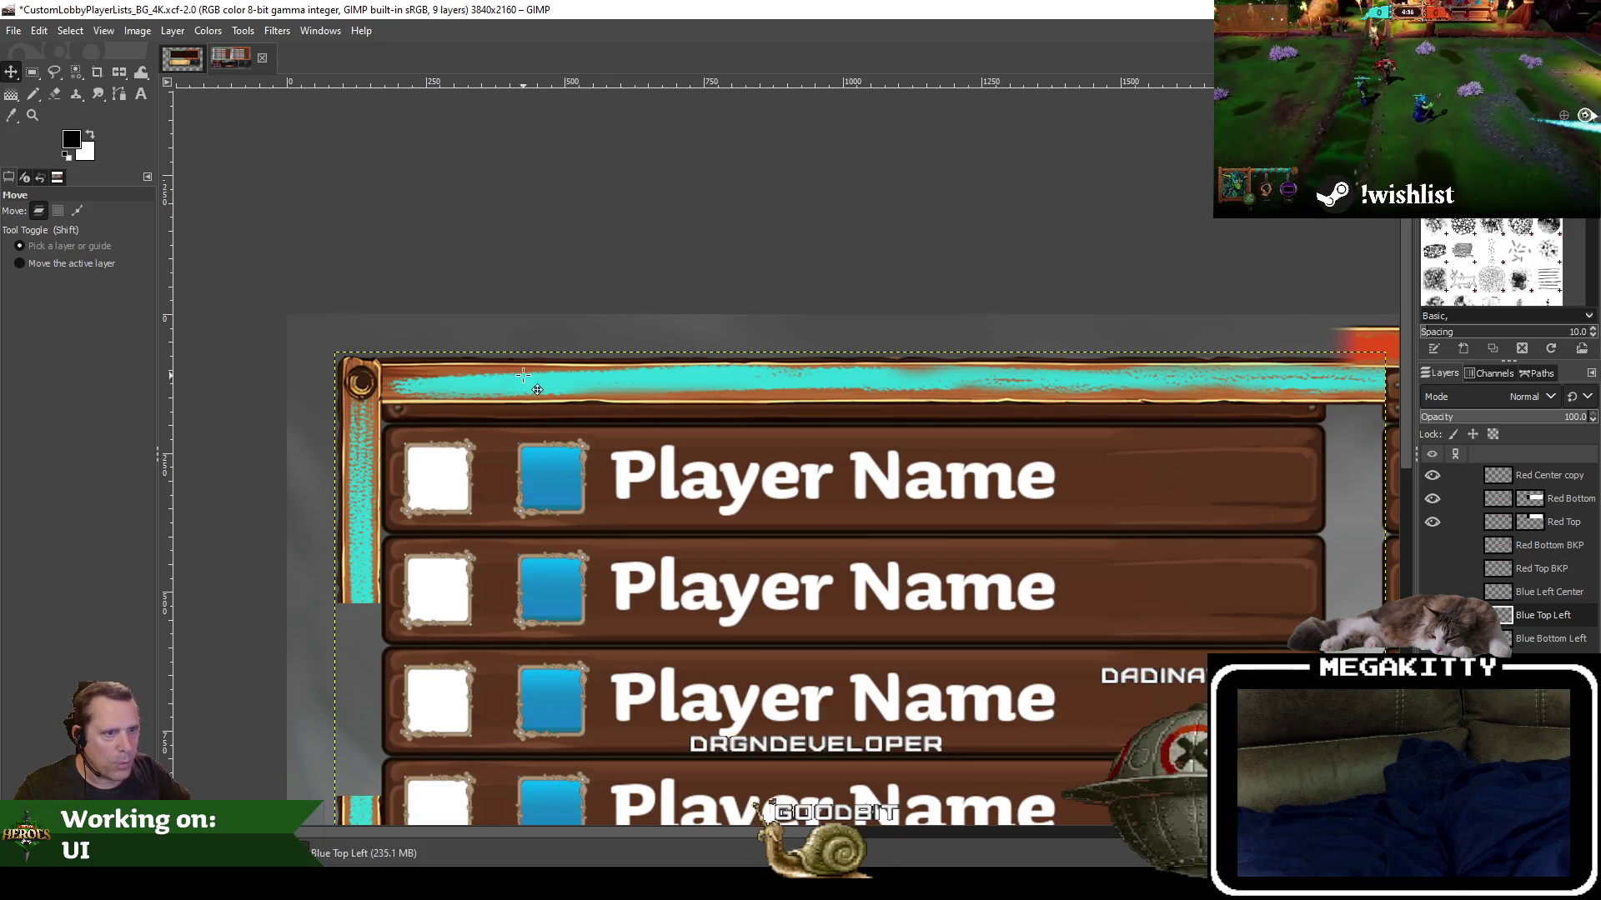
Recenter the whole lobby board and undo the last move, lifting the cyan bar above the Blue Team header
scroll(551, 334, down, 3)
scroll(534, 267, right, 3)
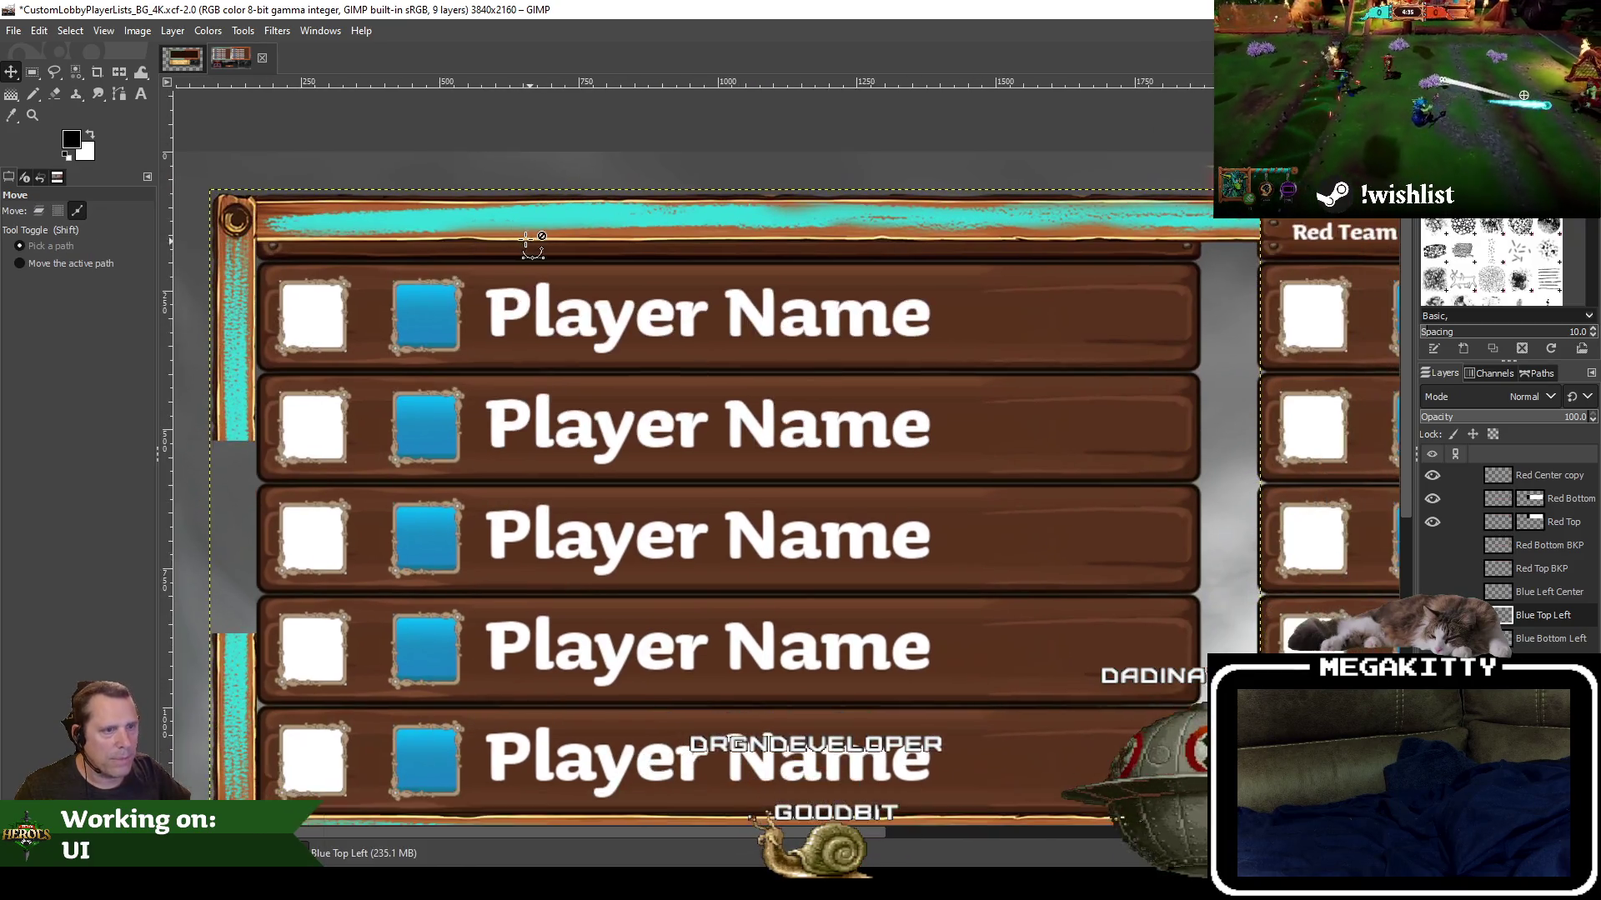
scroll(527, 242, down, 2)
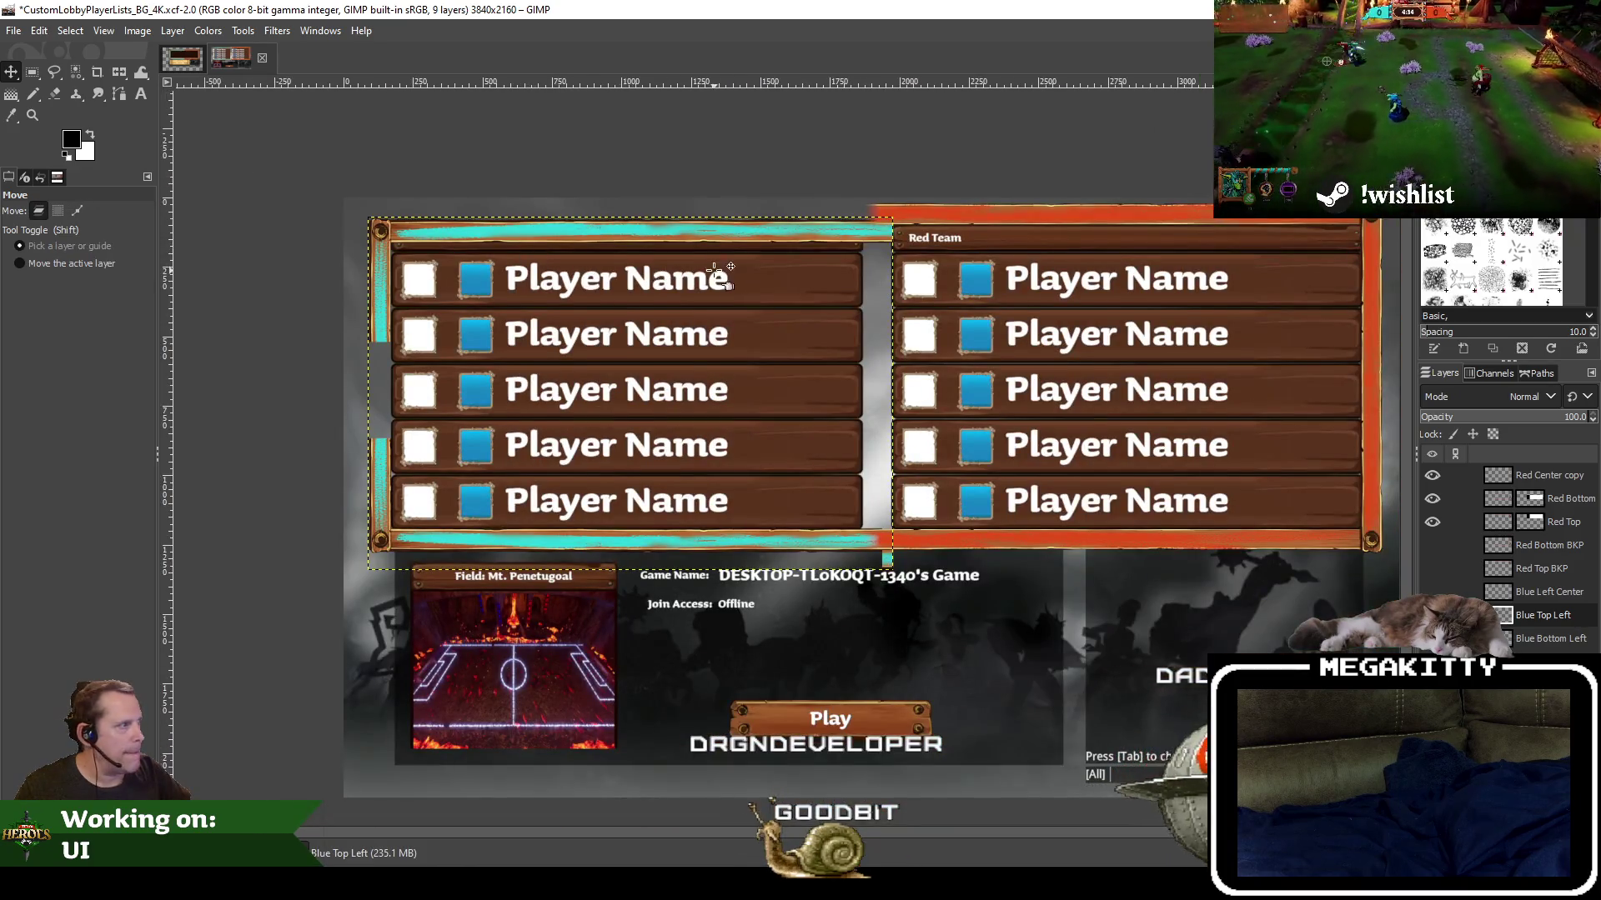
mouse_move(717, 268)
mouse_down()
mouse_move(629, 308)
mouse_move(683, 308)
mouse_up()
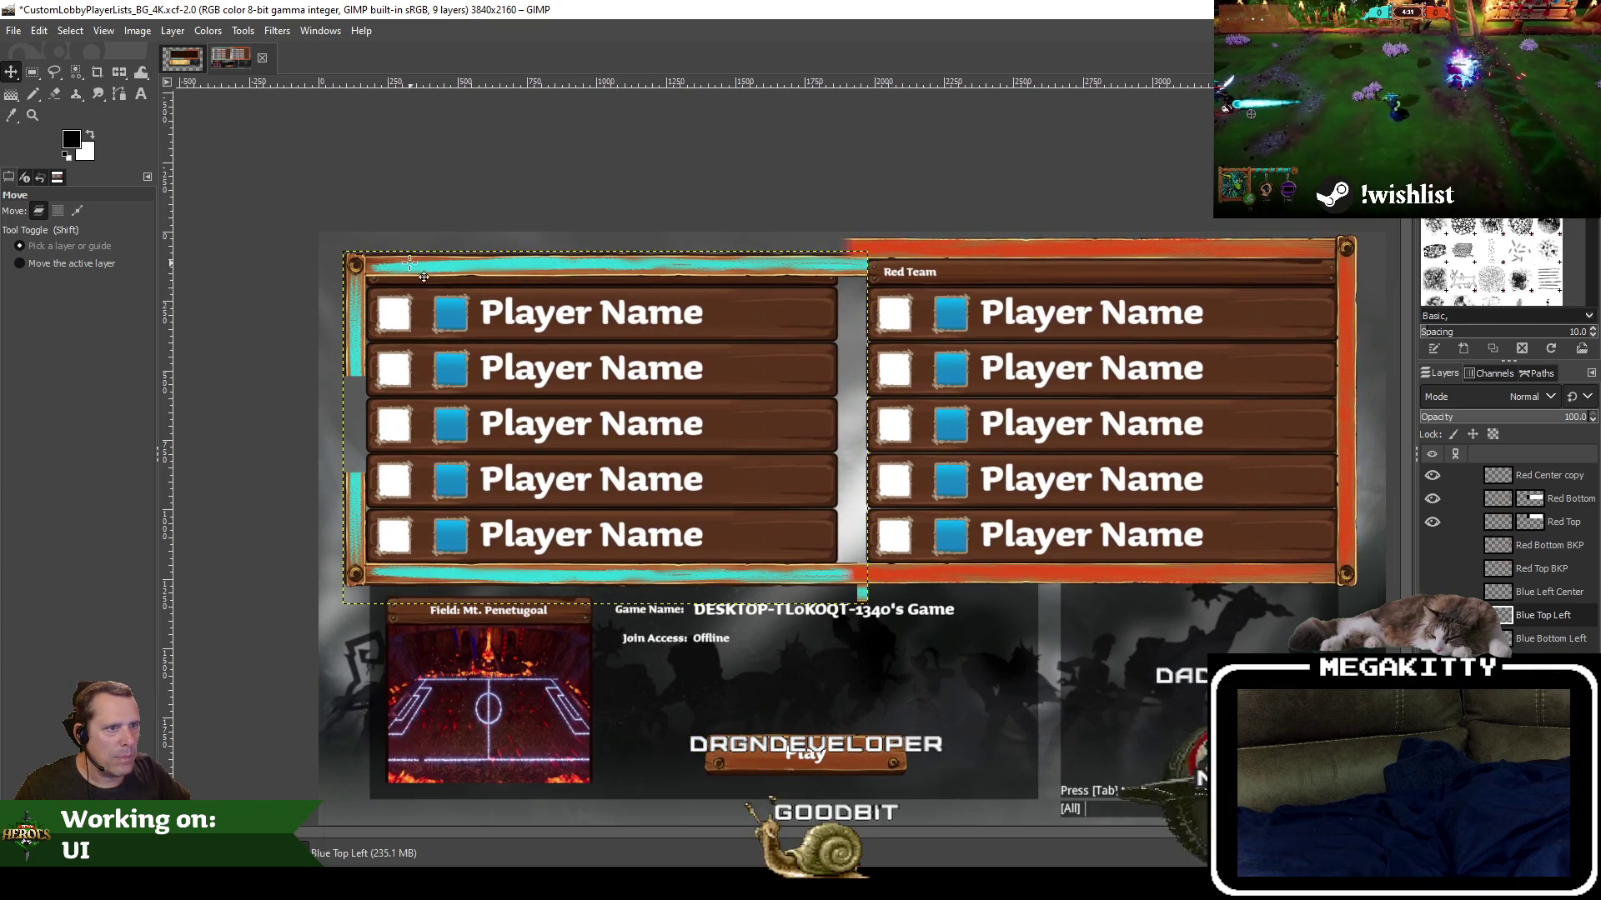
scroll(373, 241, up, 2)
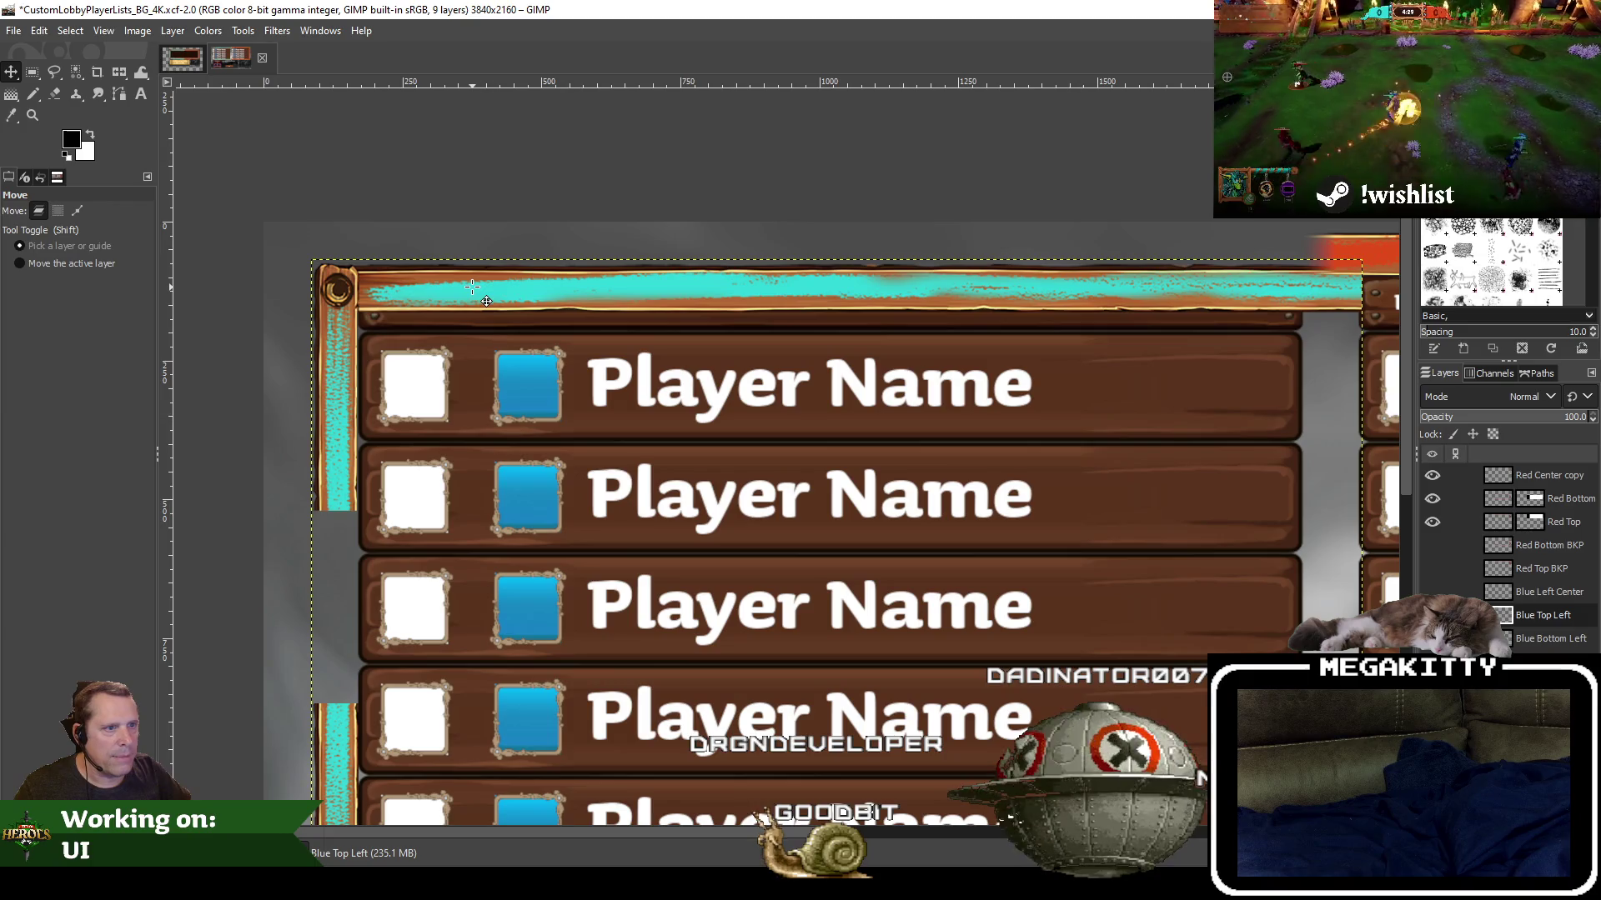
key(ctrl+z)
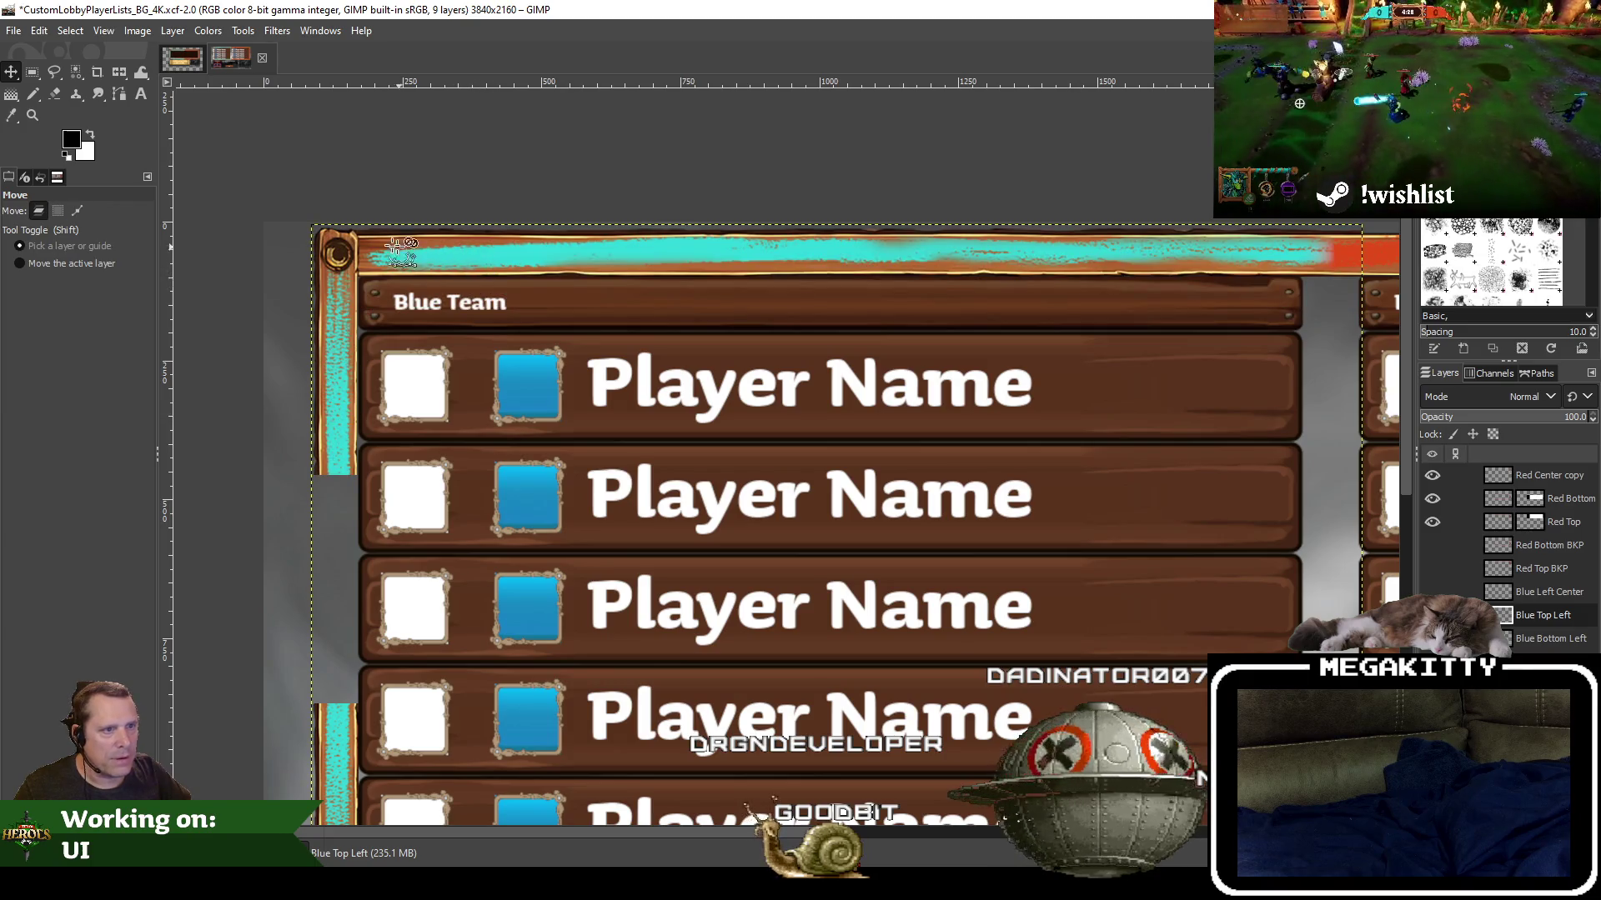
scroll(354, 236, up, 2)
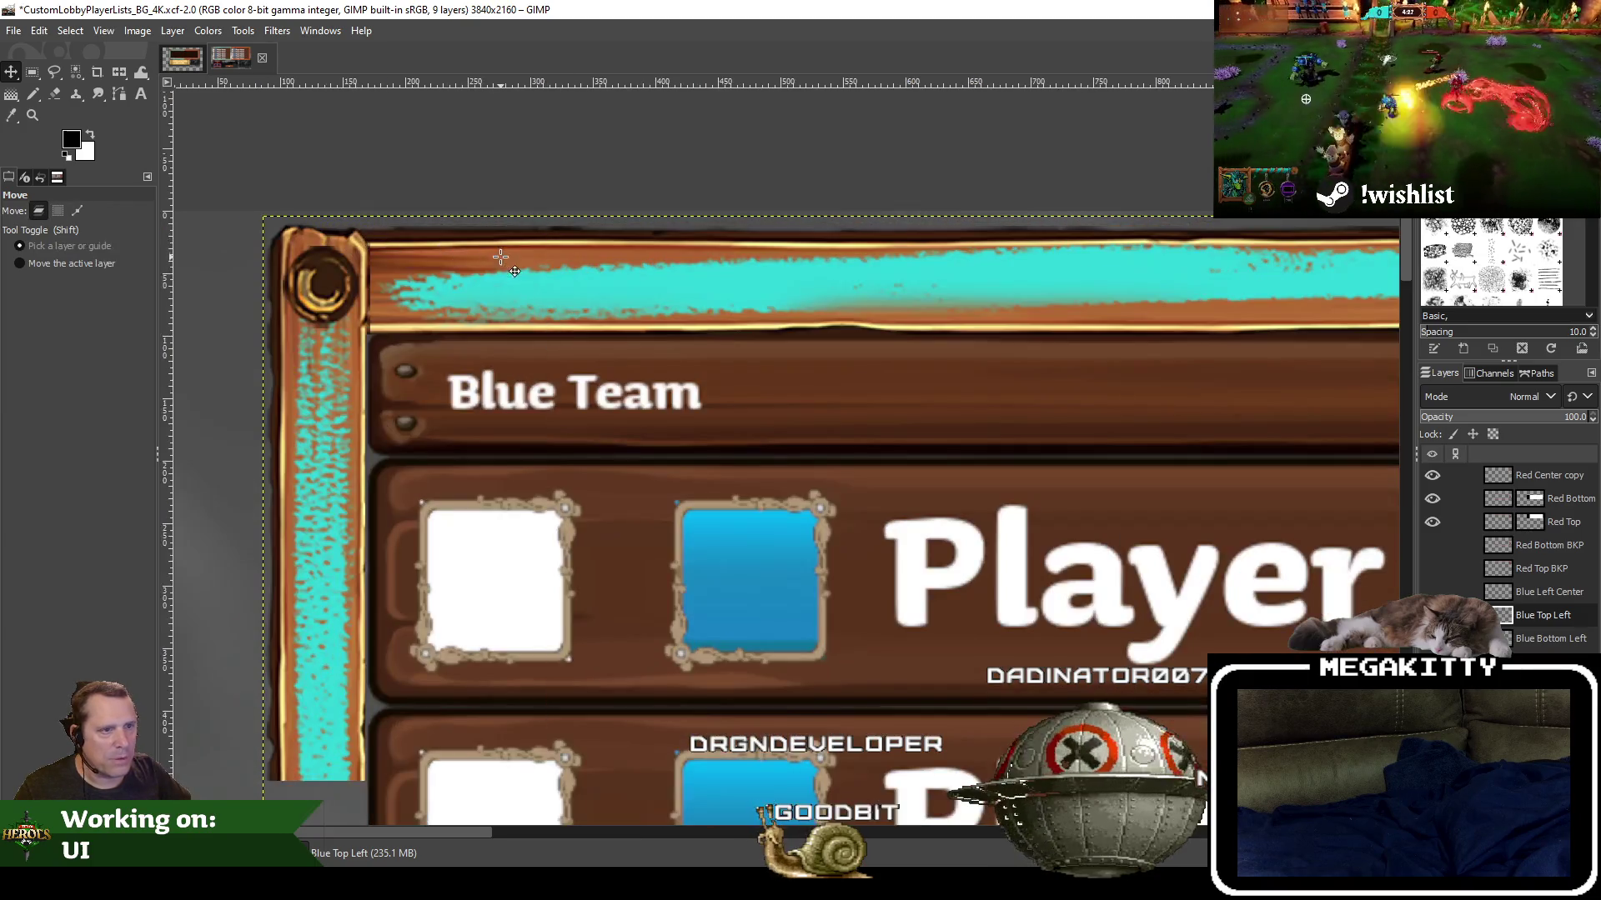
Drag the Blue Top Left cyan bar down about 49 px, fine-tuning it over the Blue Team header
click(509, 280)
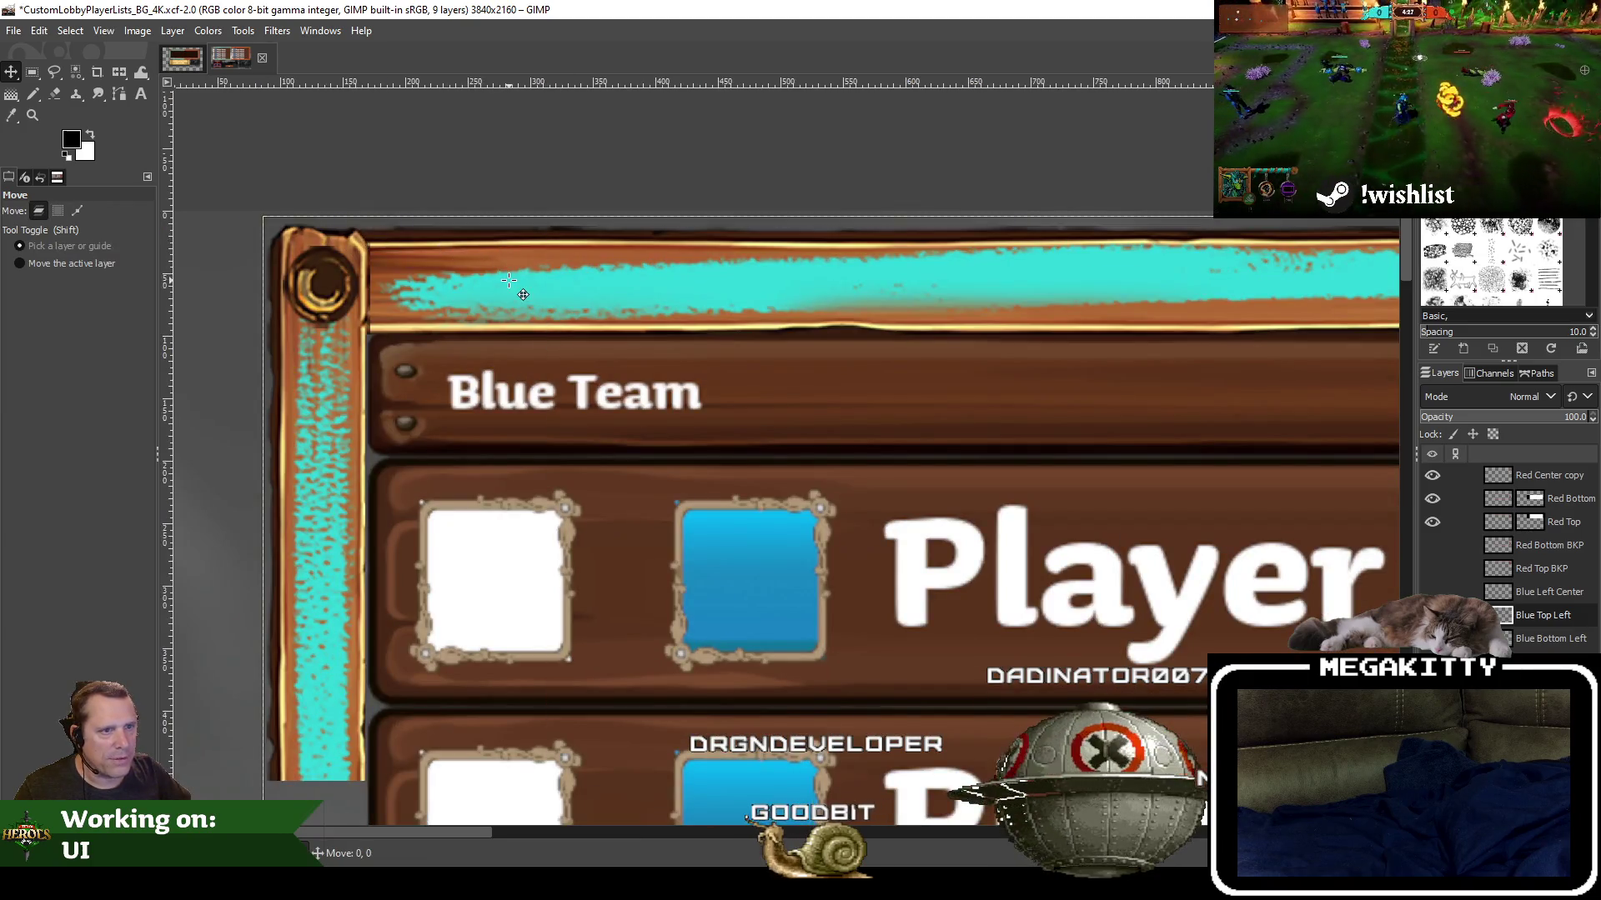
drag(509, 280, 508, 338)
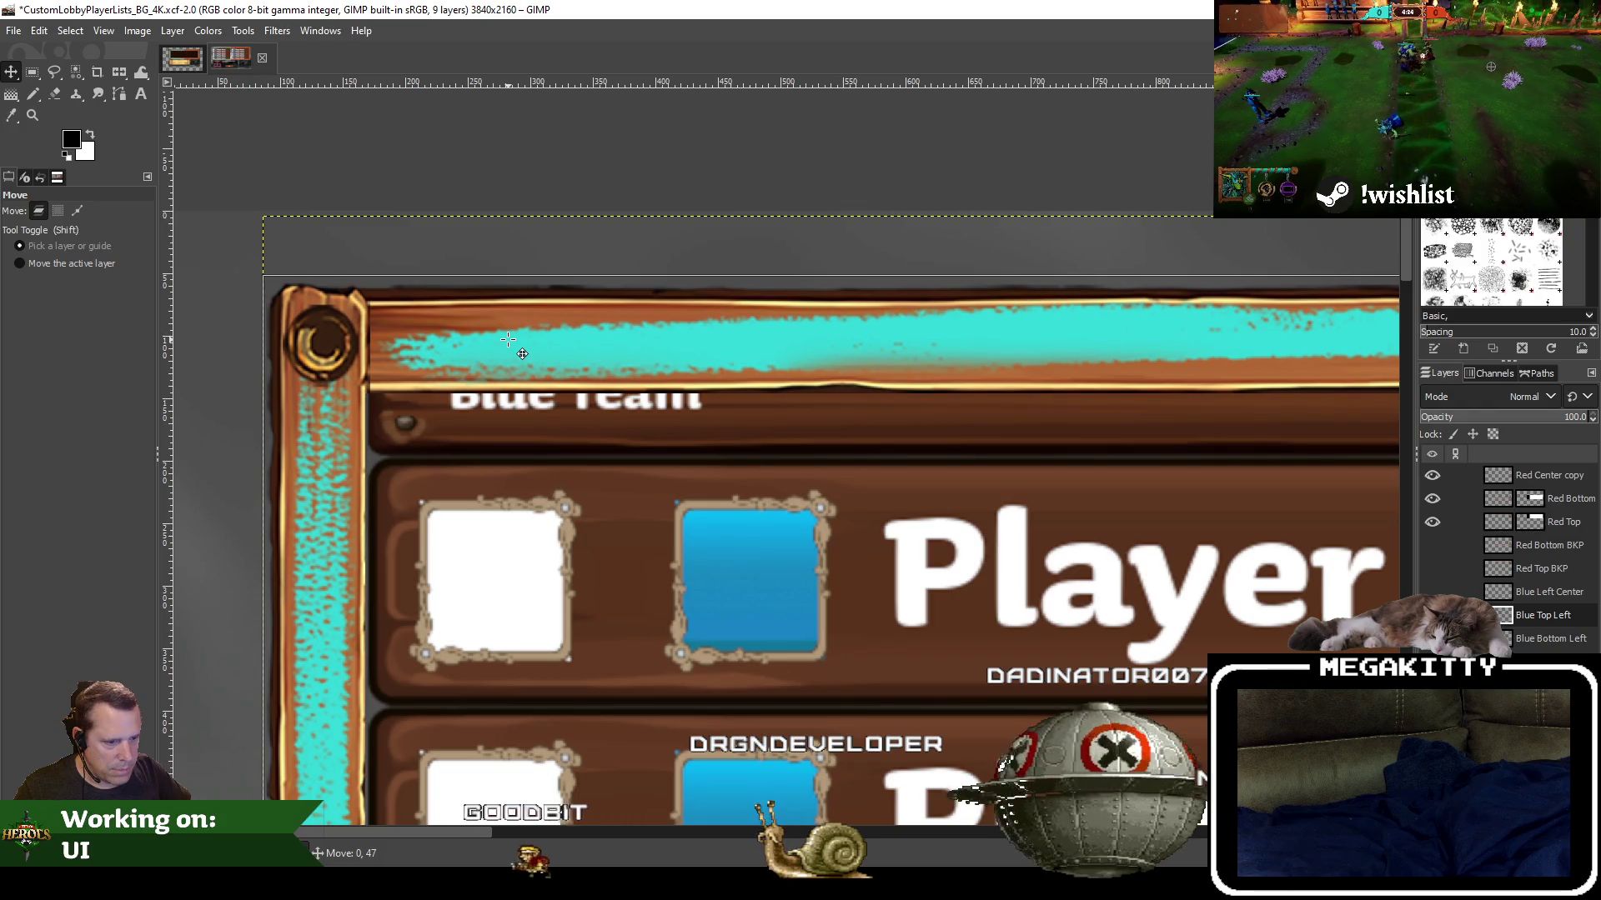
drag(508, 340, 508, 342)
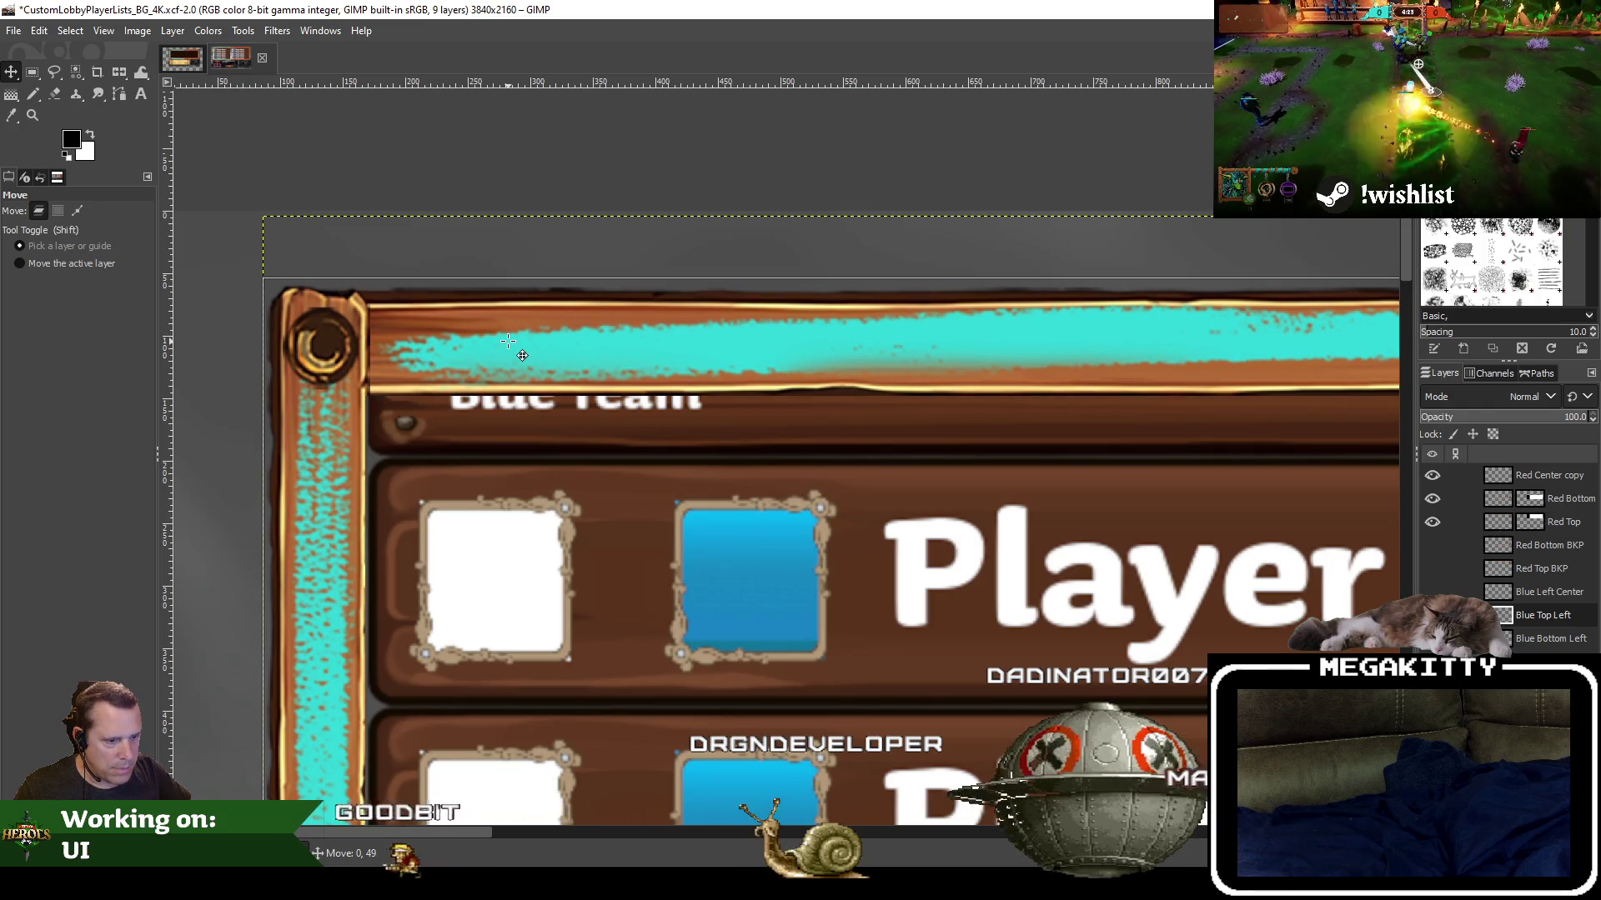
drag(508, 342, 507, 339)
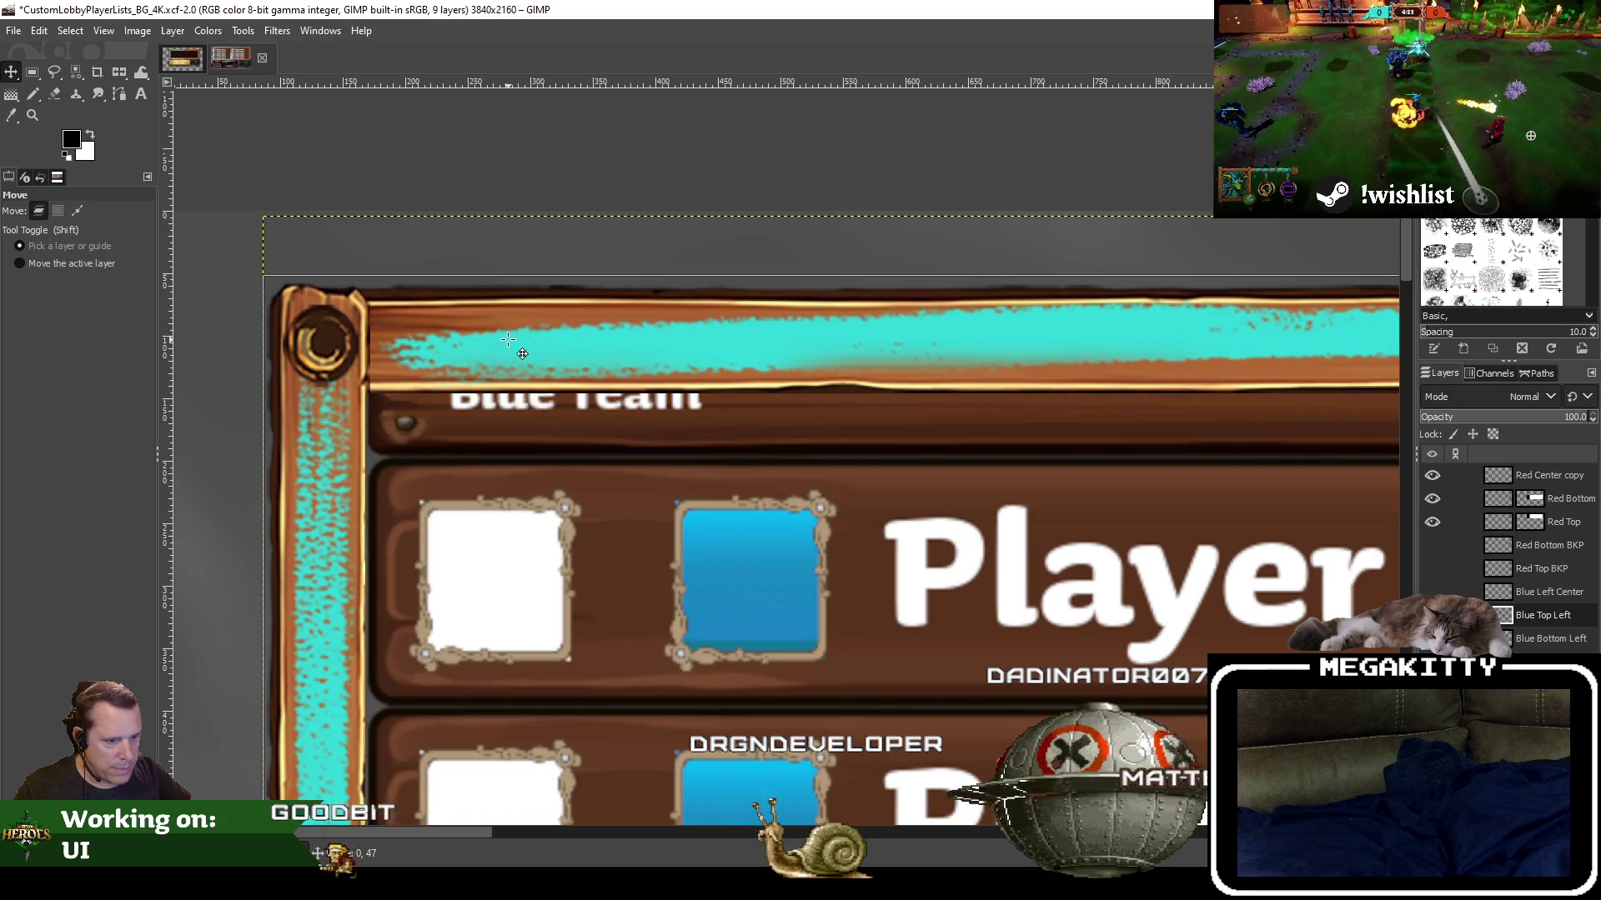
drag(508, 339, 507, 339)
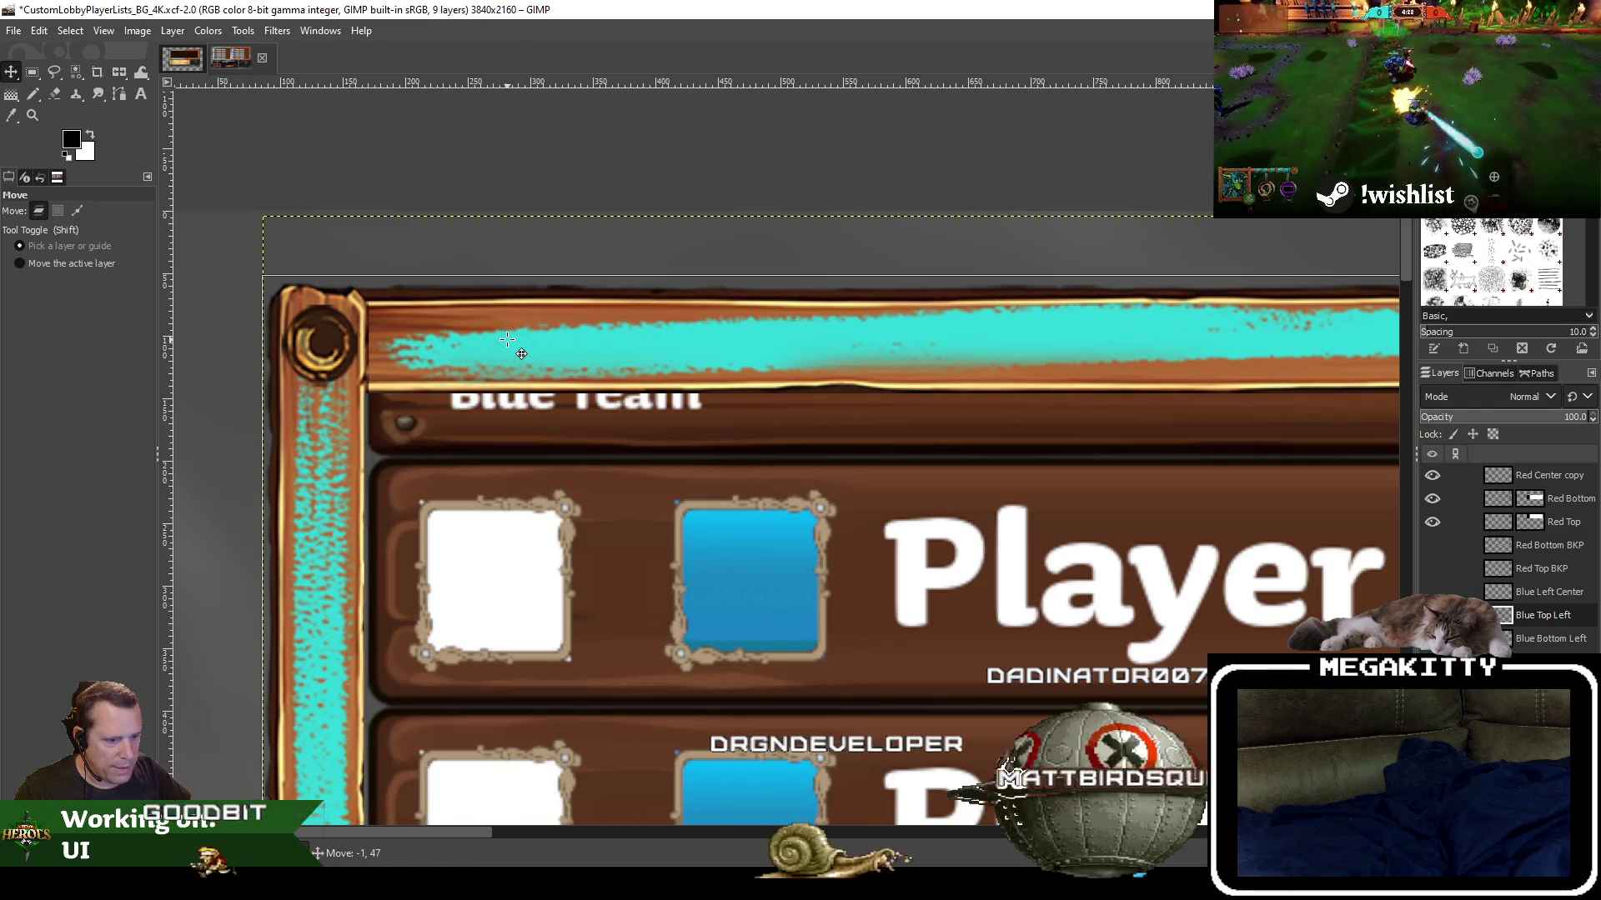
drag(506, 340, 509, 340)
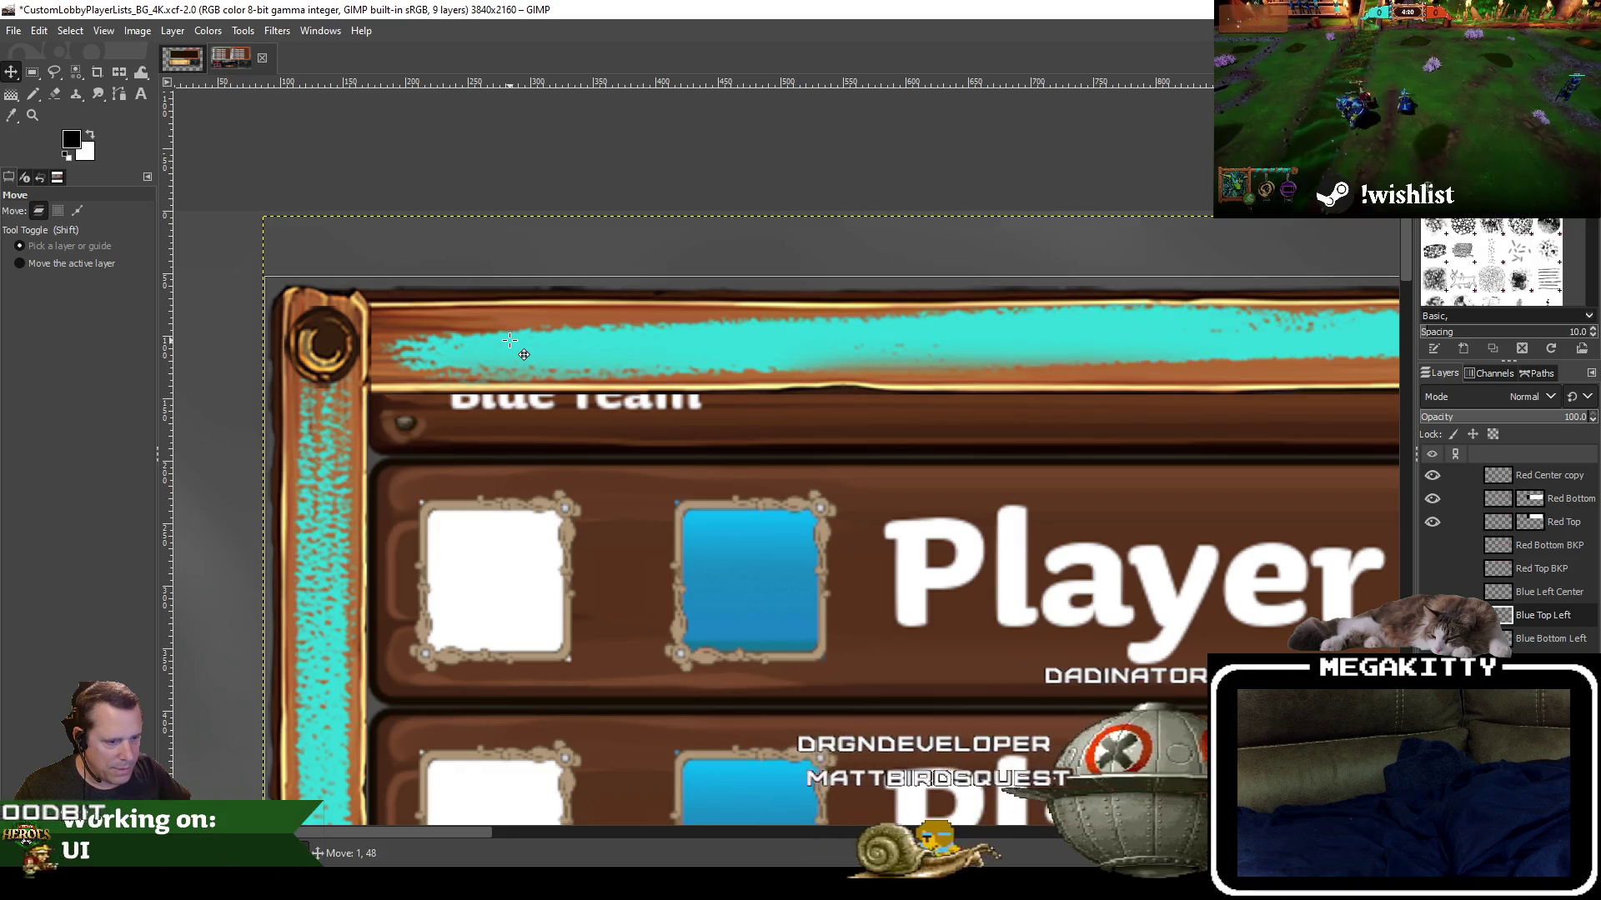
drag(510, 340, 509, 339)
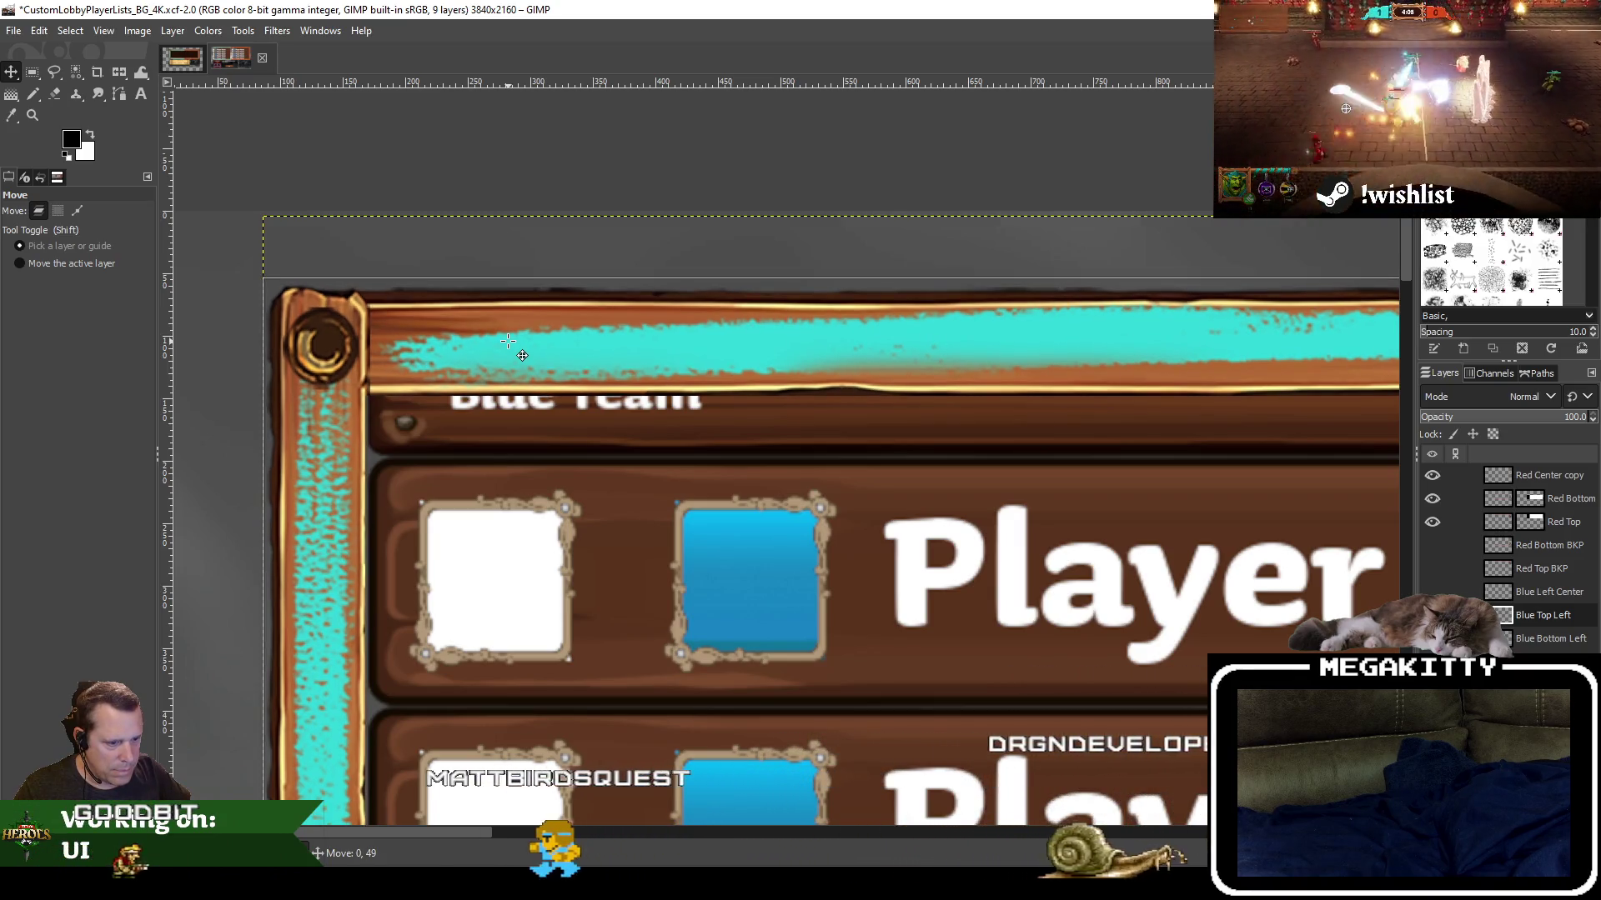
drag(508, 339, 507, 341)
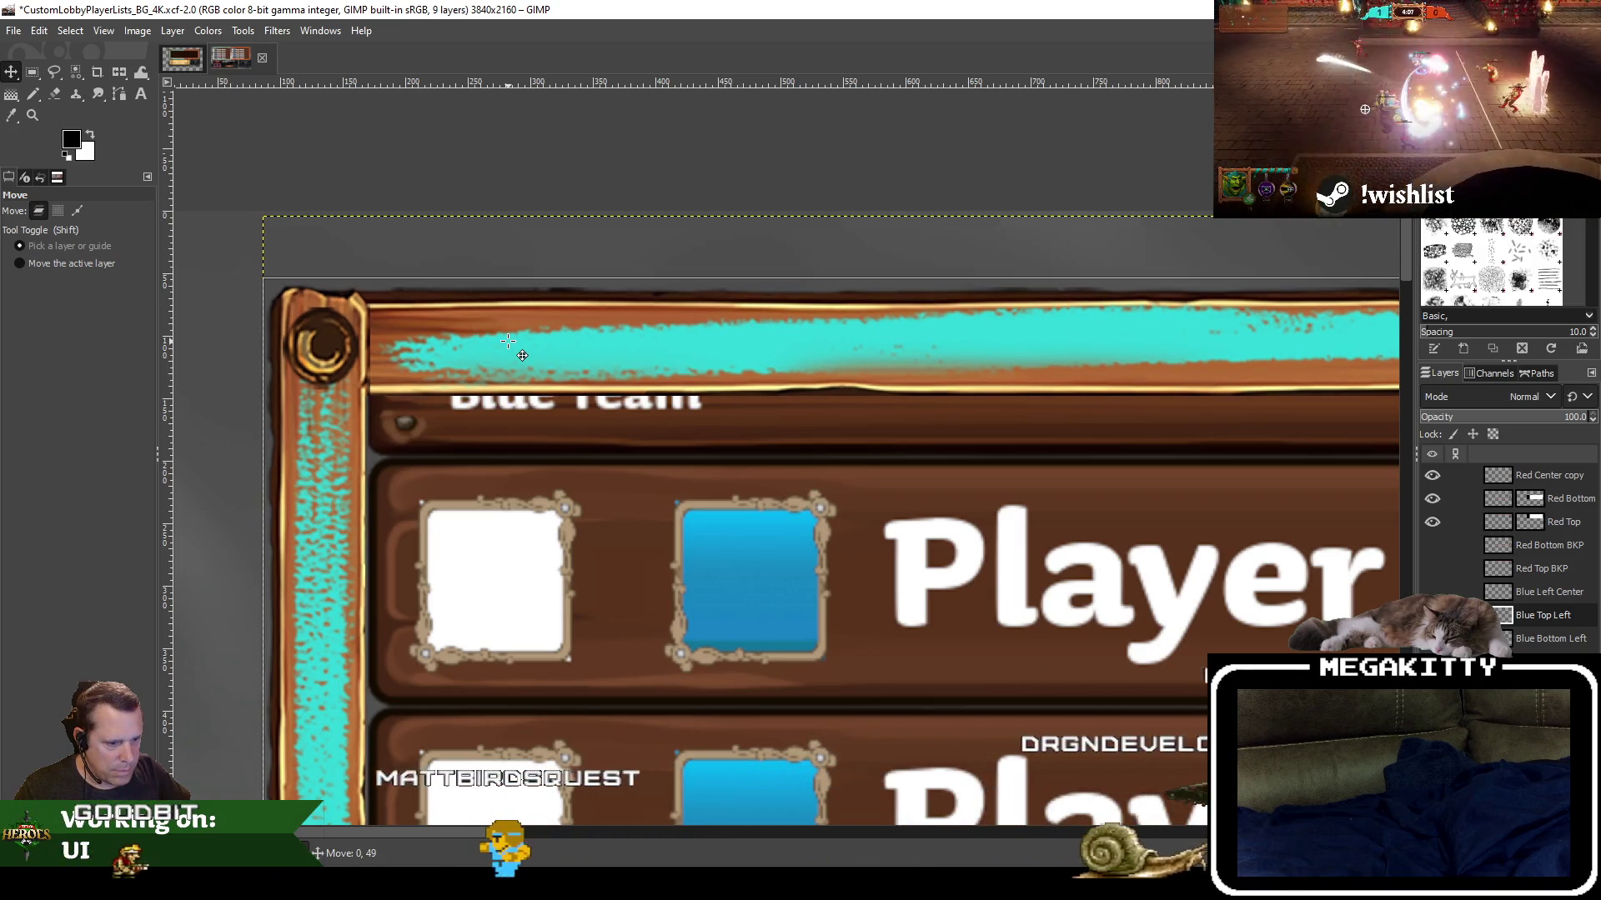
drag(508, 341, 508, 339)
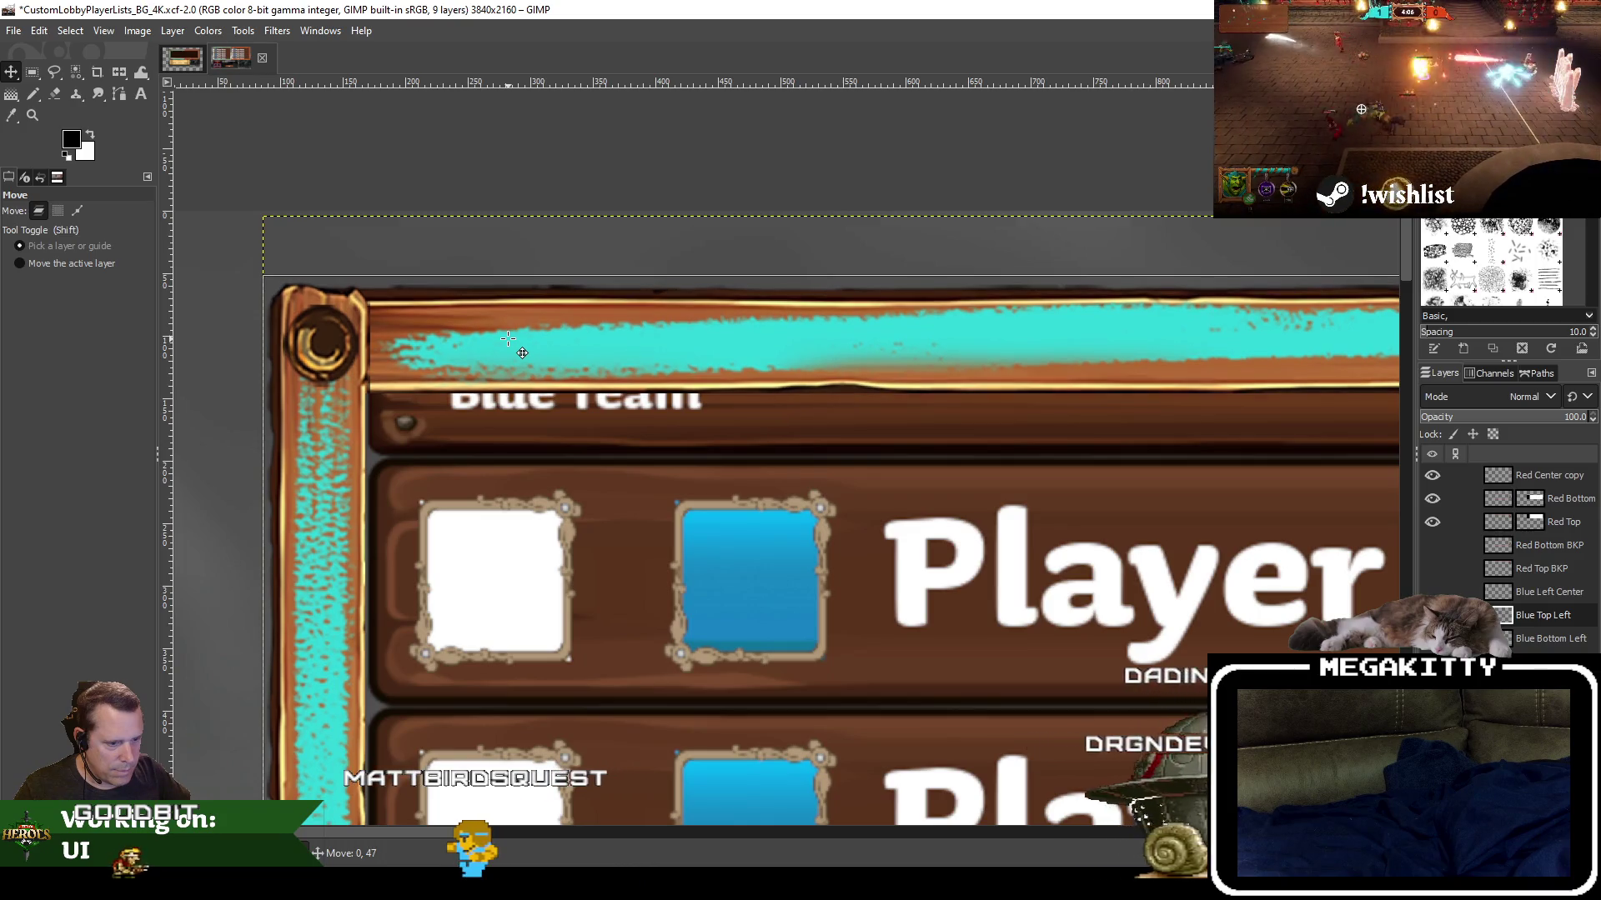
drag(507, 339, 508, 341)
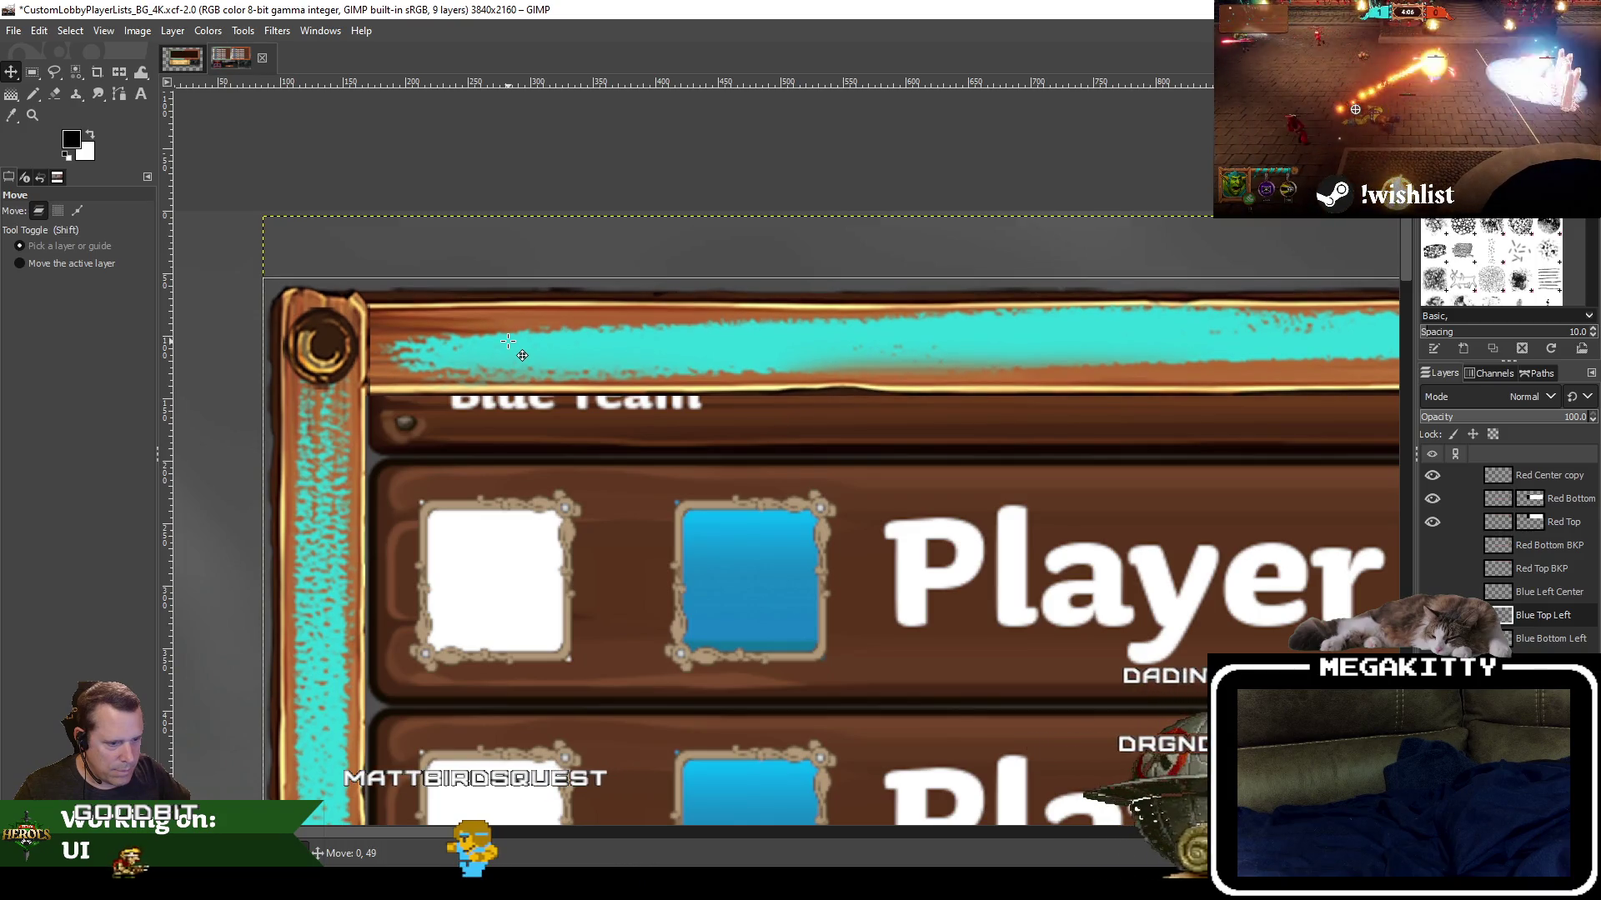
drag(507, 342, 508, 342)
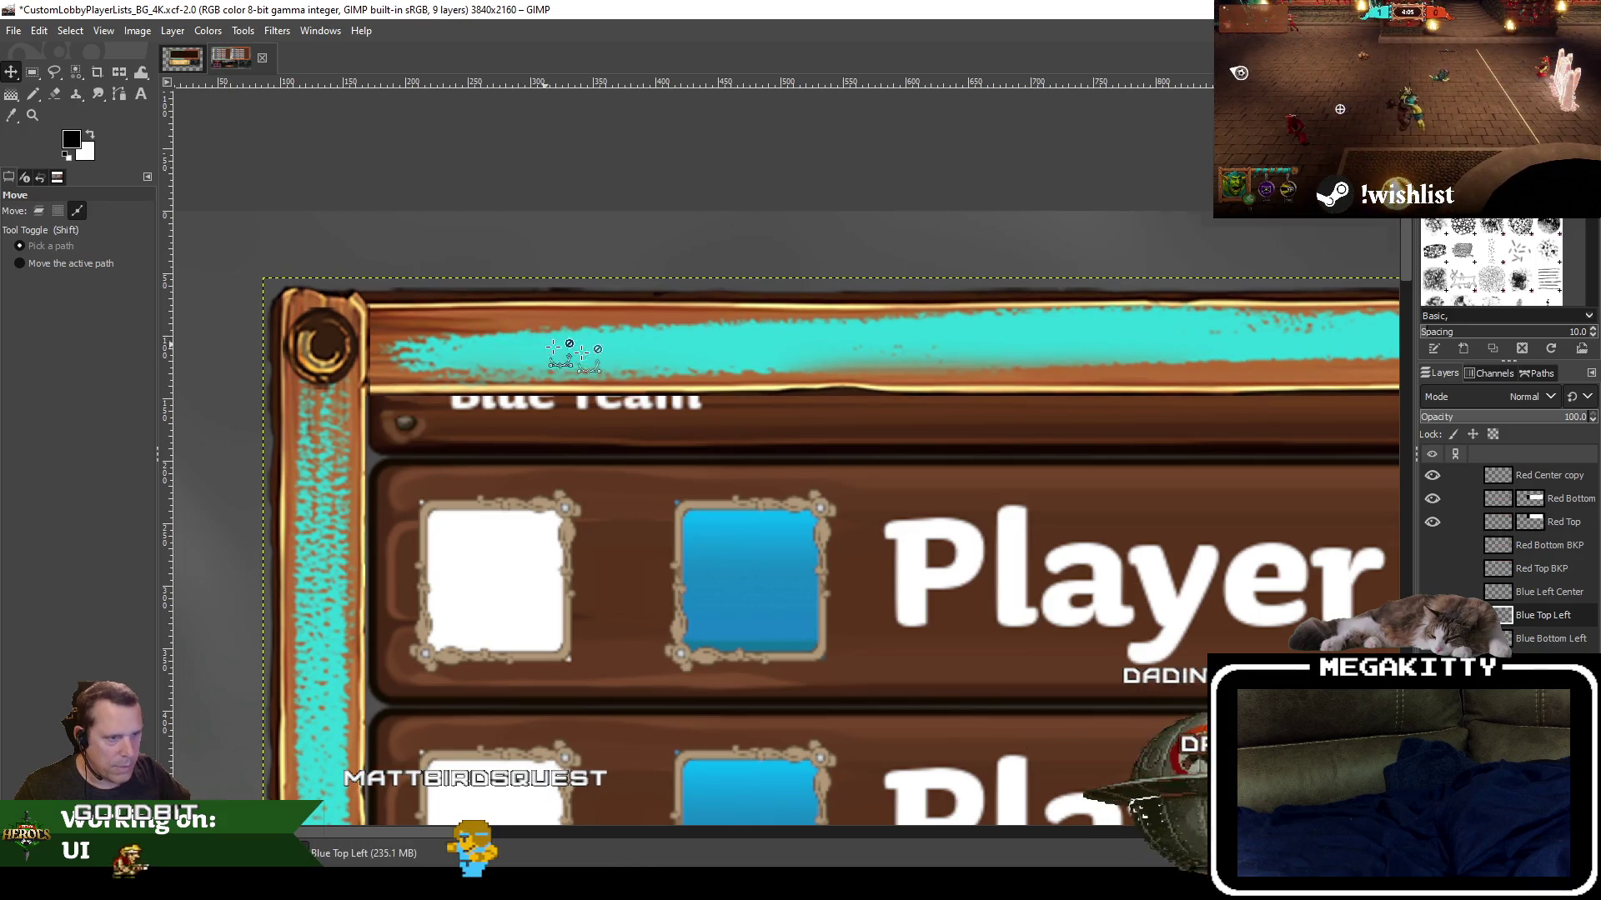
scroll(569, 343, down, 2)
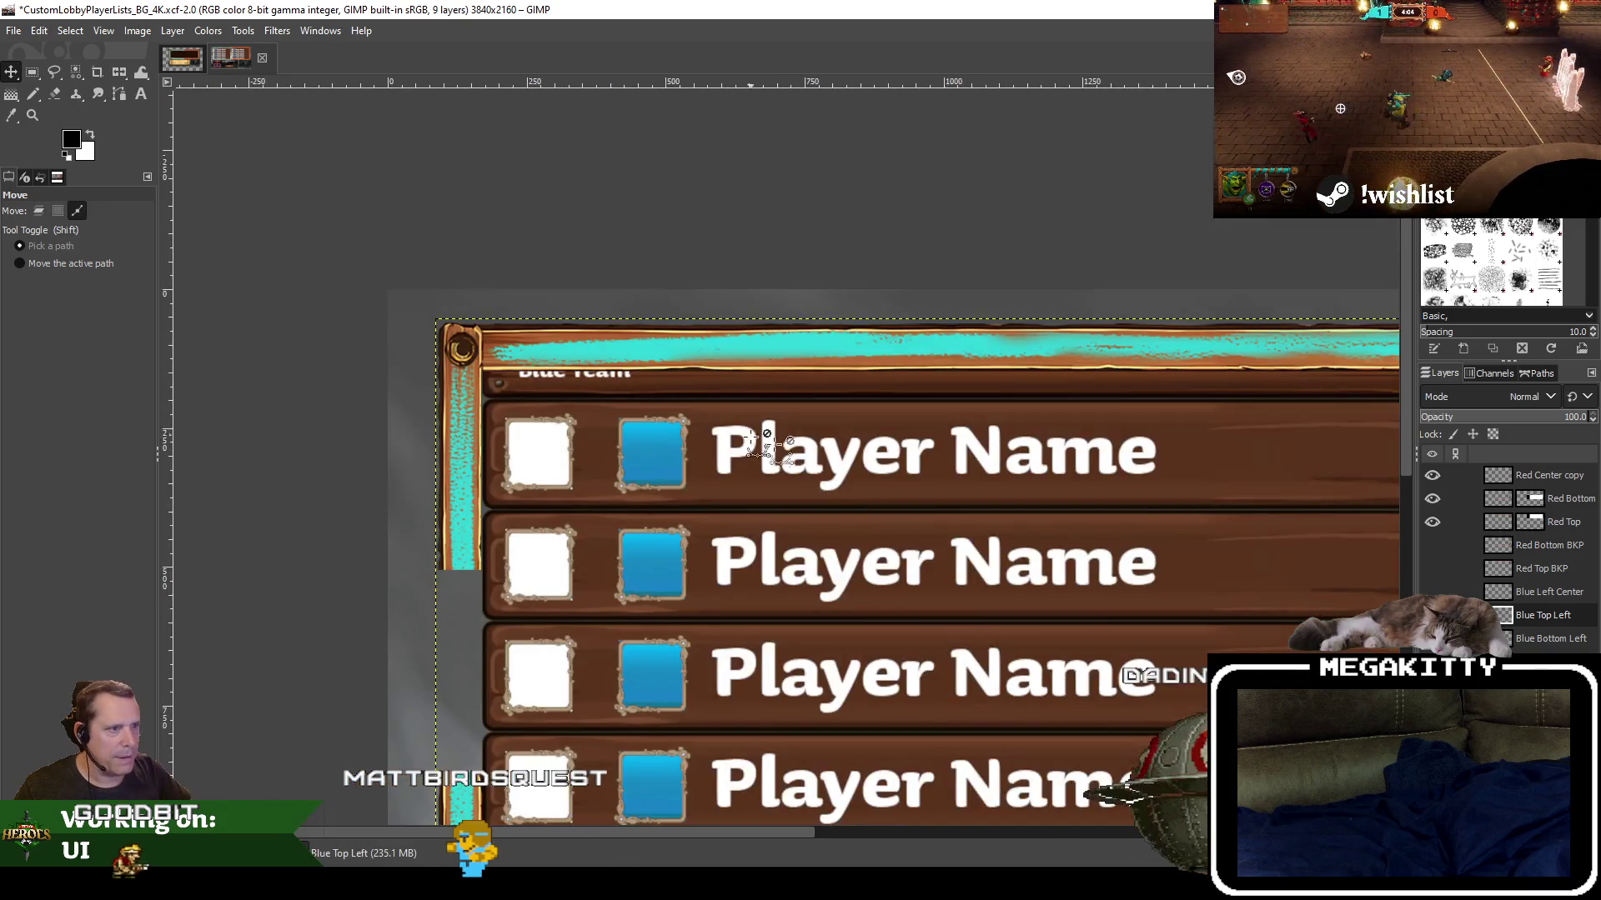
drag(848, 466, 757, 383)
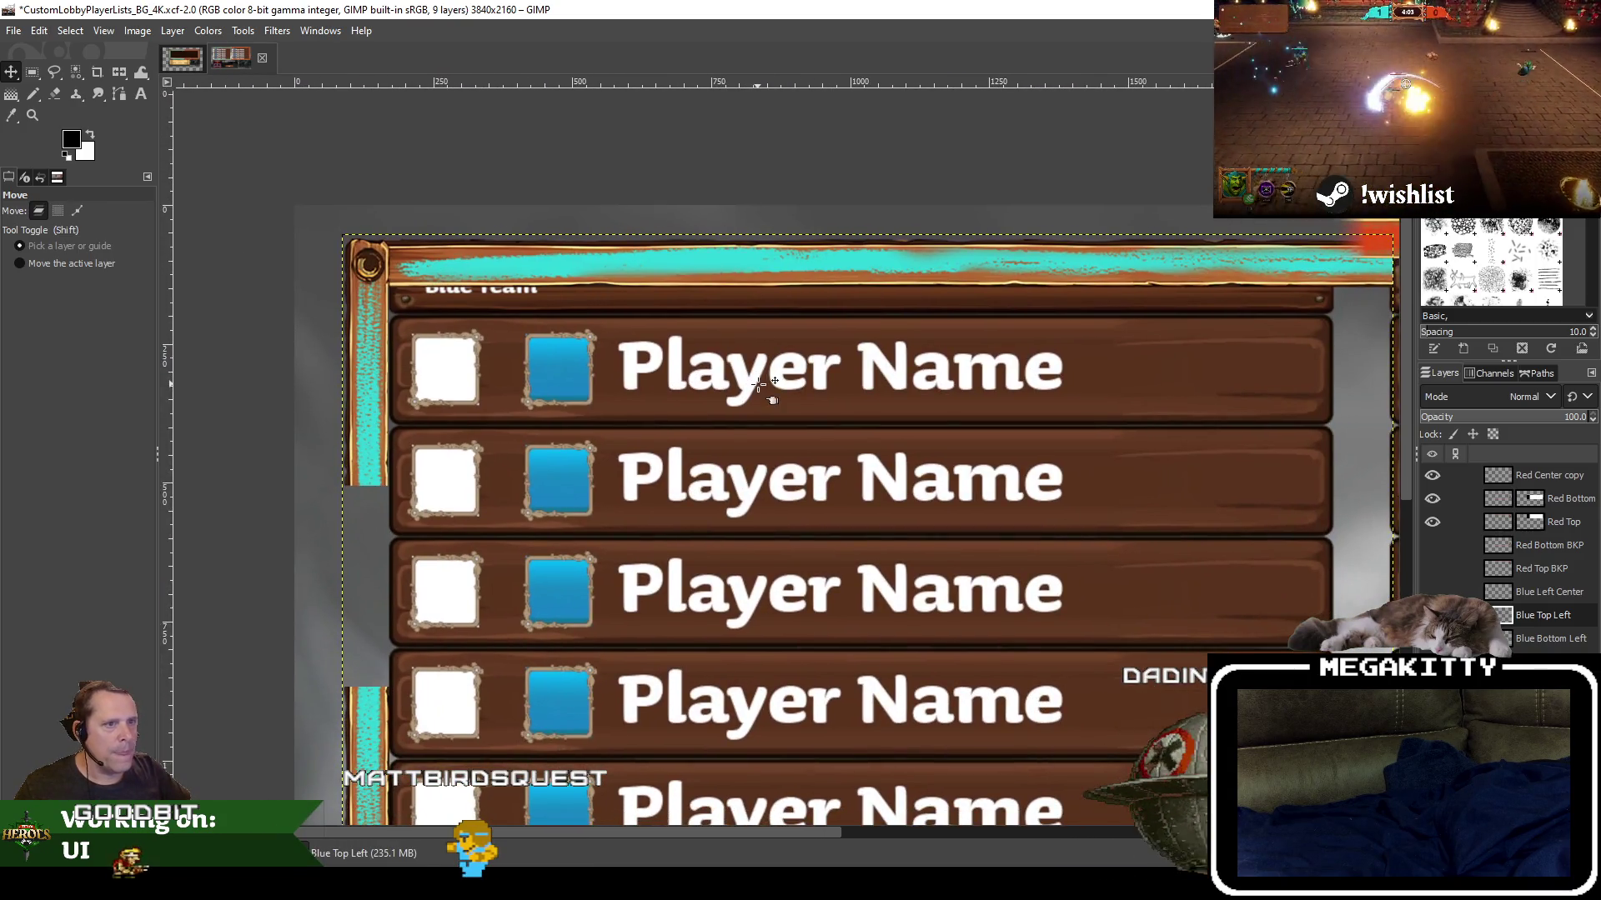
Zoom out over the board, then step through Pasted Layer and Blue Top Left to Blue Bottom Left
scroll(757, 384, down, 1)
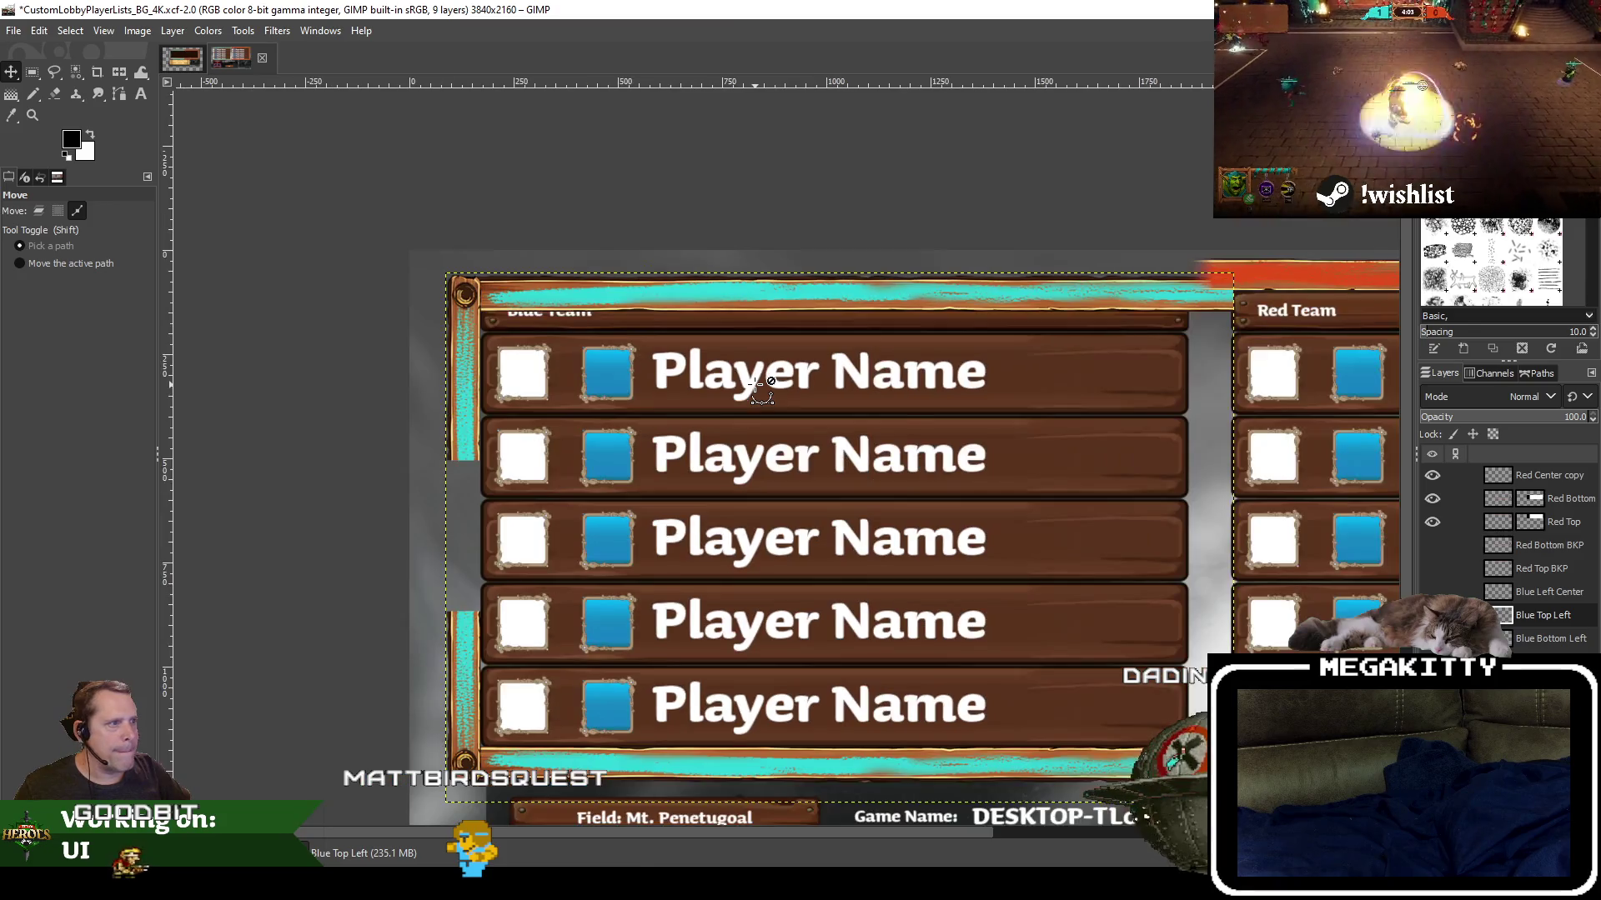
mouse_move(920, 405)
mouse_down()
mouse_move(660, 389)
mouse_move(660, 263)
mouse_up()
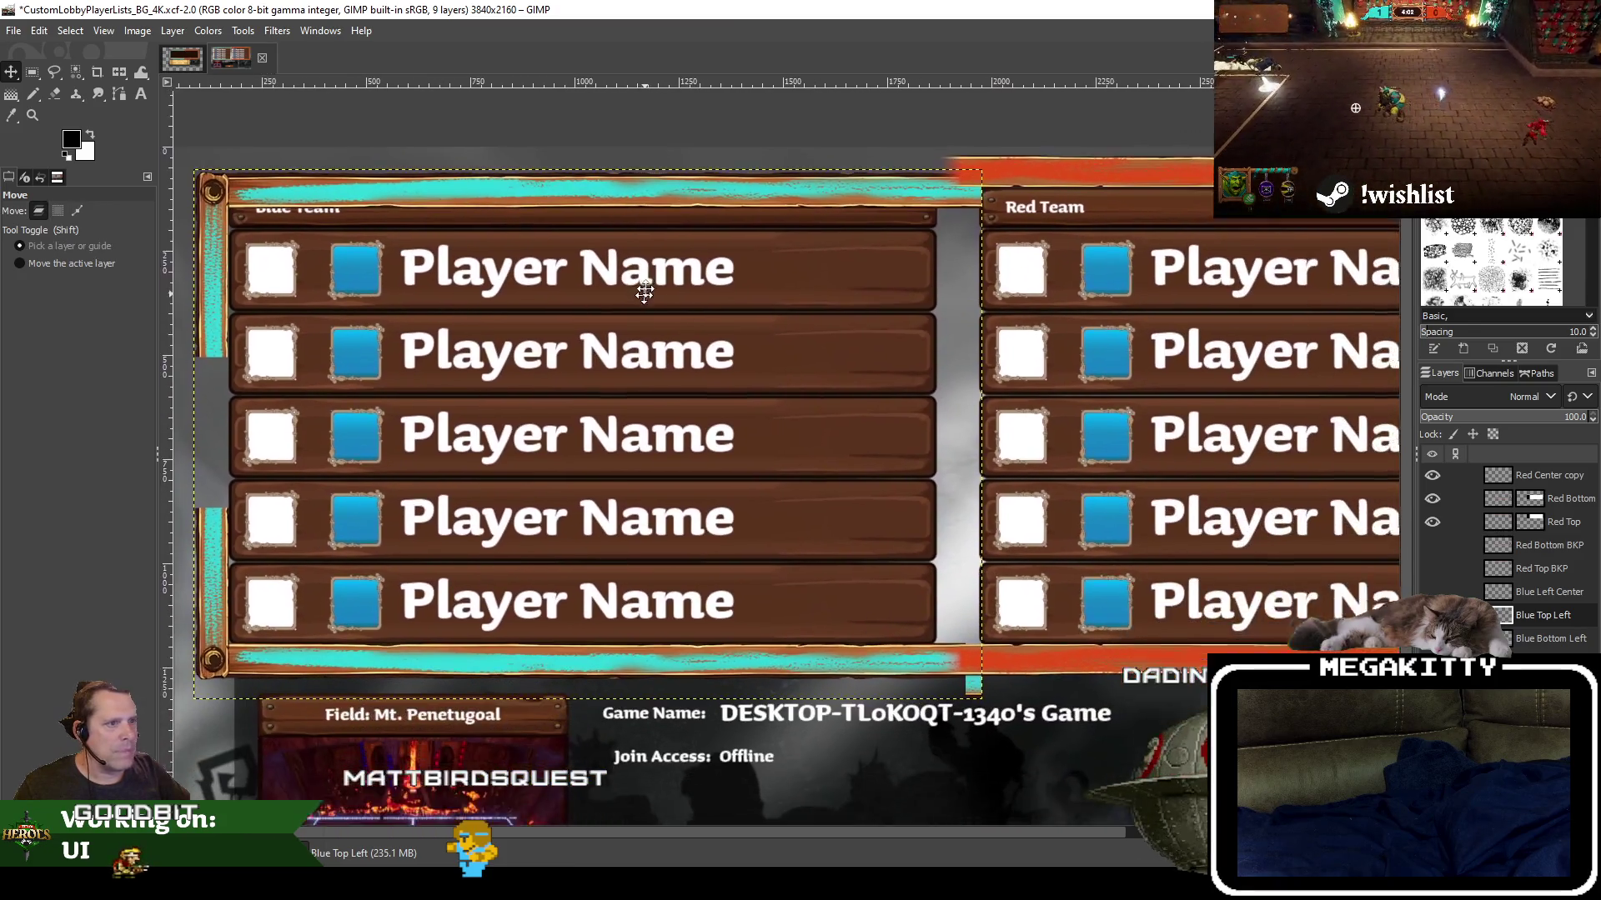
scroll(659, 262, down, 1)
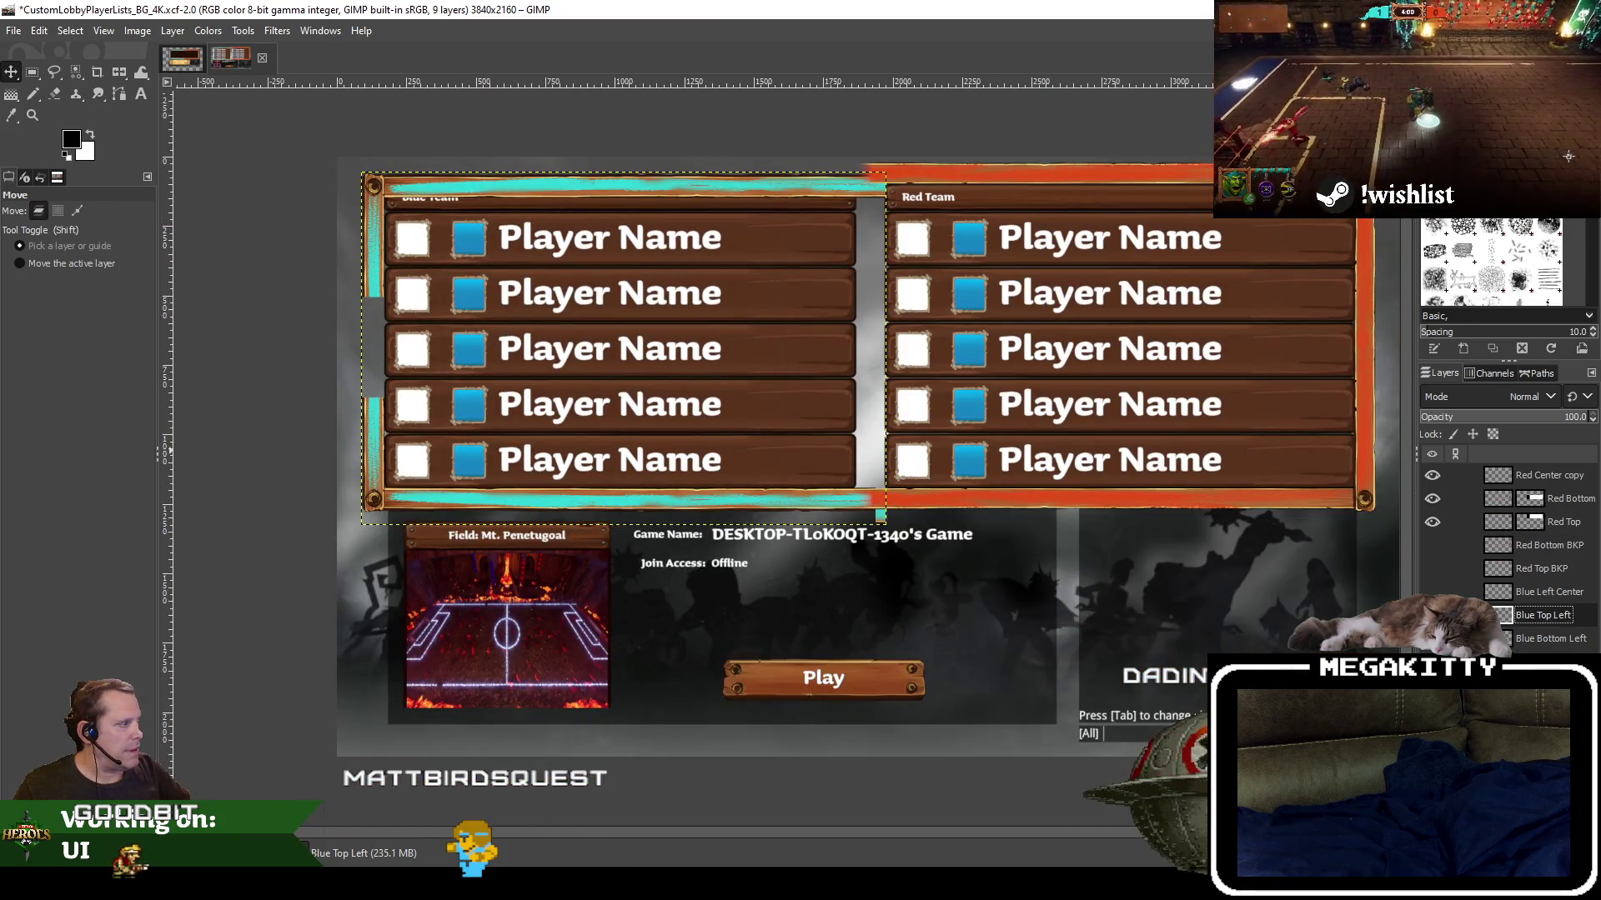
click(1543, 661)
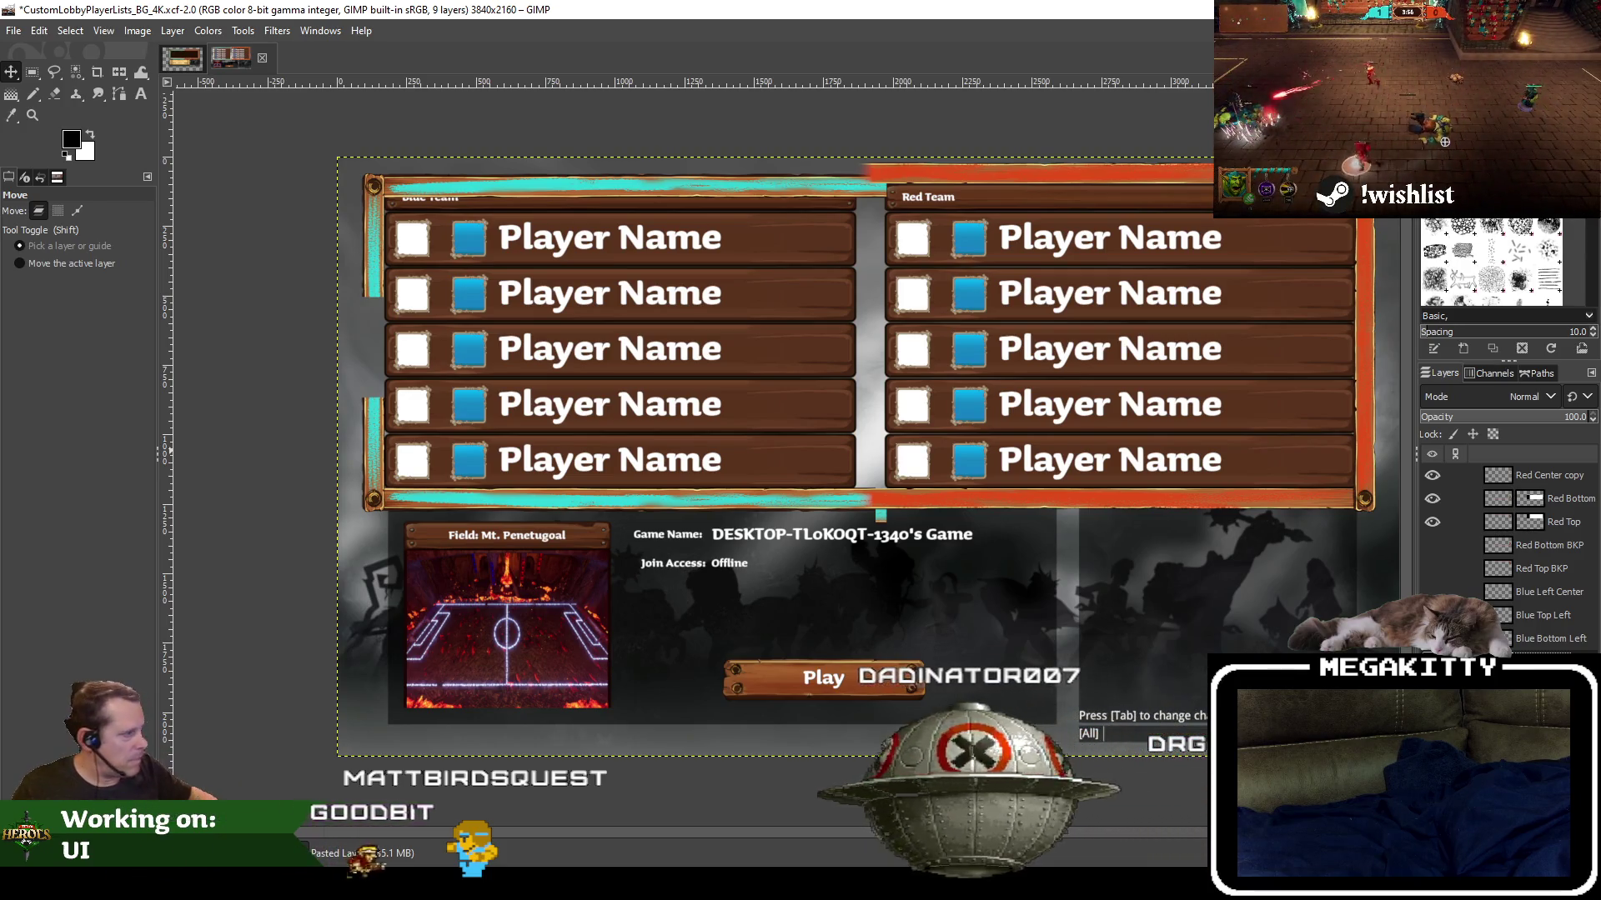
click(1580, 619)
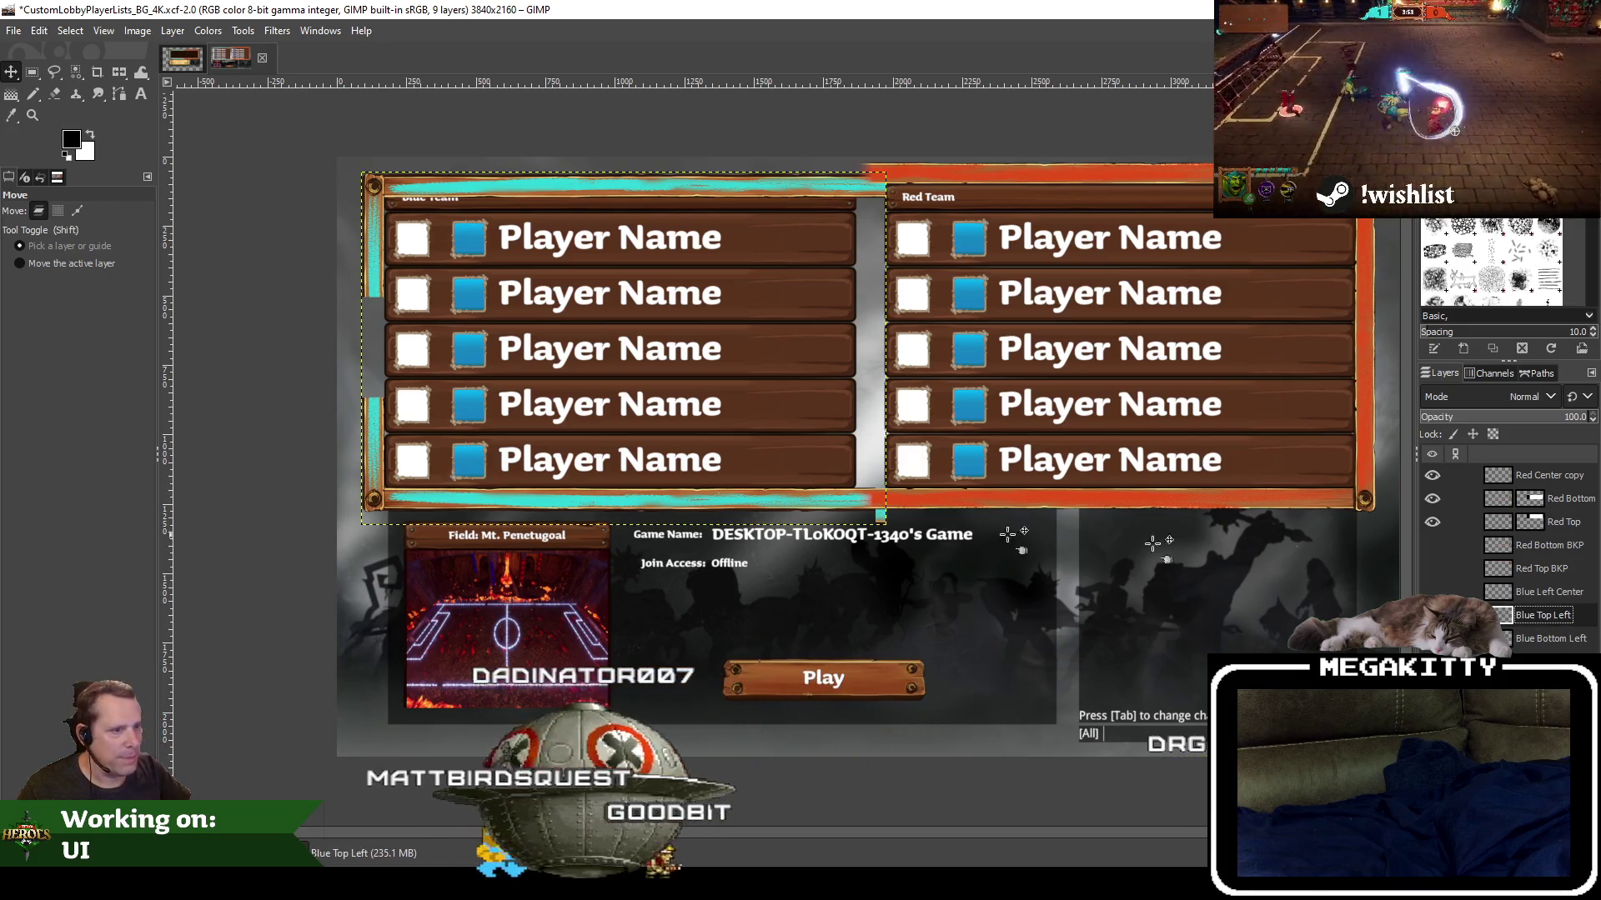
click(1573, 640)
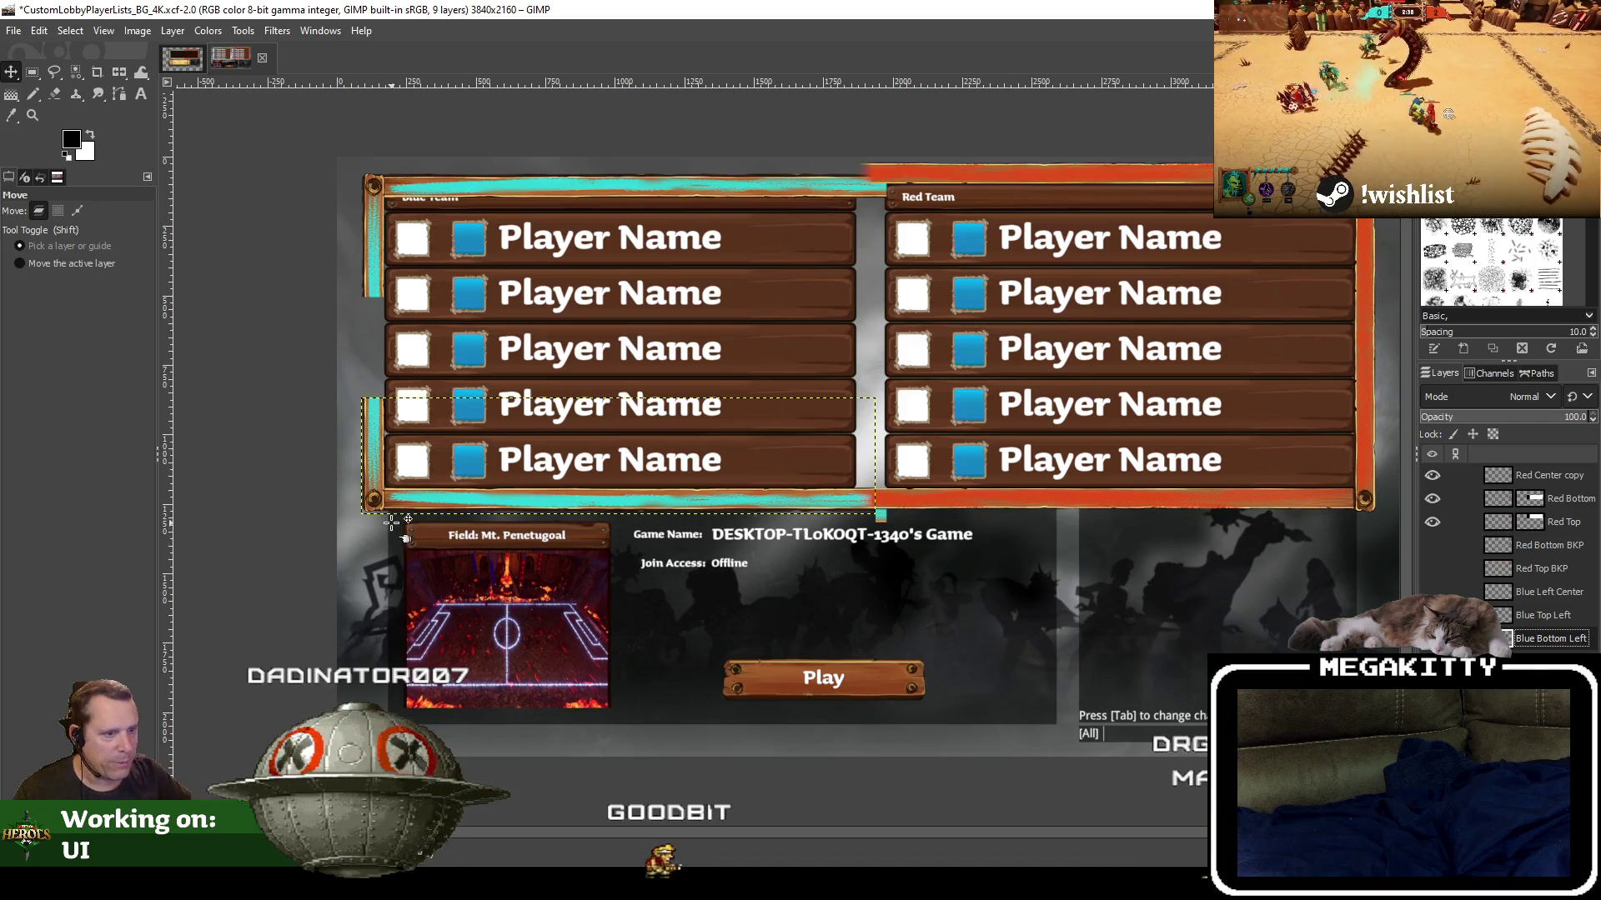
Raise the blue panel's bottom bar about 25 px, then a few pixels more
scroll(391, 522, up, 1)
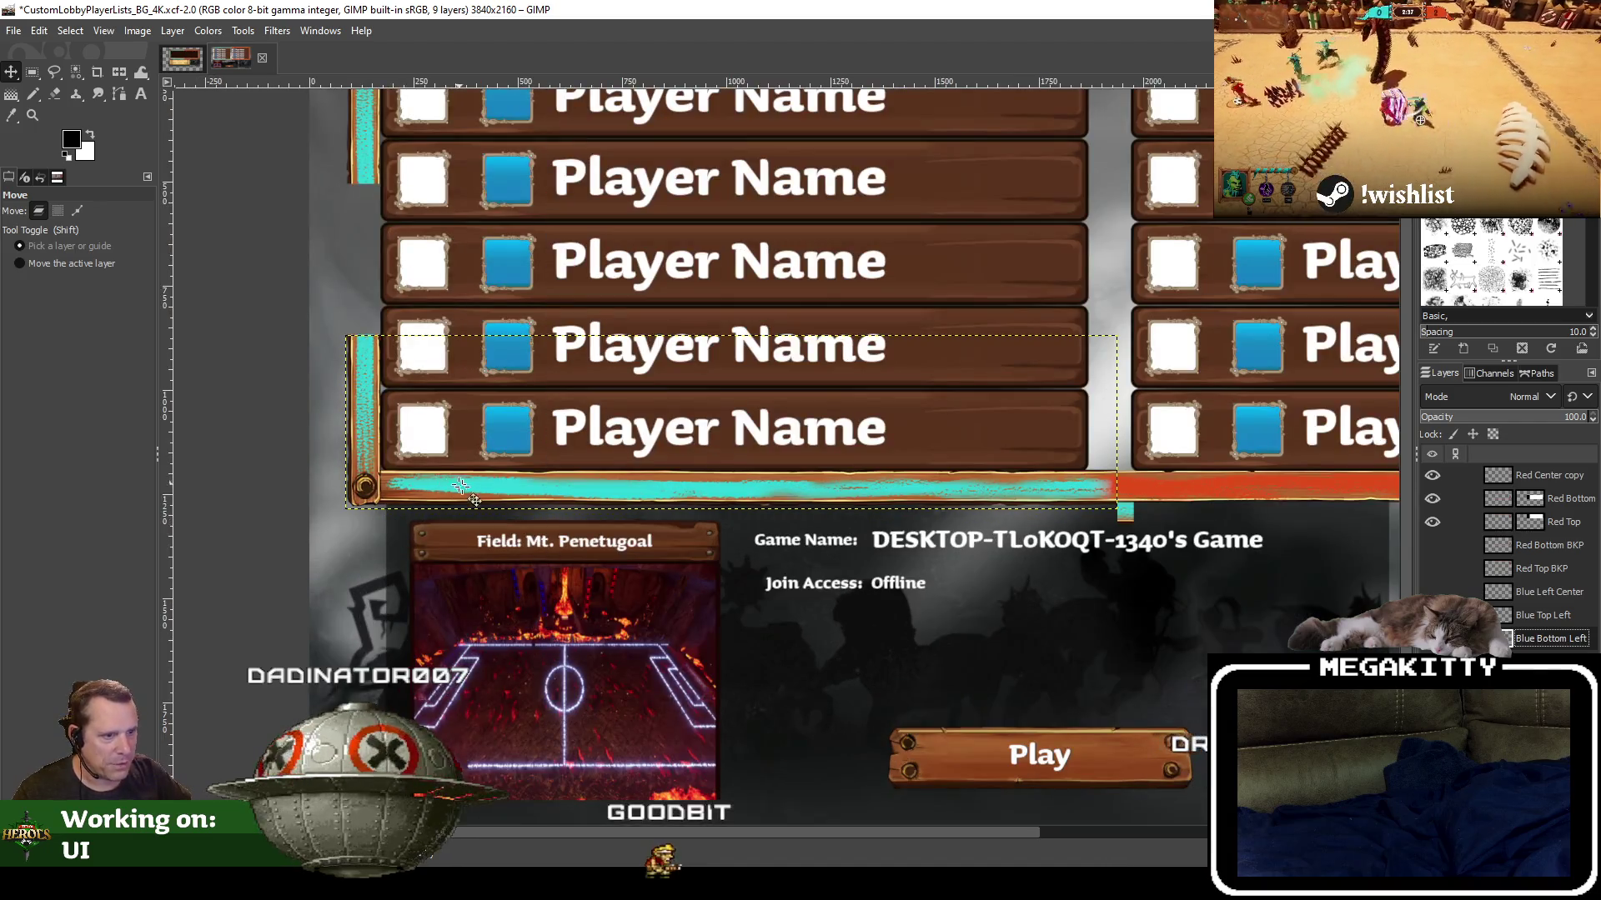
drag(483, 500, 483, 469)
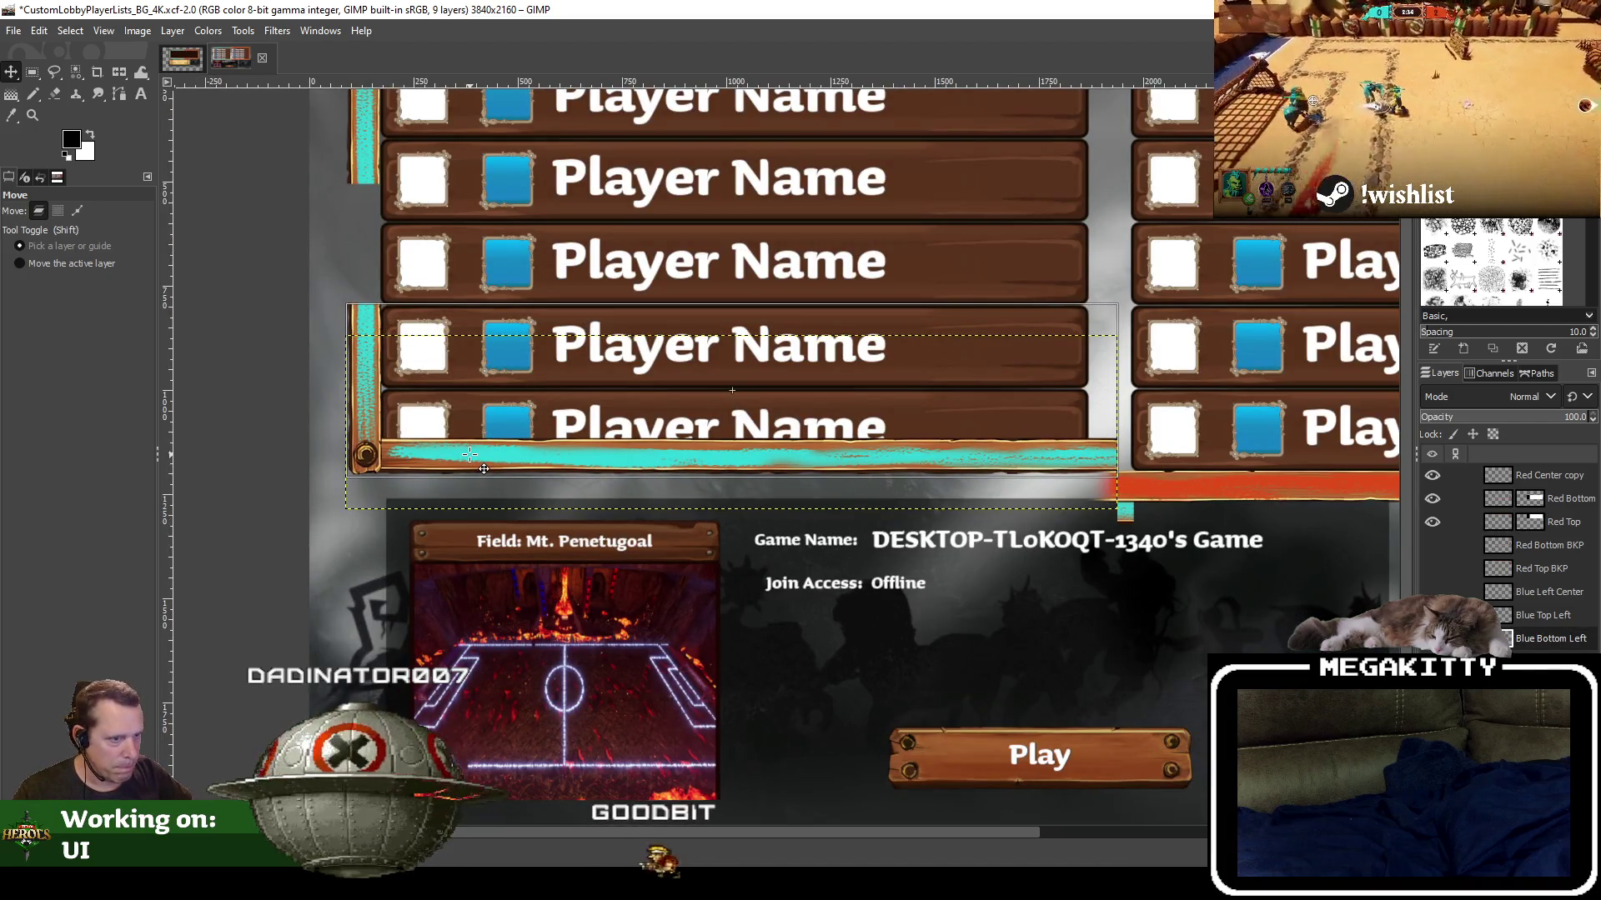
drag(483, 469, 484, 464)
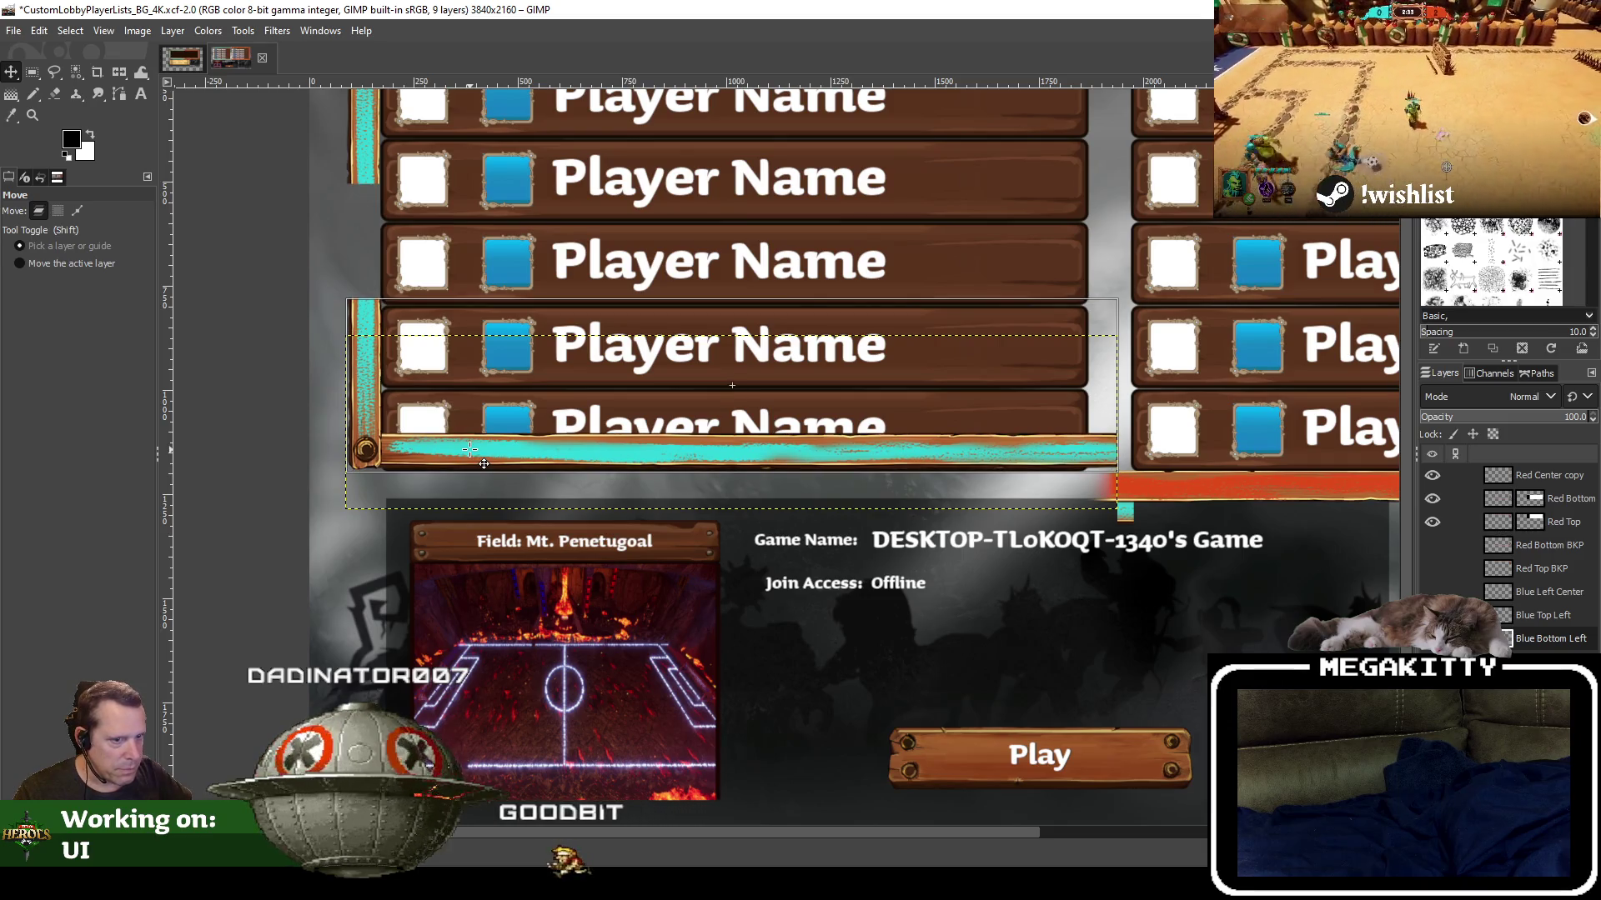
Pick the Blue Bottom Left frame piece and lower it about 3 px below the player rows
click(442, 474)
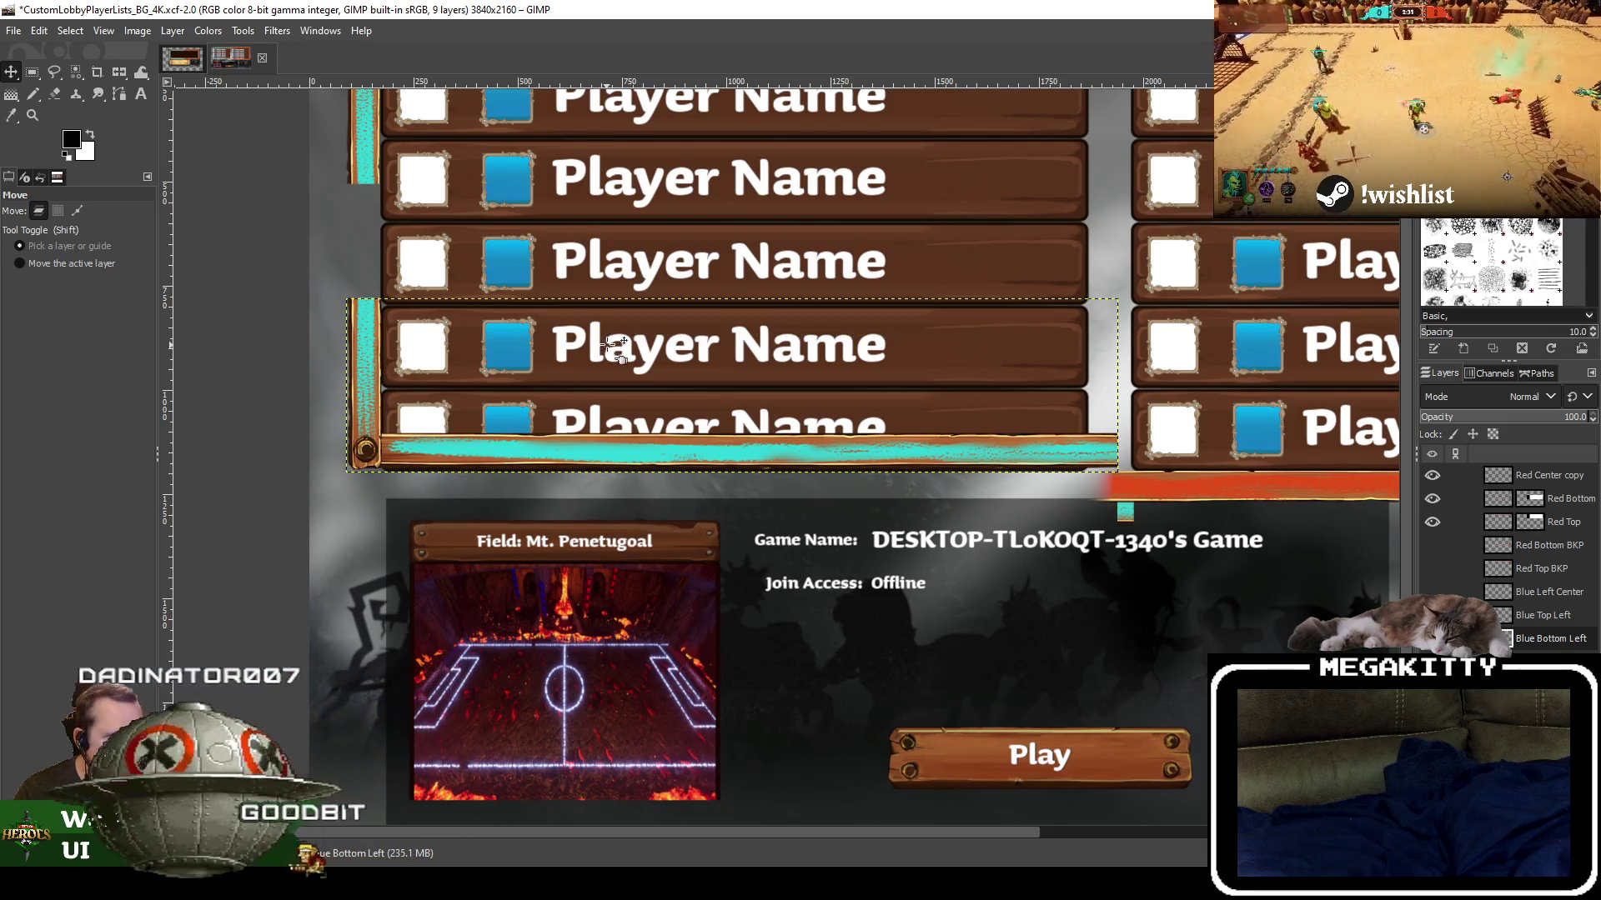
drag(616, 346, 613, 524)
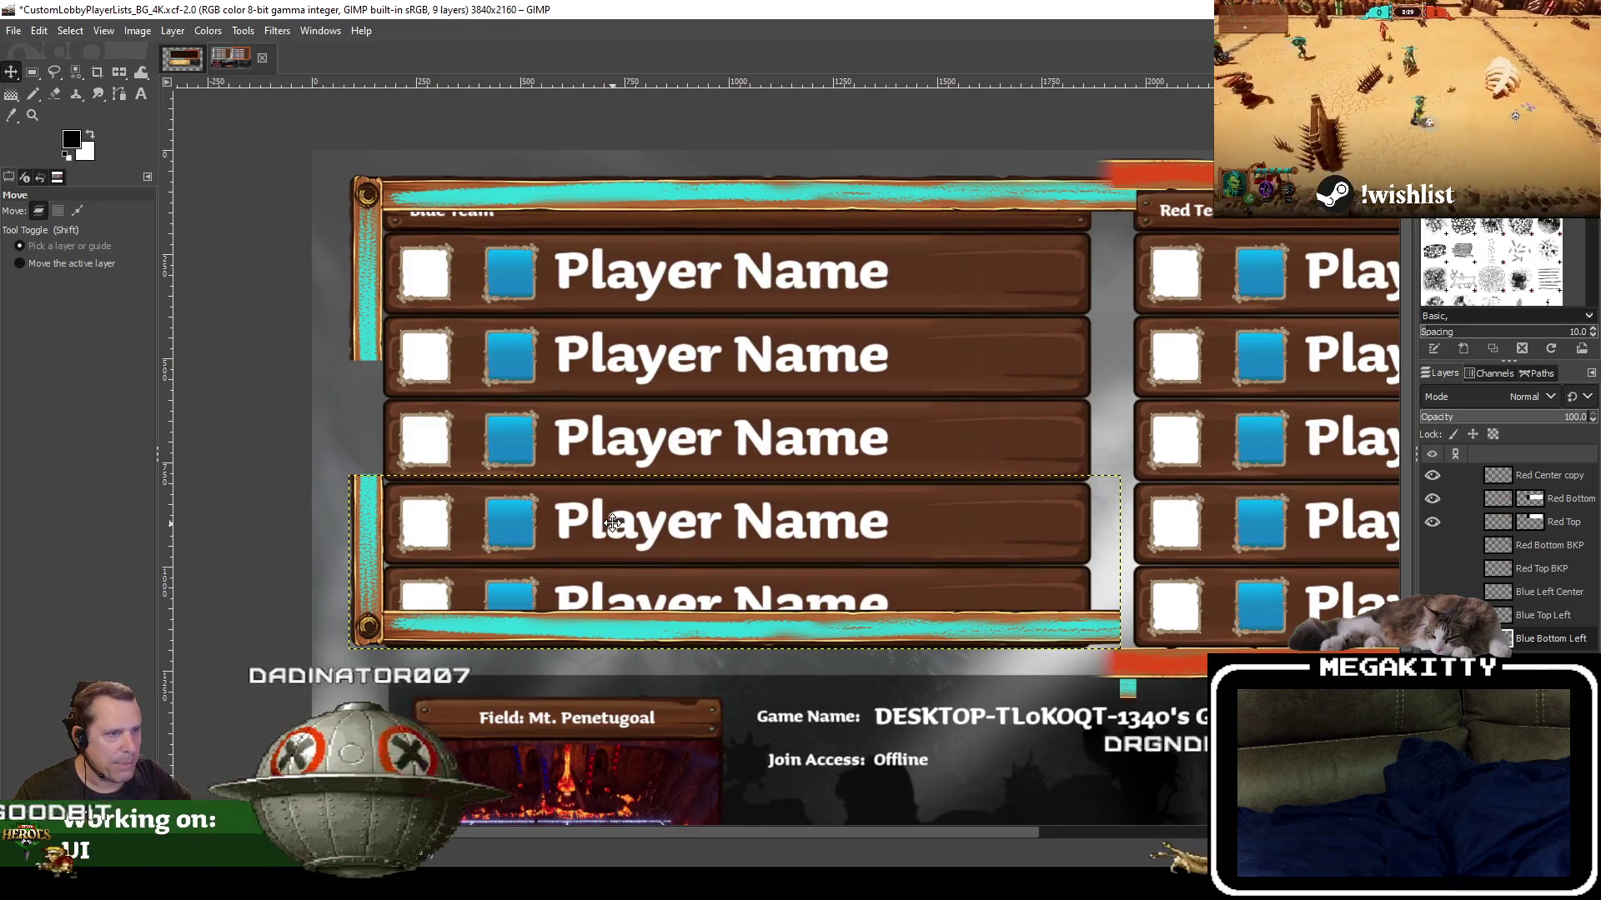
drag(613, 522, 618, 492)
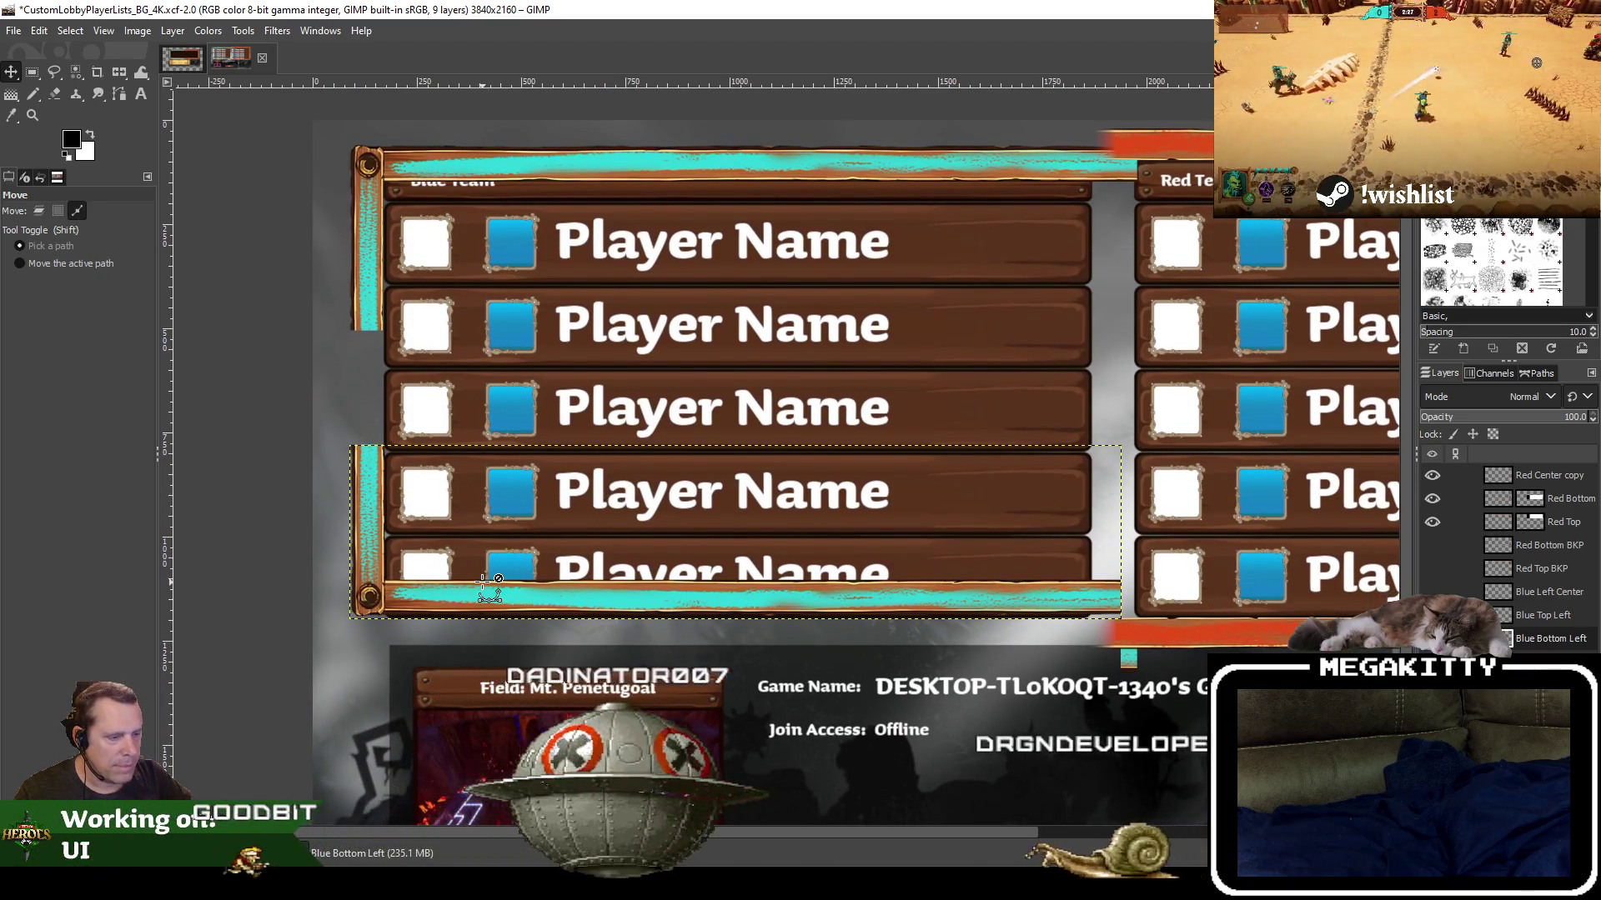
ctrl+scroll(482, 576, up, 2)
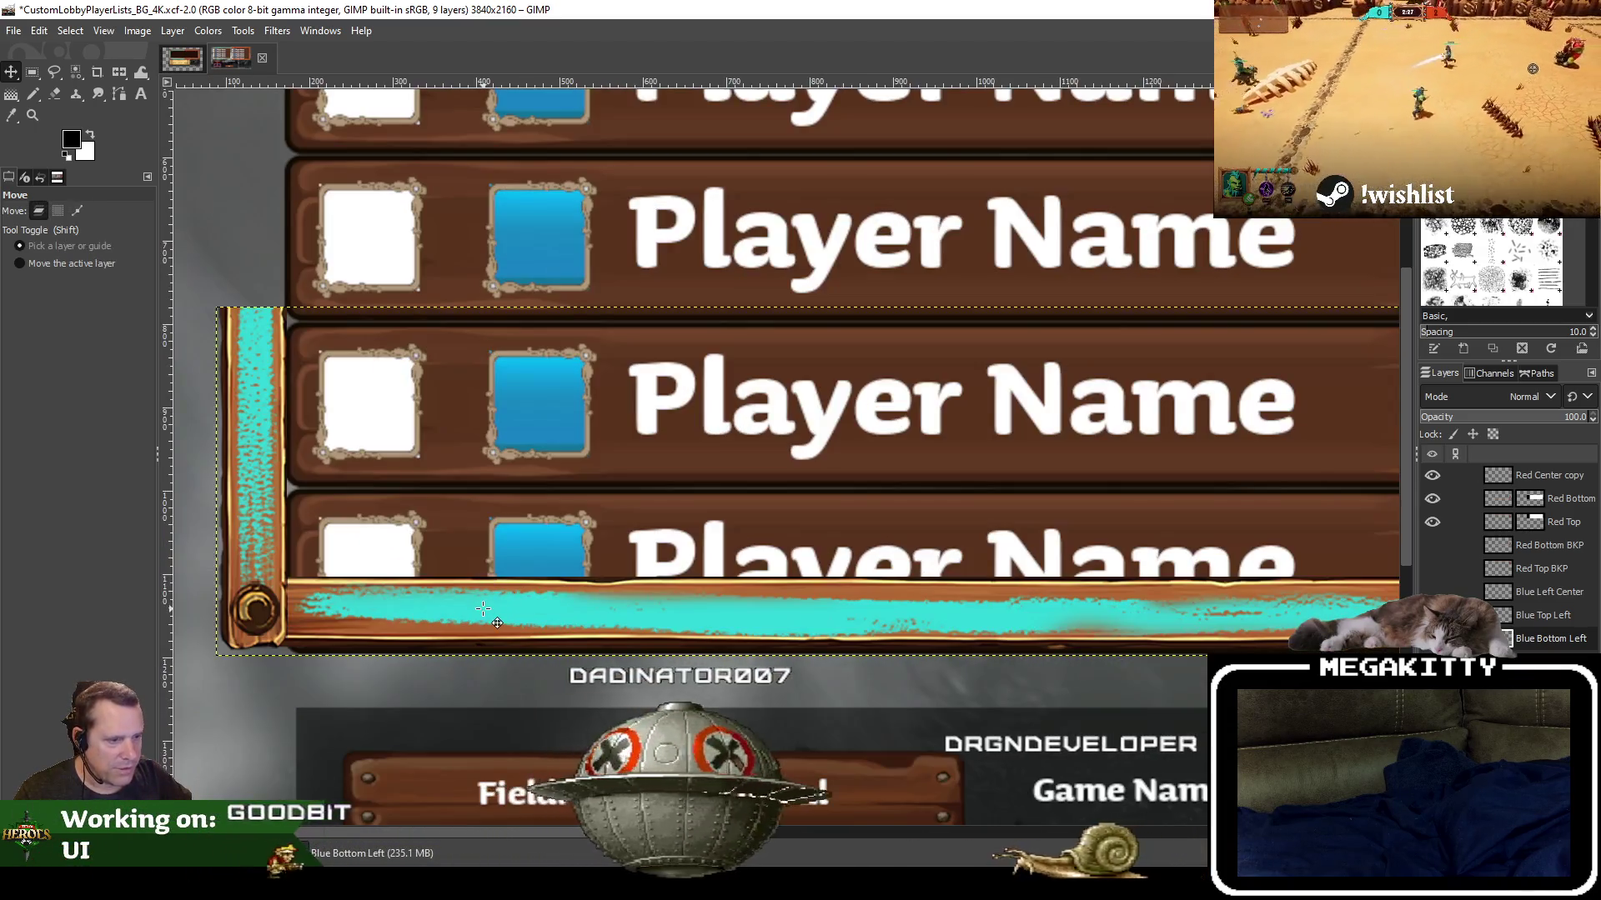
click(484, 609)
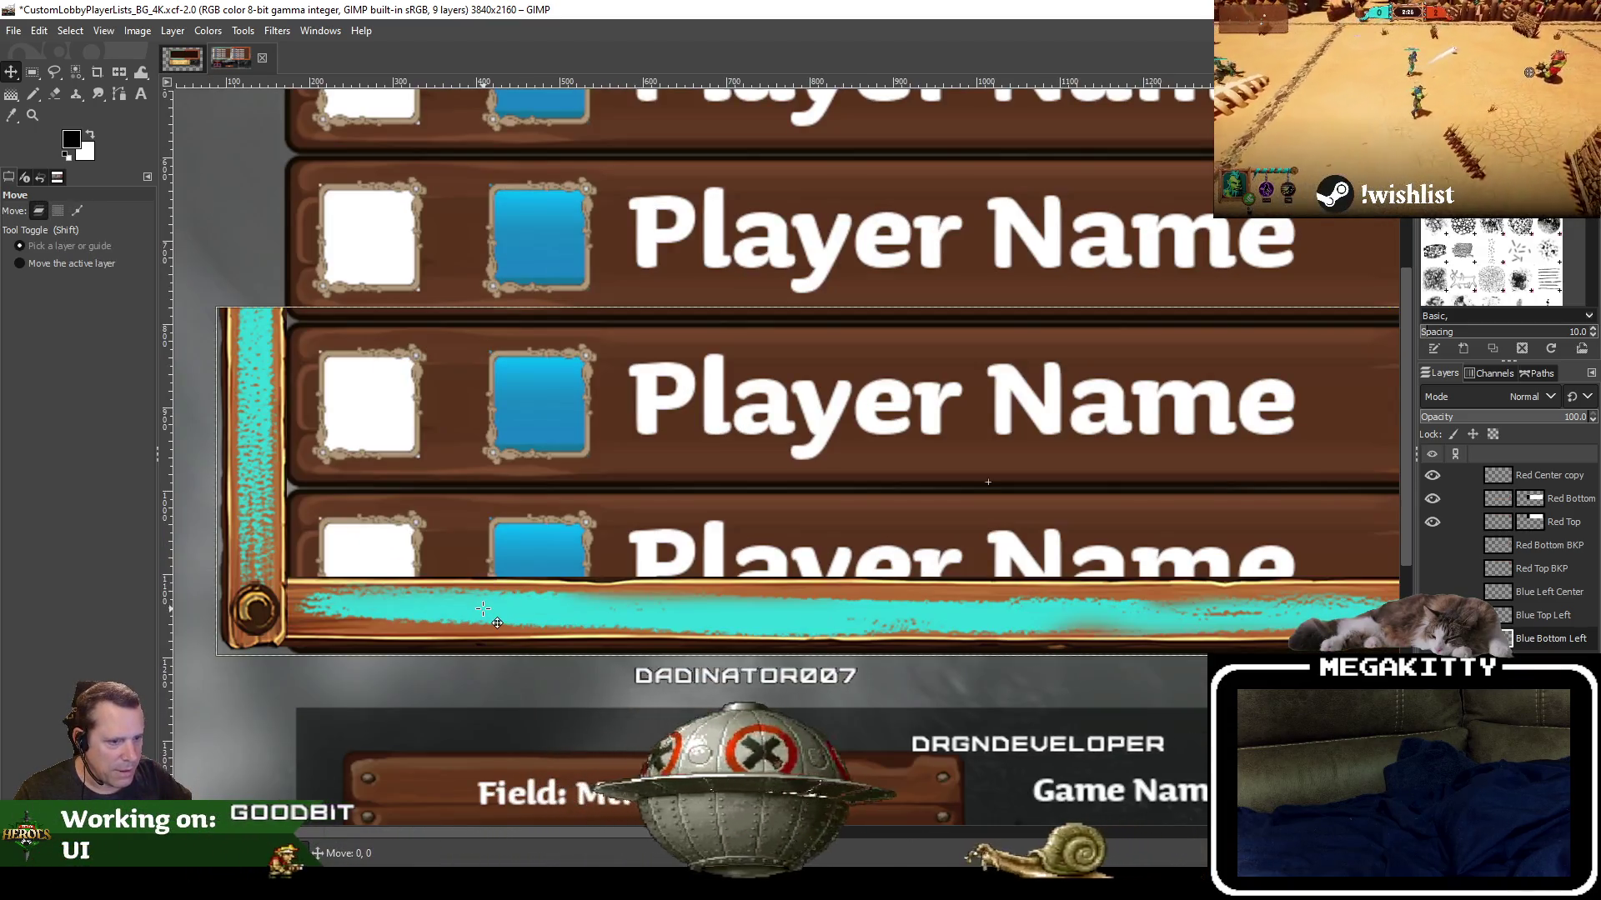
drag(484, 610, 484, 611)
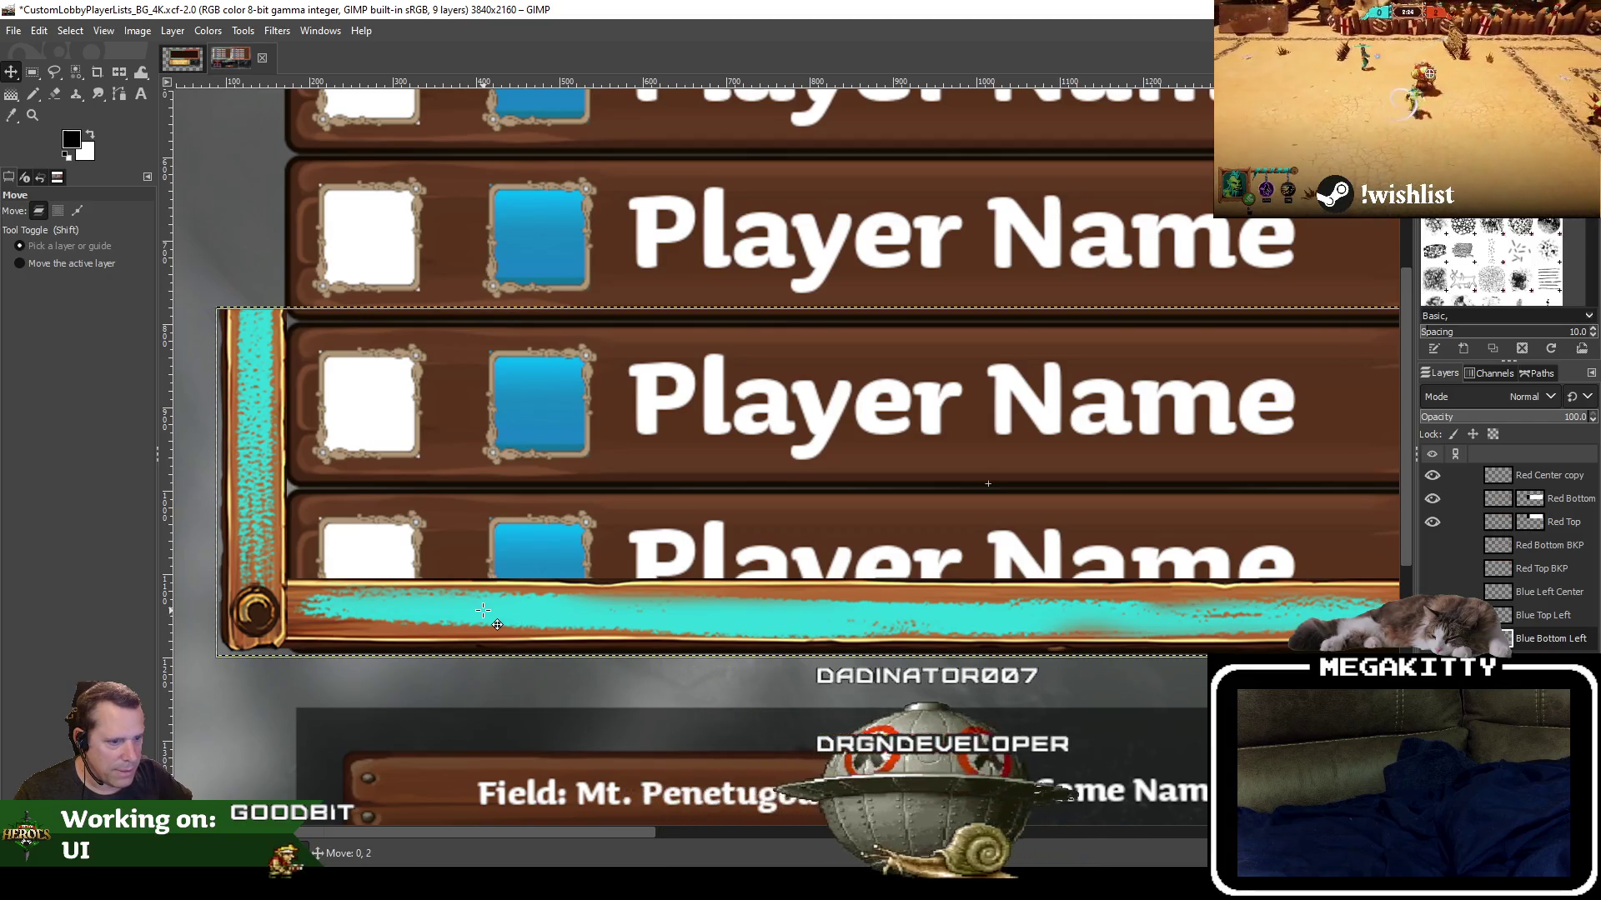
drag(483, 610, 484, 612)
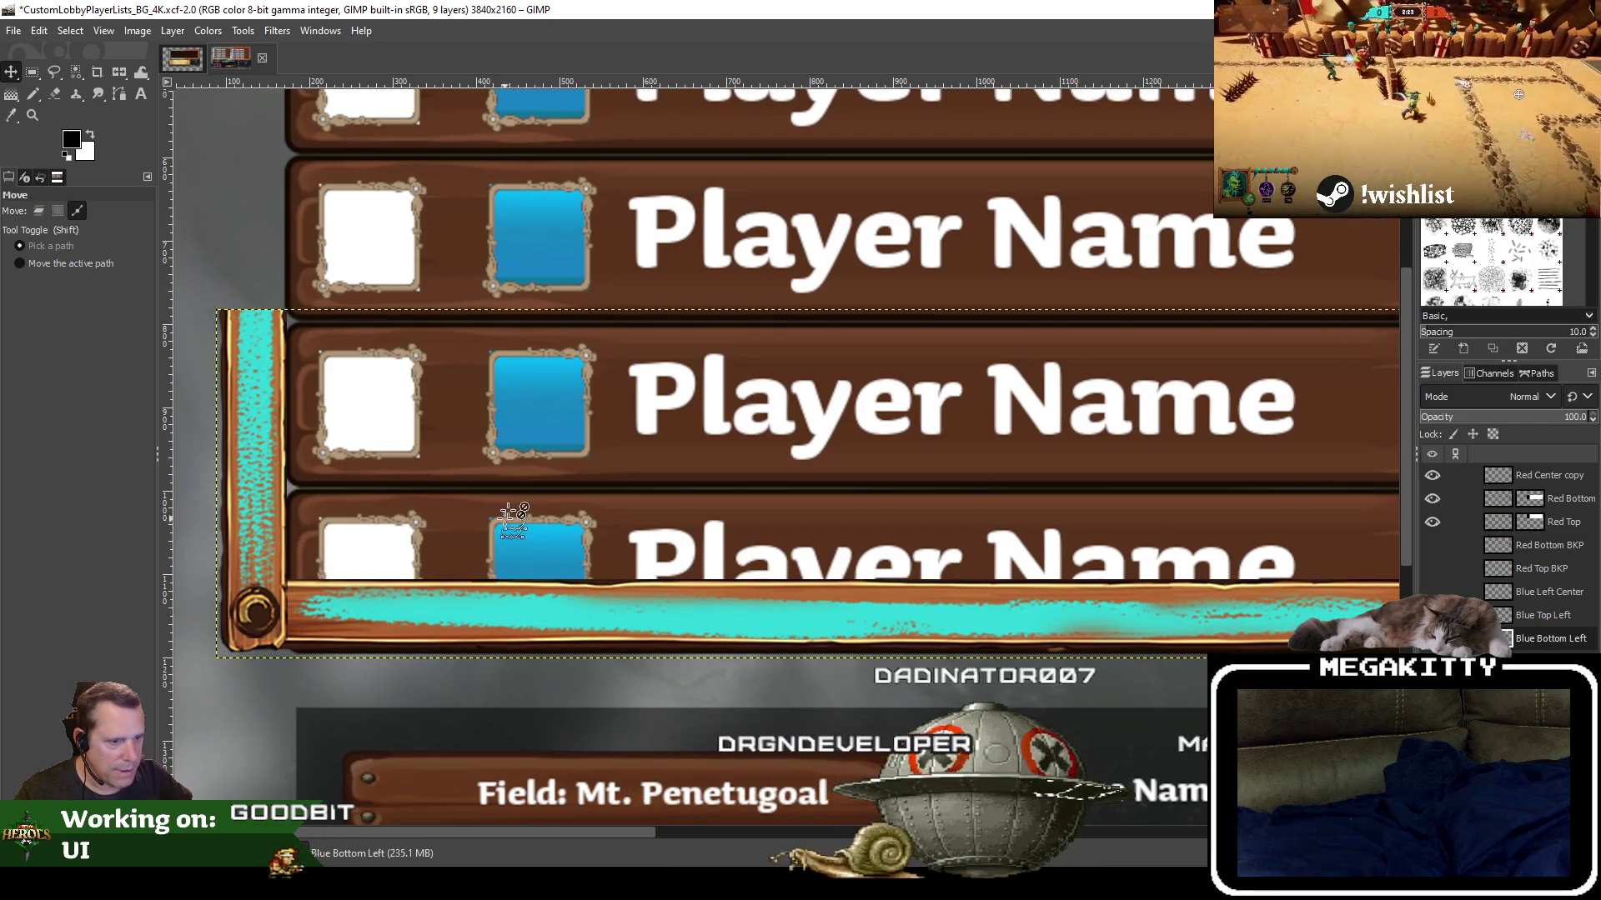
scroll(513, 483, down, 1)
scroll(513, 484, down, 1)
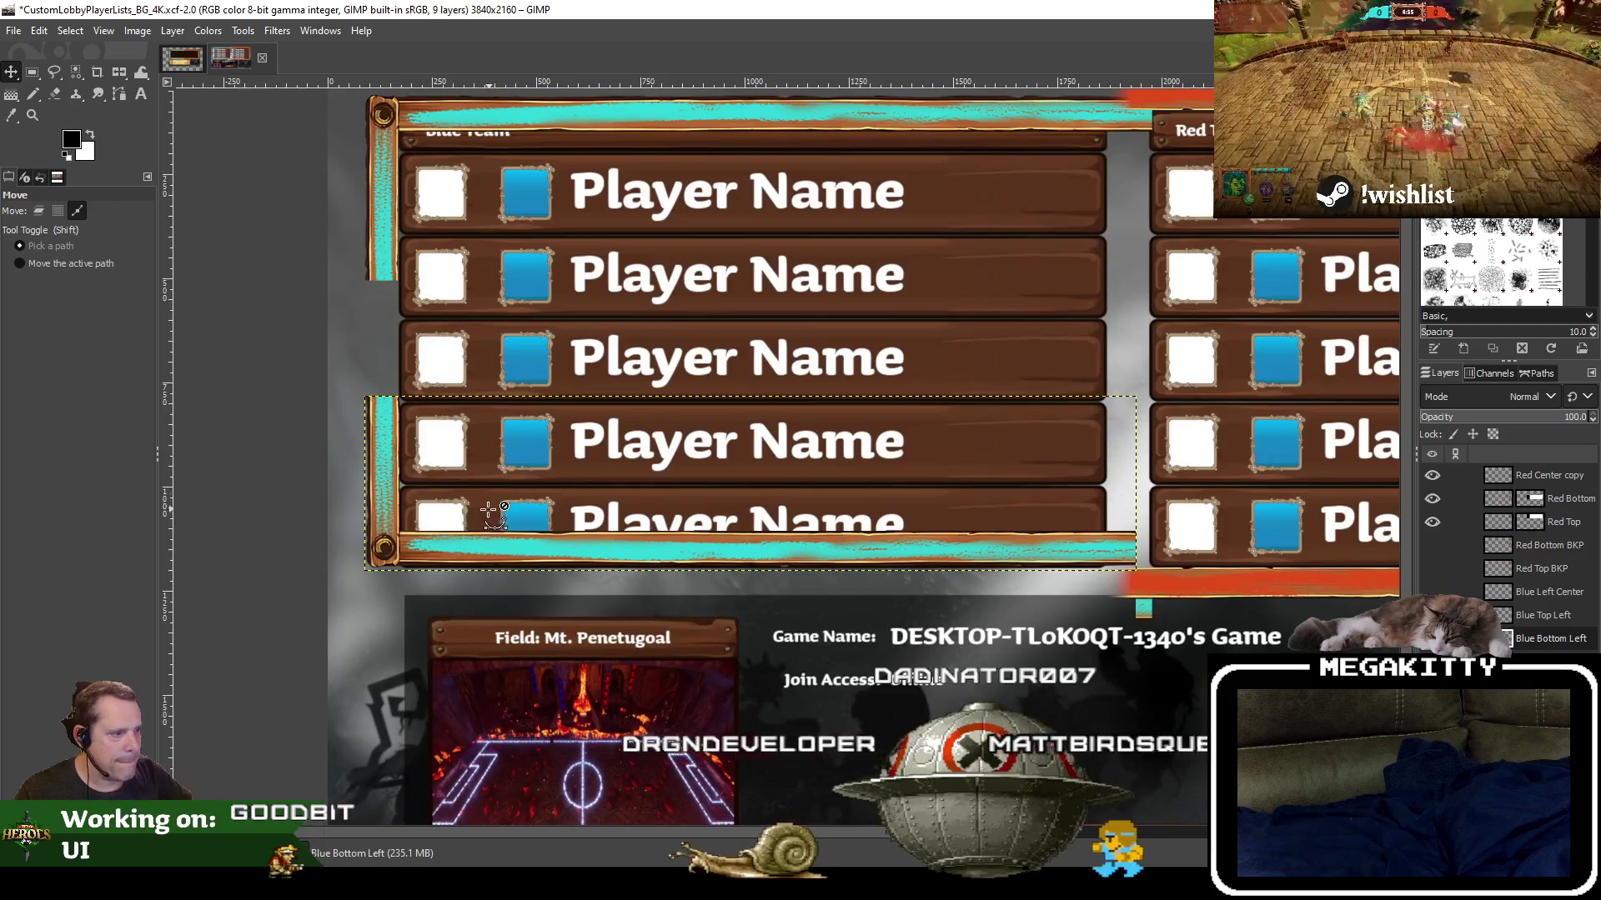
scroll(510, 500, up, 2)
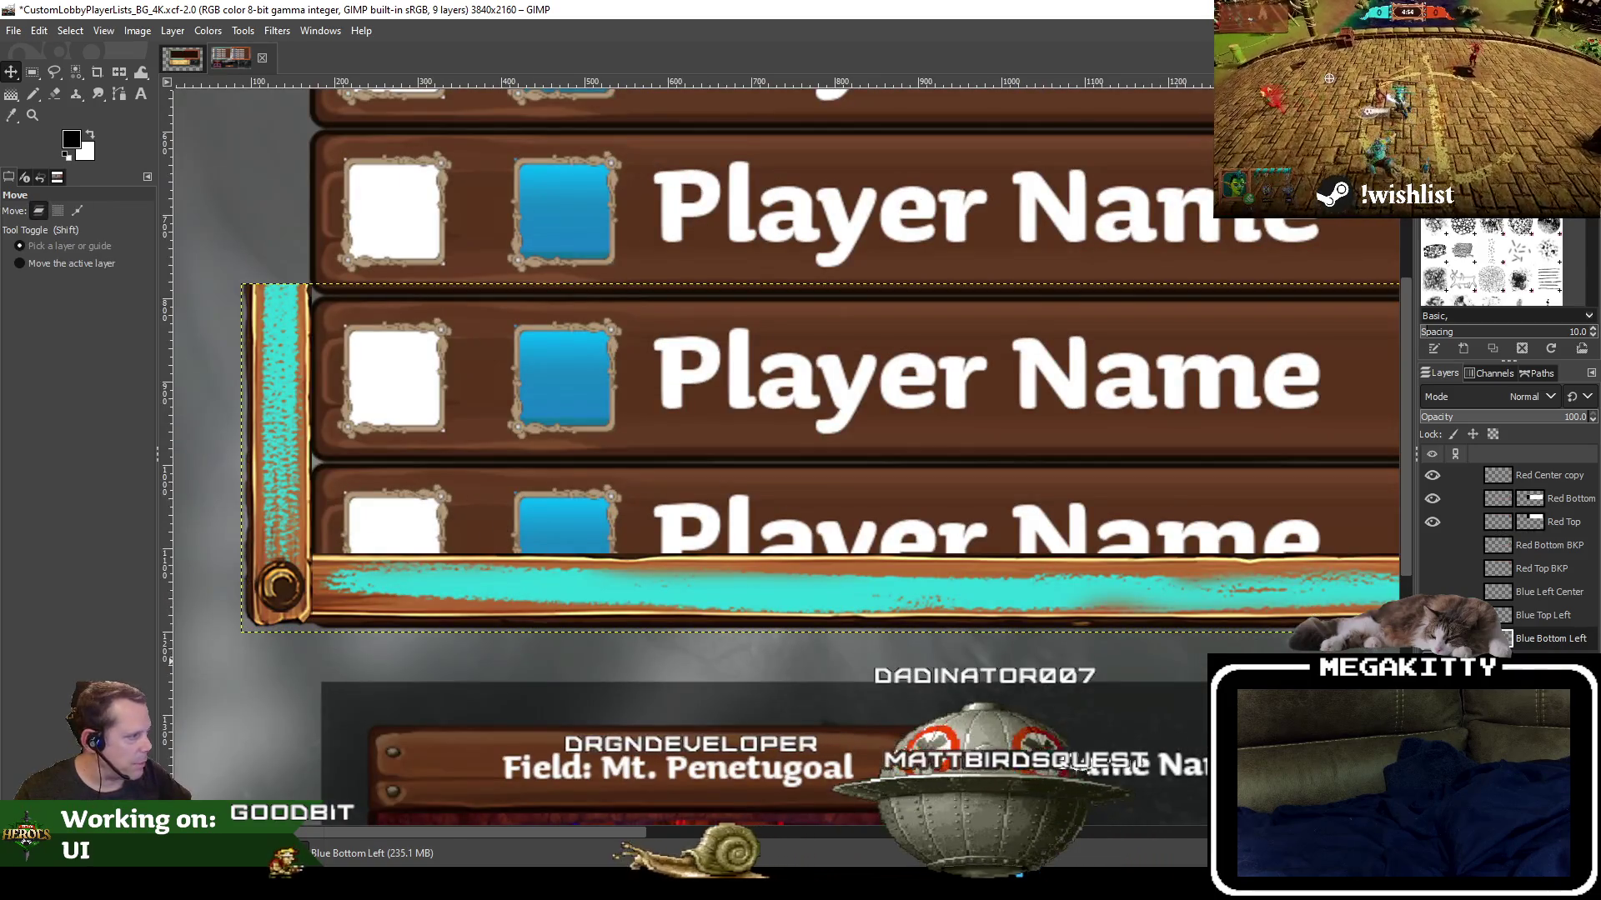
click(1433, 662)
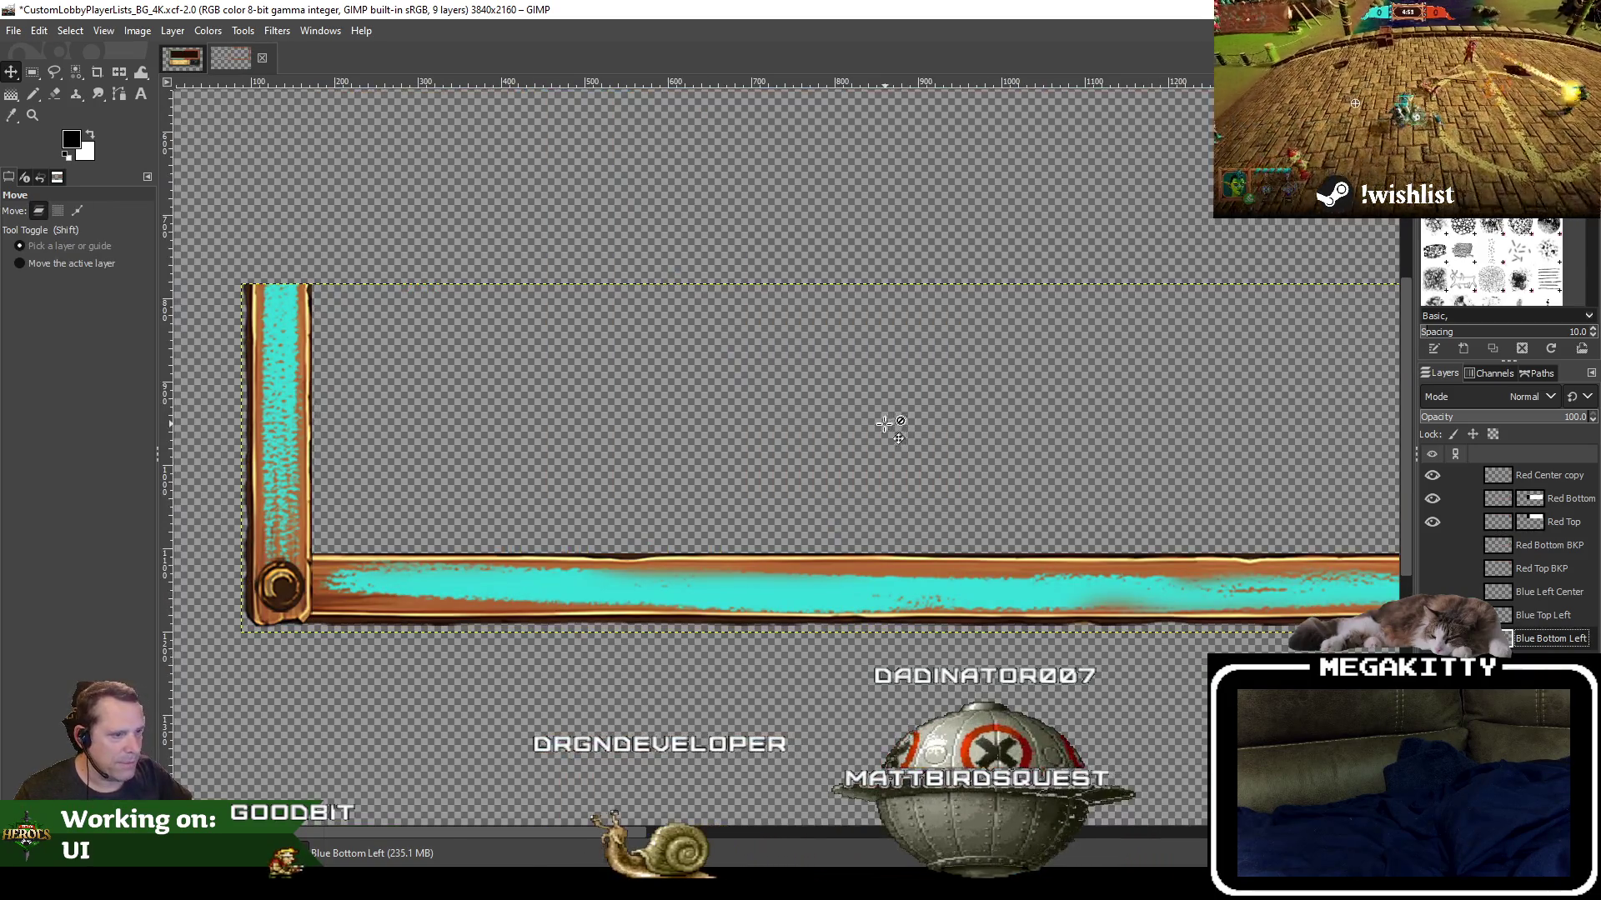
scroll(886, 423, down, 2)
scroll(883, 425, down, 1)
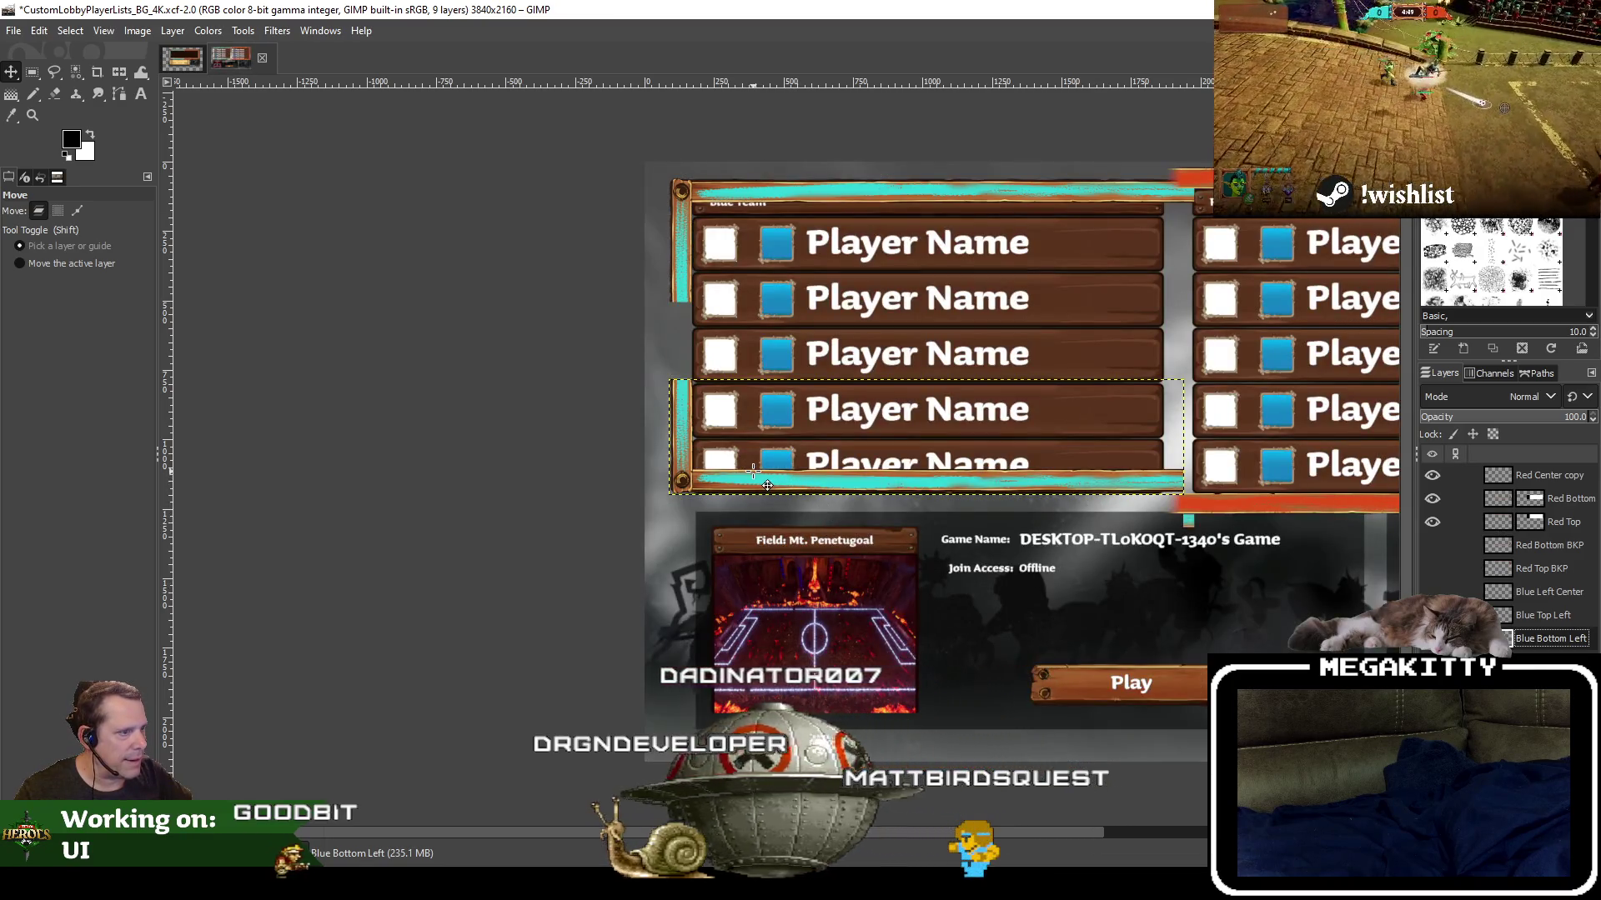
scroll(753, 472, up, 1)
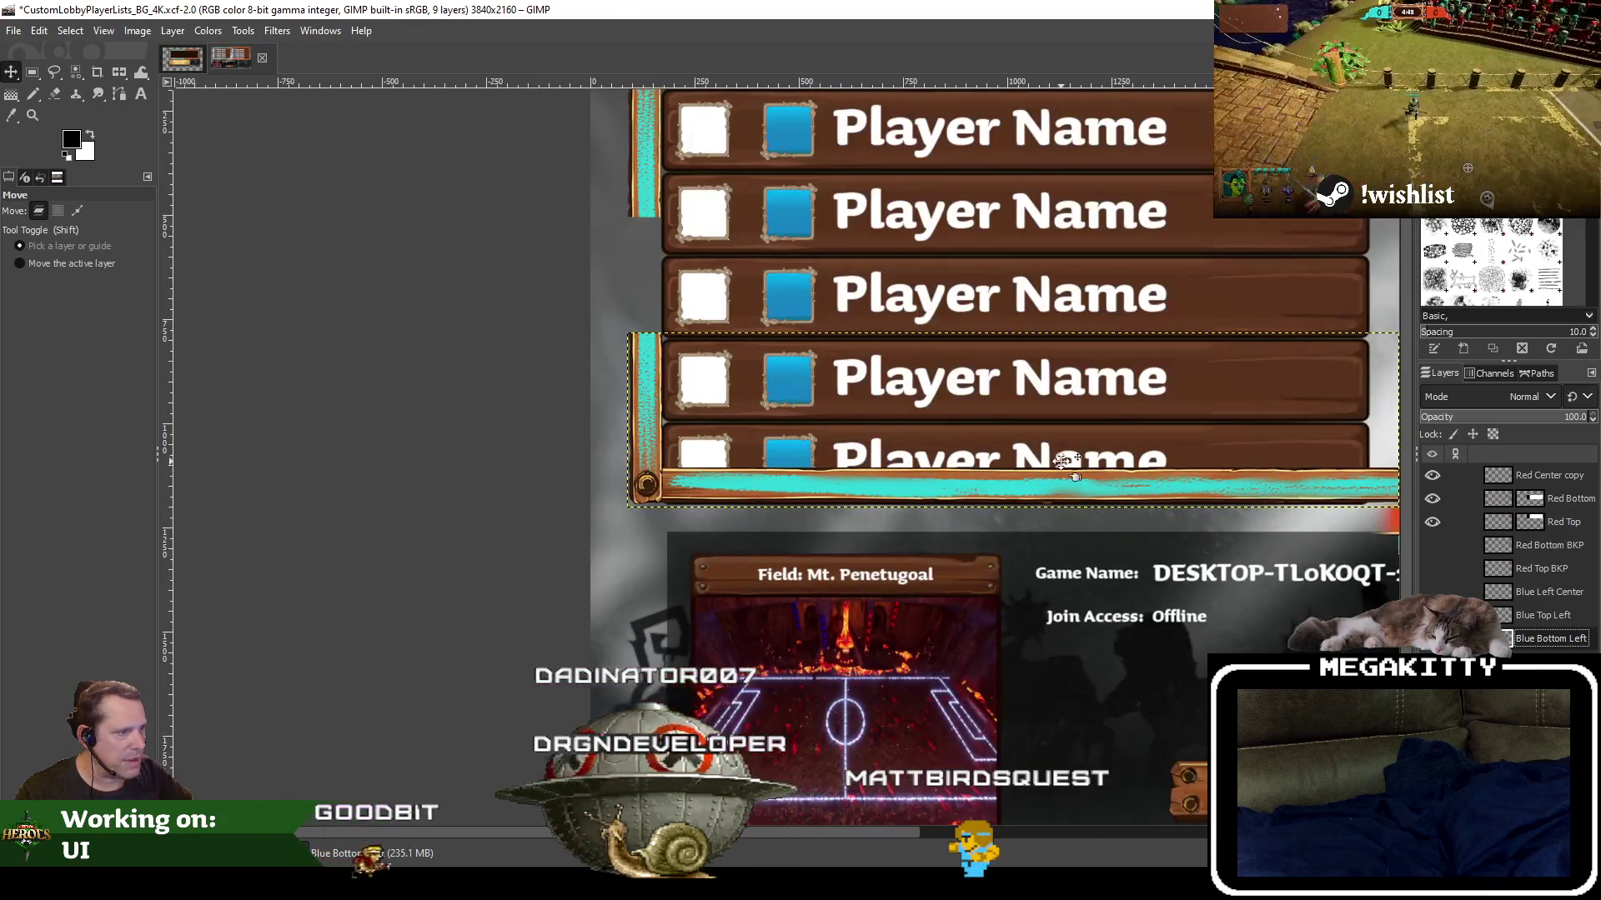
scroll(666, 491, right, 5)
scroll(565, 519, right, 1)
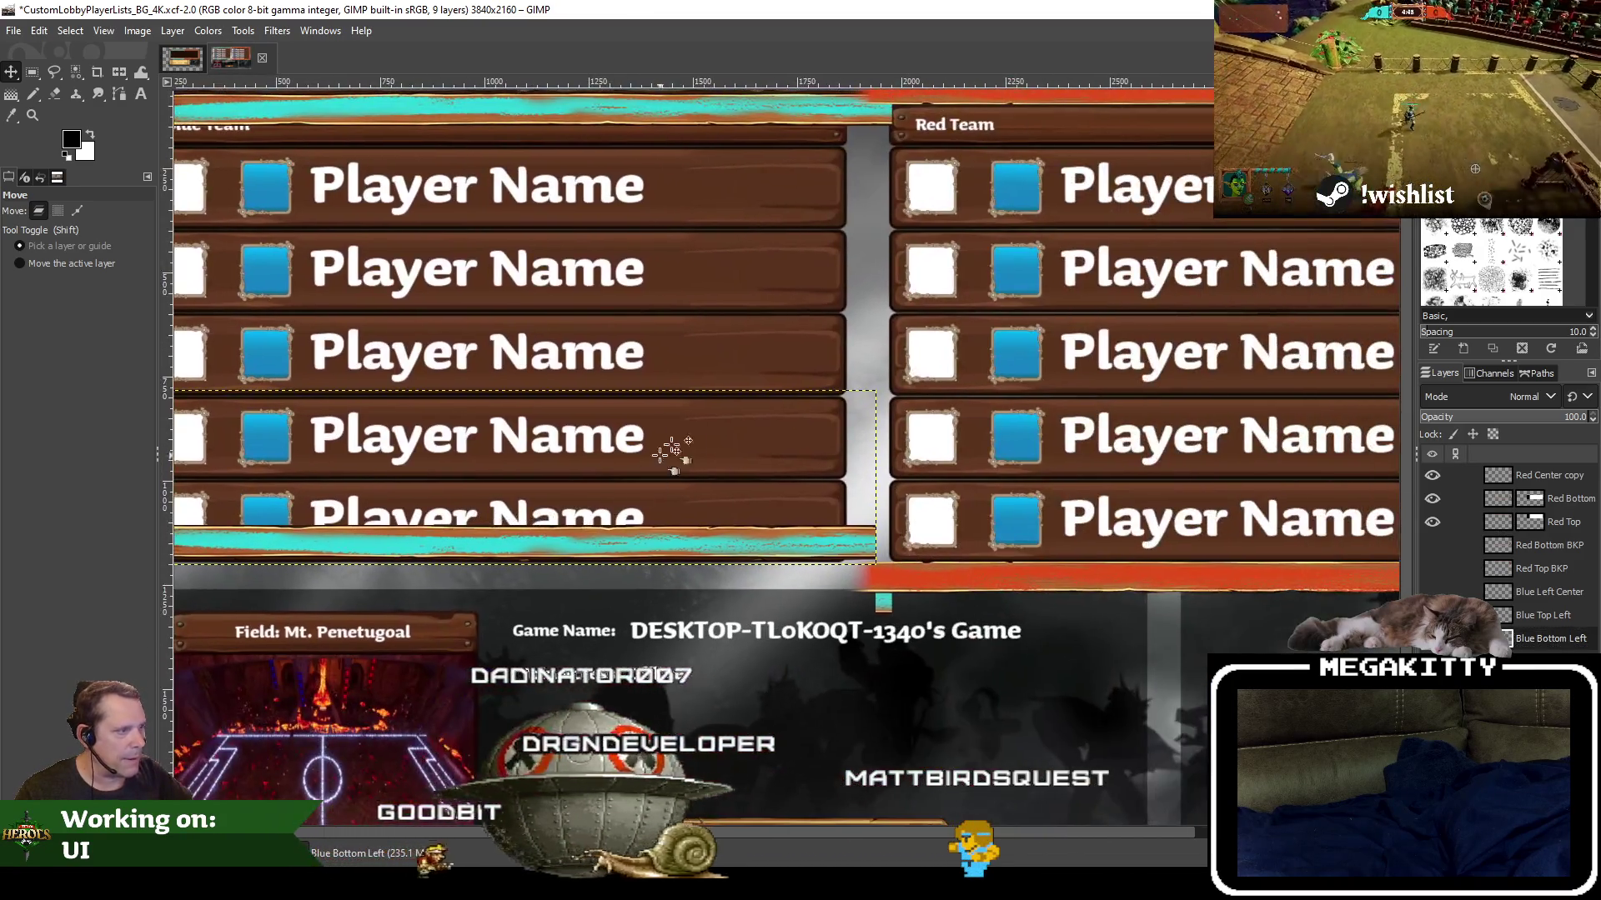
drag(684, 429, 854, 566)
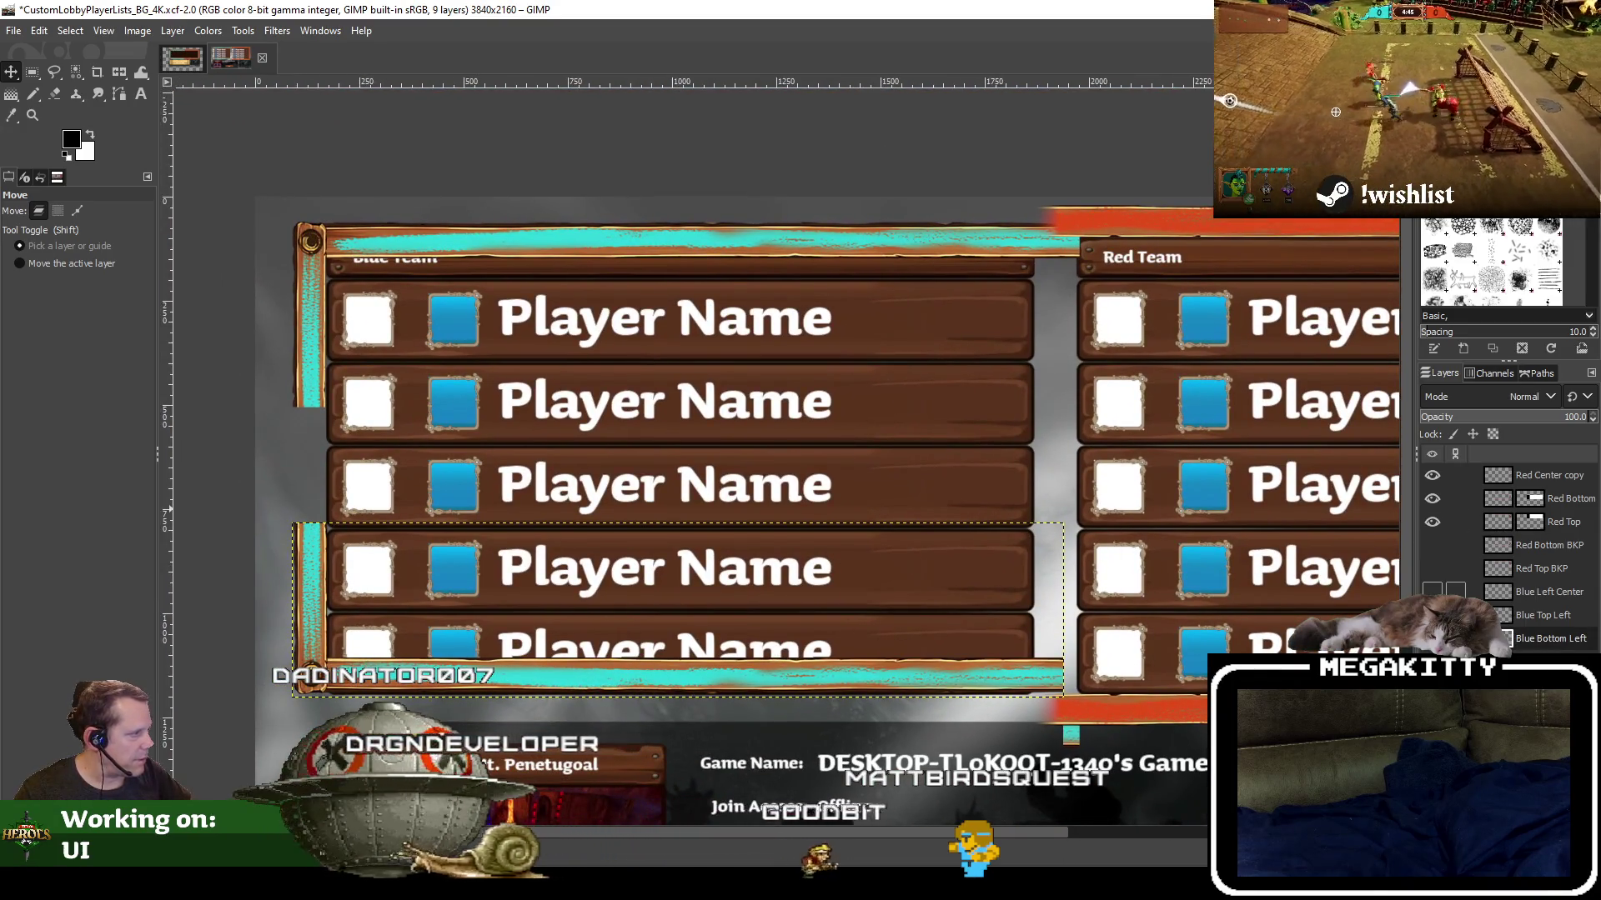
Show the Blue Left Center frame strip and pan toward the Red Team panel's frame layers
click(1432, 591)
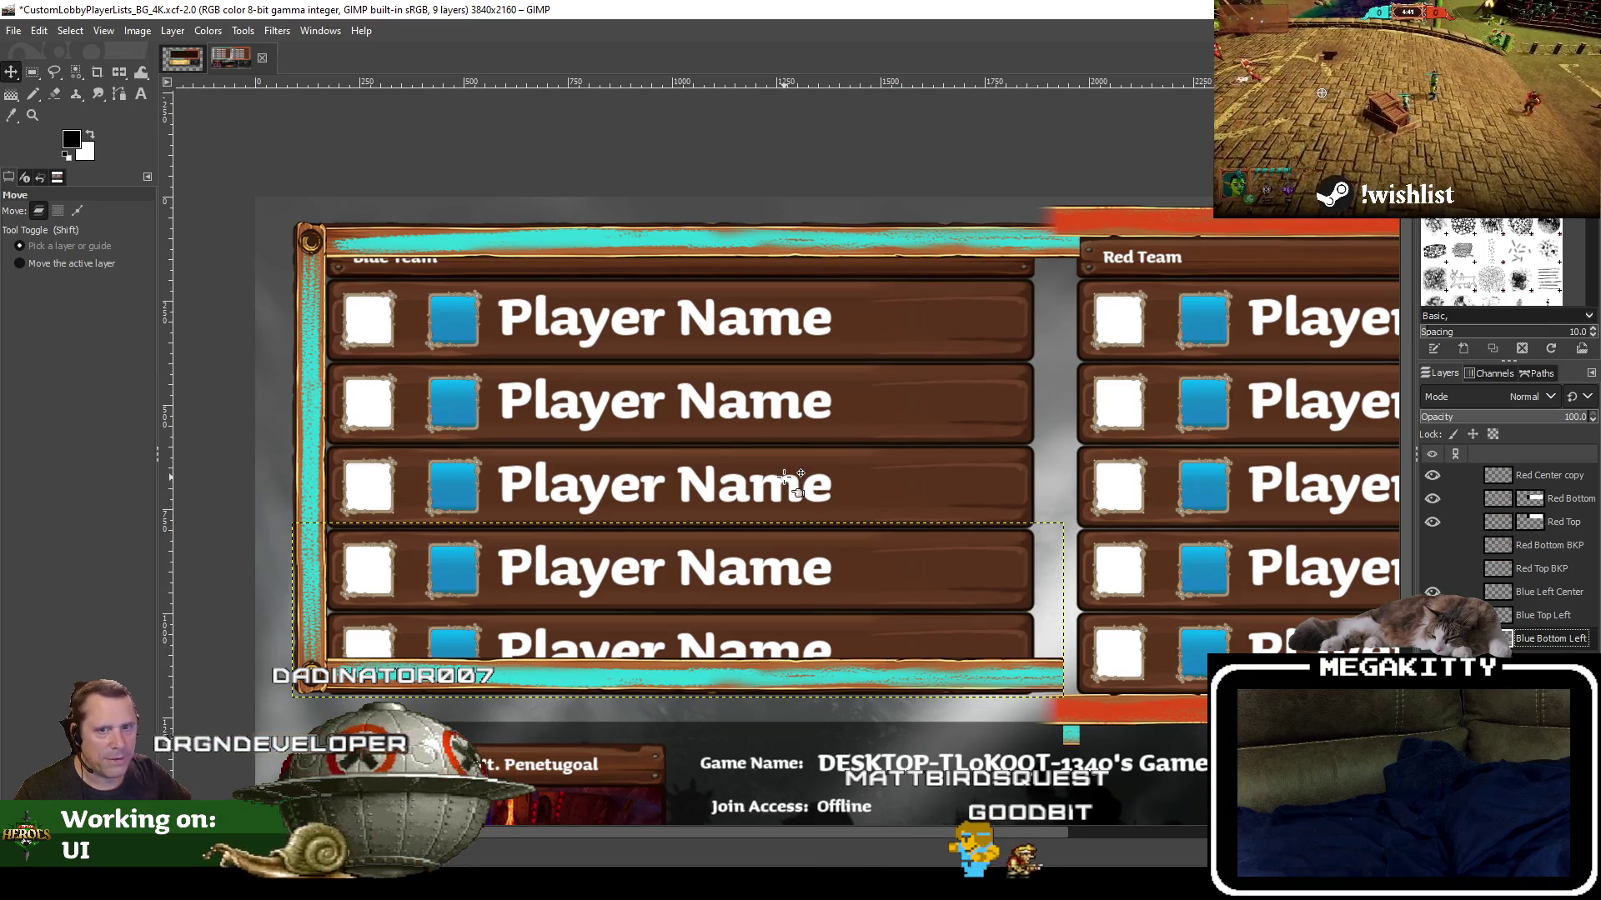
mouse_move(917, 471)
mouse_down()
mouse_move(565, 490)
mouse_move(514, 473)
mouse_up()
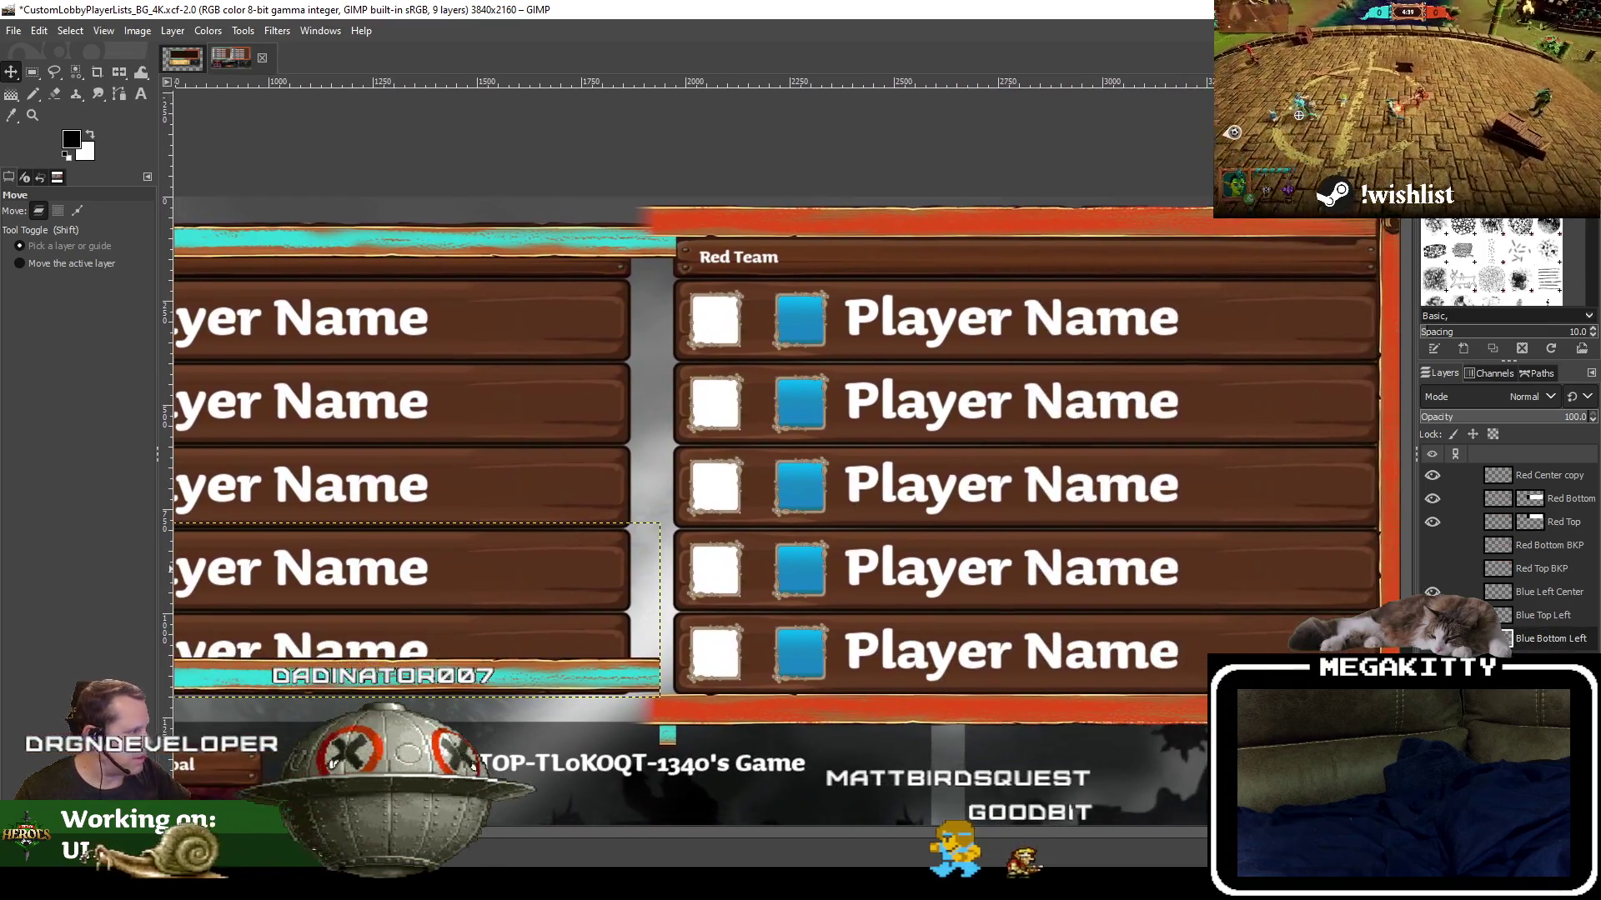
click(1555, 617)
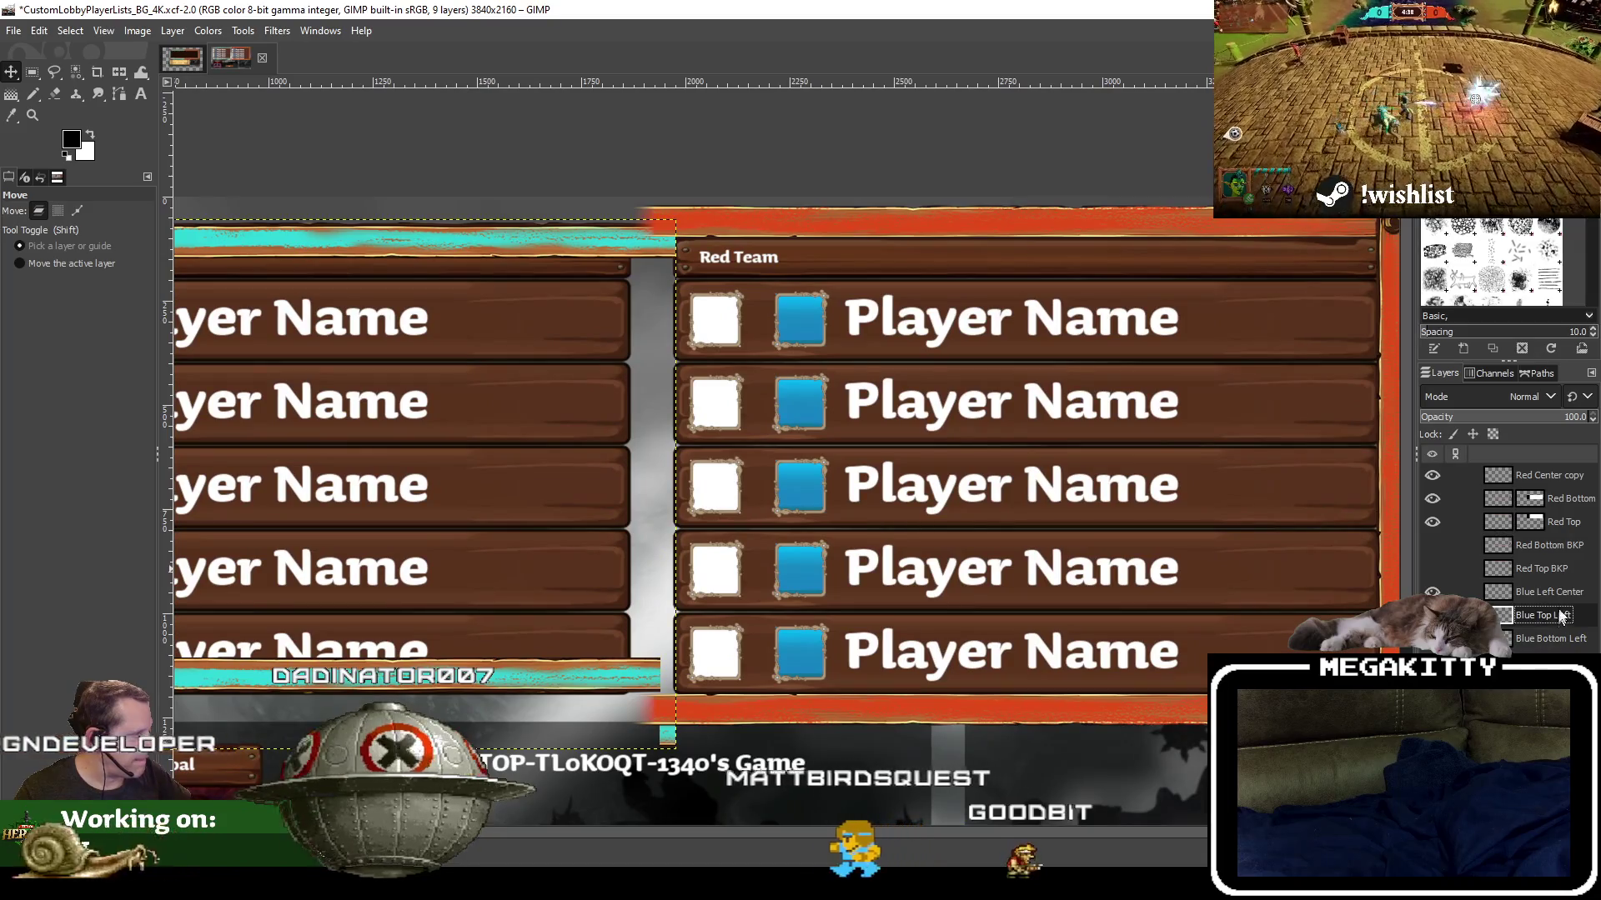
click(1564, 597)
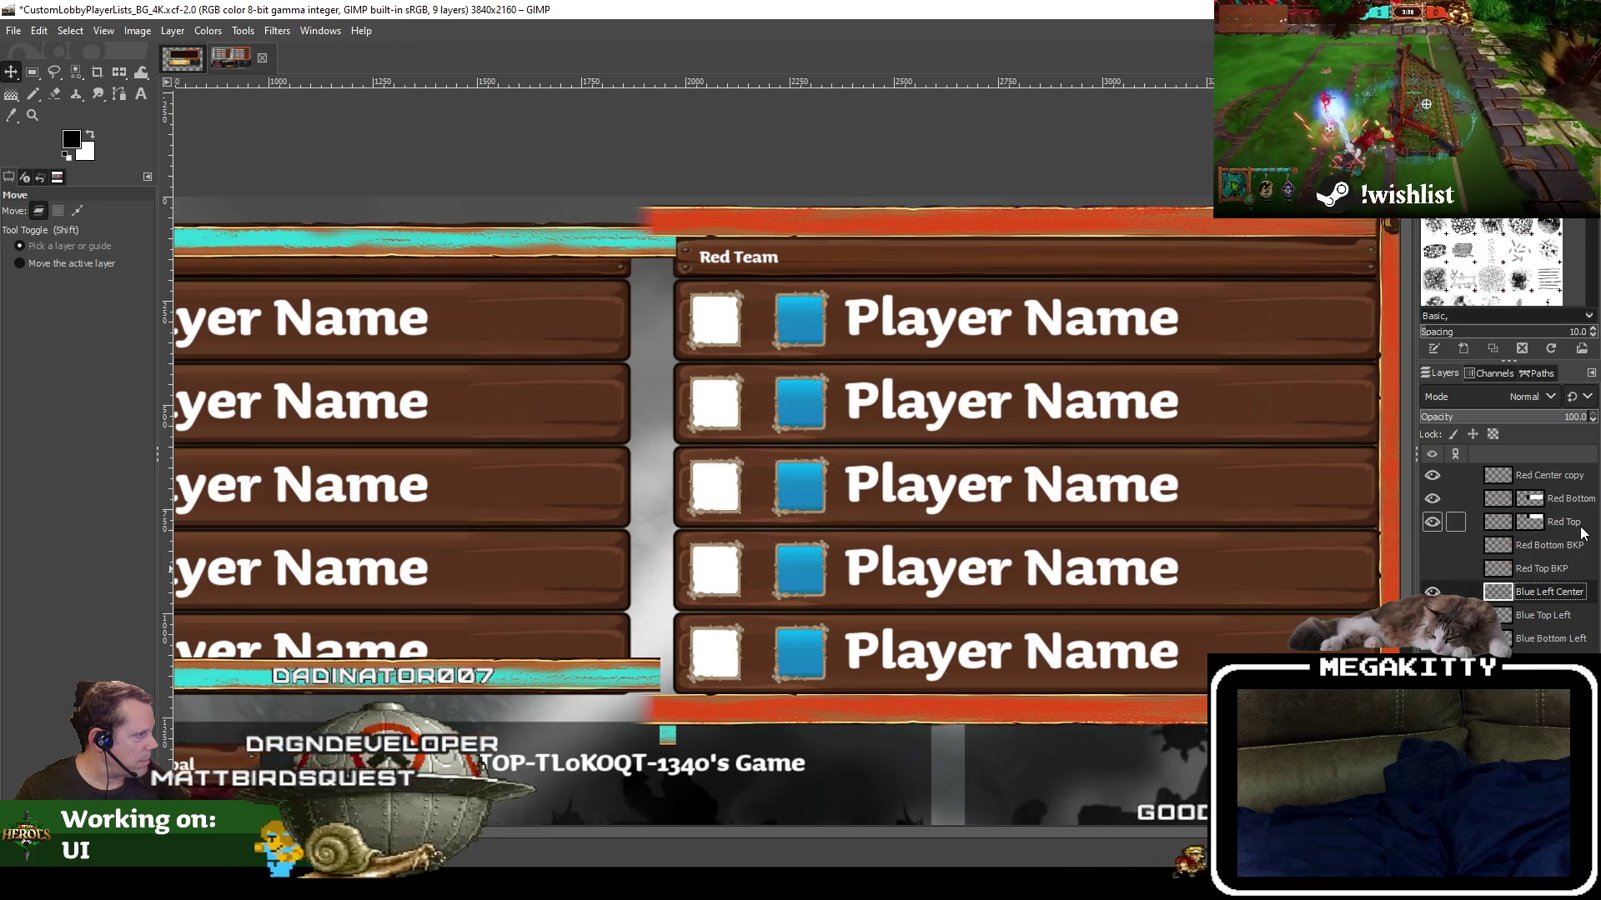
click(1580, 526)
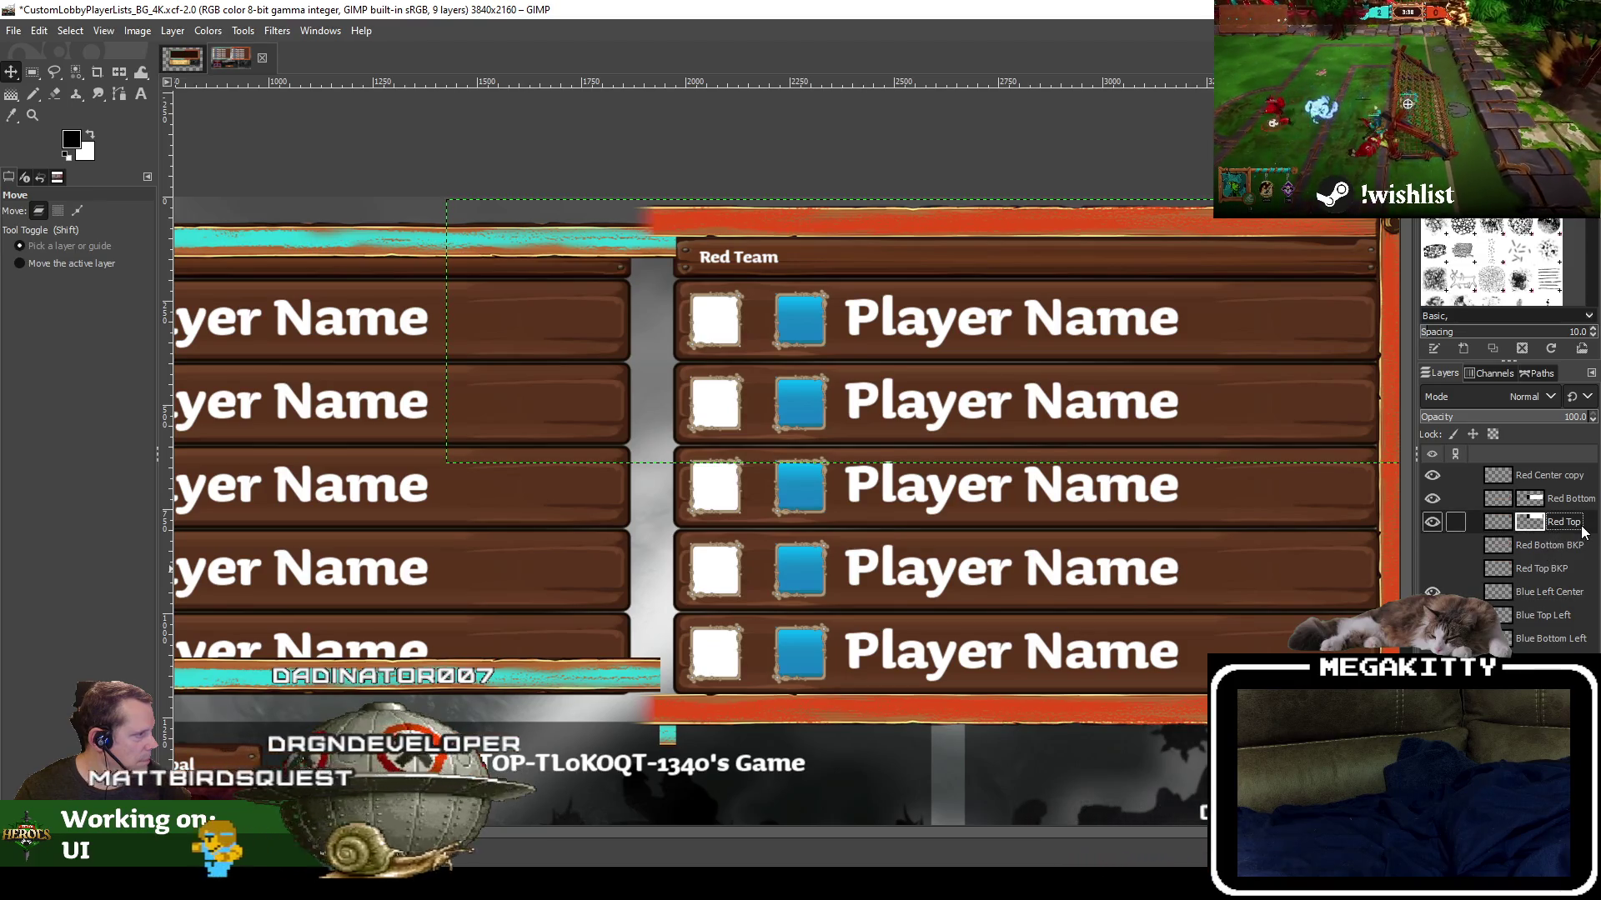
Lower the Red Top layer's orange bar about 12 px onto the Red Team header
click(1498, 525)
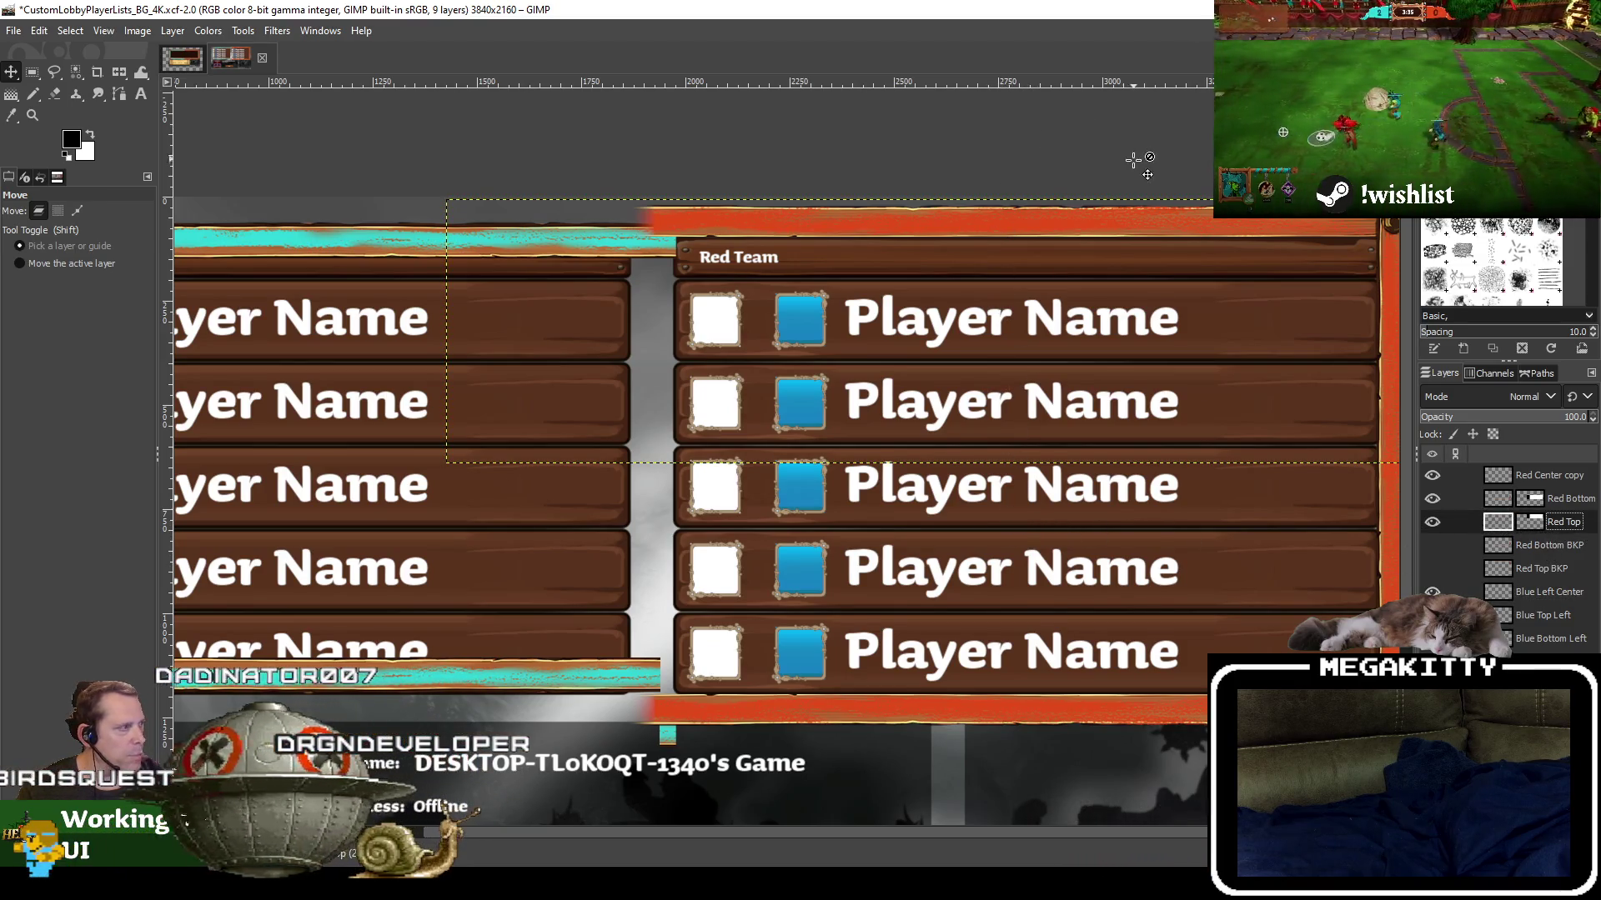
mouse_move(1134, 160)
mouse_down()
mouse_move(1067, 210)
mouse_move(970, 219)
mouse_up()
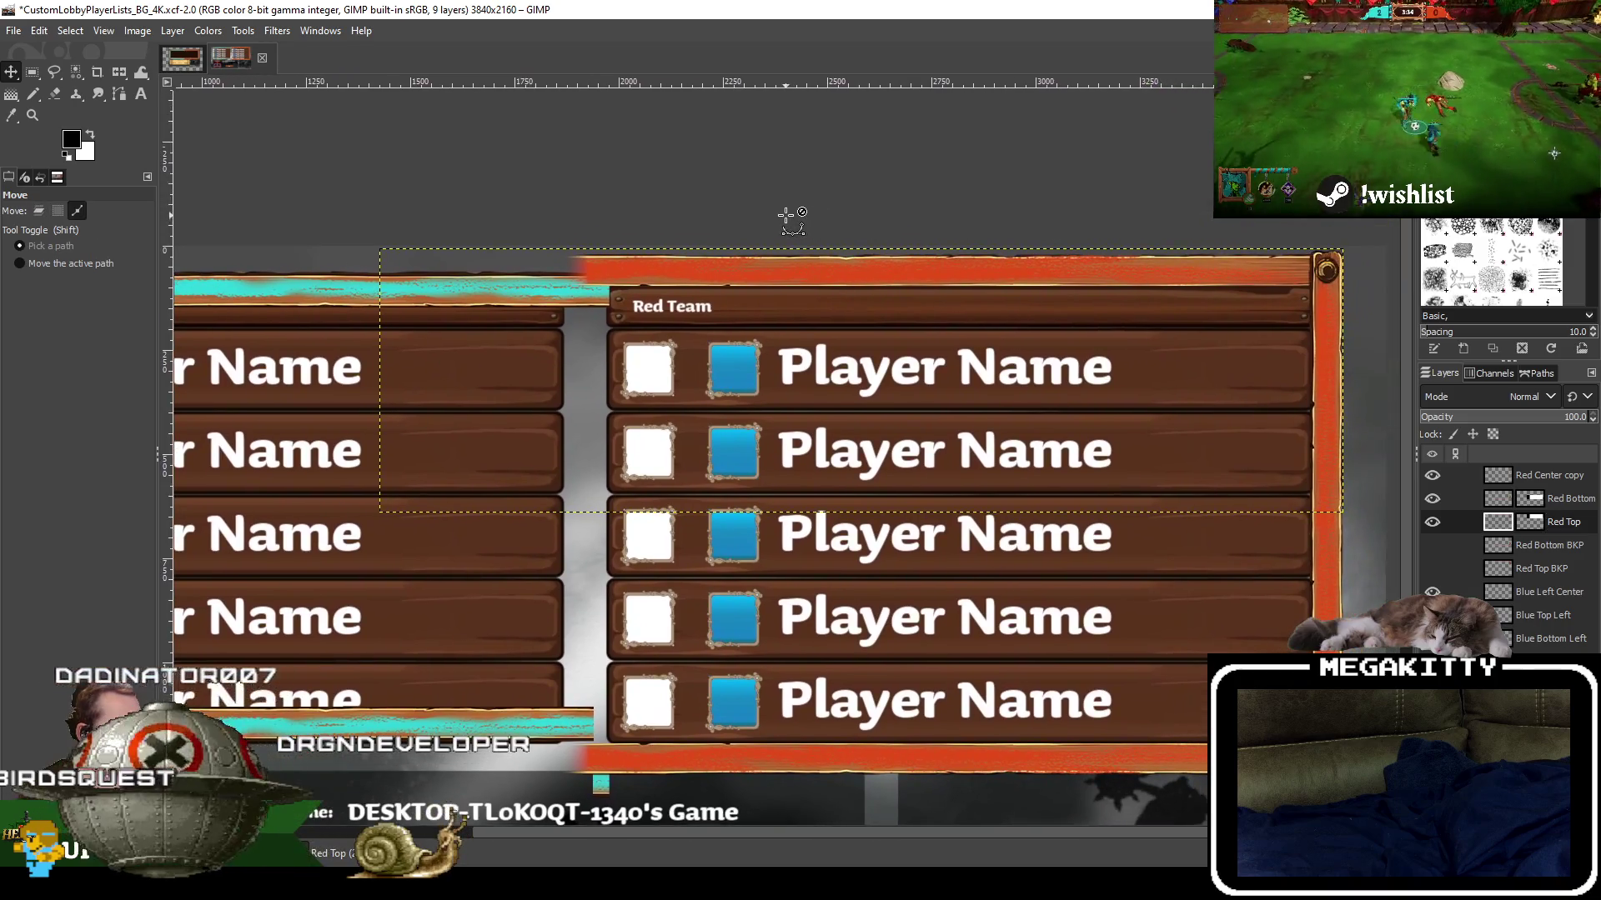
scroll(786, 215, up, 2)
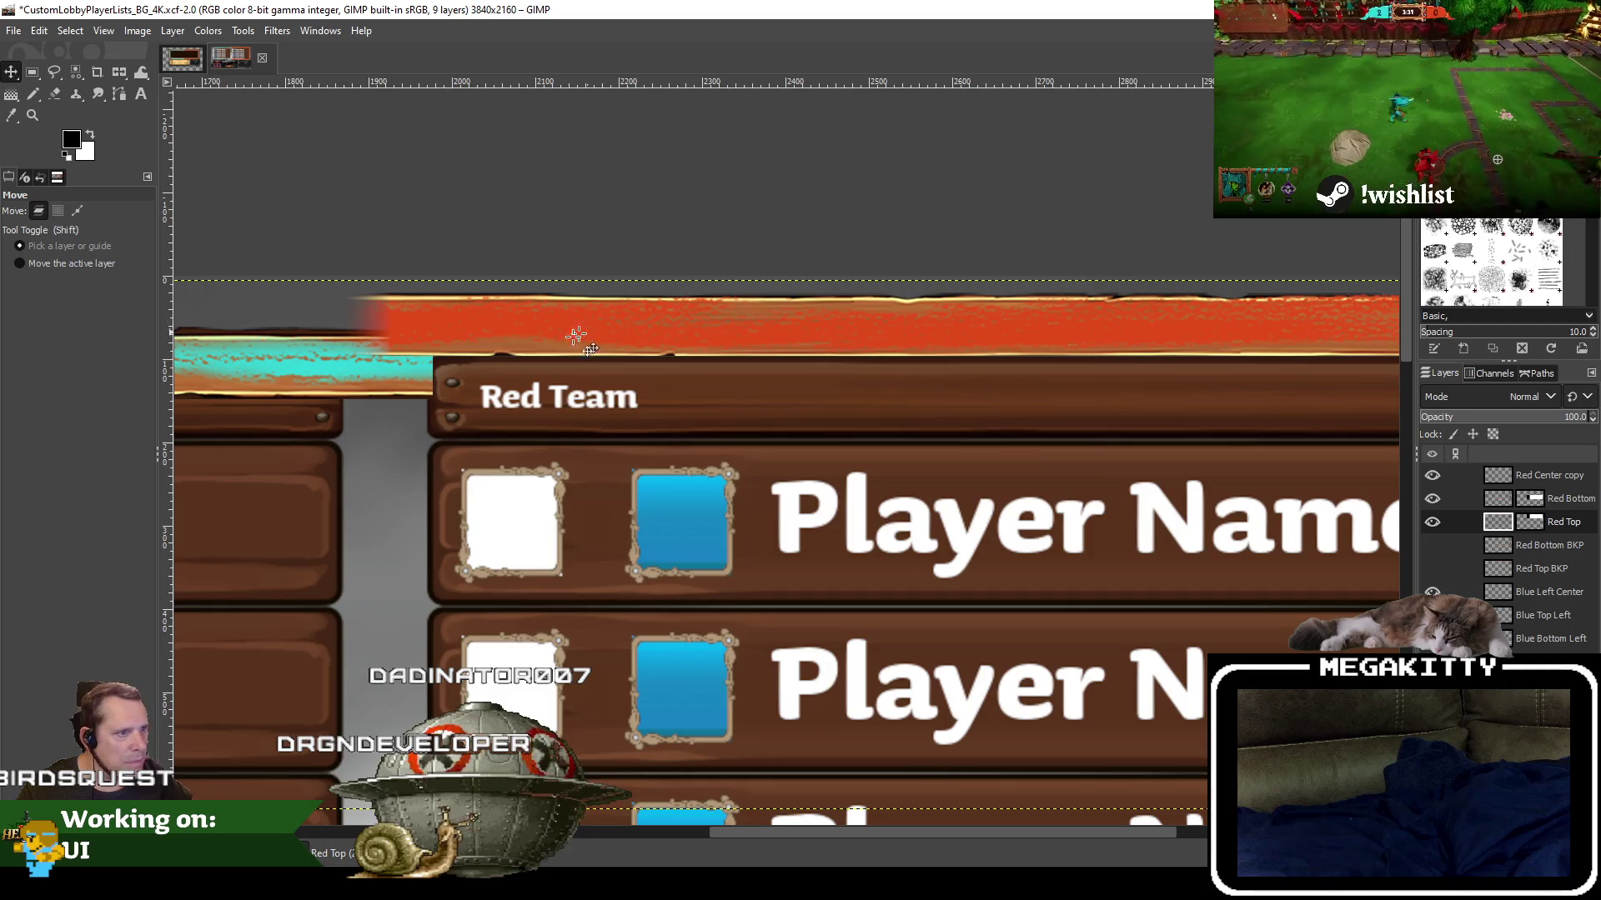
scroll(457, 341, up, 1)
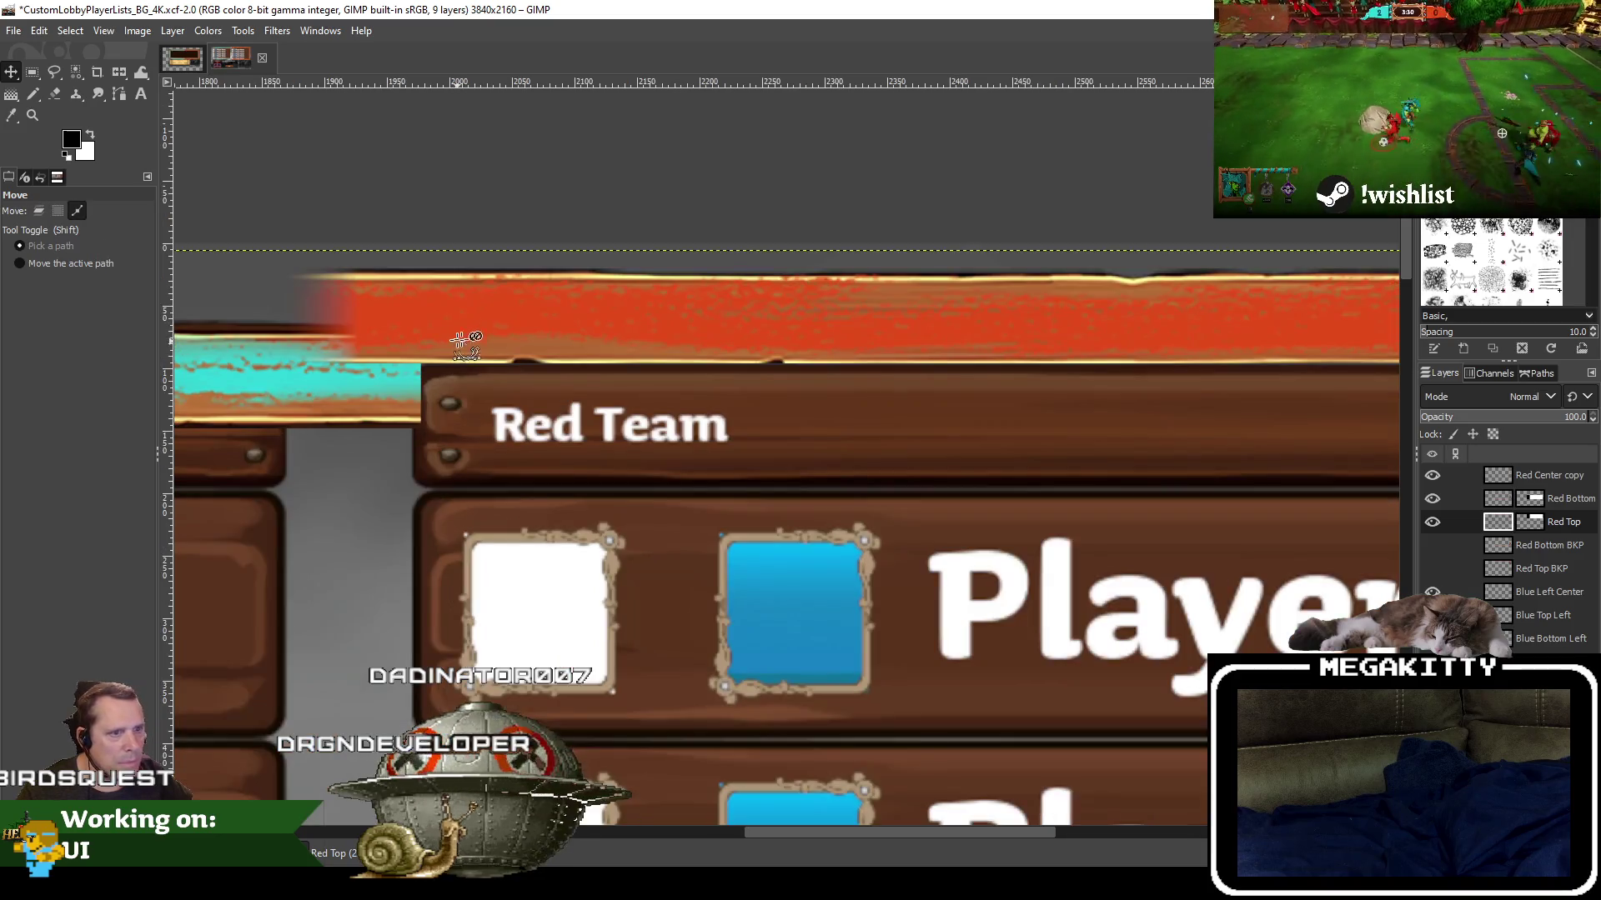
click(581, 329)
drag(581, 330, 581, 377)
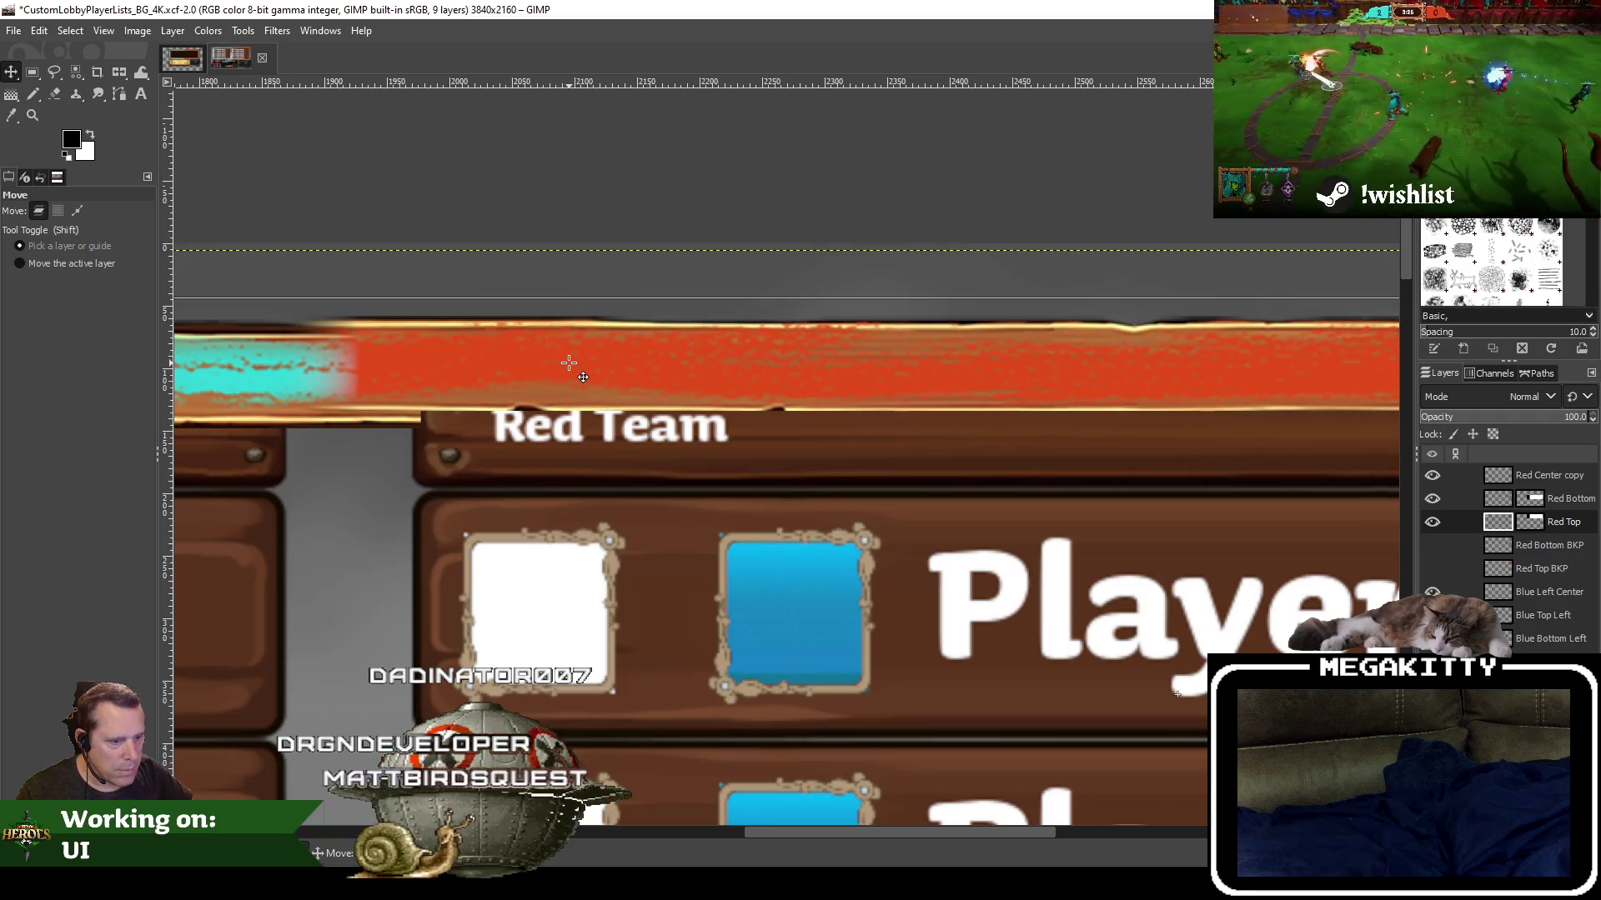
drag(582, 377, 581, 391)
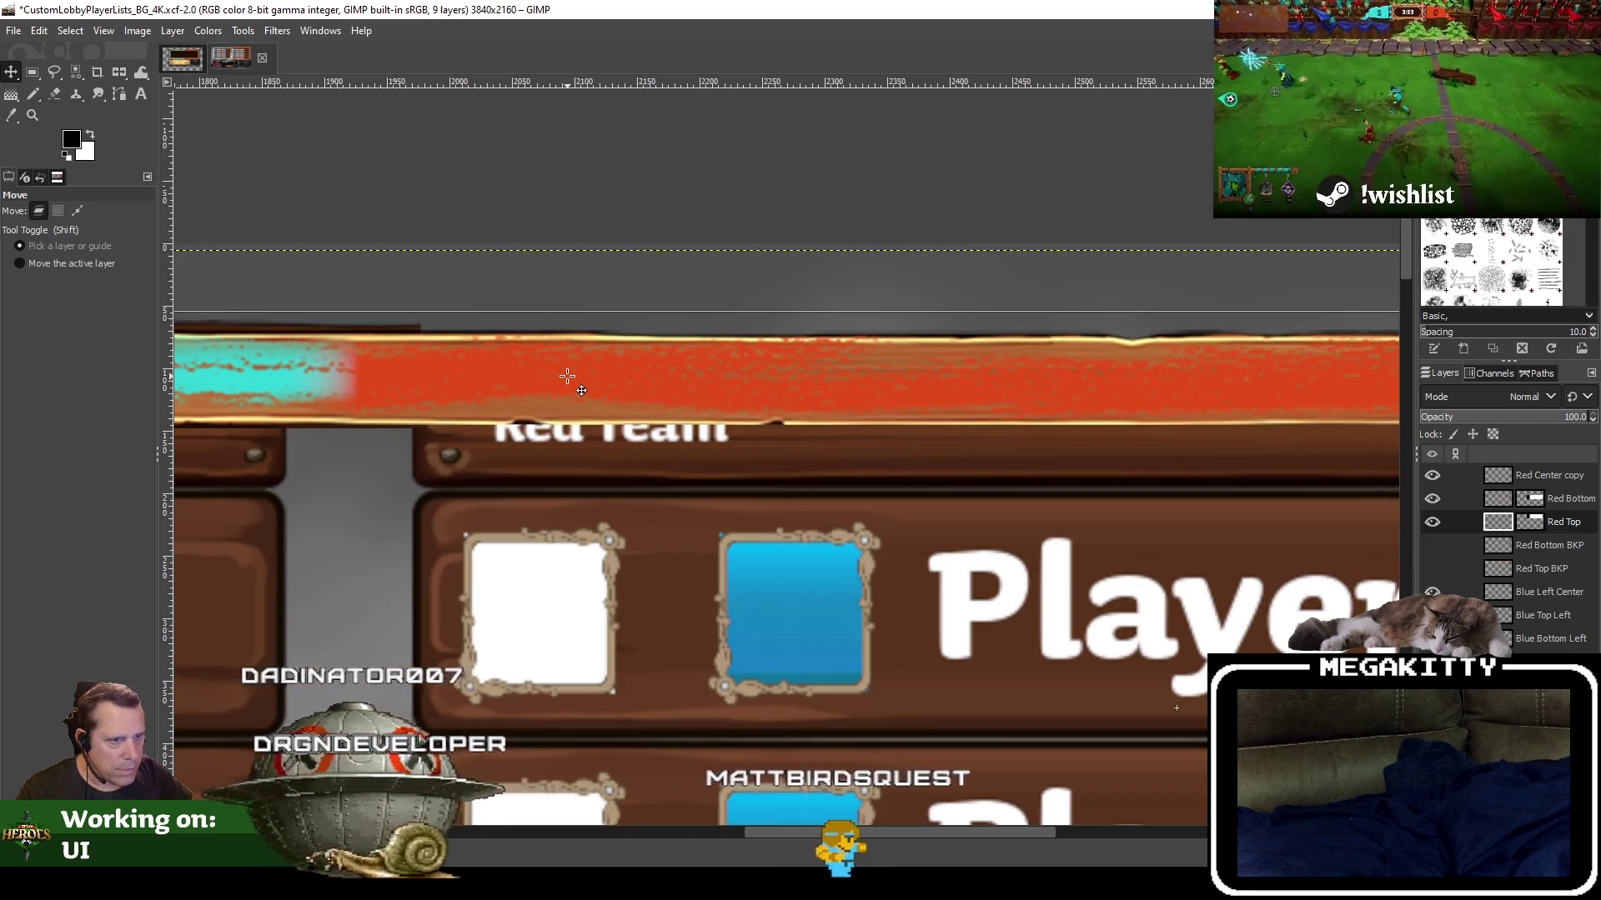
drag(567, 376, 567, 373)
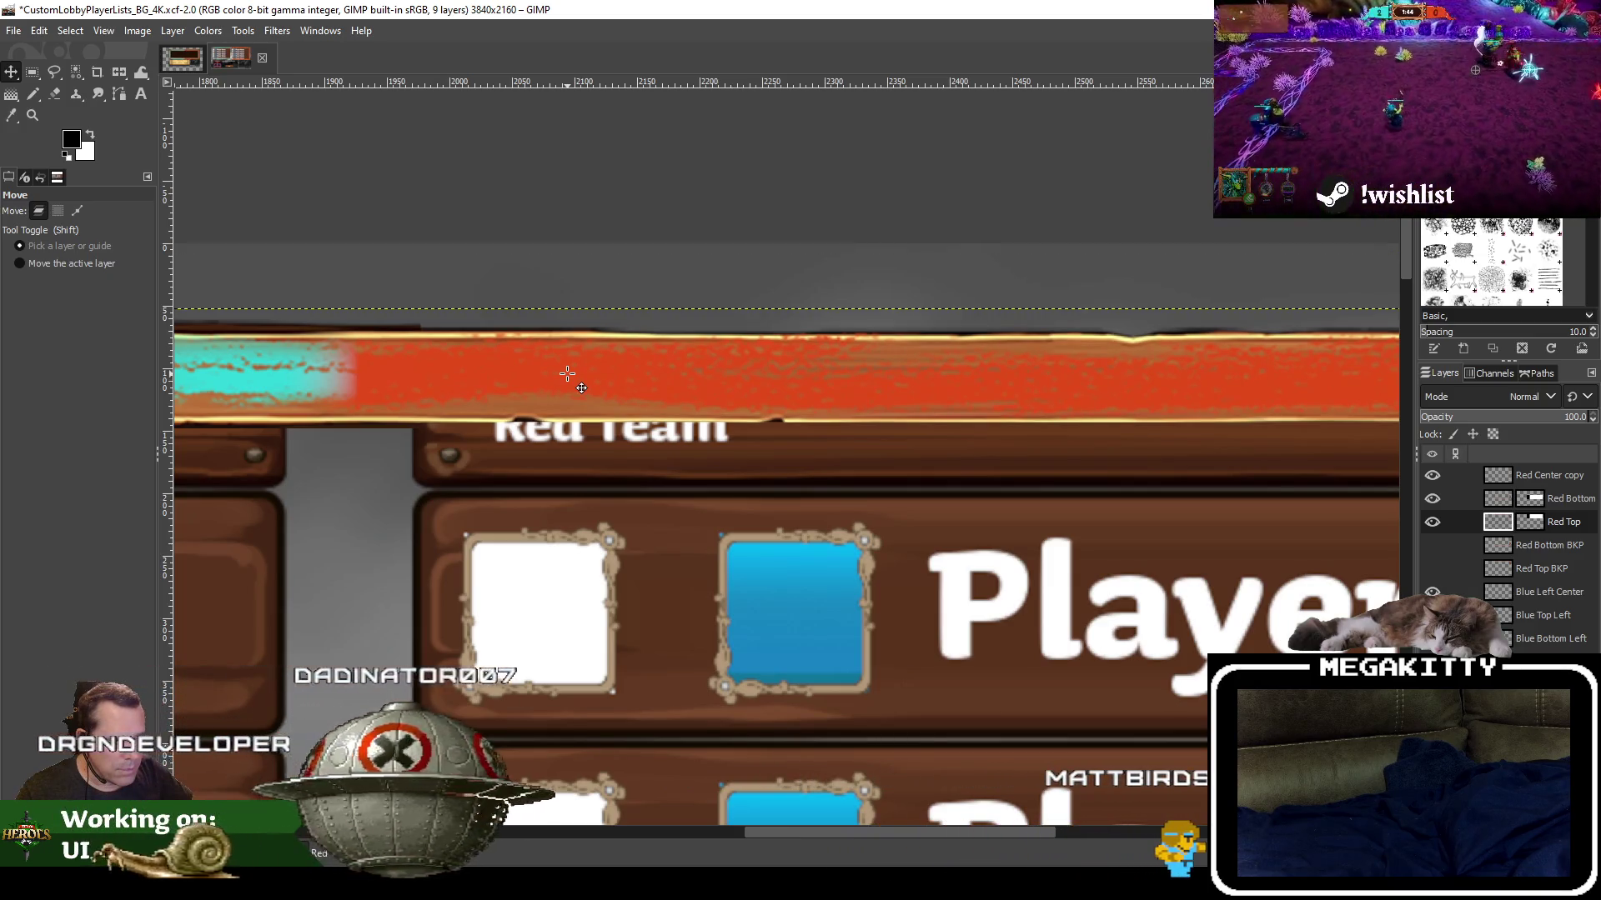
scroll(1071, 500, down, 3)
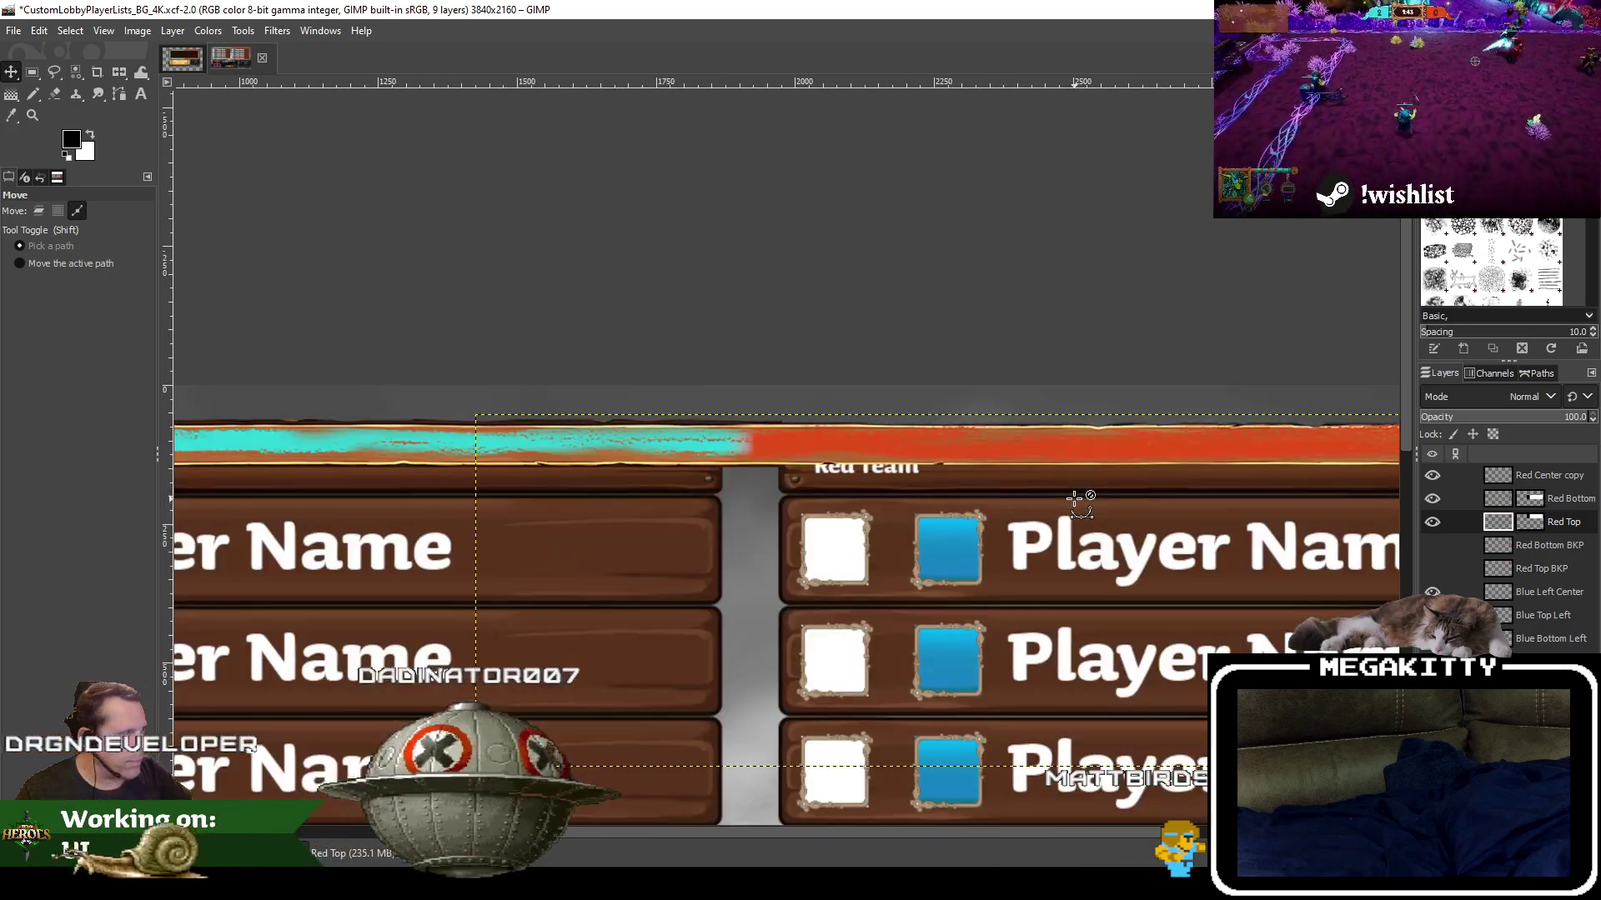
key(m)
mouse_move(1288, 626)
mouse_down()
mouse_move(971, 476)
mouse_move(838, 450)
mouse_move(854, 179)
mouse_up()
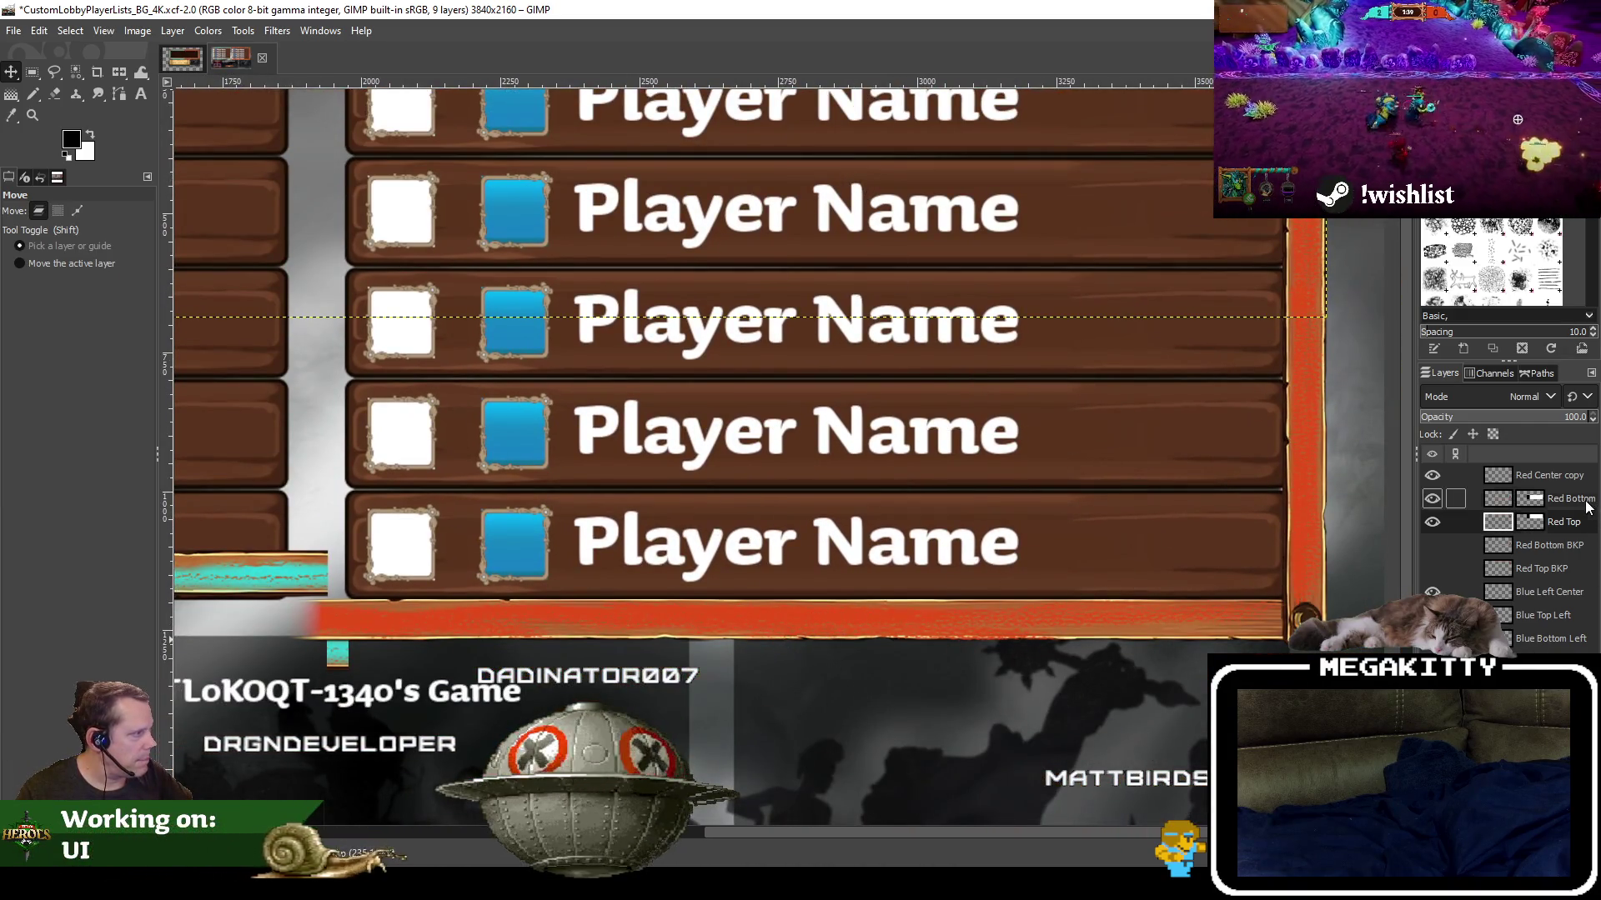
Raise the Red Bottom layer's orange bar about 84 px to sit under the last player row
click(1586, 502)
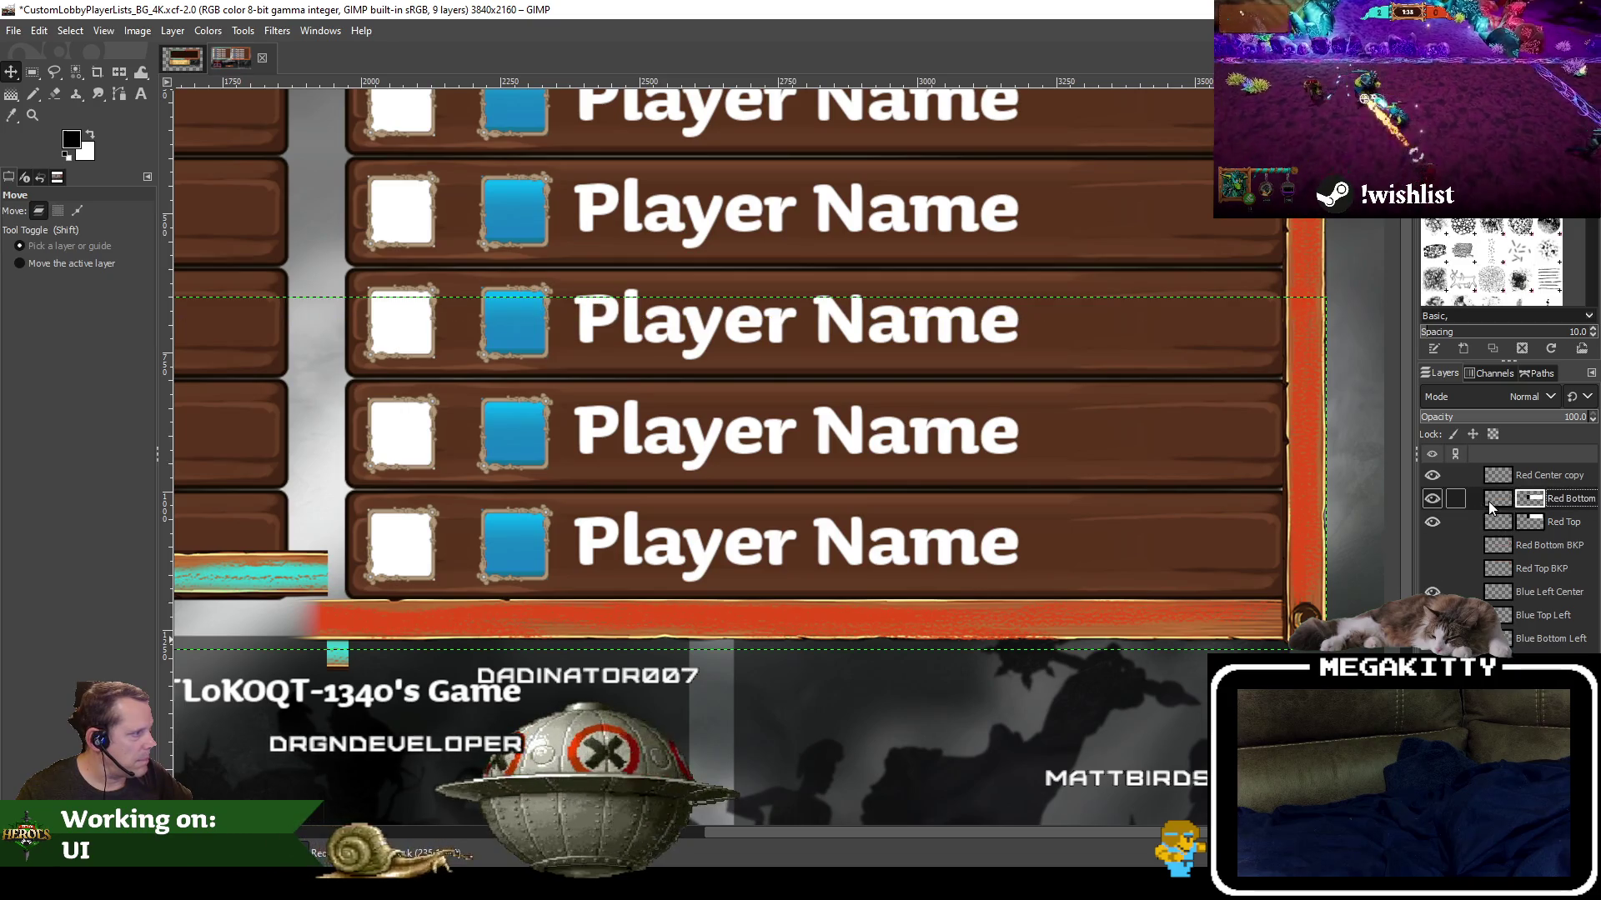
click(1488, 502)
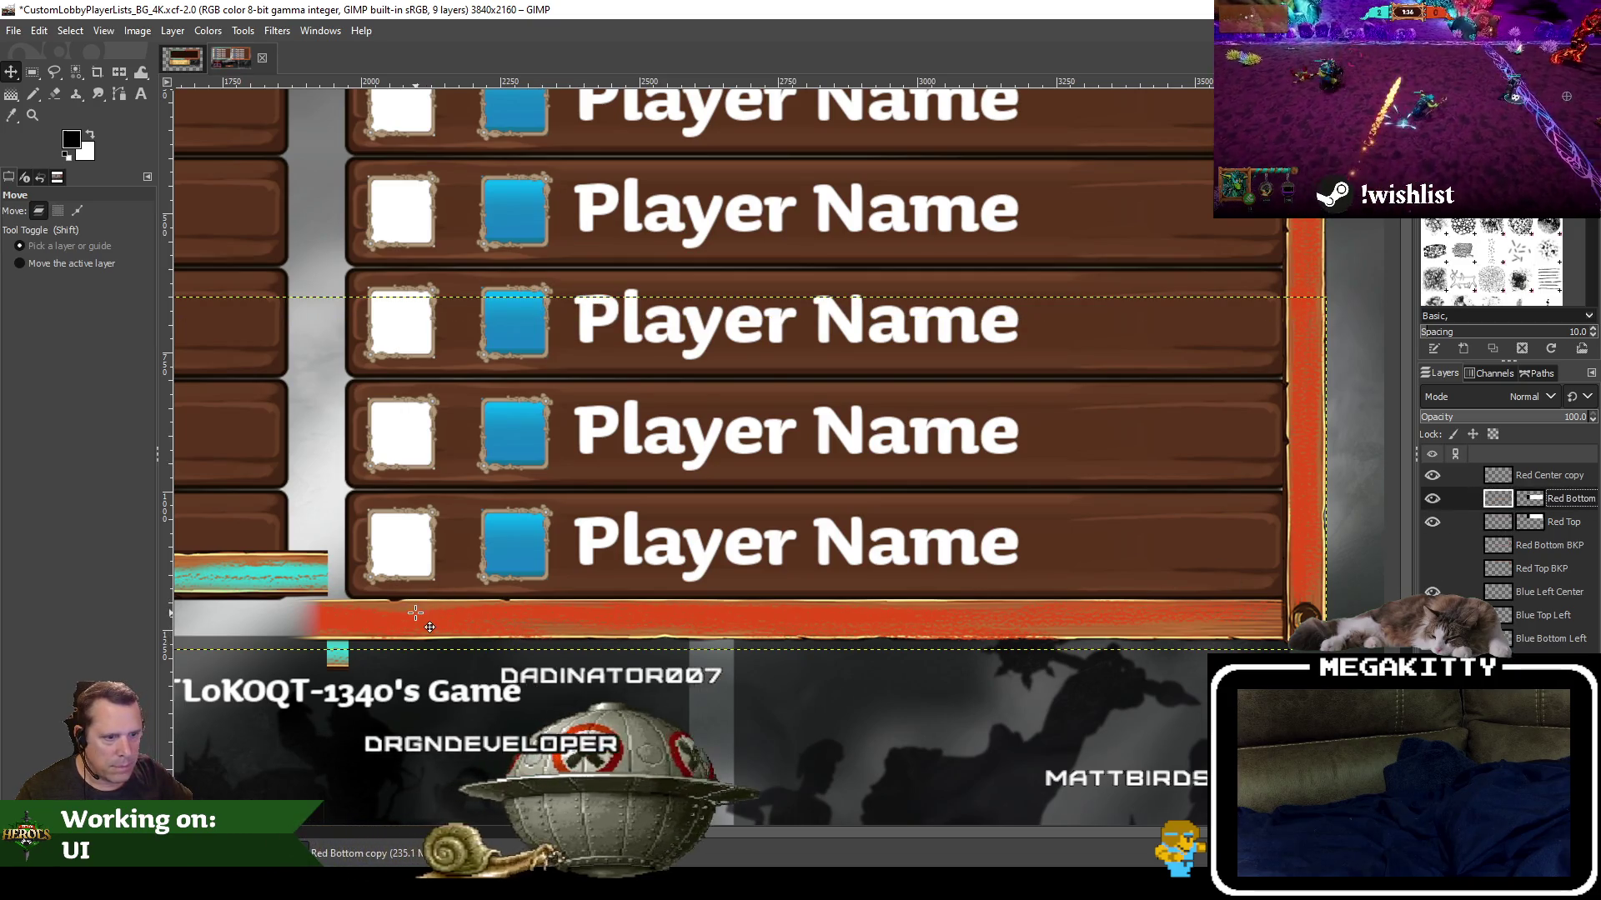
scroll(415, 613, up, 1)
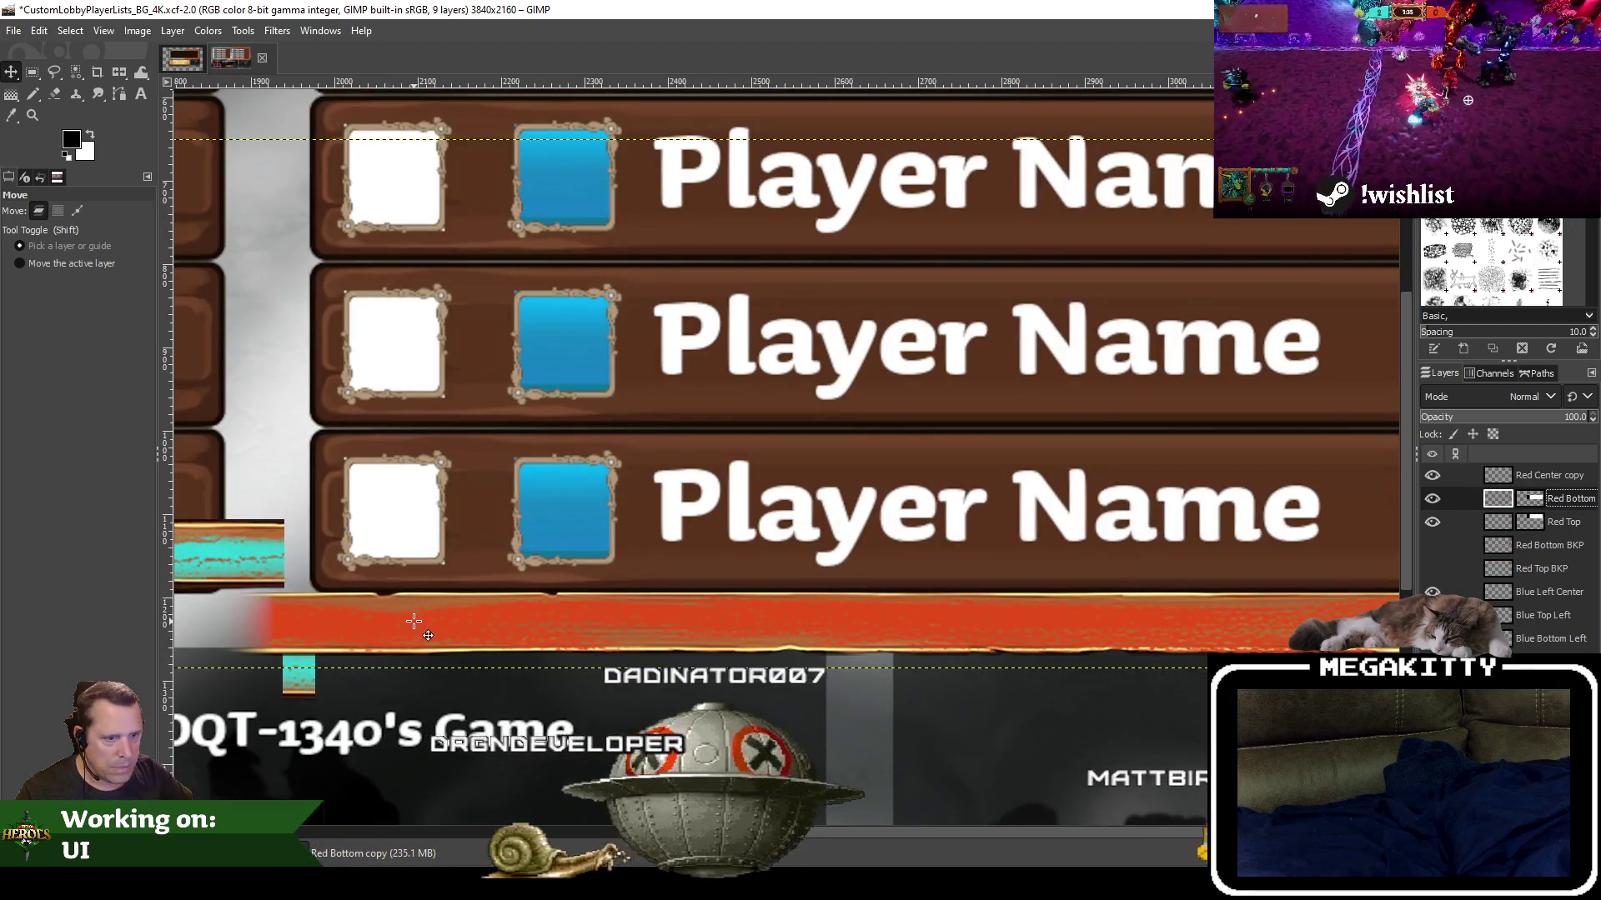
click(414, 622)
drag(414, 622, 414, 586)
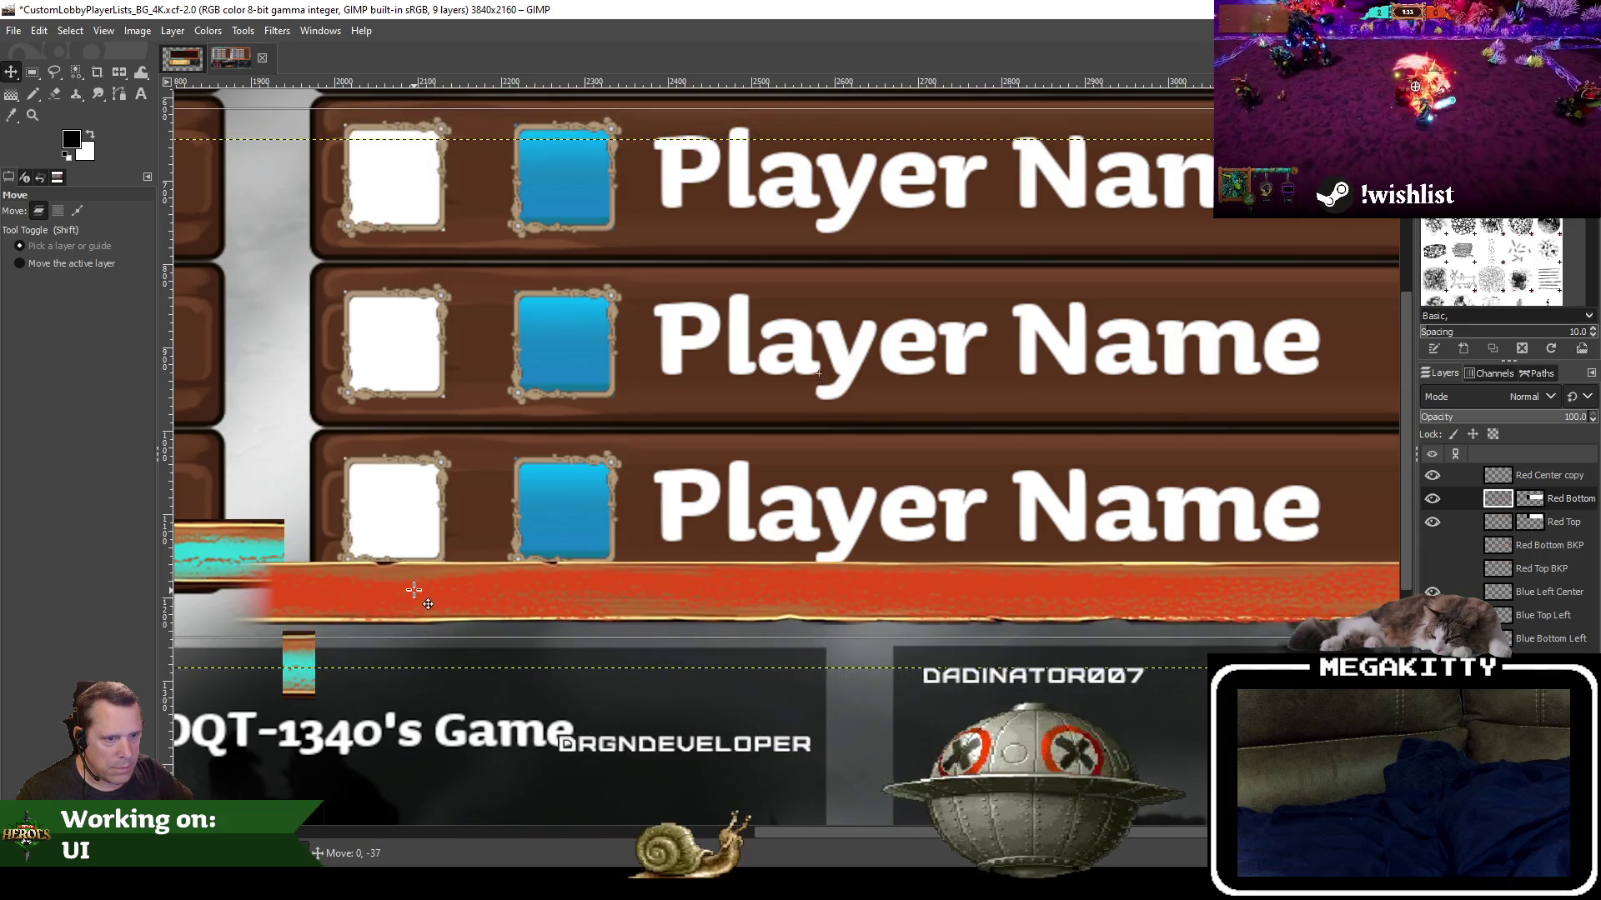
drag(415, 586, 415, 571)
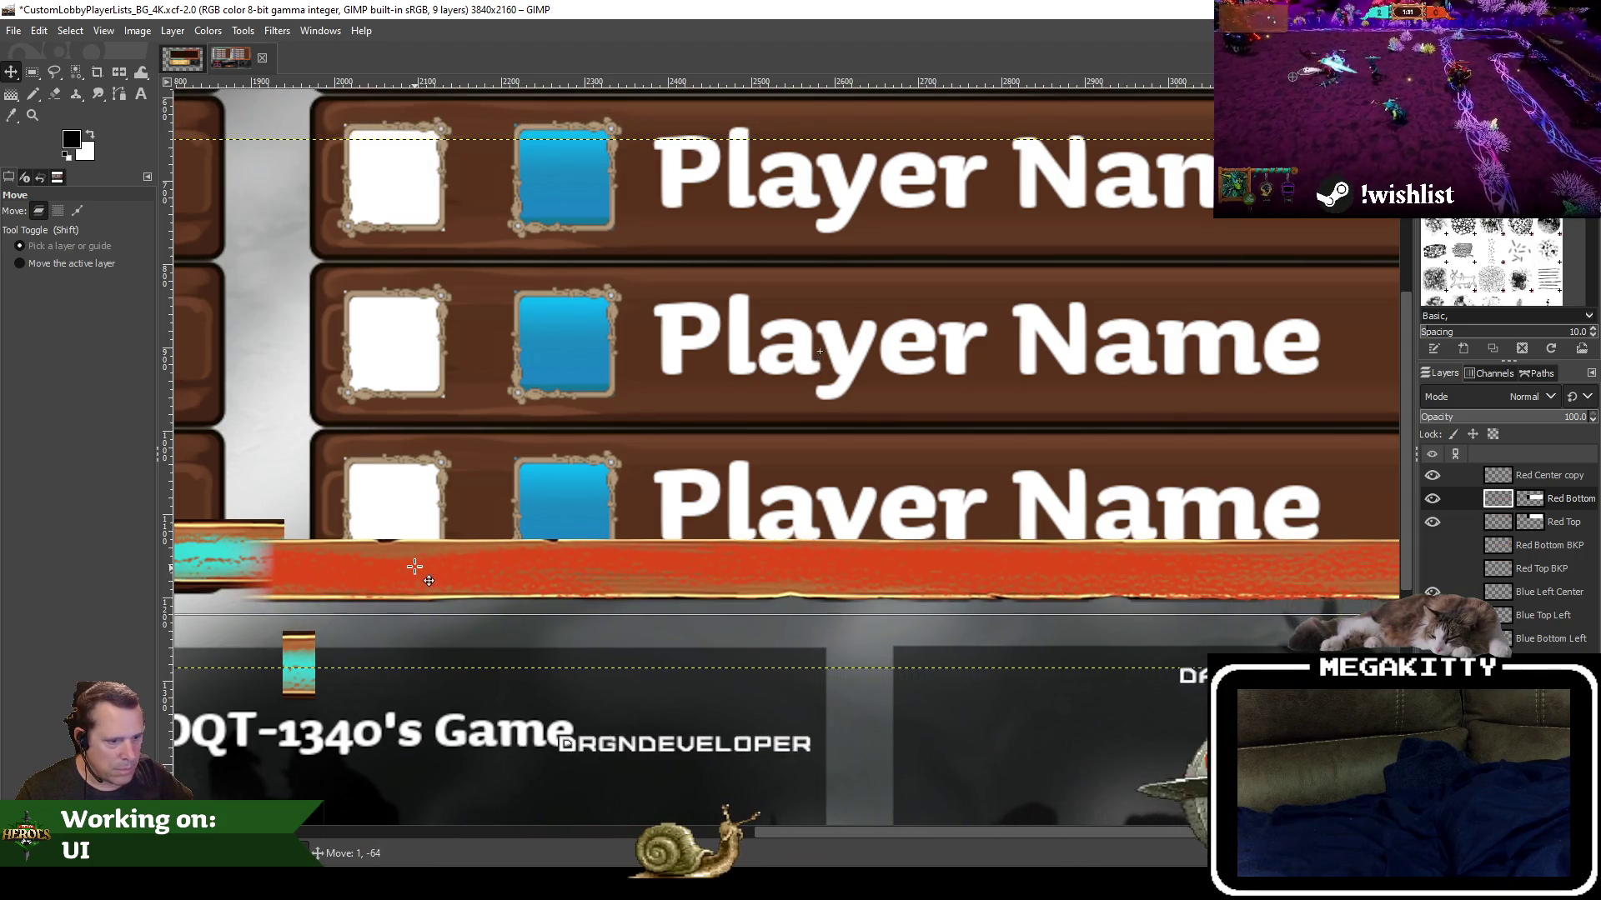
drag(415, 571, 412, 556)
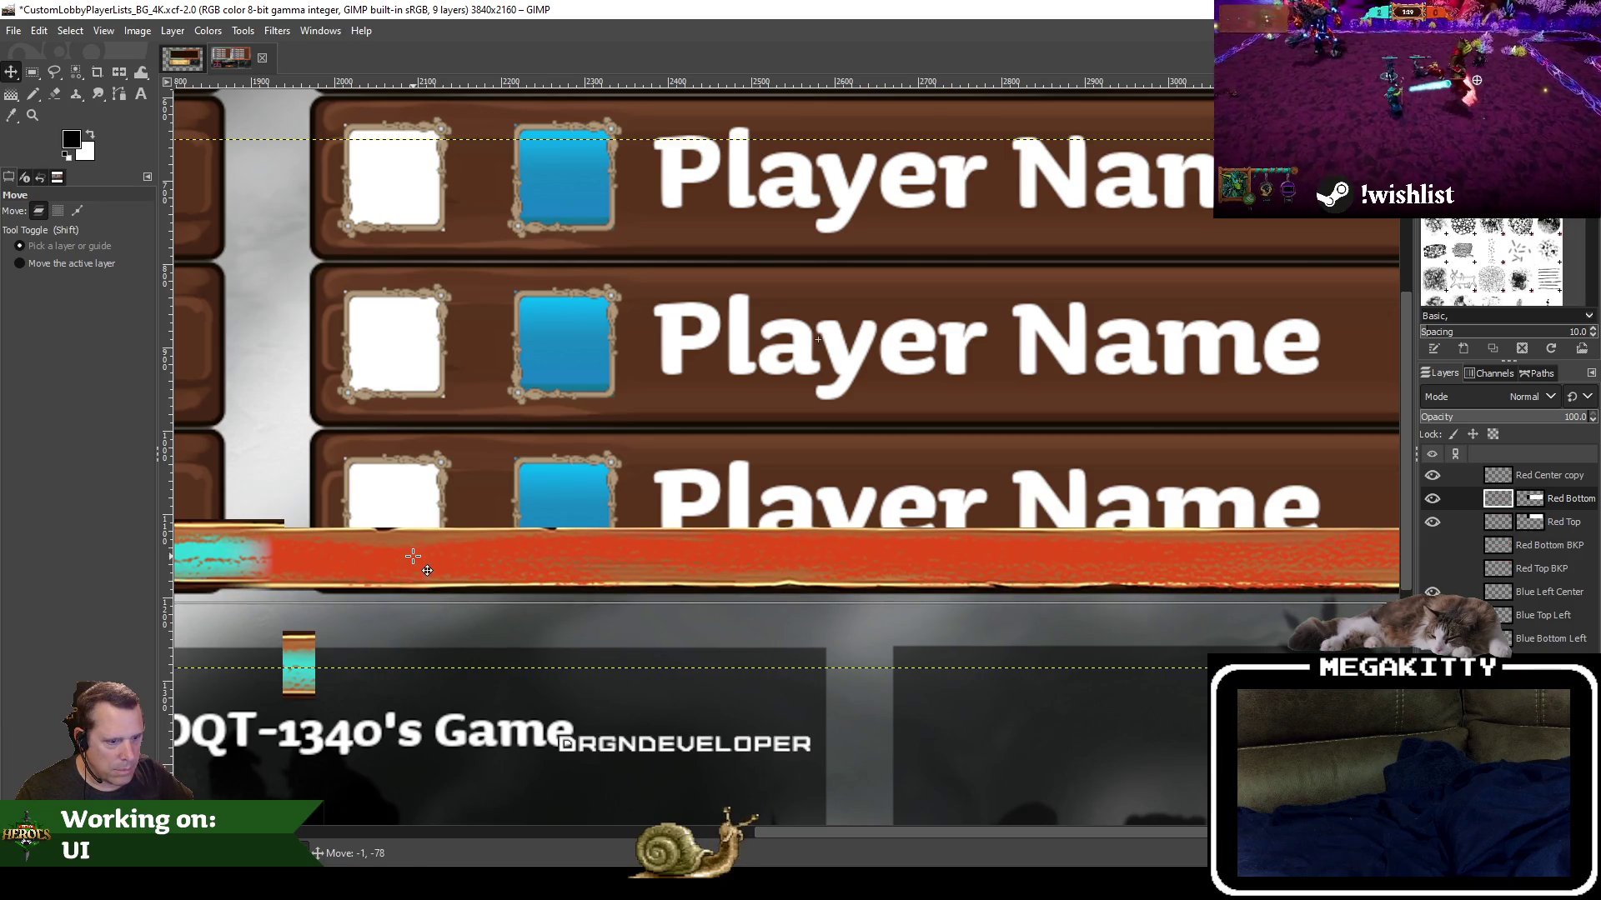
drag(412, 555, 415, 551)
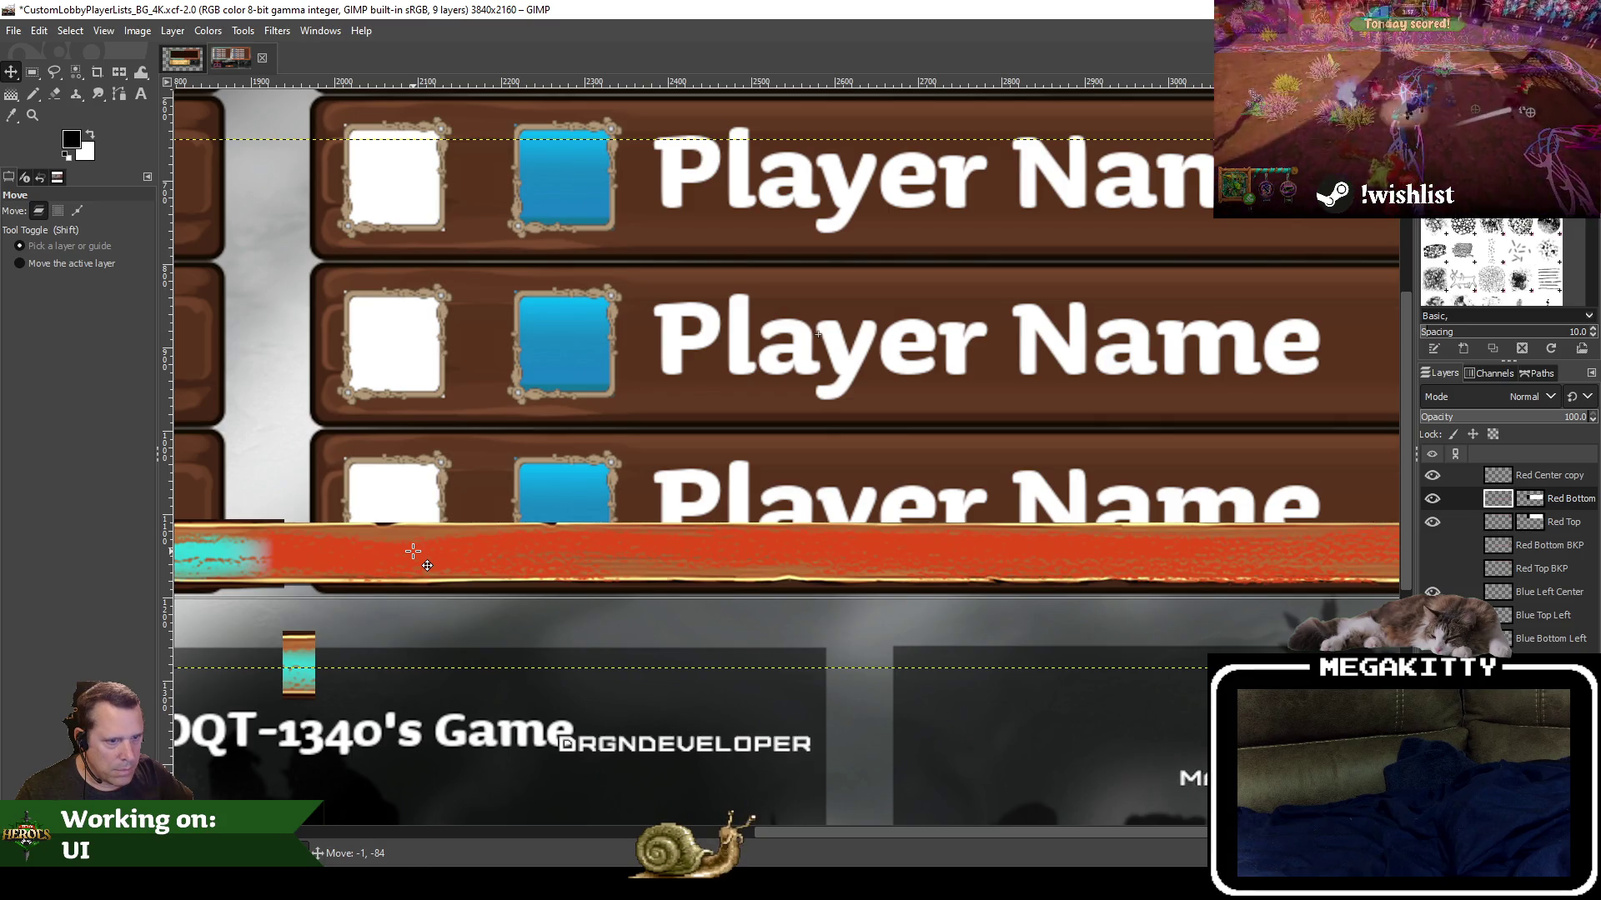
drag(412, 552, 412, 552)
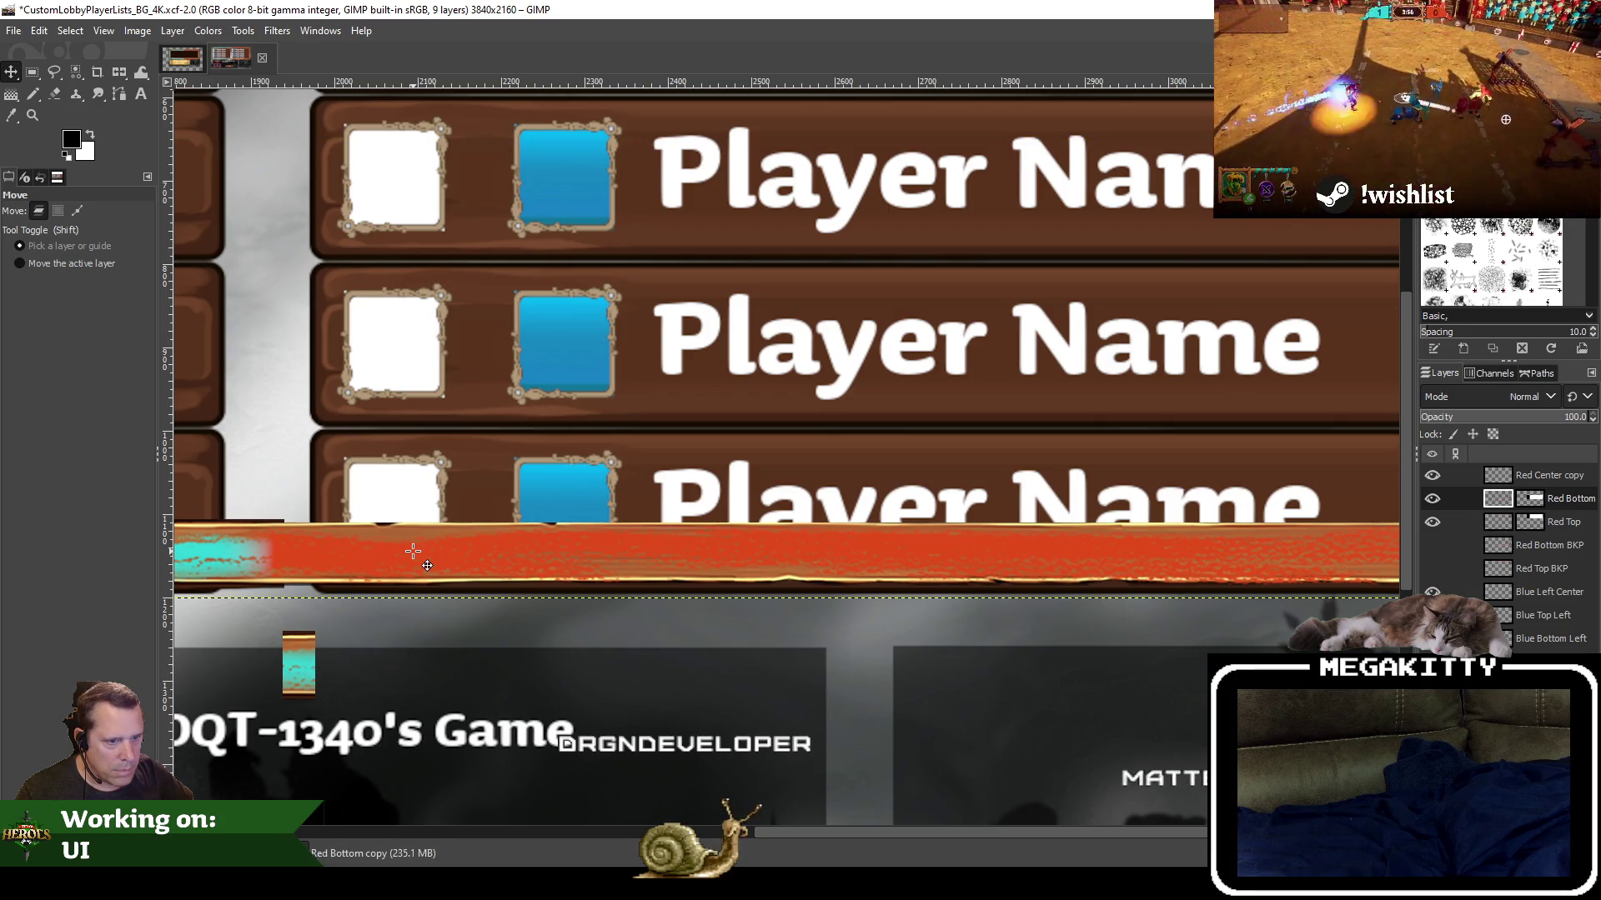
scroll(413, 552, down, 1)
scroll(413, 552, down, 1)
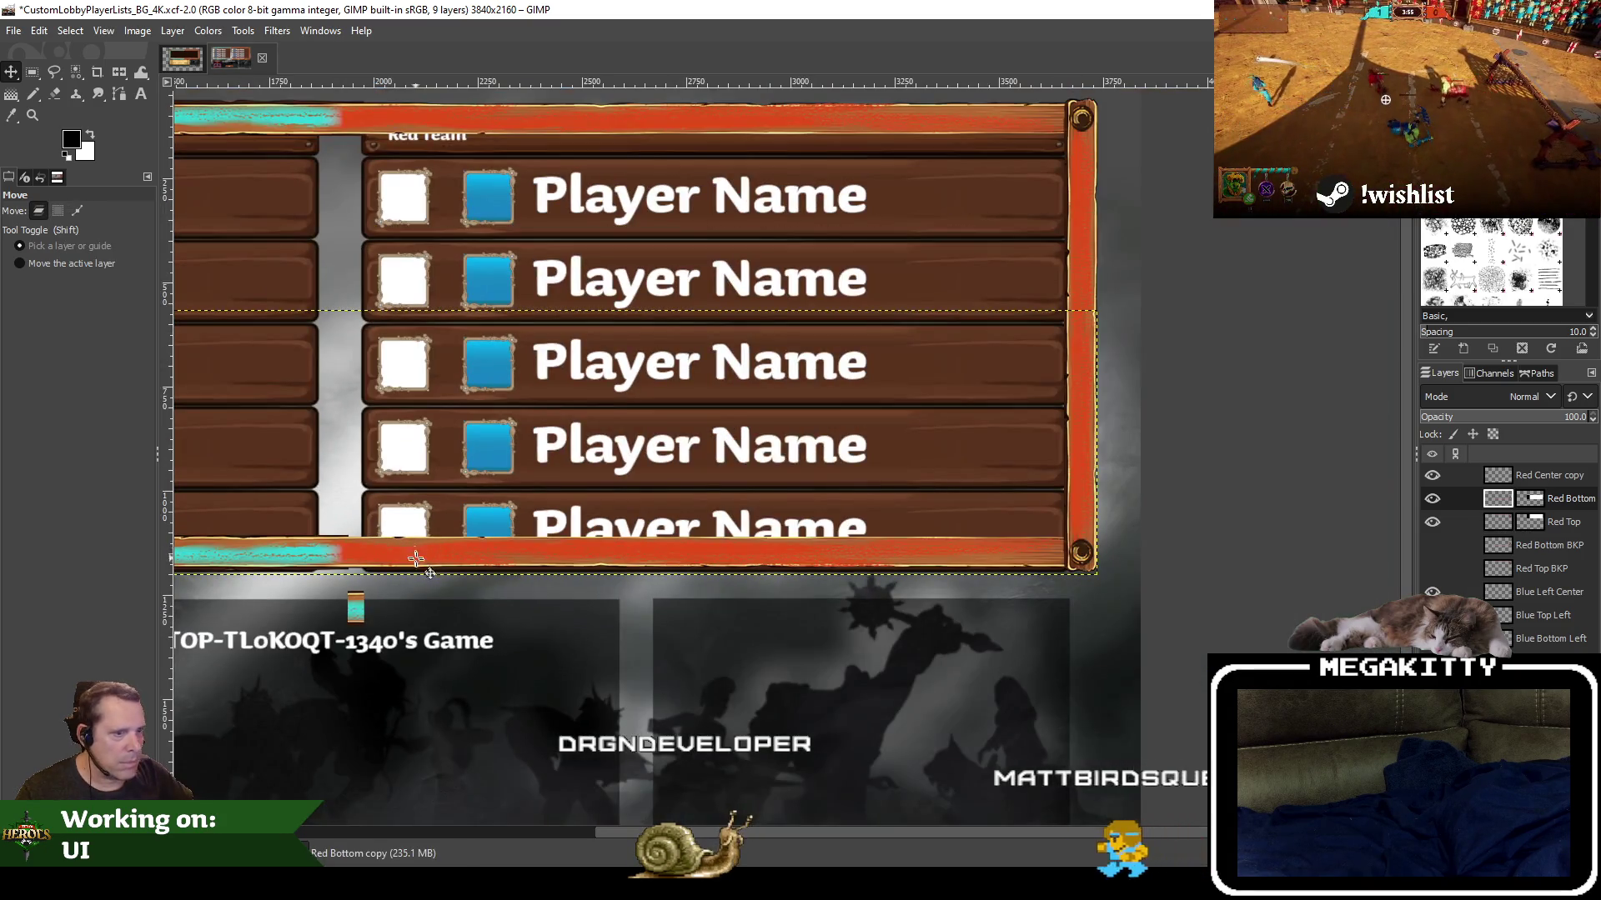
drag(432, 571, 593, 557)
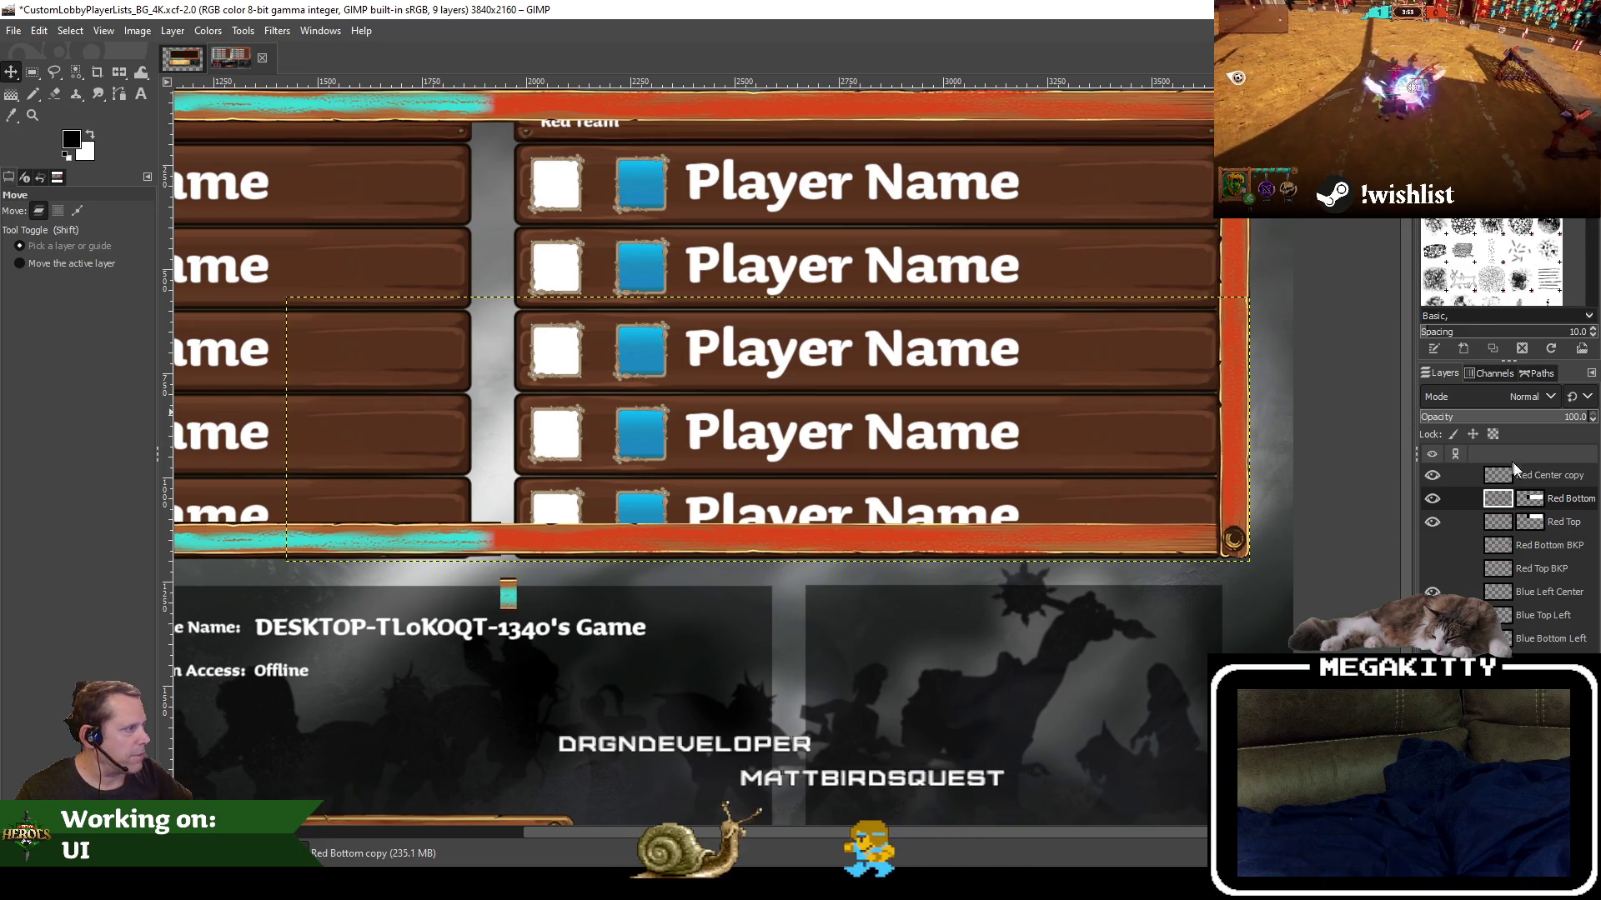
click(1432, 474)
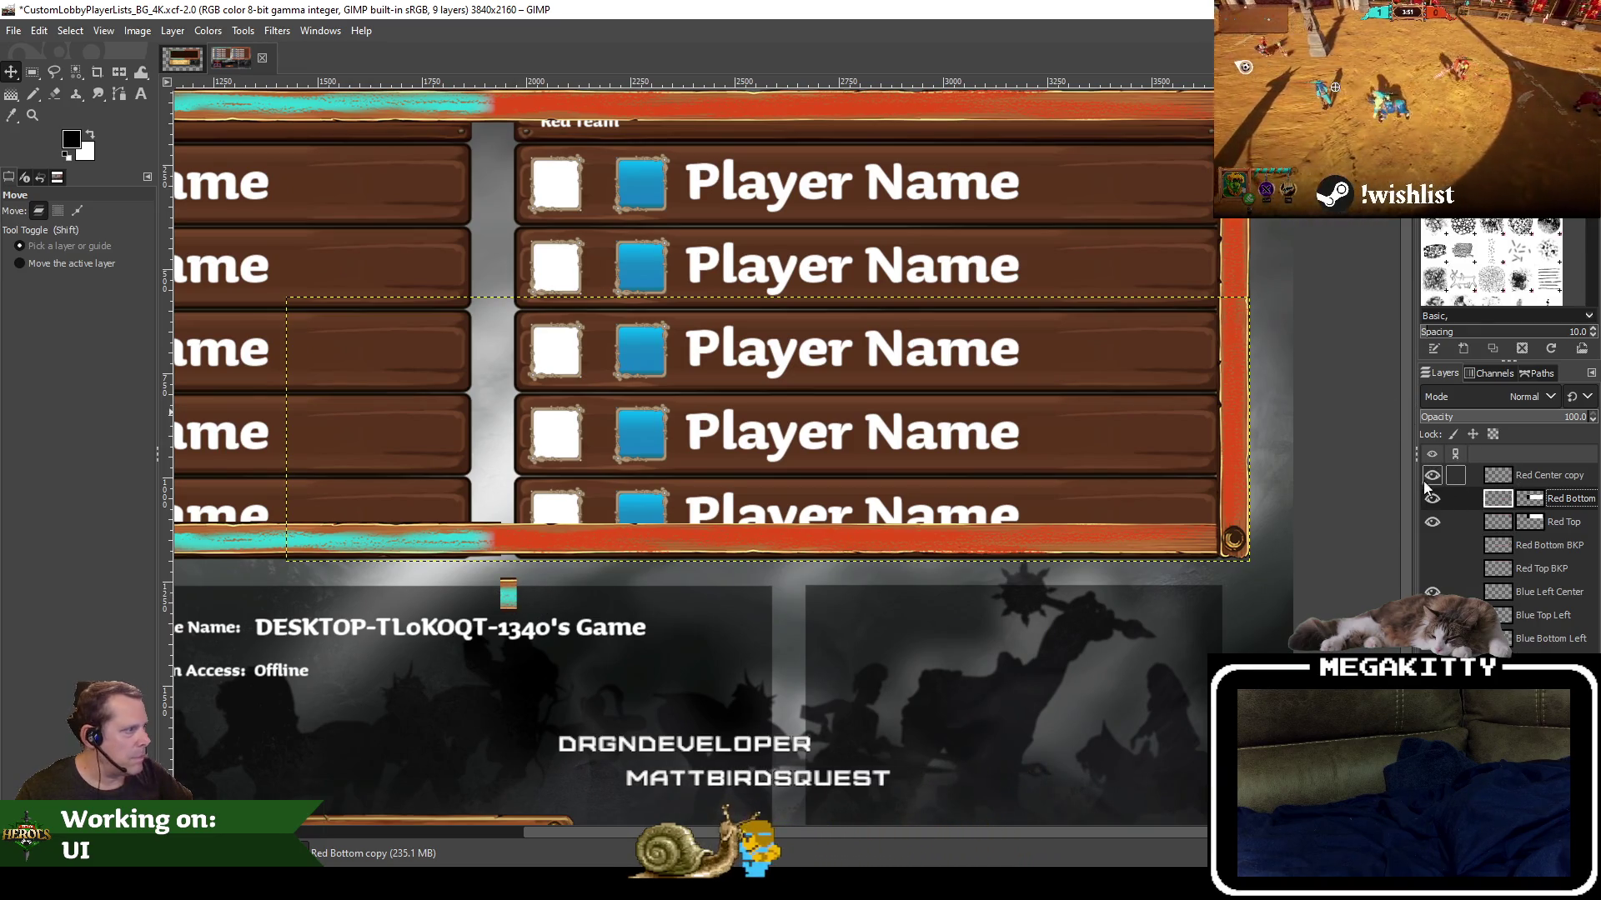
click(1431, 499)
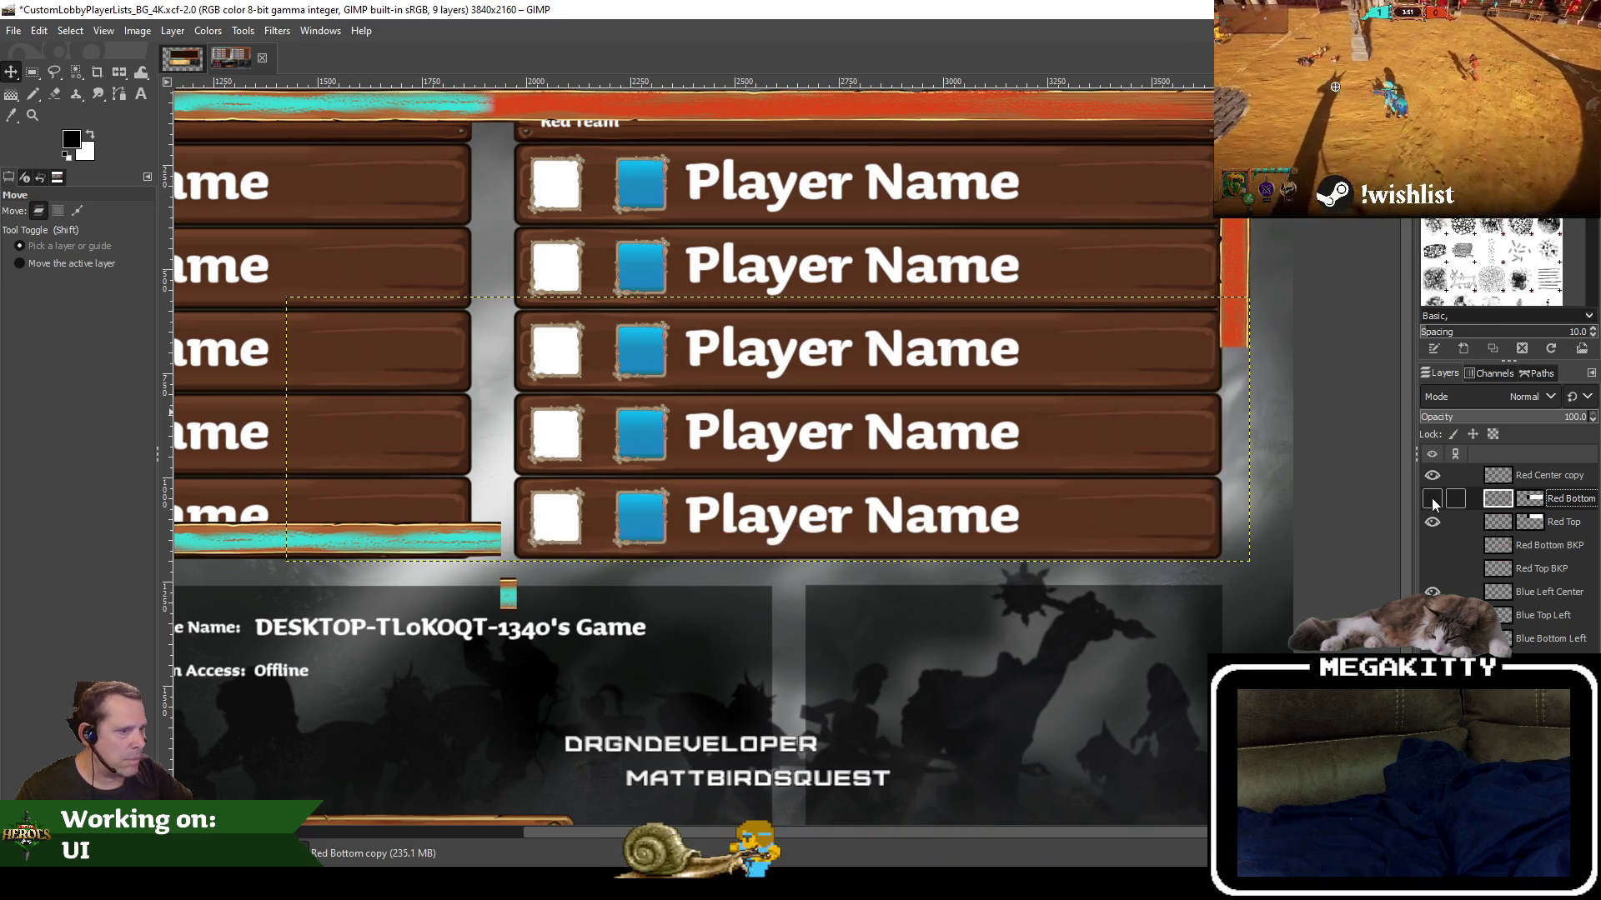
click(1431, 499)
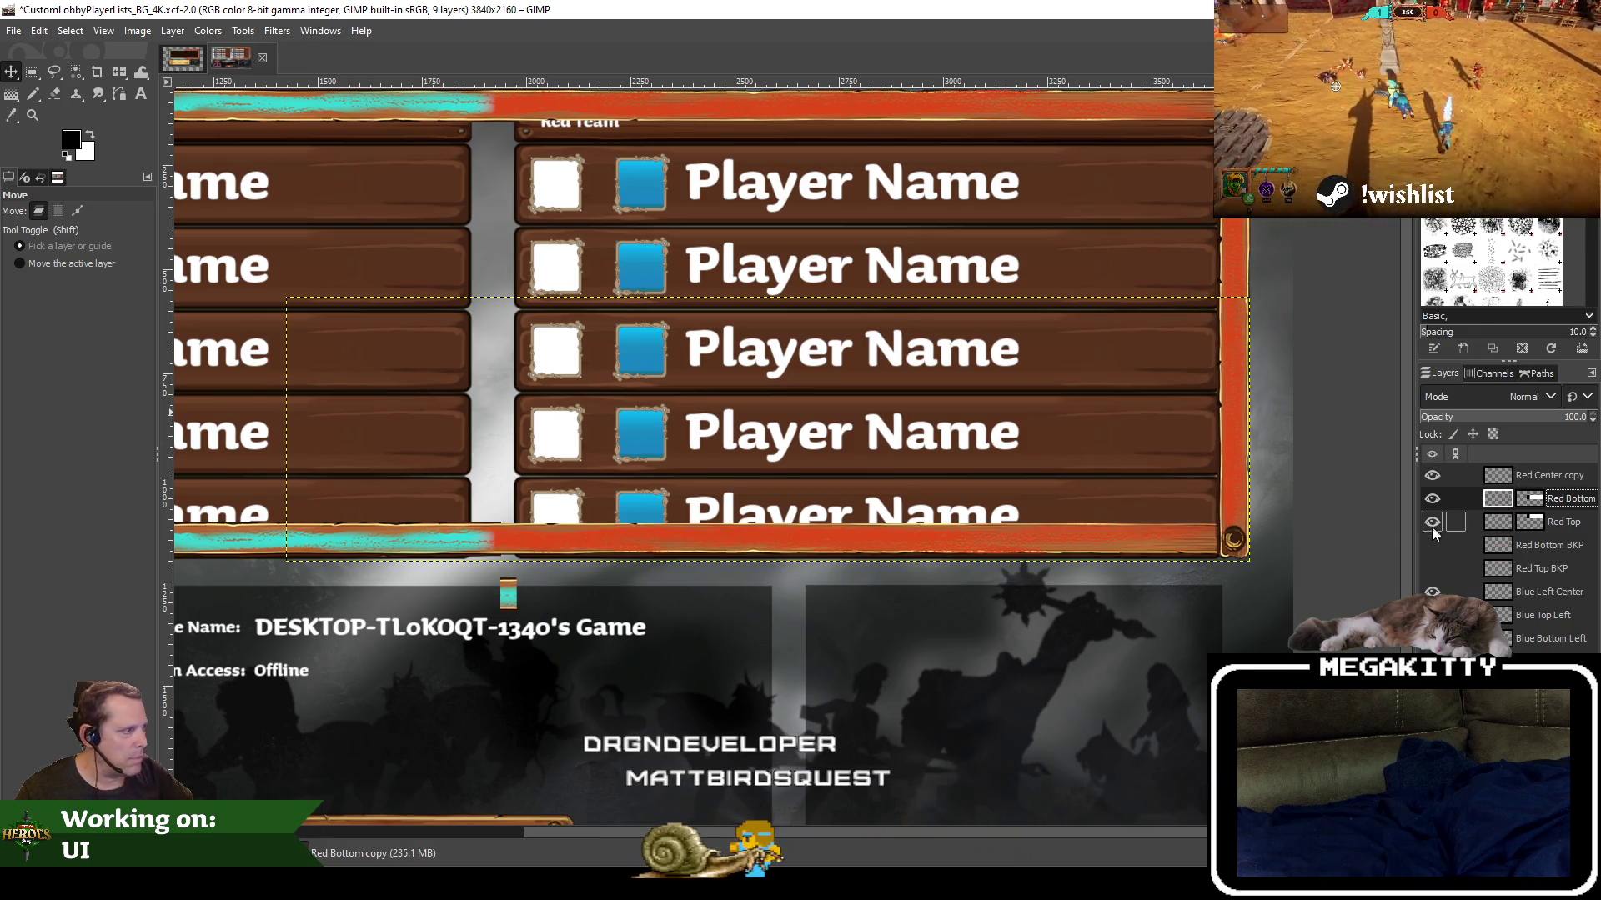
click(1433, 528)
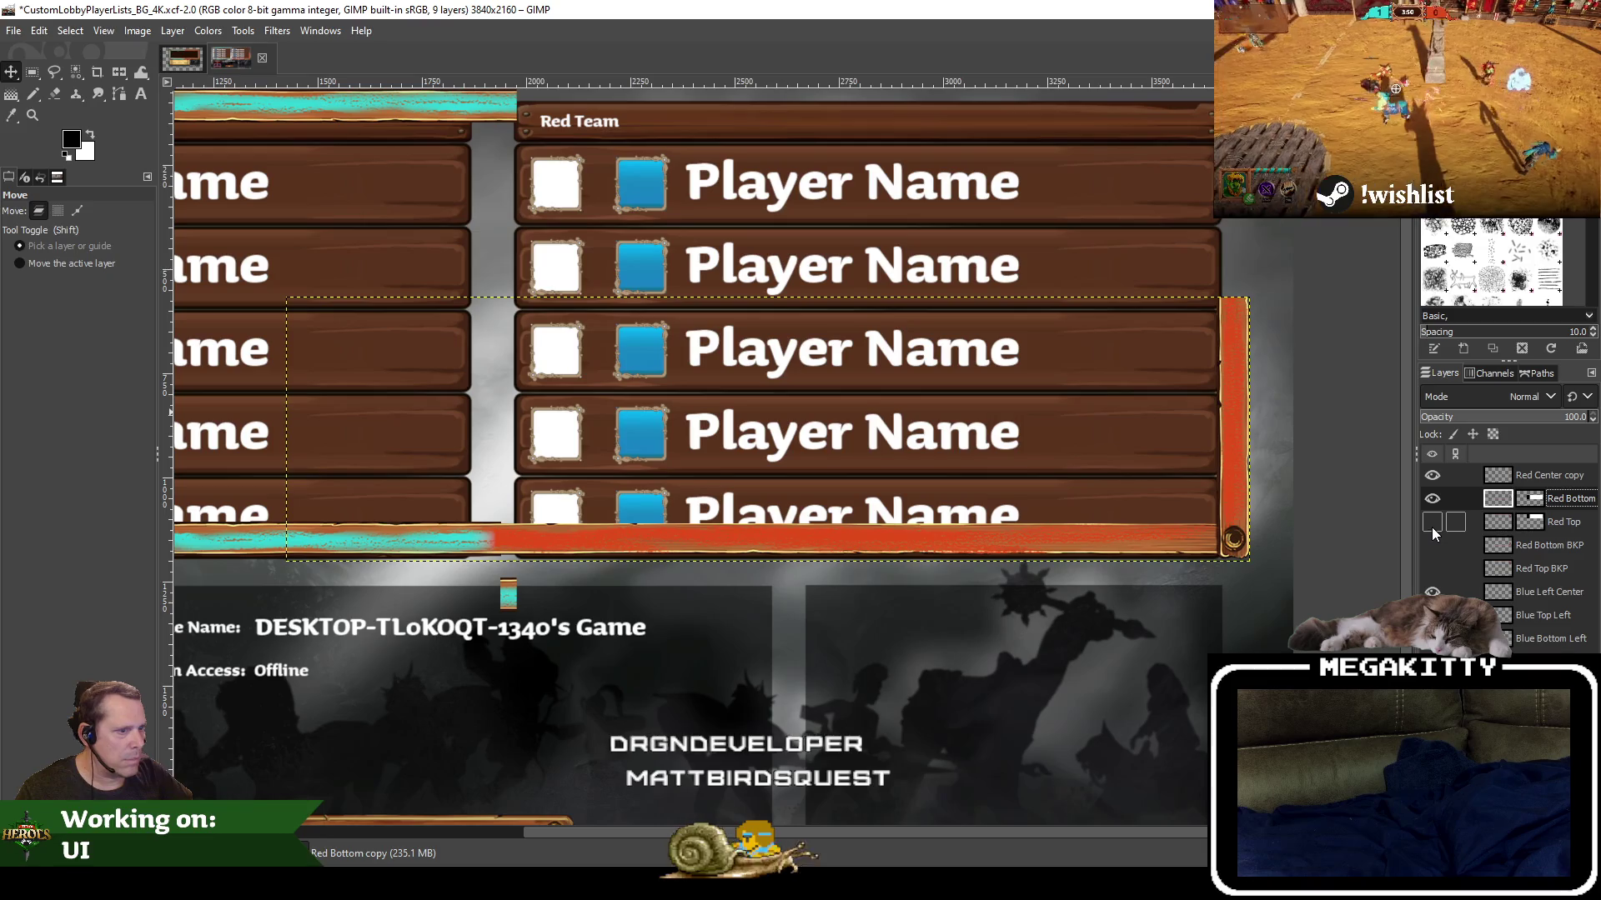
click(1432, 527)
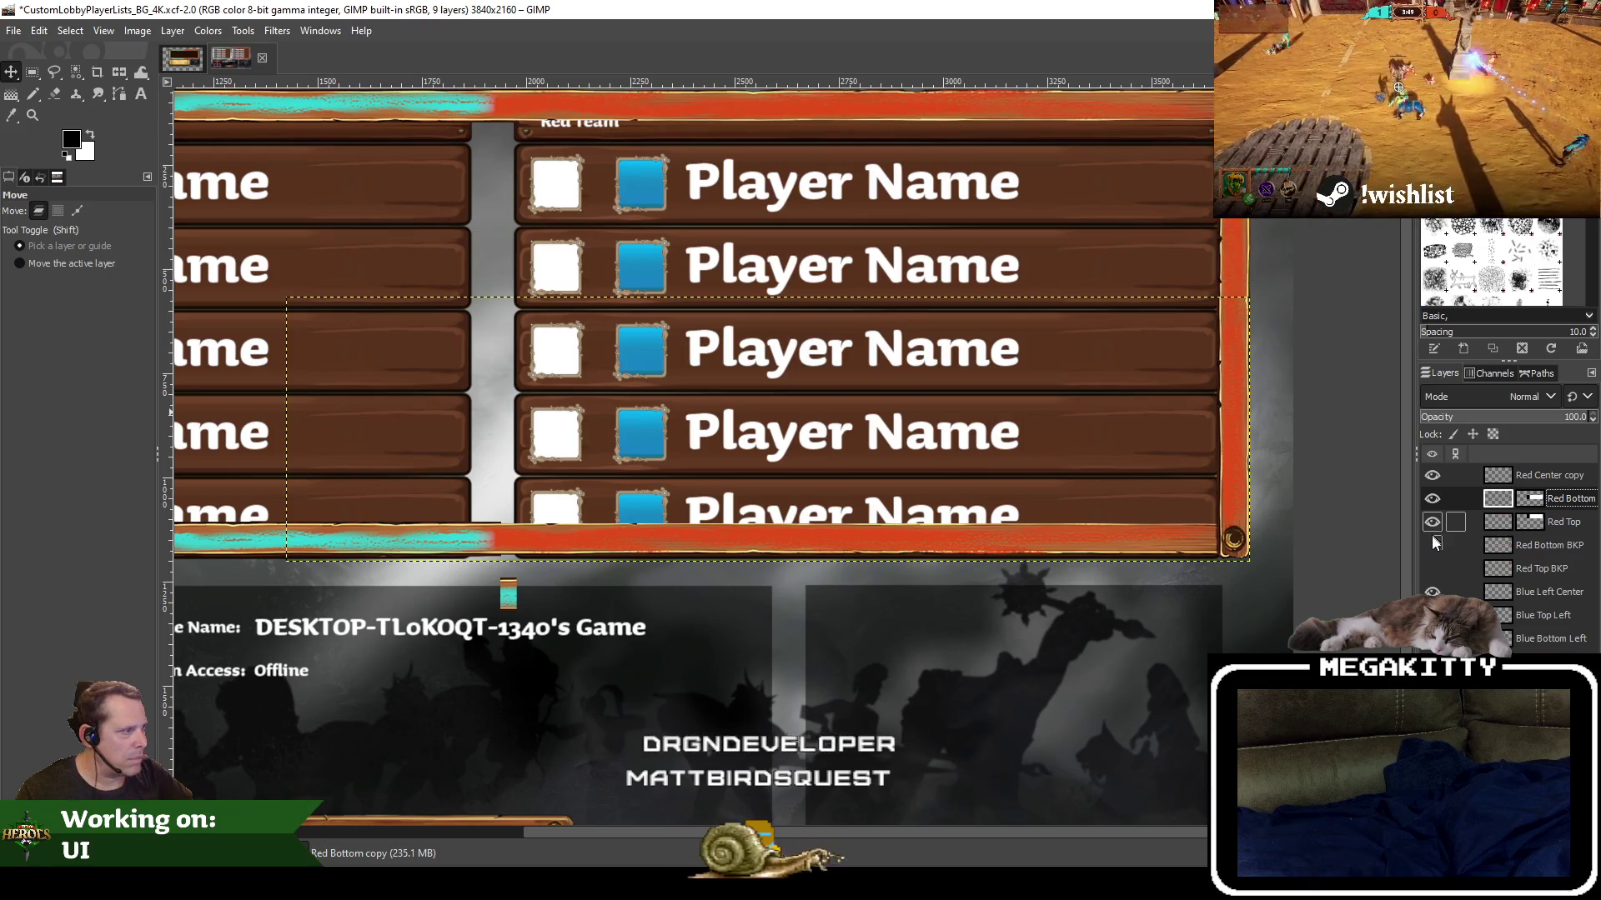
click(1433, 546)
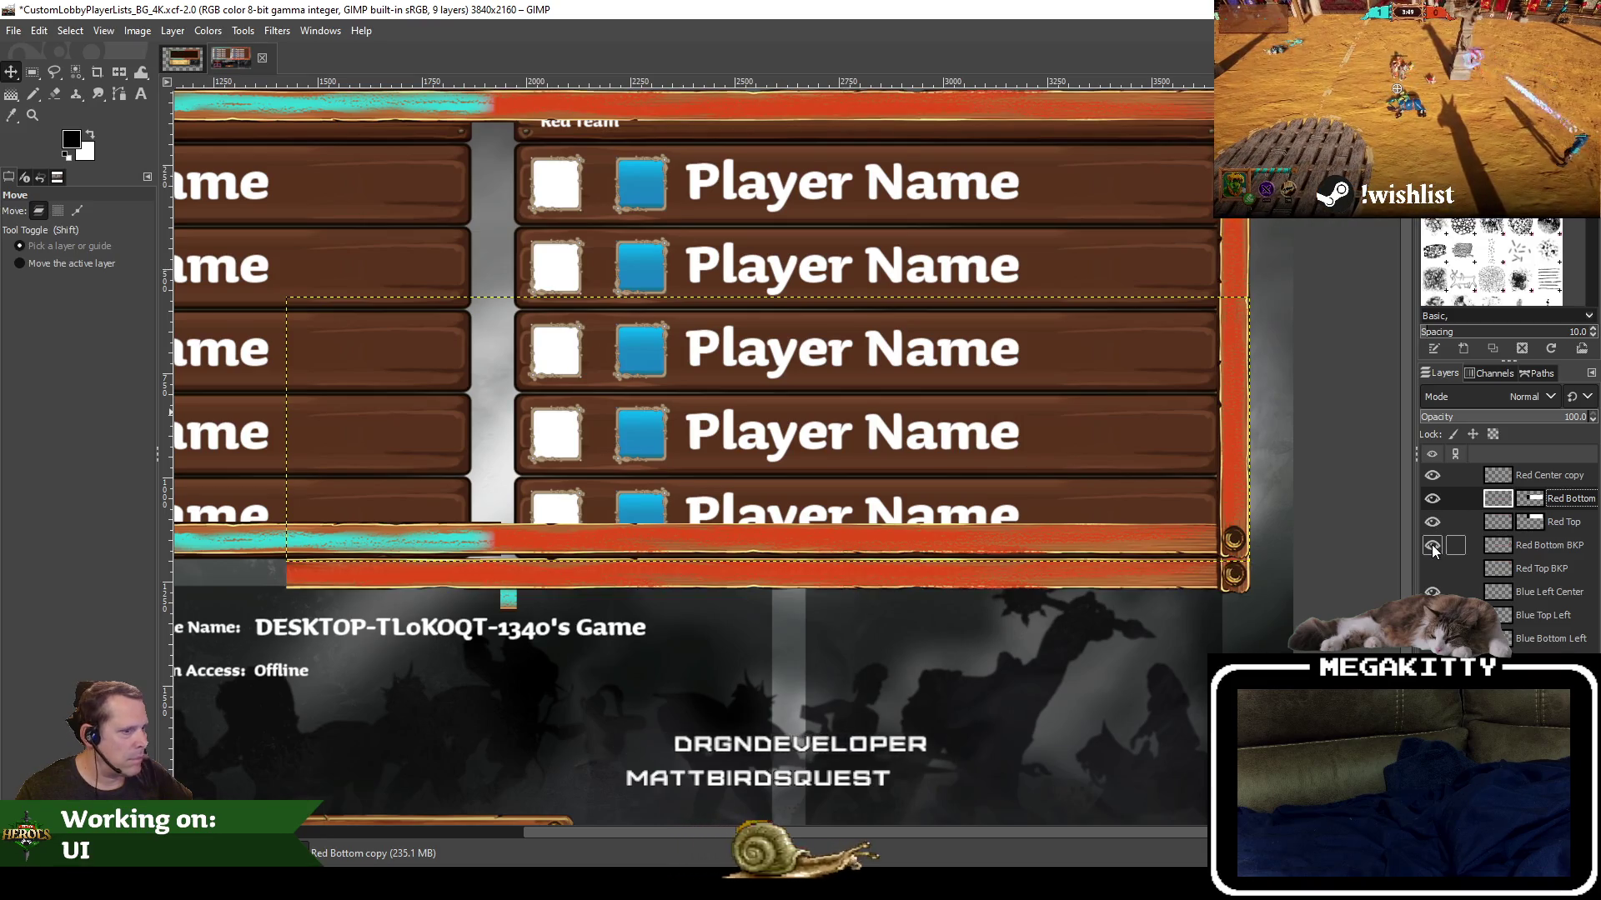
click(1432, 546)
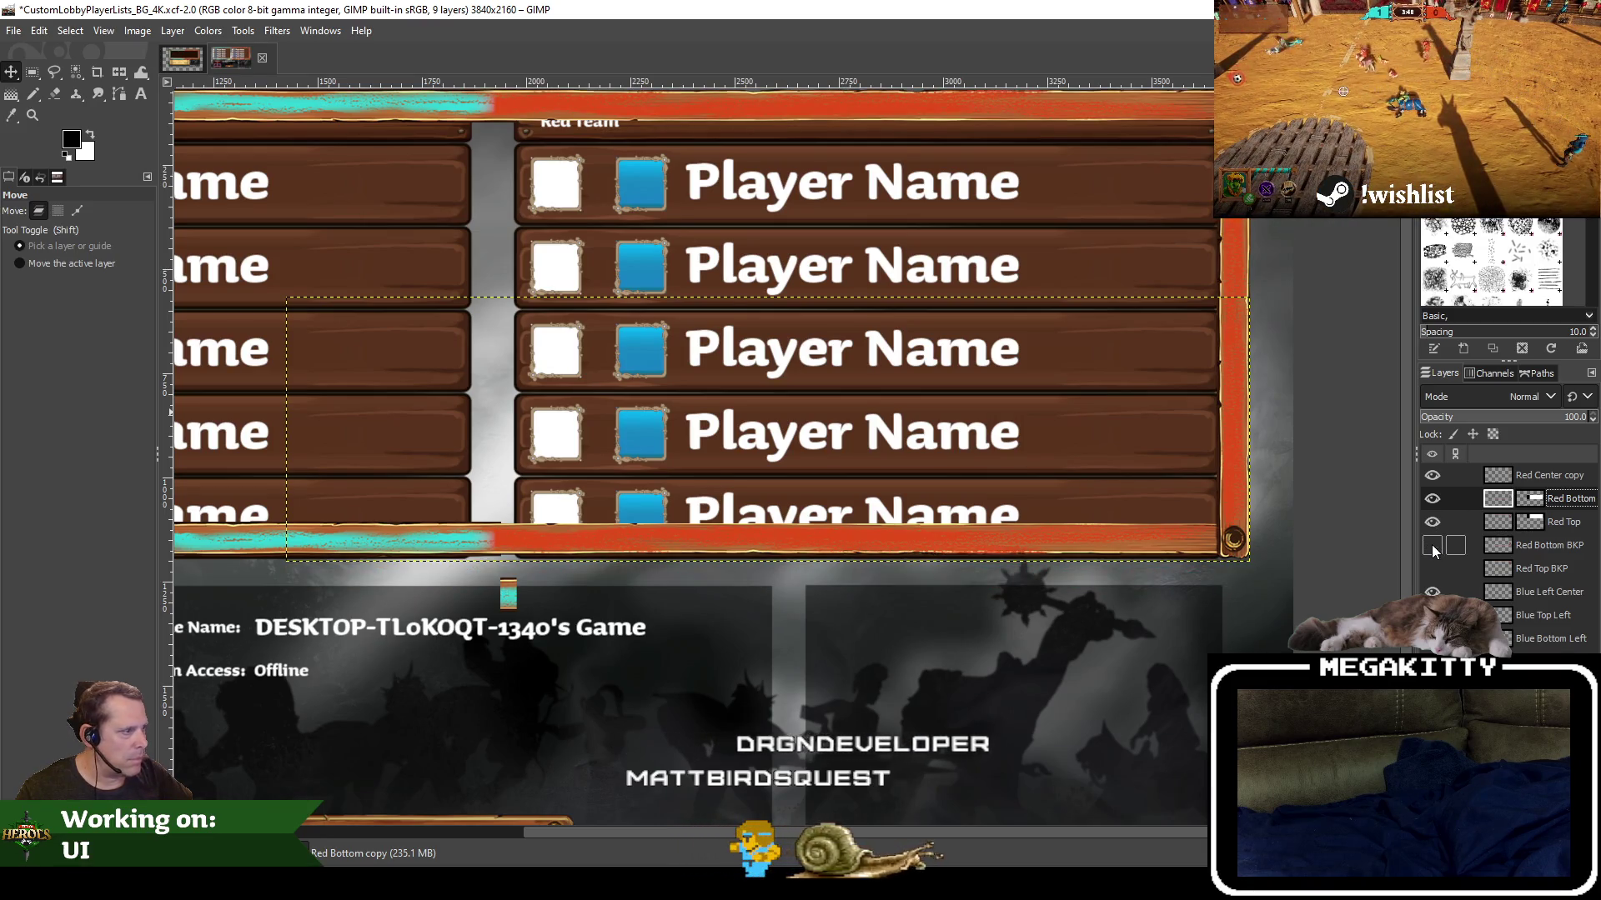
click(1432, 546)
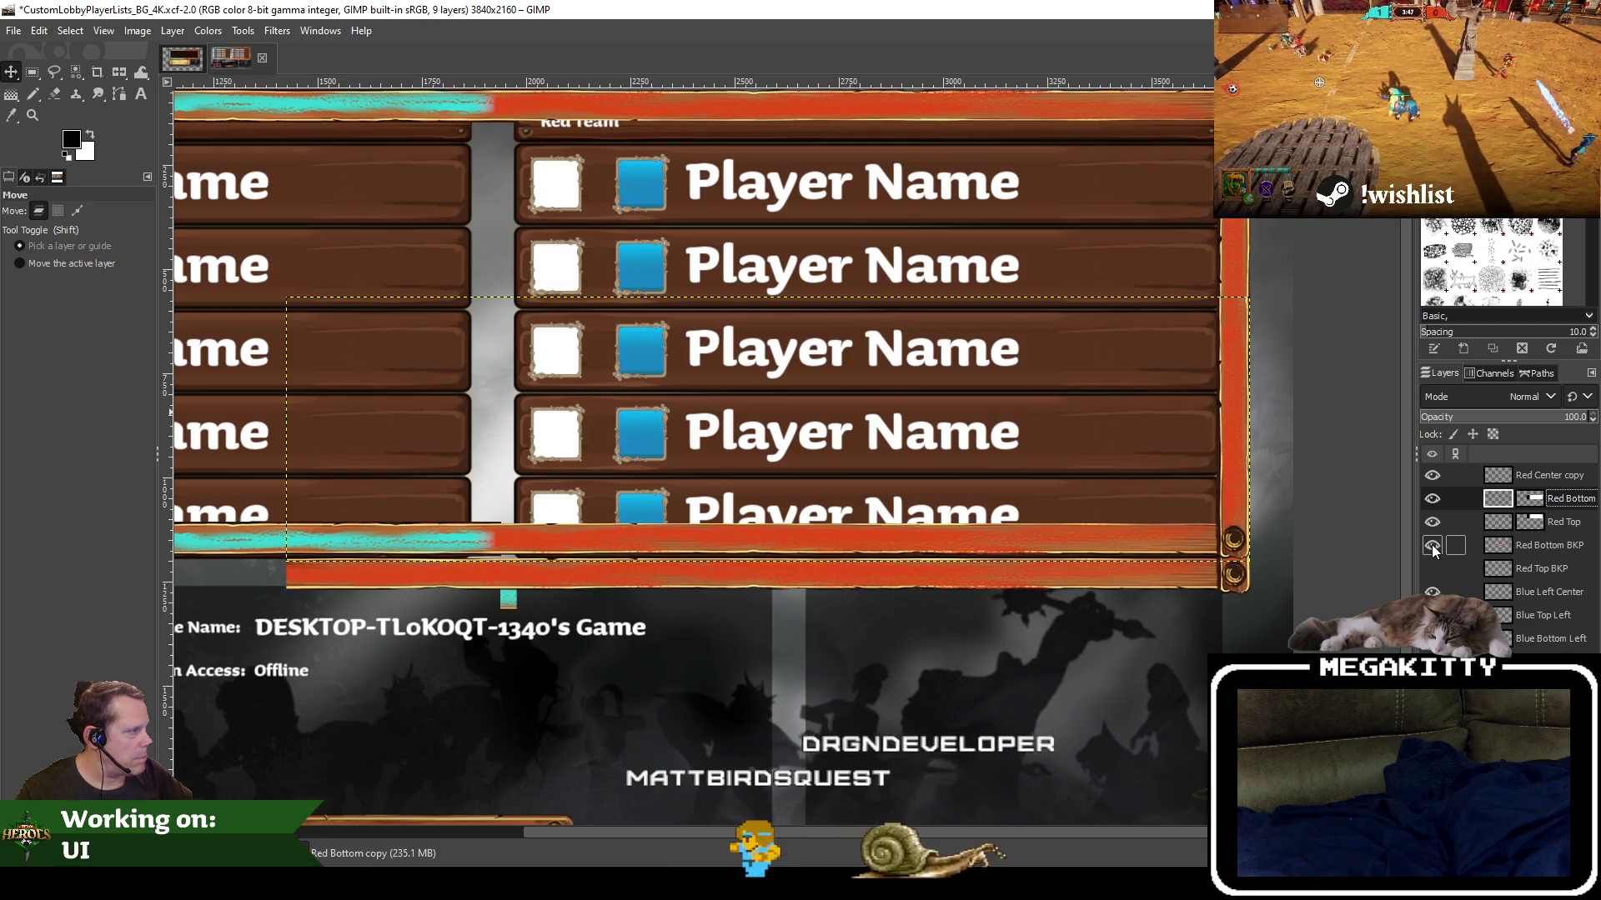
click(1433, 546)
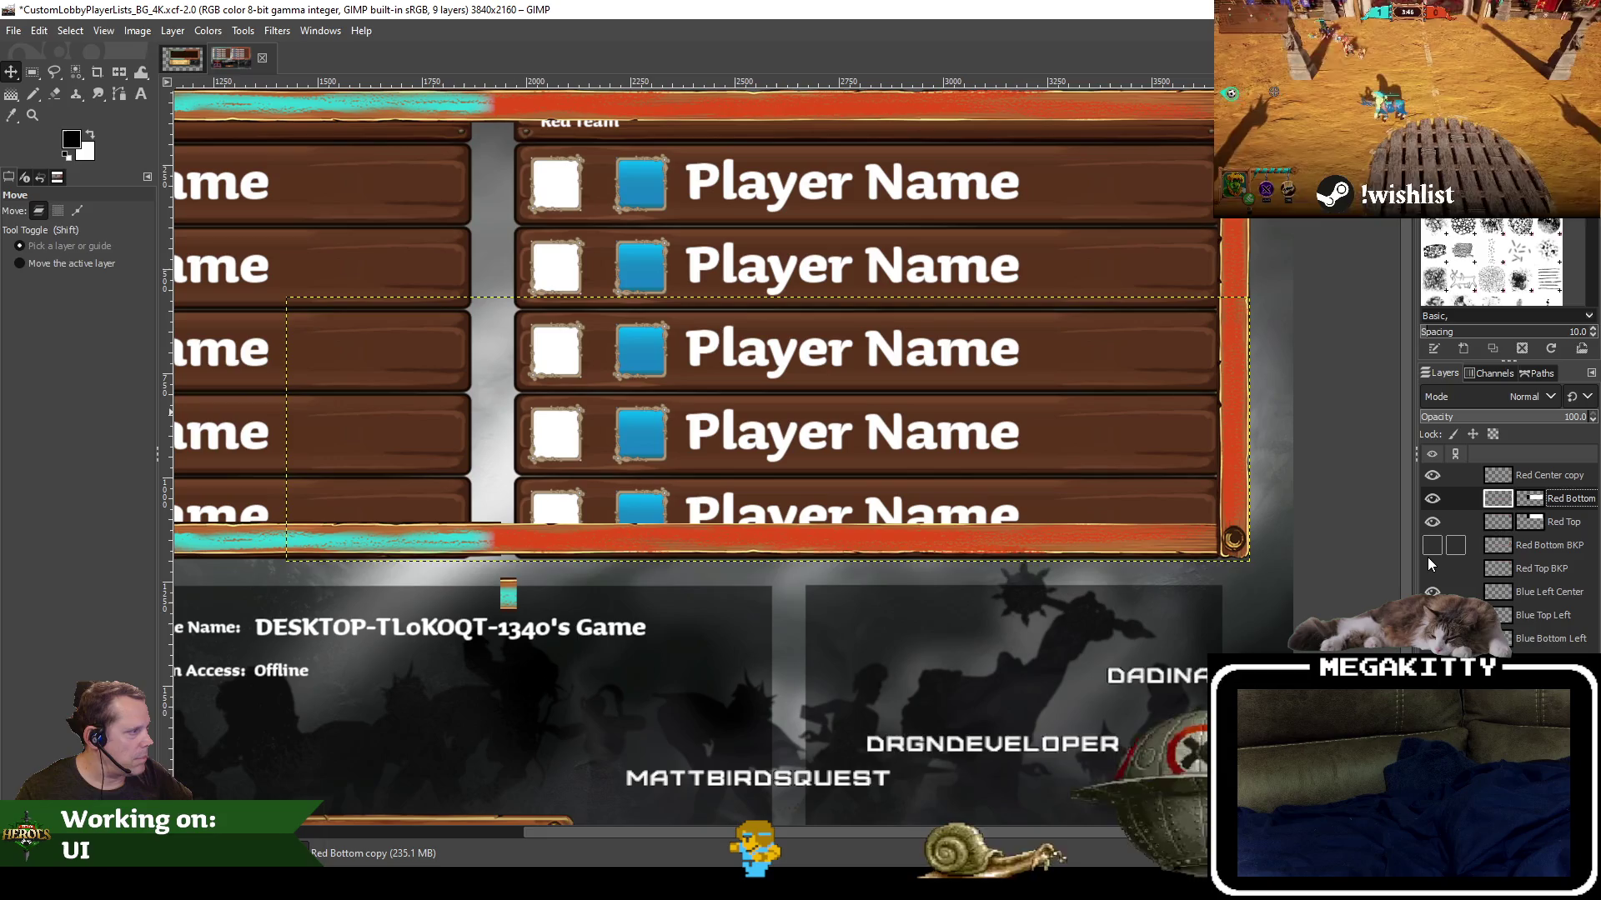
click(1427, 554)
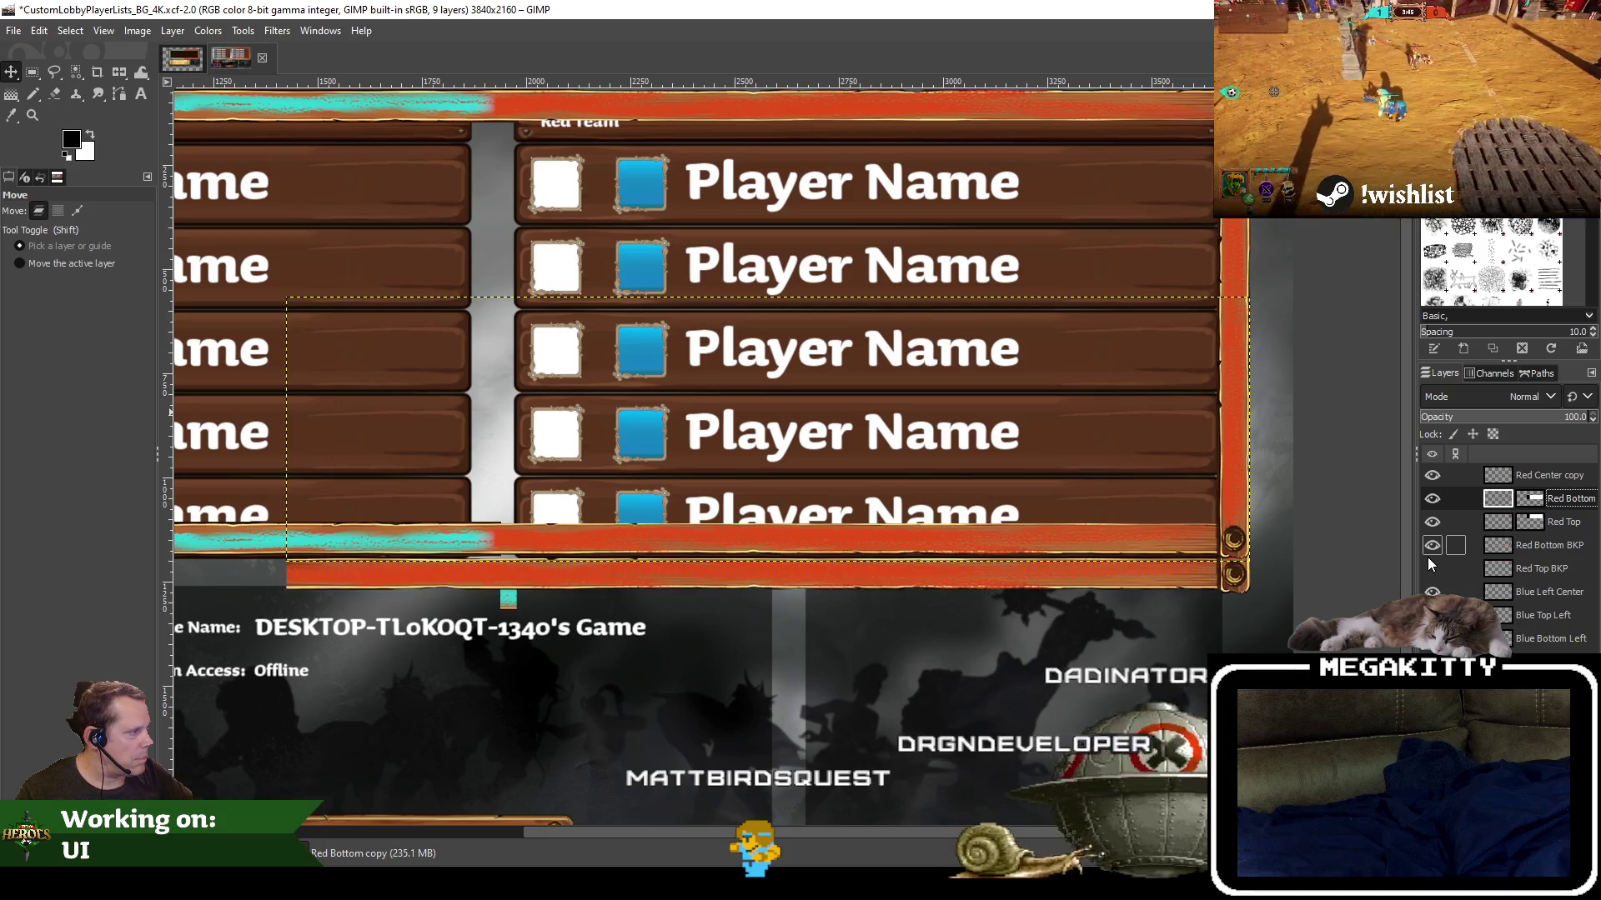
click(1427, 555)
click(1431, 591)
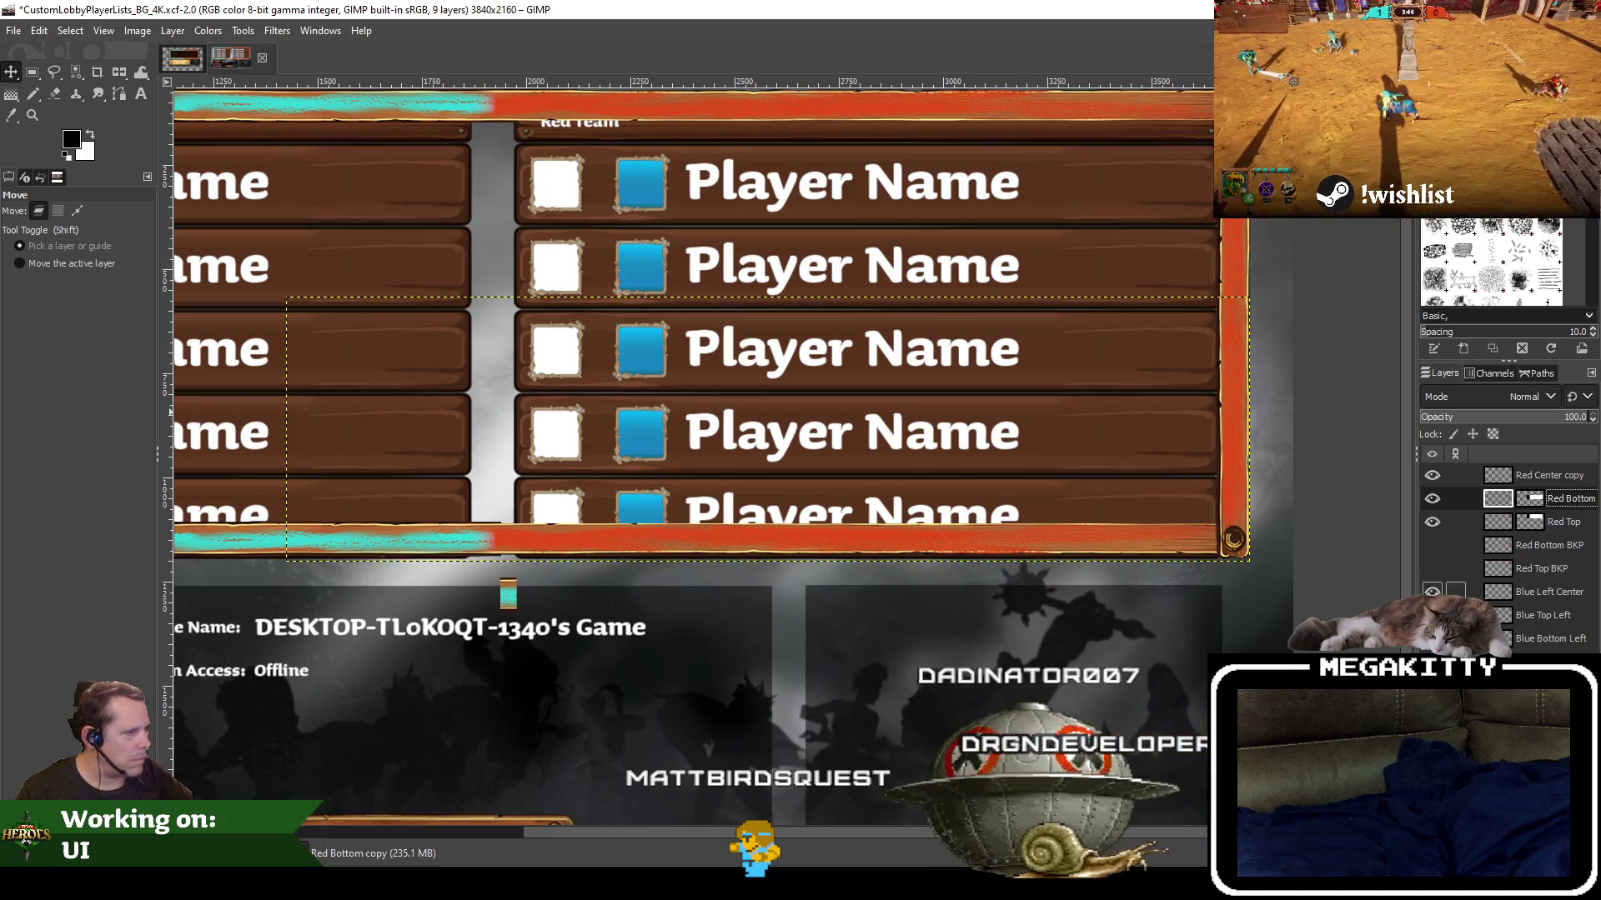
click(1430, 591)
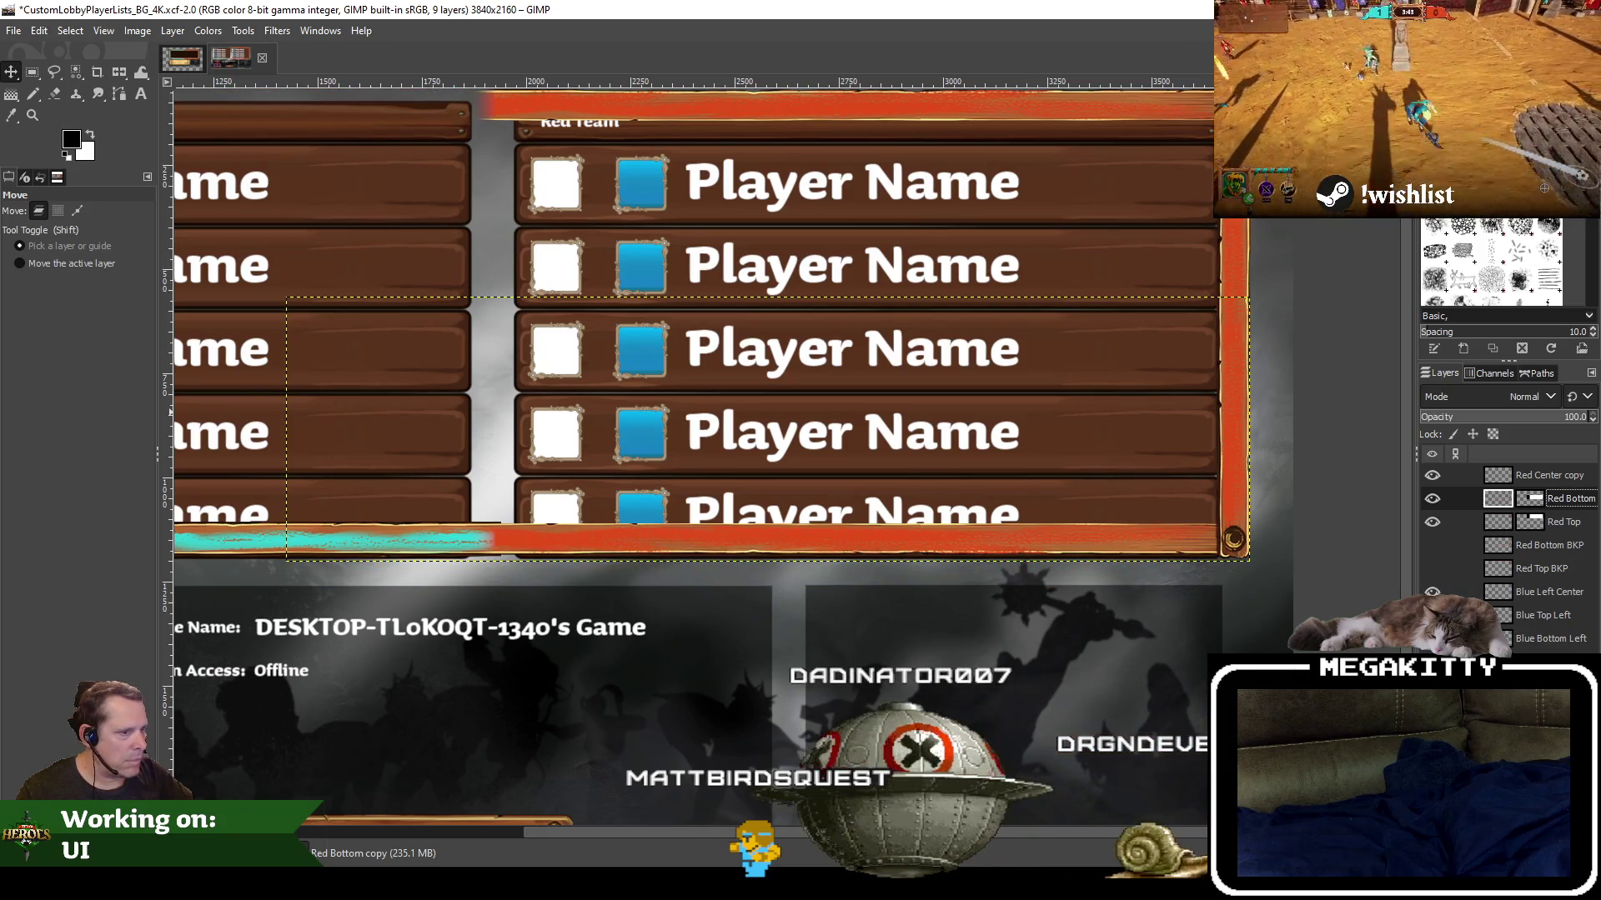
key(ctrl+z)
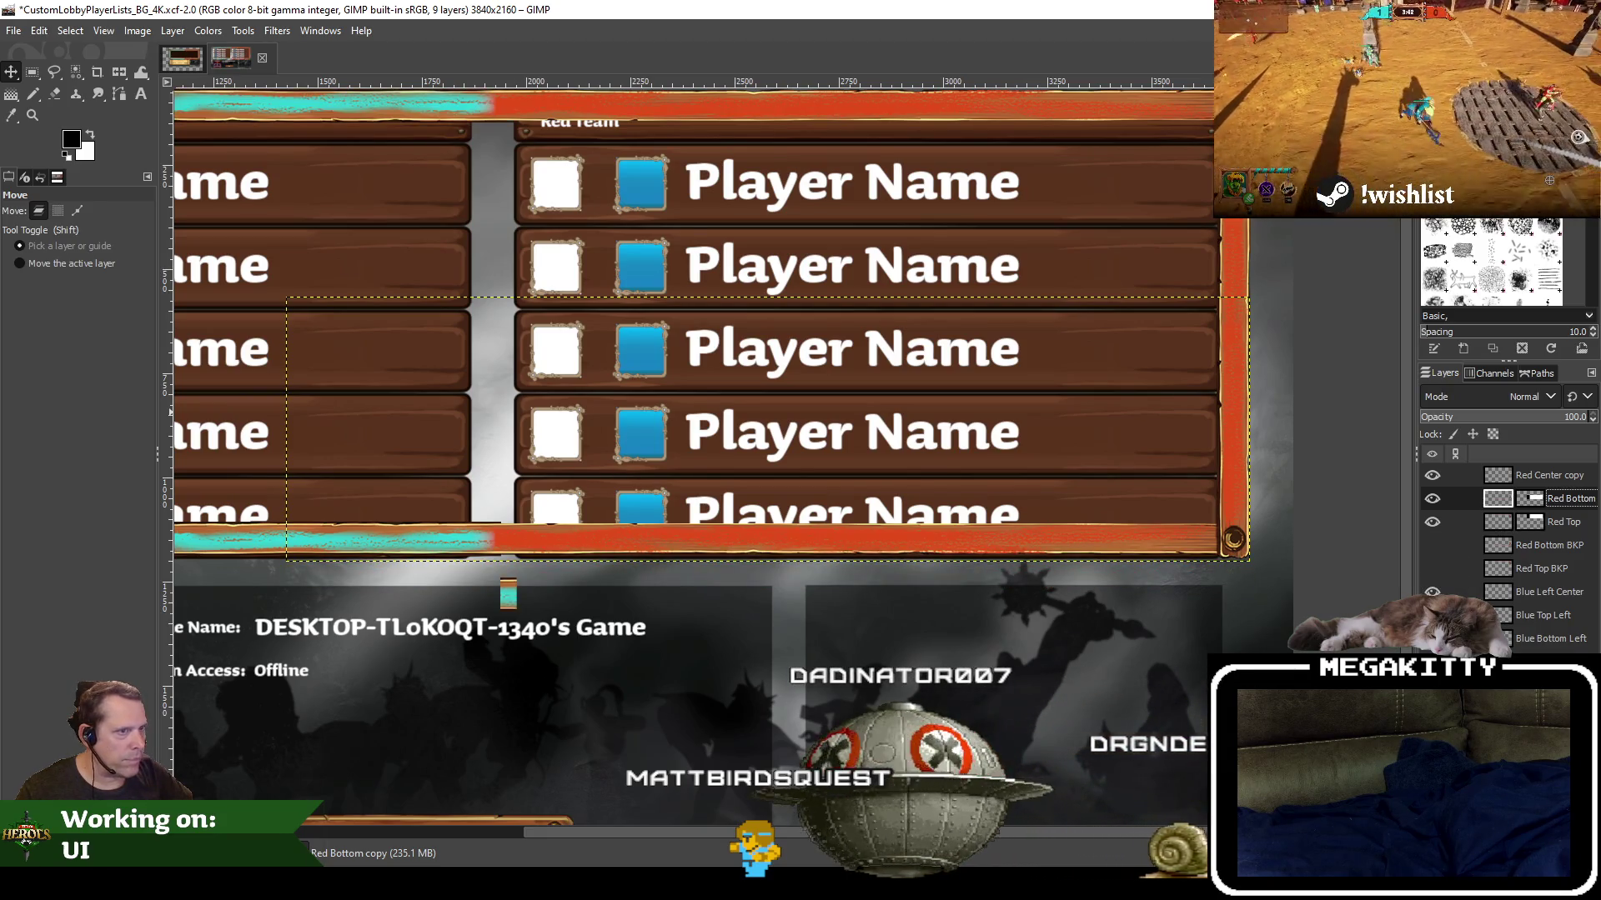
Pan to the blue player rows and zoom in where the blue and red bottom borders meet
drag(765, 476, 1034, 547)
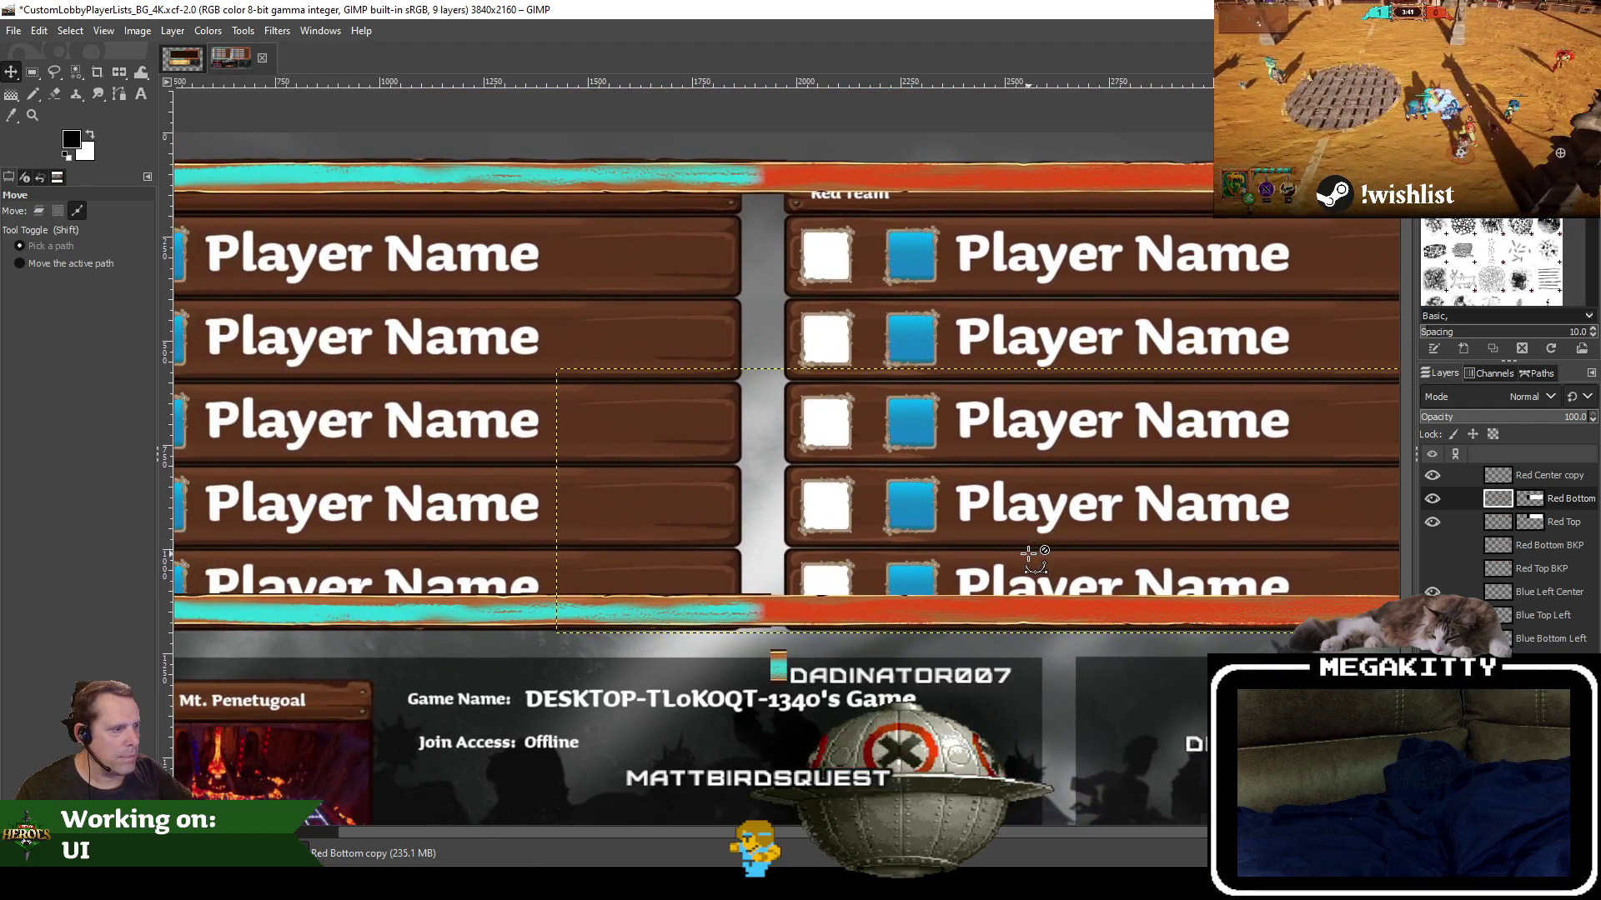
scroll(1030, 554, down, 1)
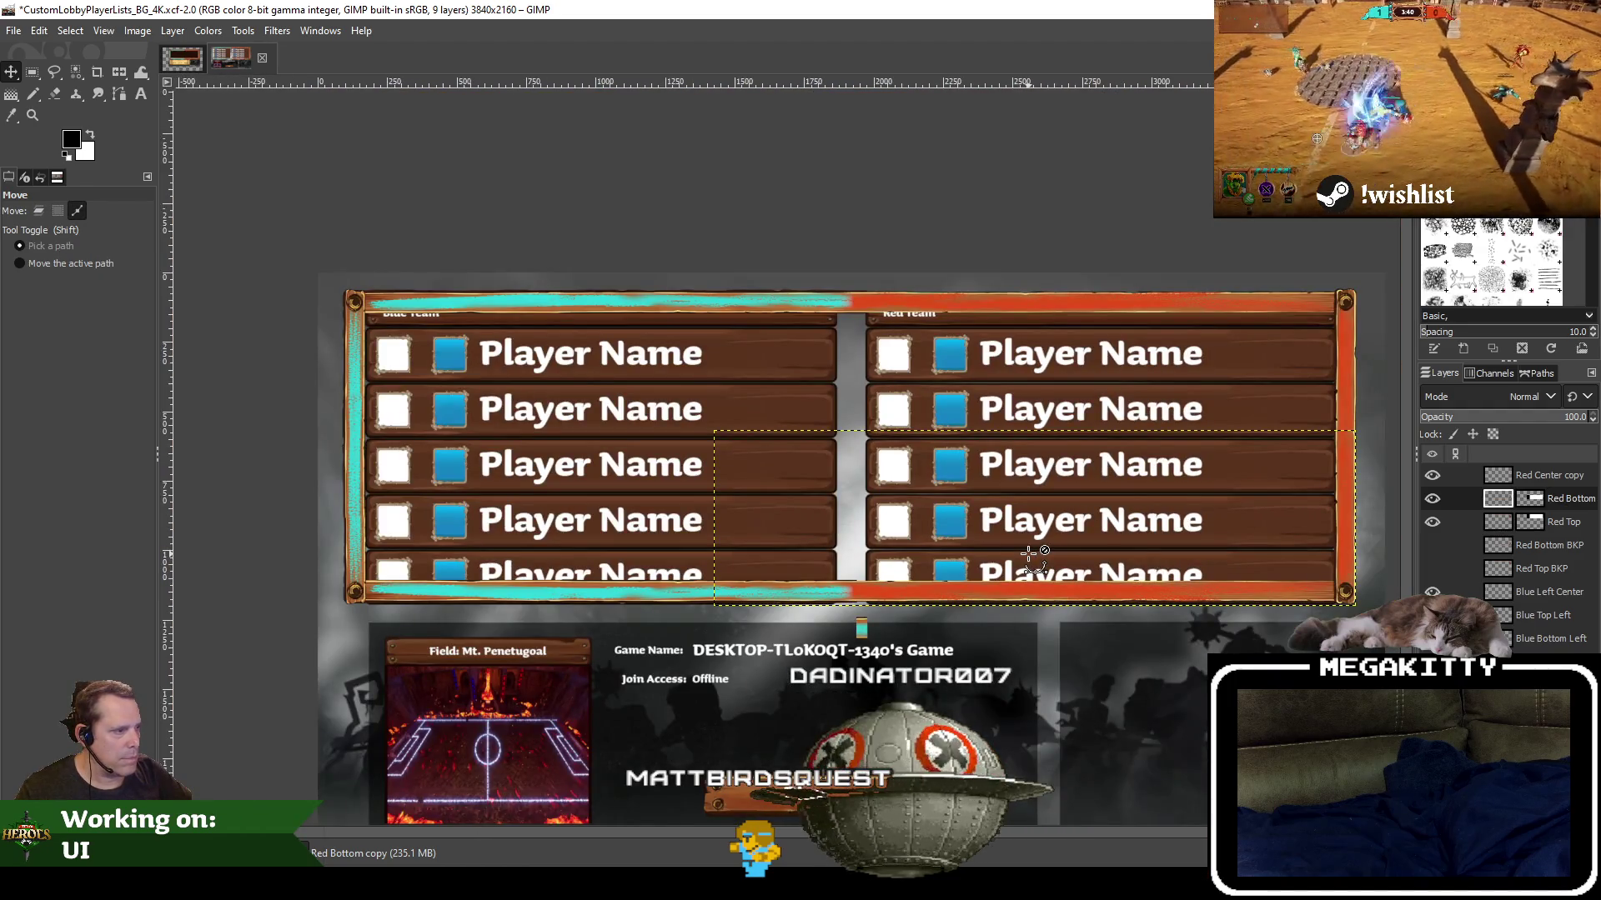
scroll(1030, 553, up, 1)
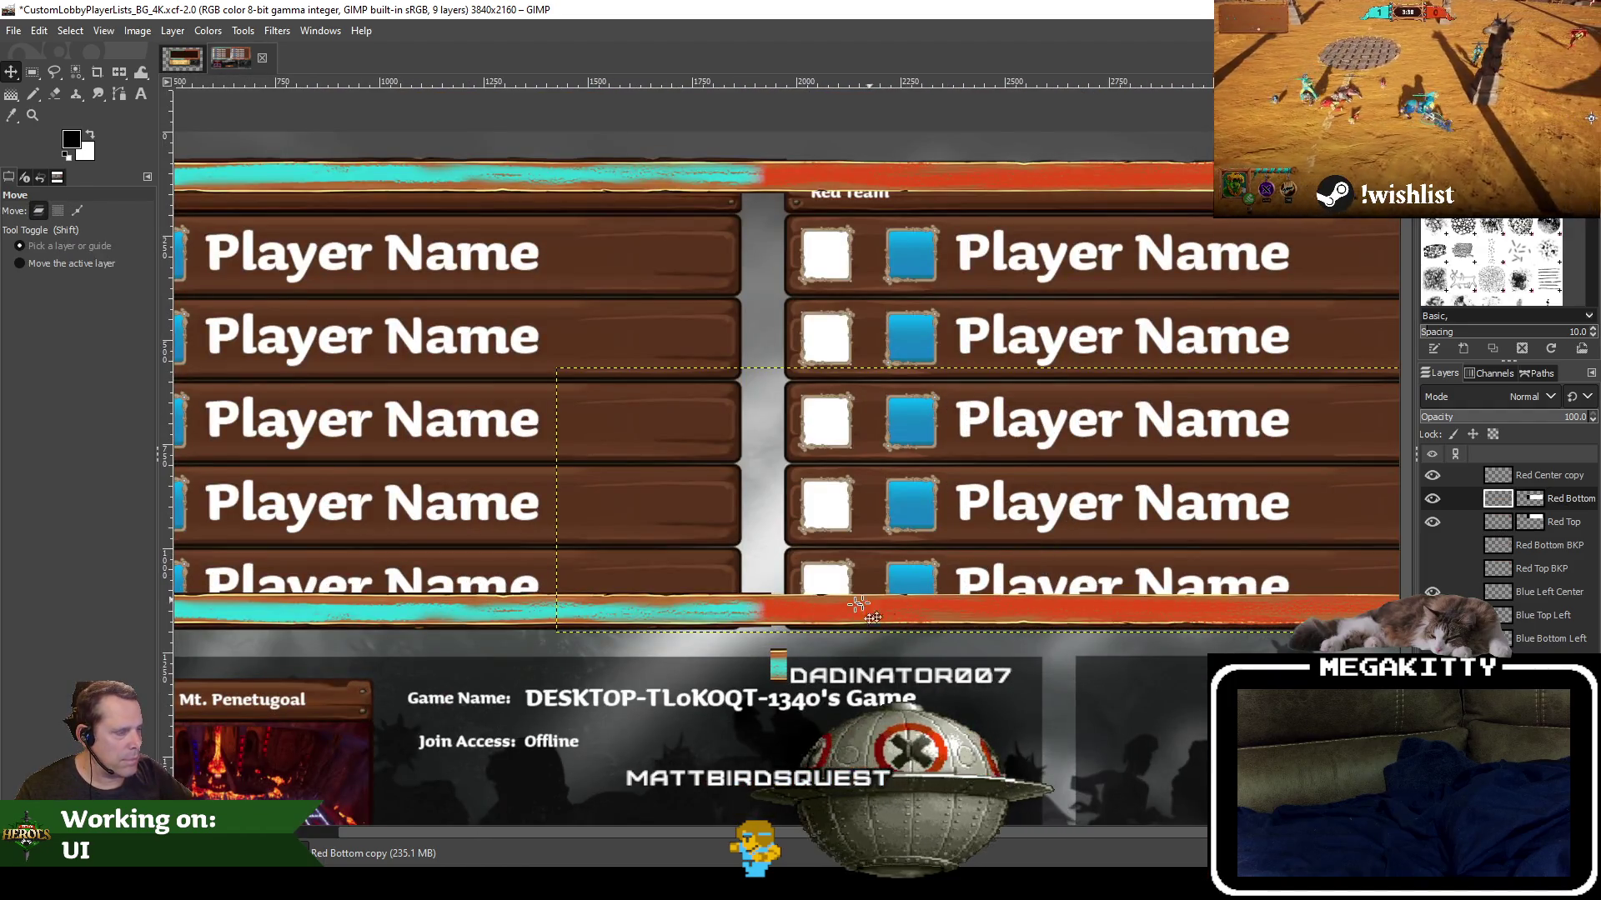
scroll(787, 618, up, 2)
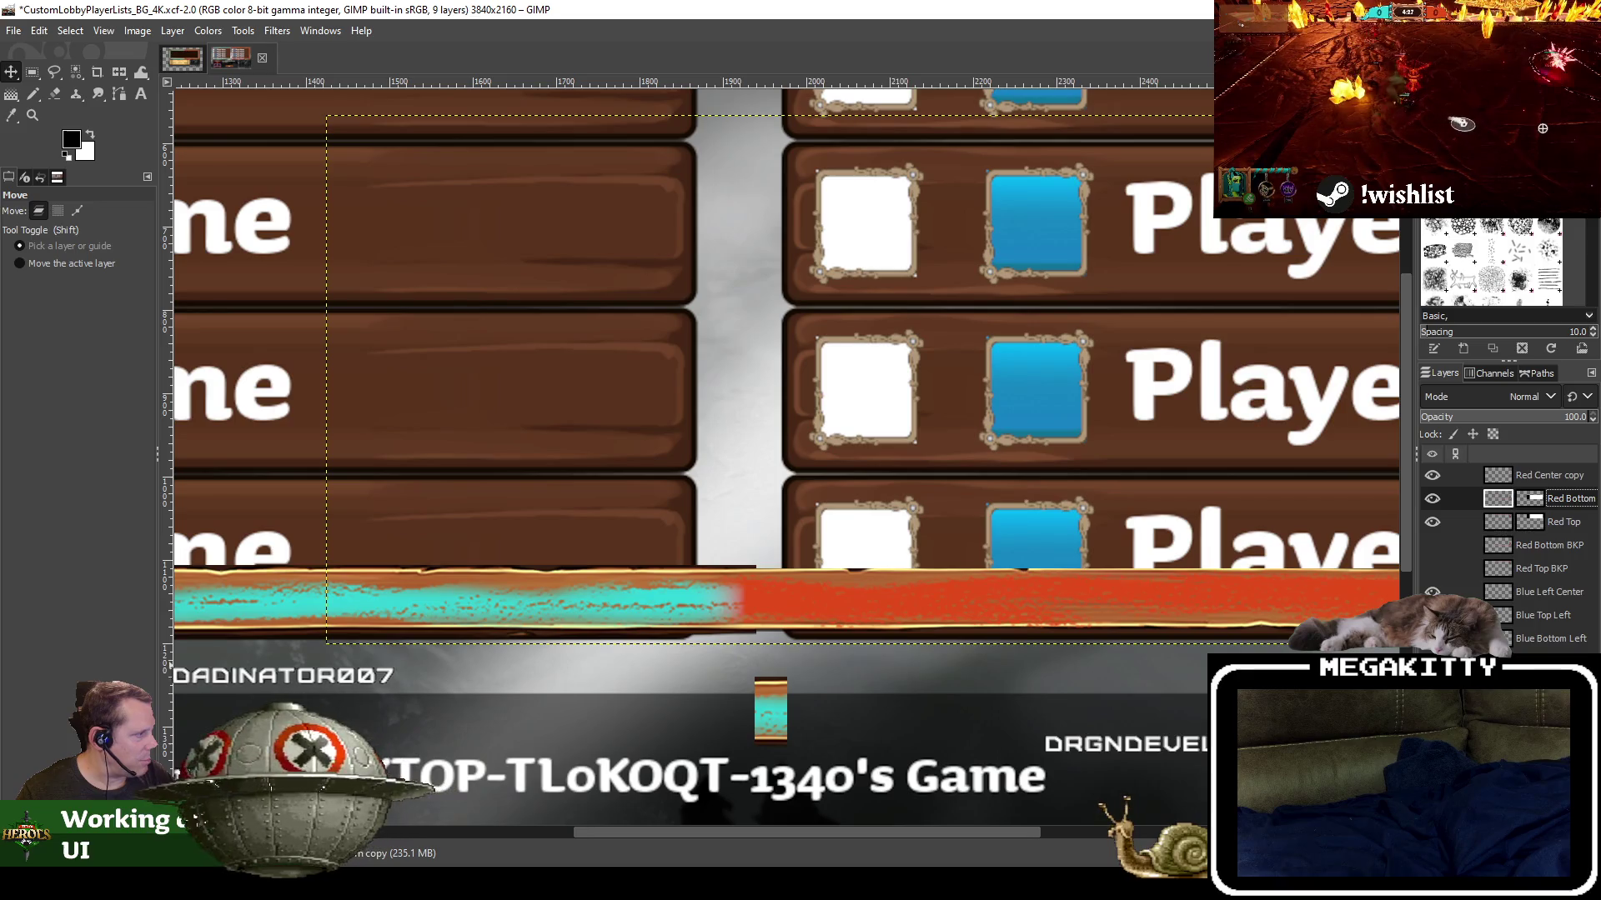
Save as CustomLobbyPlayerLists_BG_4K.xcf, then cut a border piece and paste it as a new layer
click(14, 30)
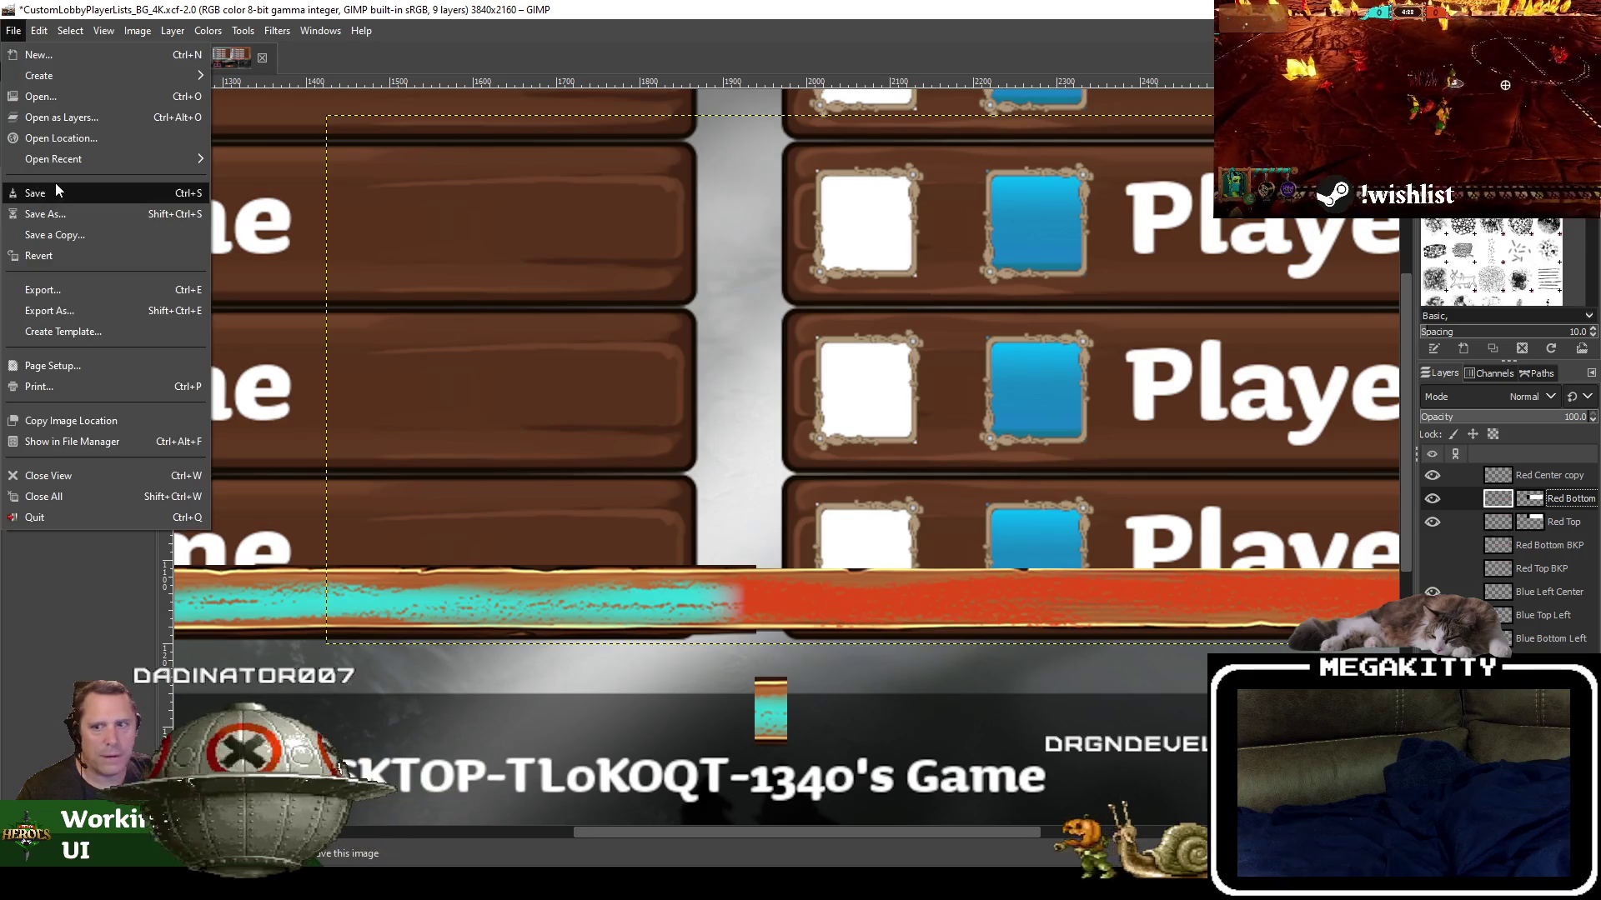
click(55, 191)
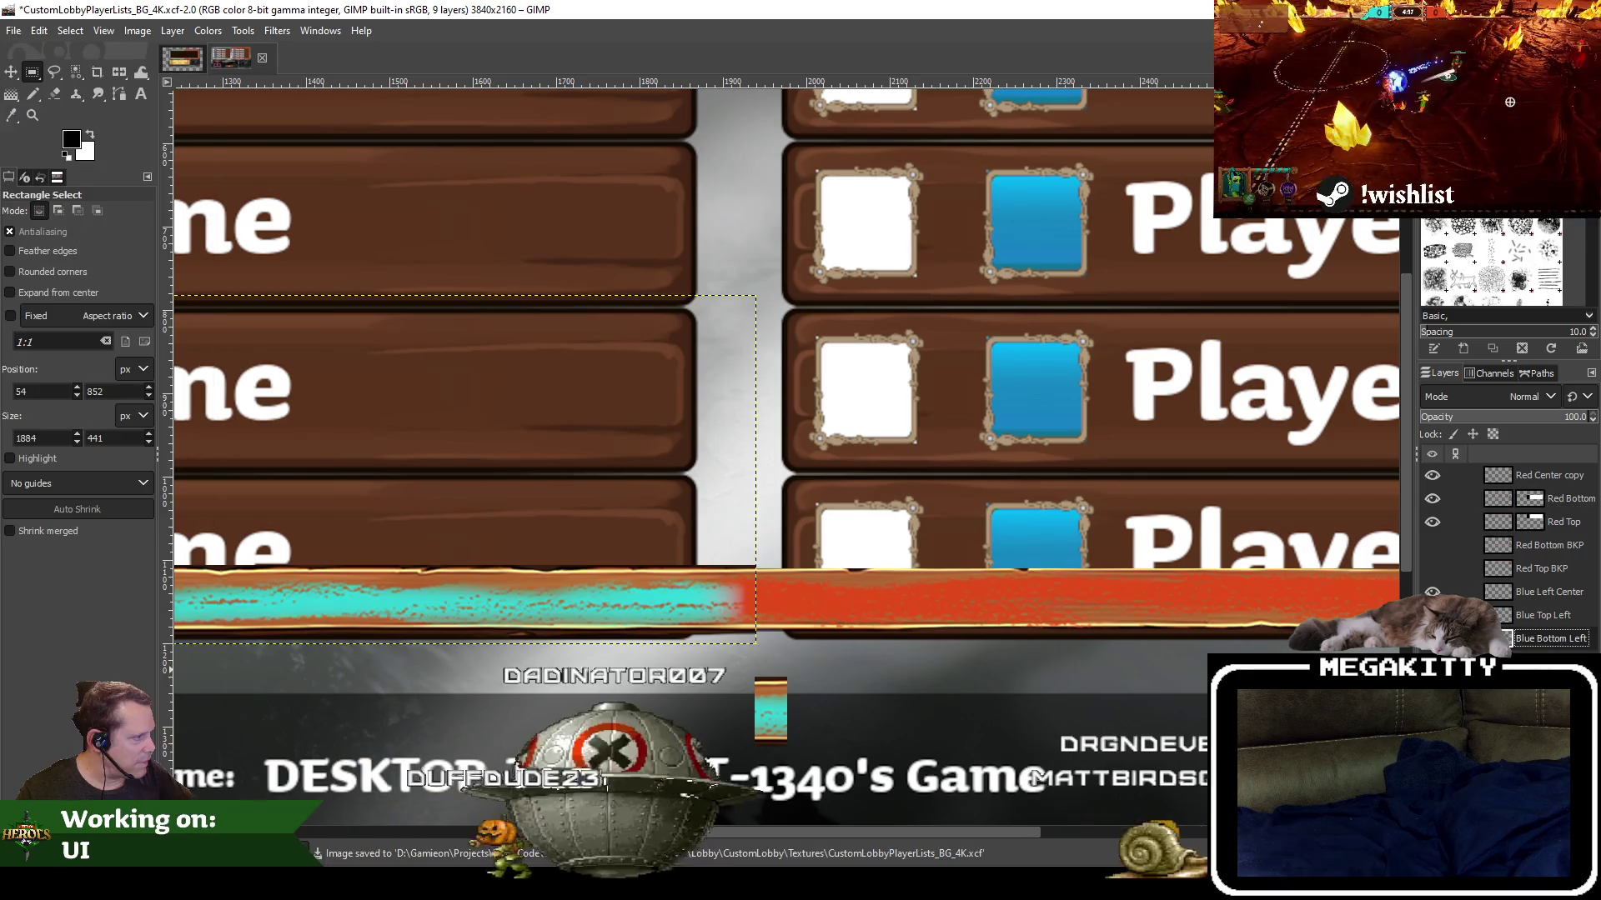
key(ctrl+x)
key(ctrl+v)
right_click(1539, 615)
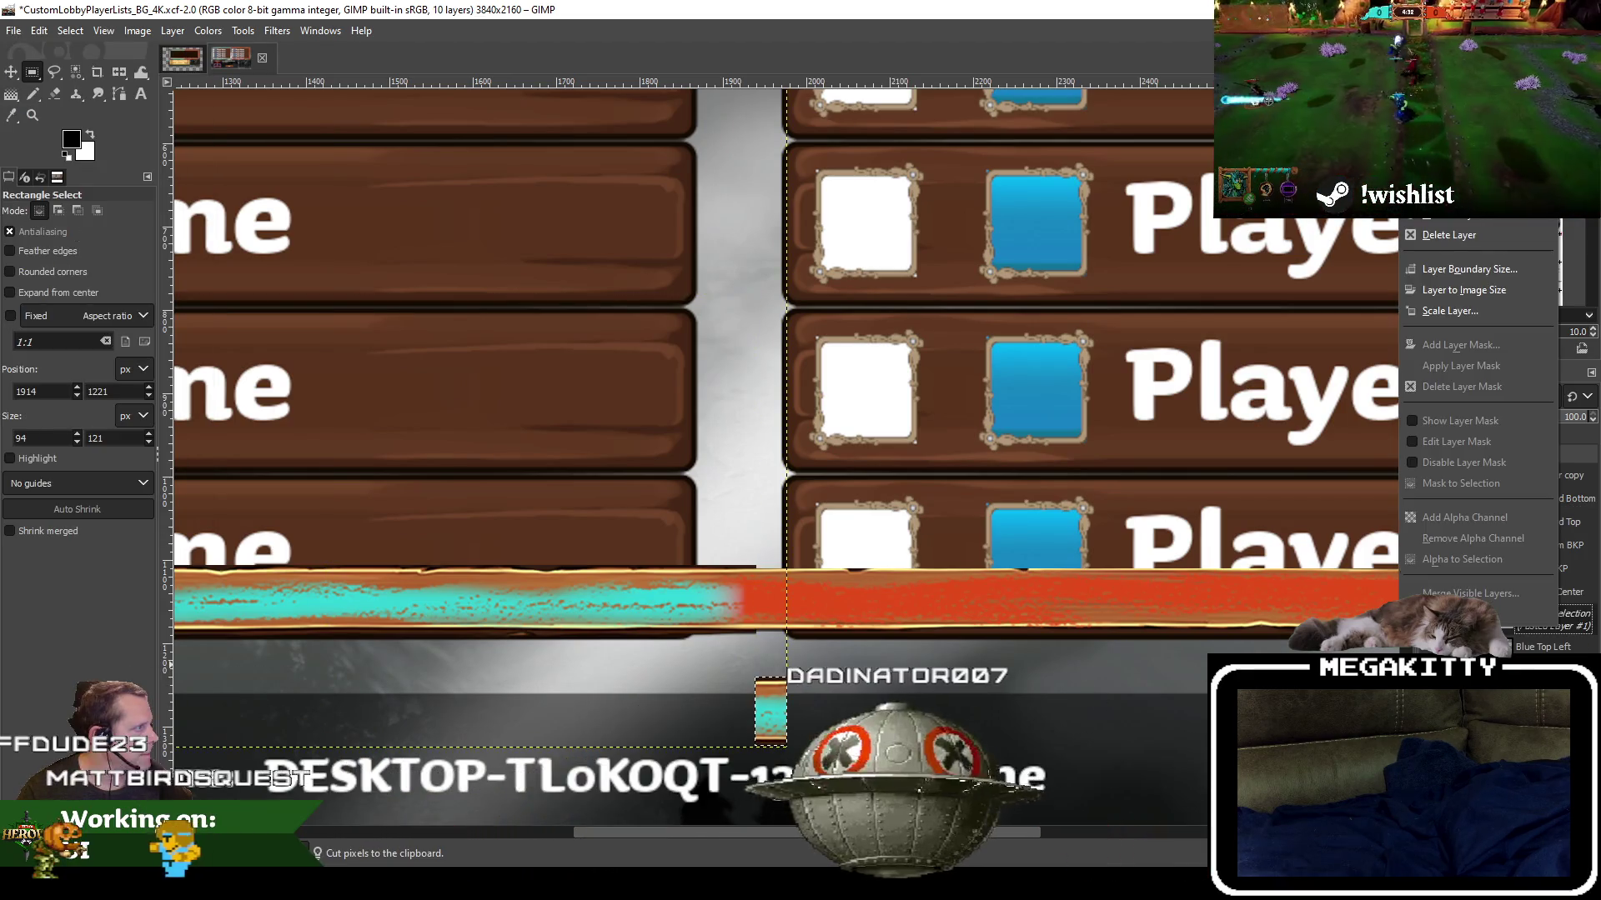
click(1455, 110)
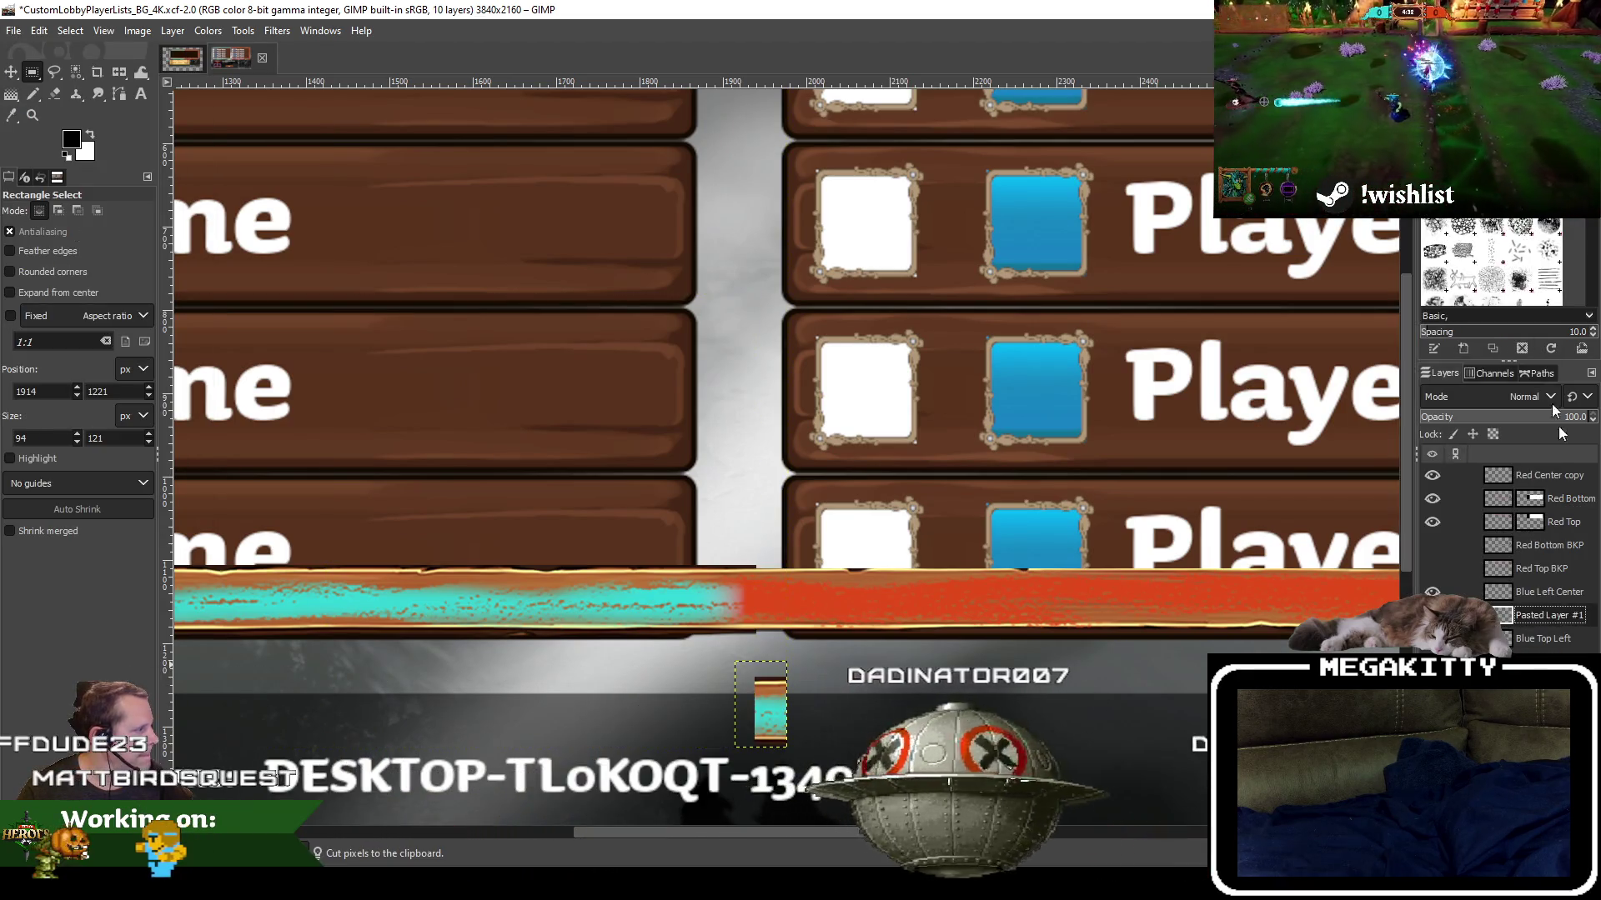
Hide Red Bottom, crop the pasted piece to its content, and move it to the blue bar's end
key(m)
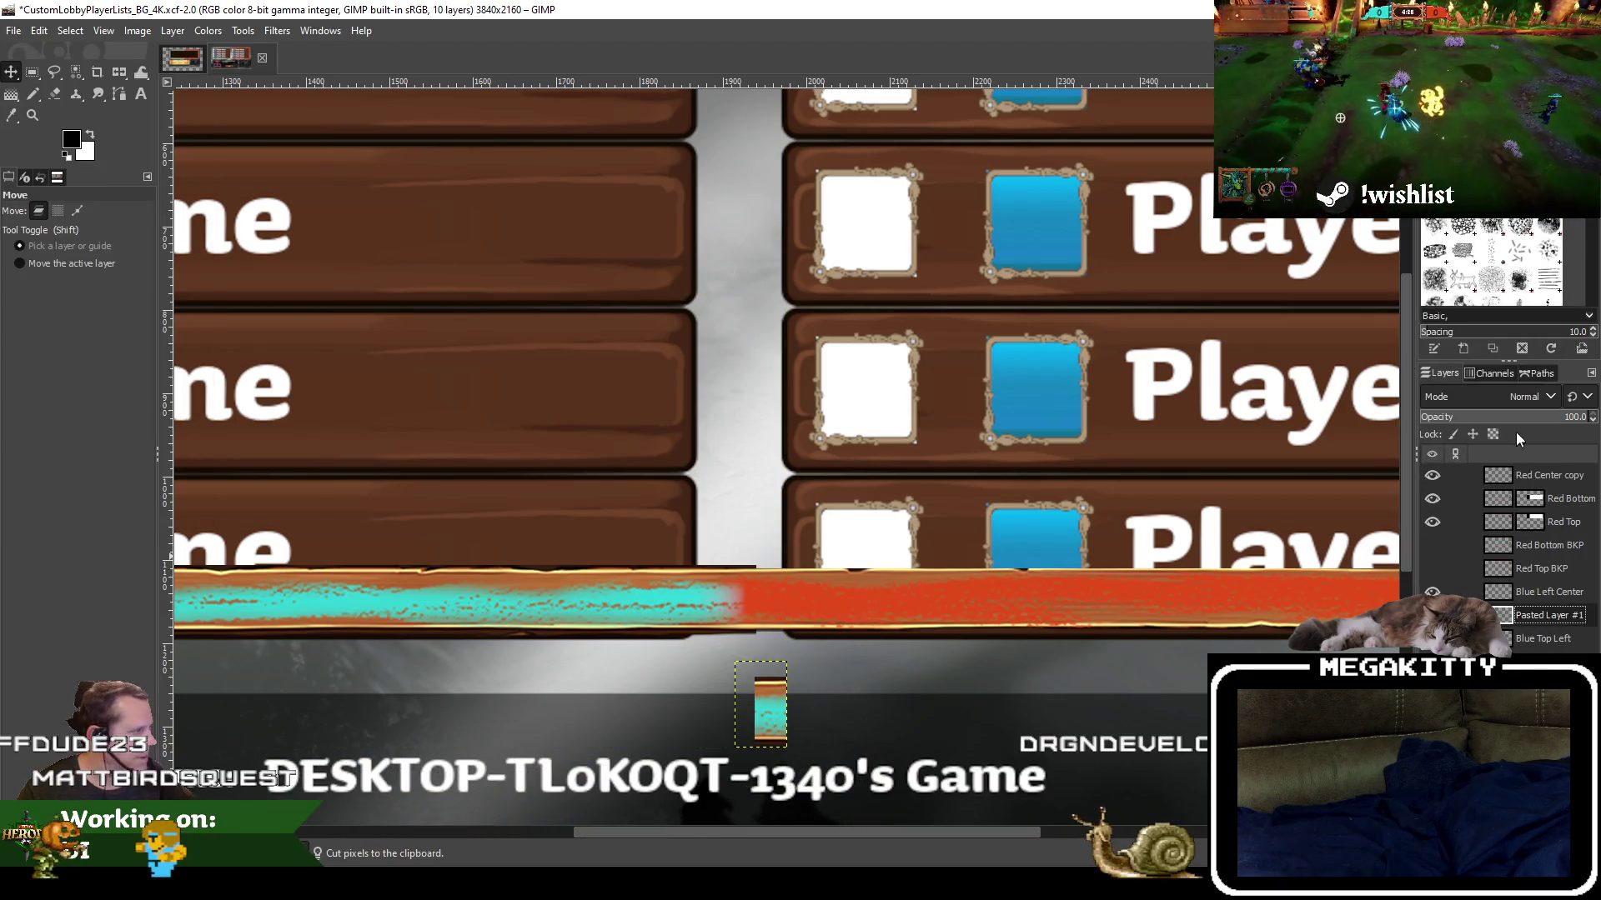
click(1432, 499)
click(172, 31)
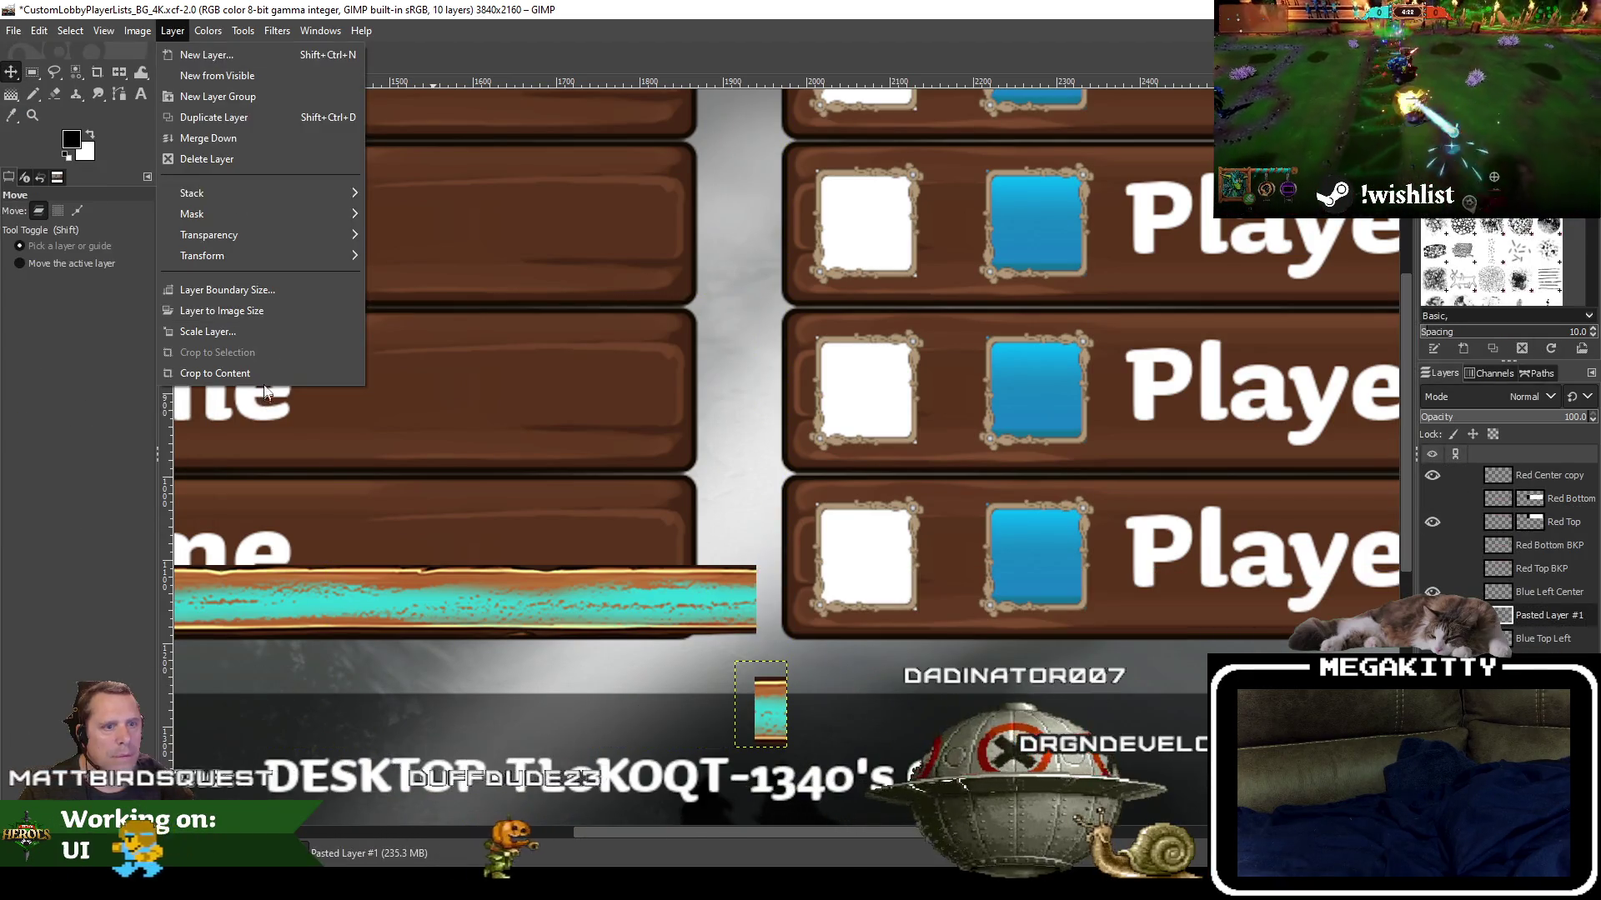
click(215, 374)
drag(767, 709, 768, 599)
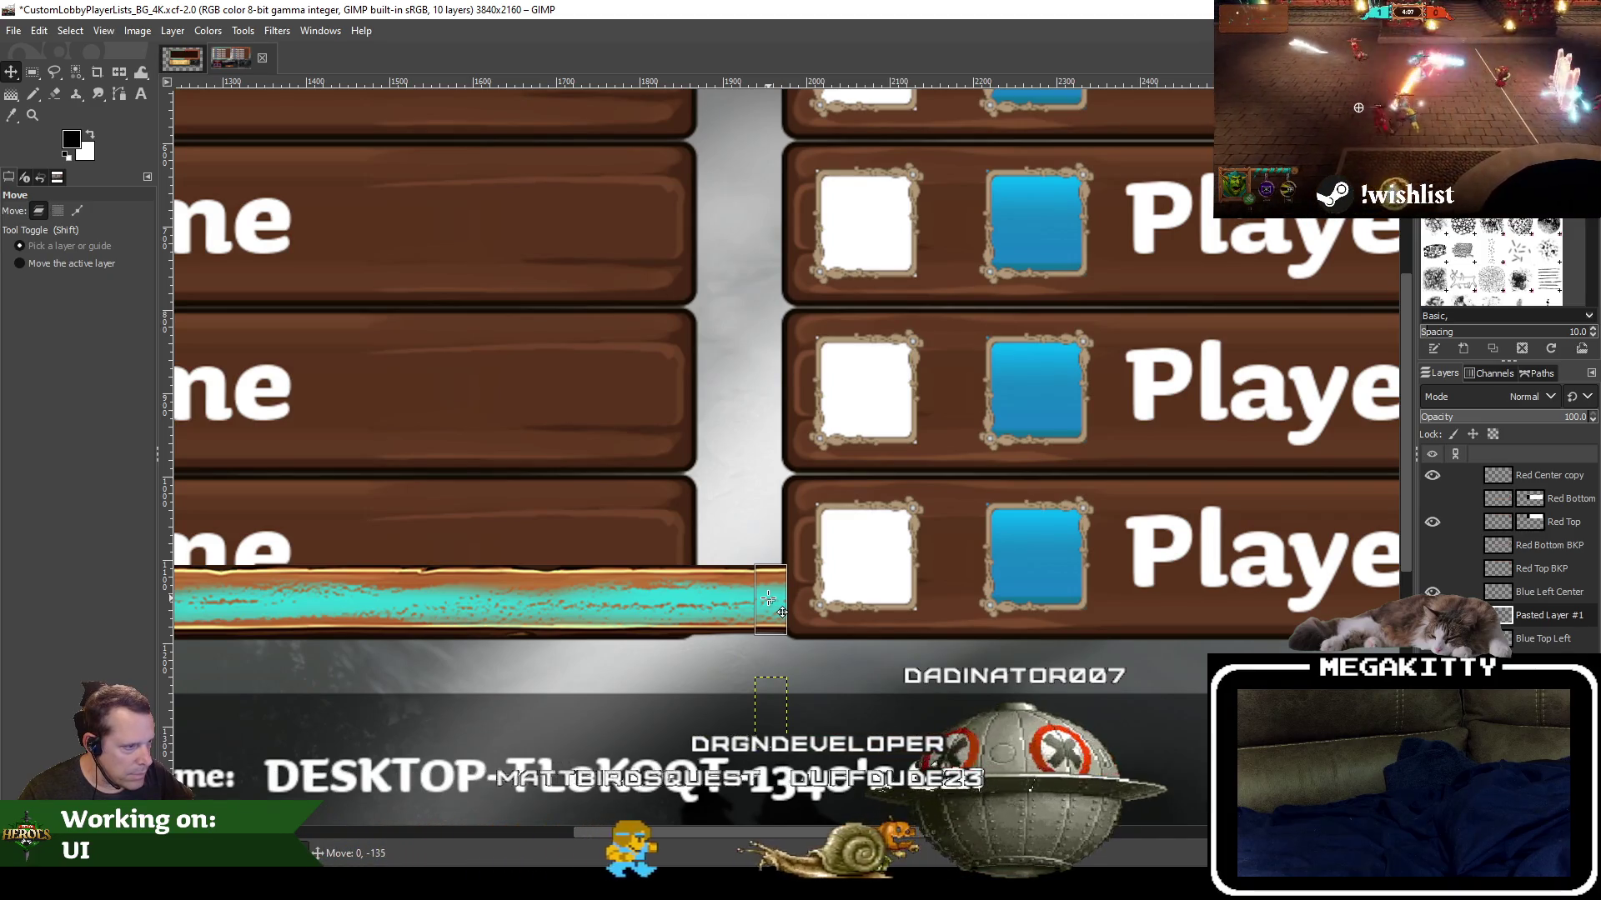
drag(768, 599, 768, 600)
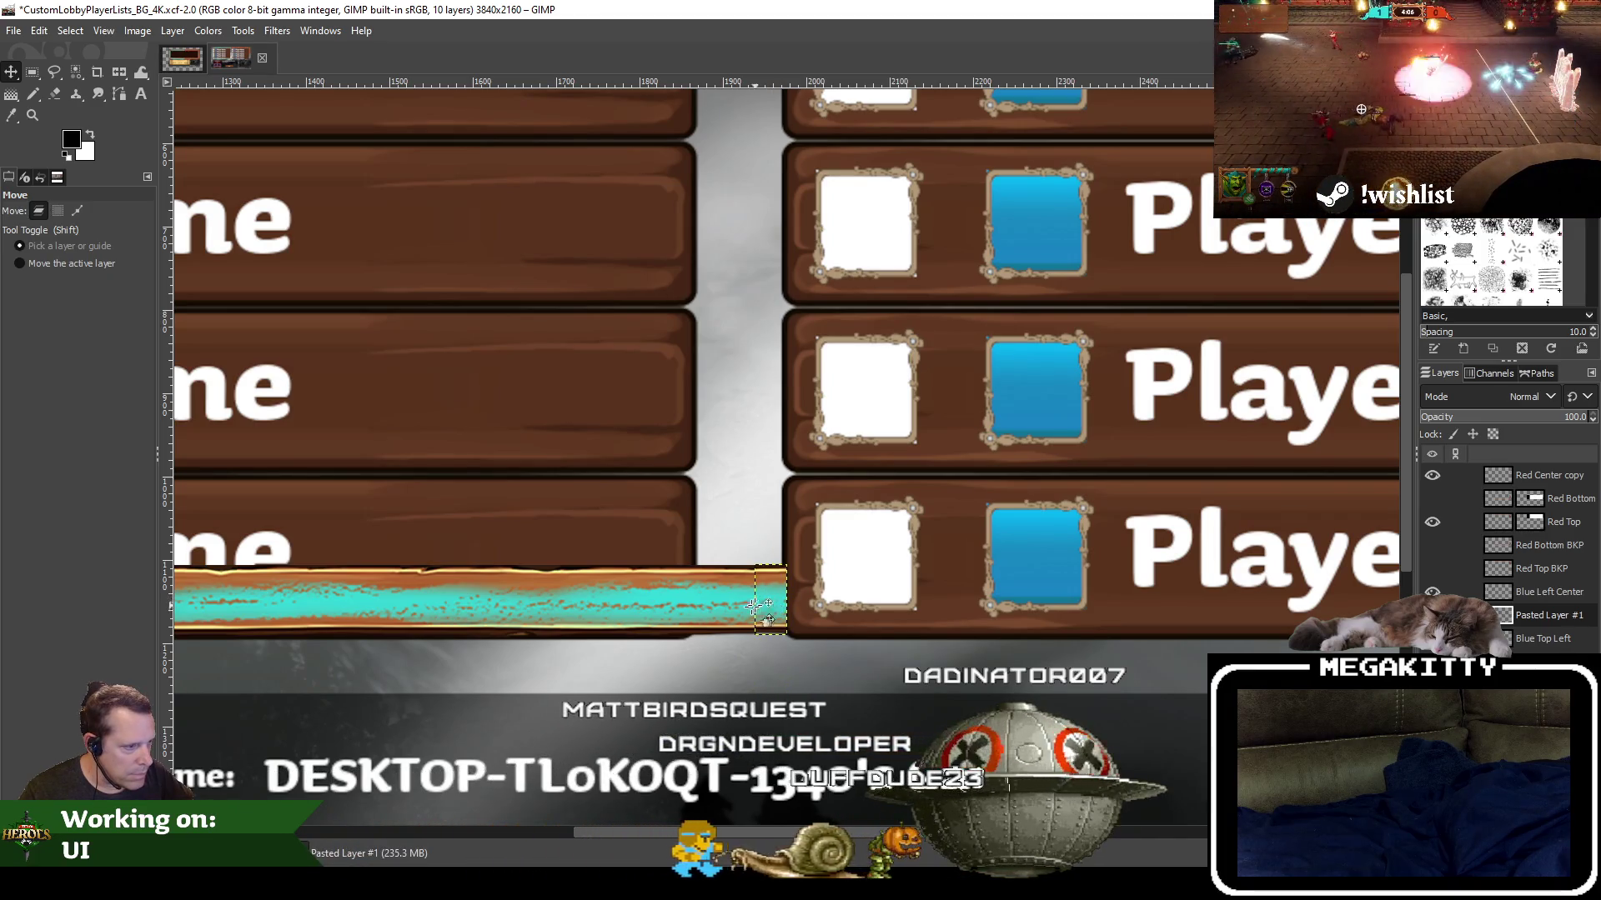
ctrl+scroll(751, 612, up, 2)
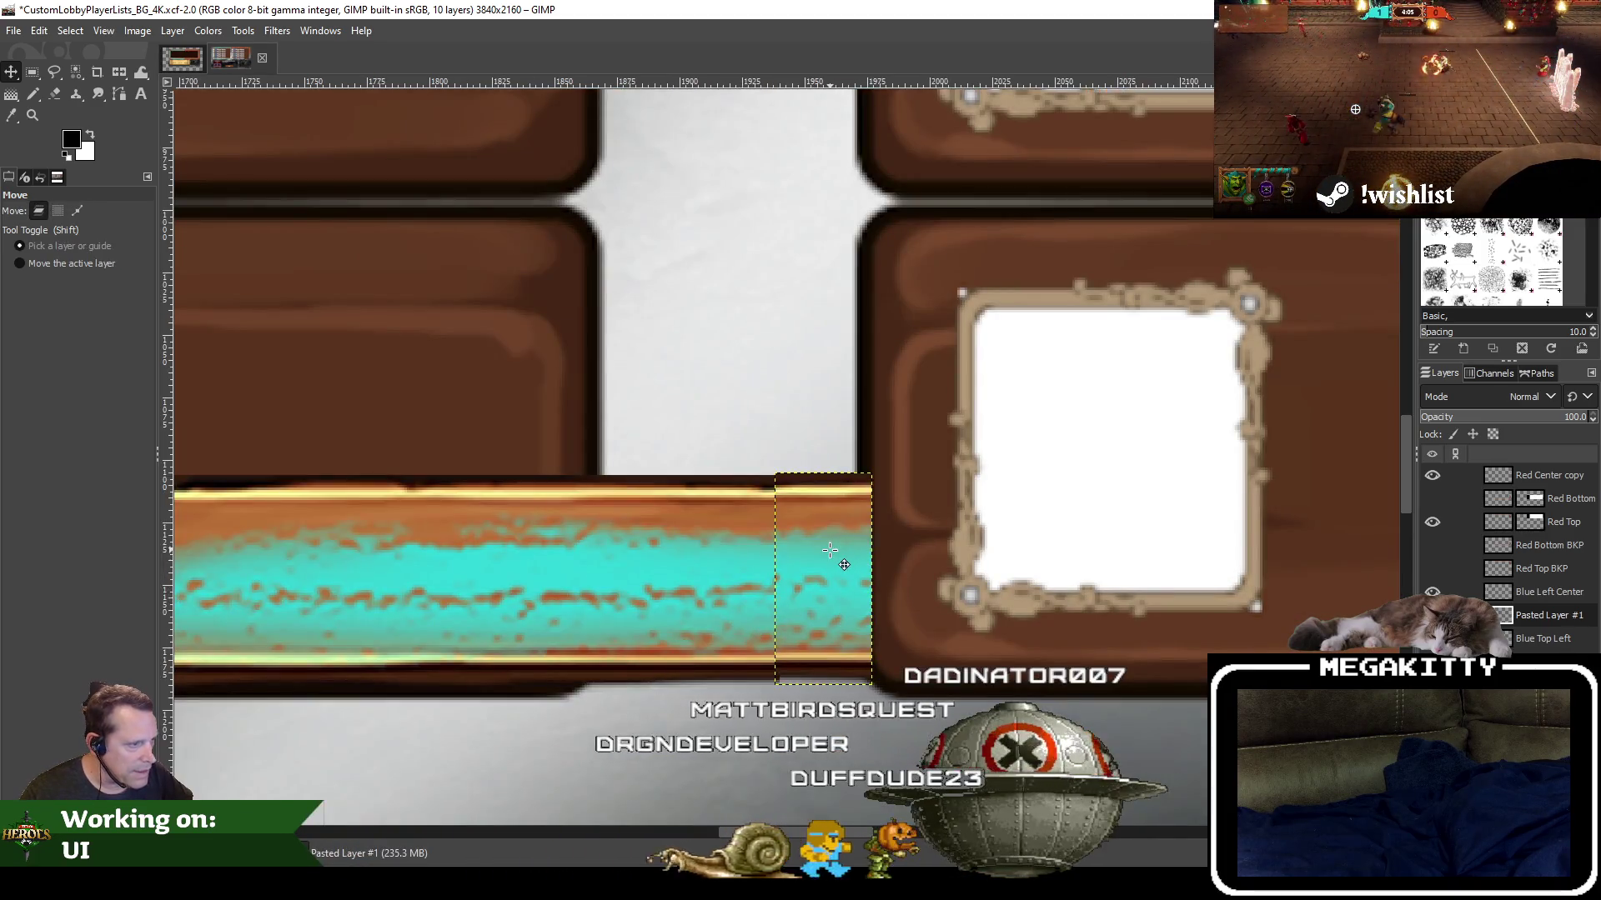
drag(844, 566, 843, 567)
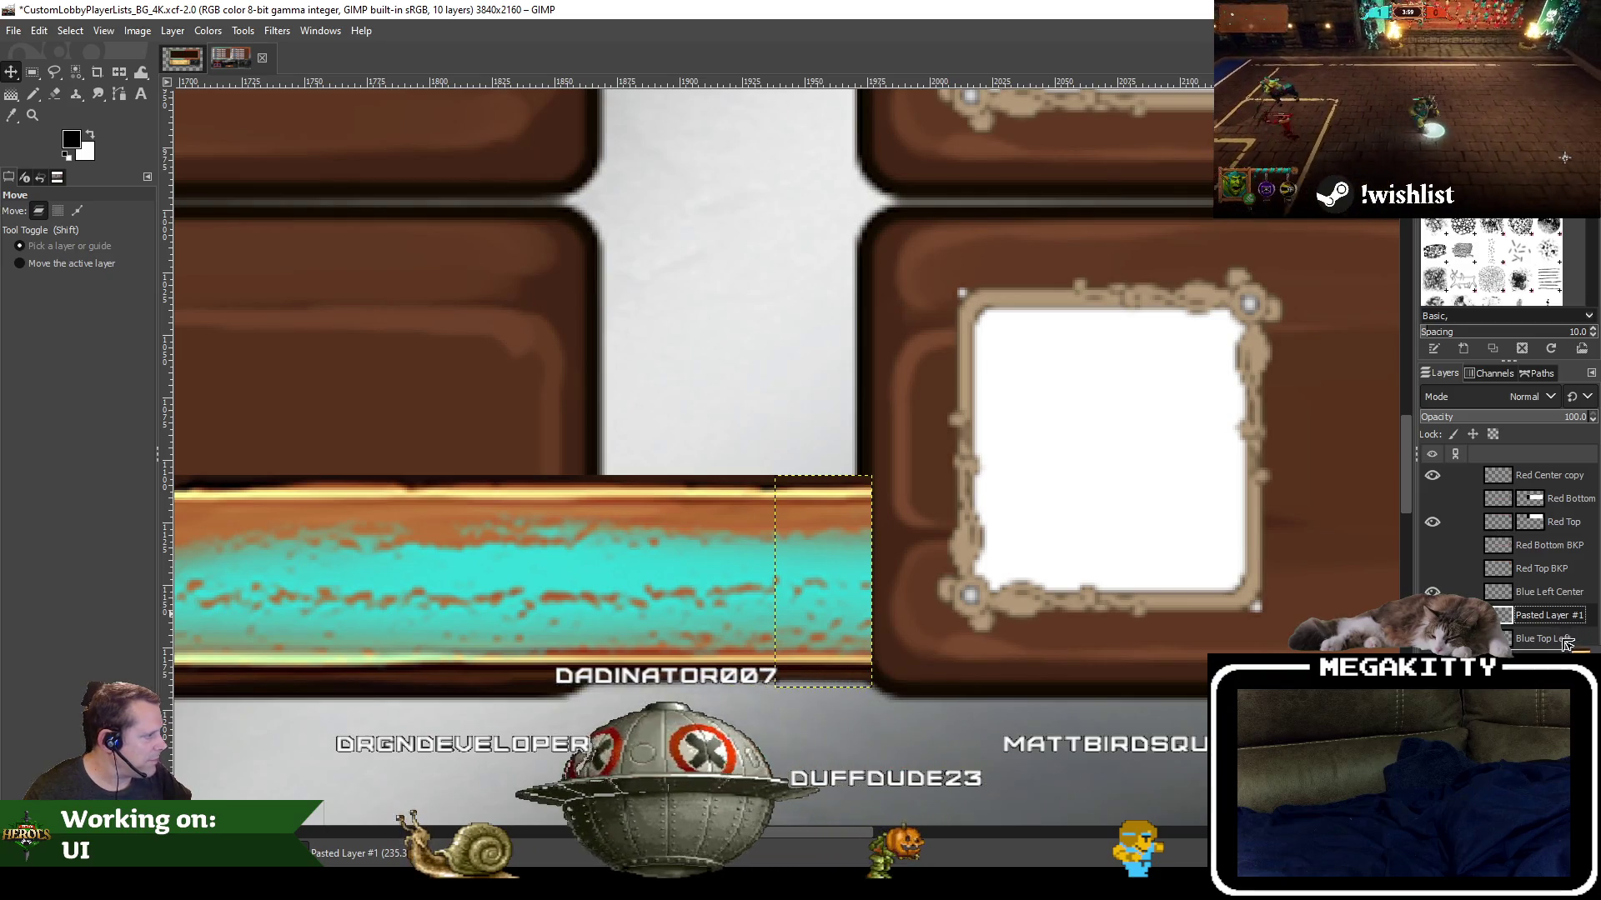
Move Pasted Layer #1 below Blue Top Left, trying a Delete on the bar and undoing it
drag(1566, 652, 1560, 654)
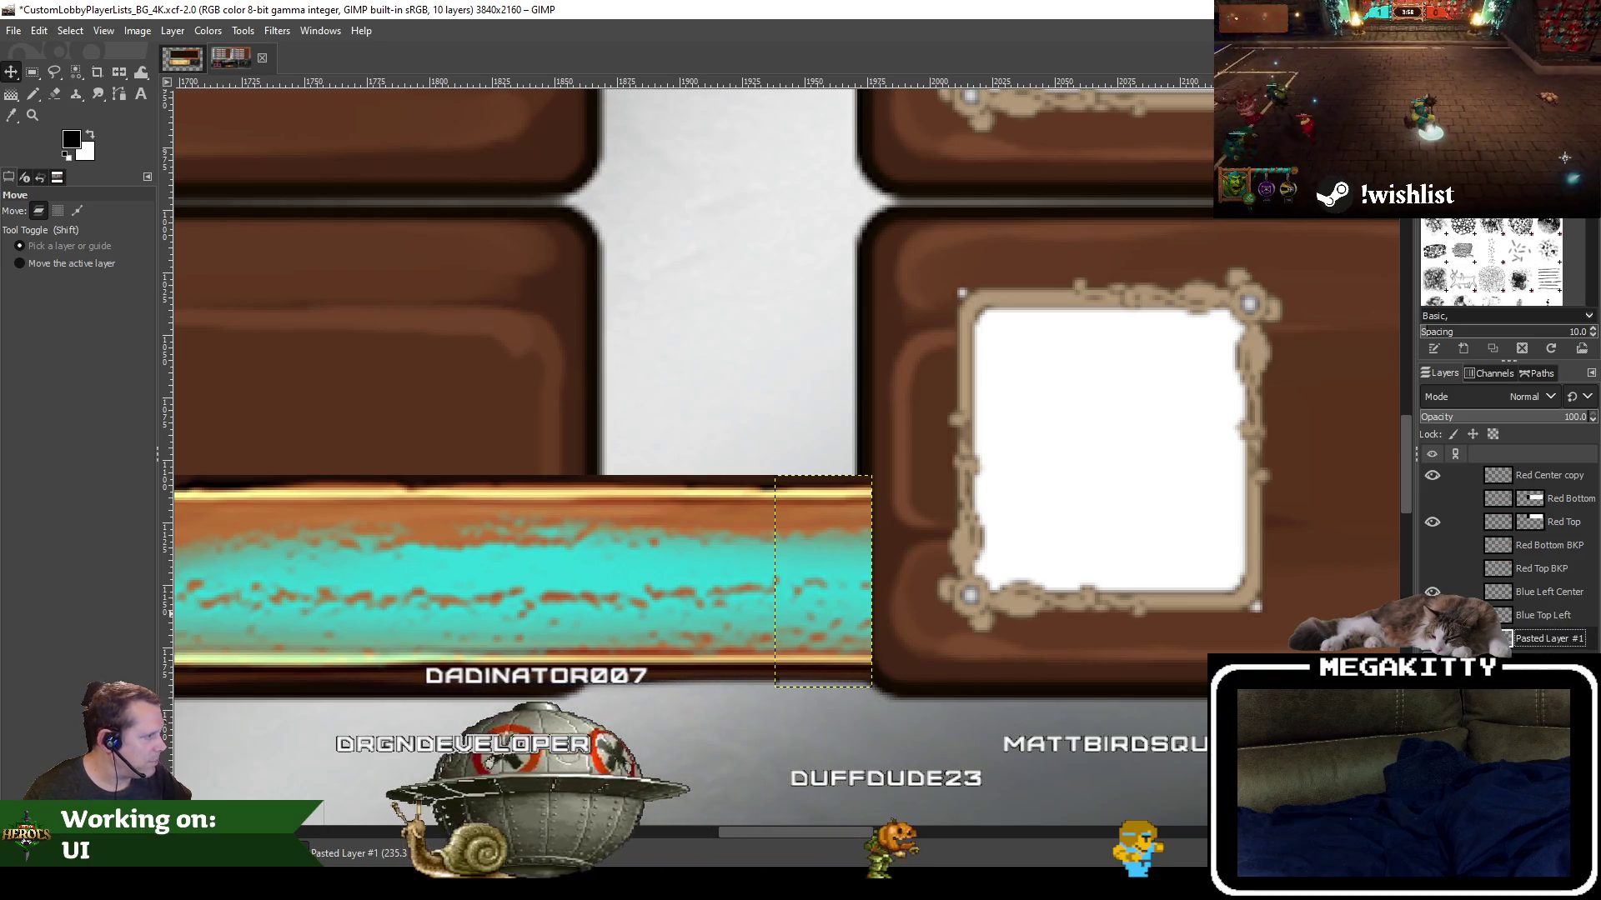
key(ctrl+z)
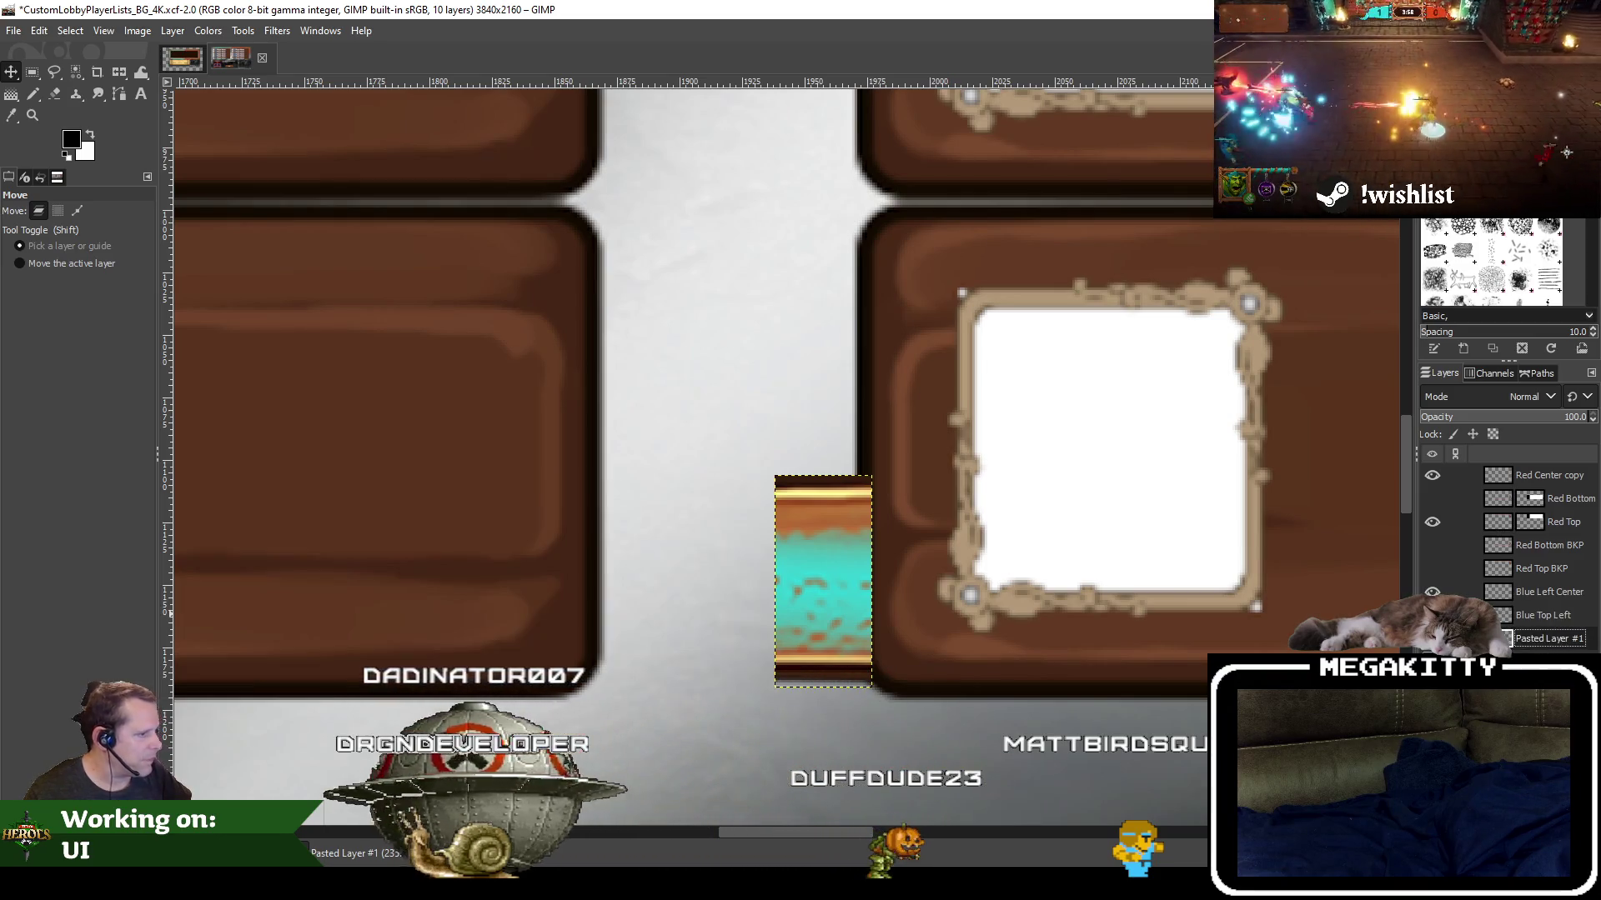
key(ctrl+y)
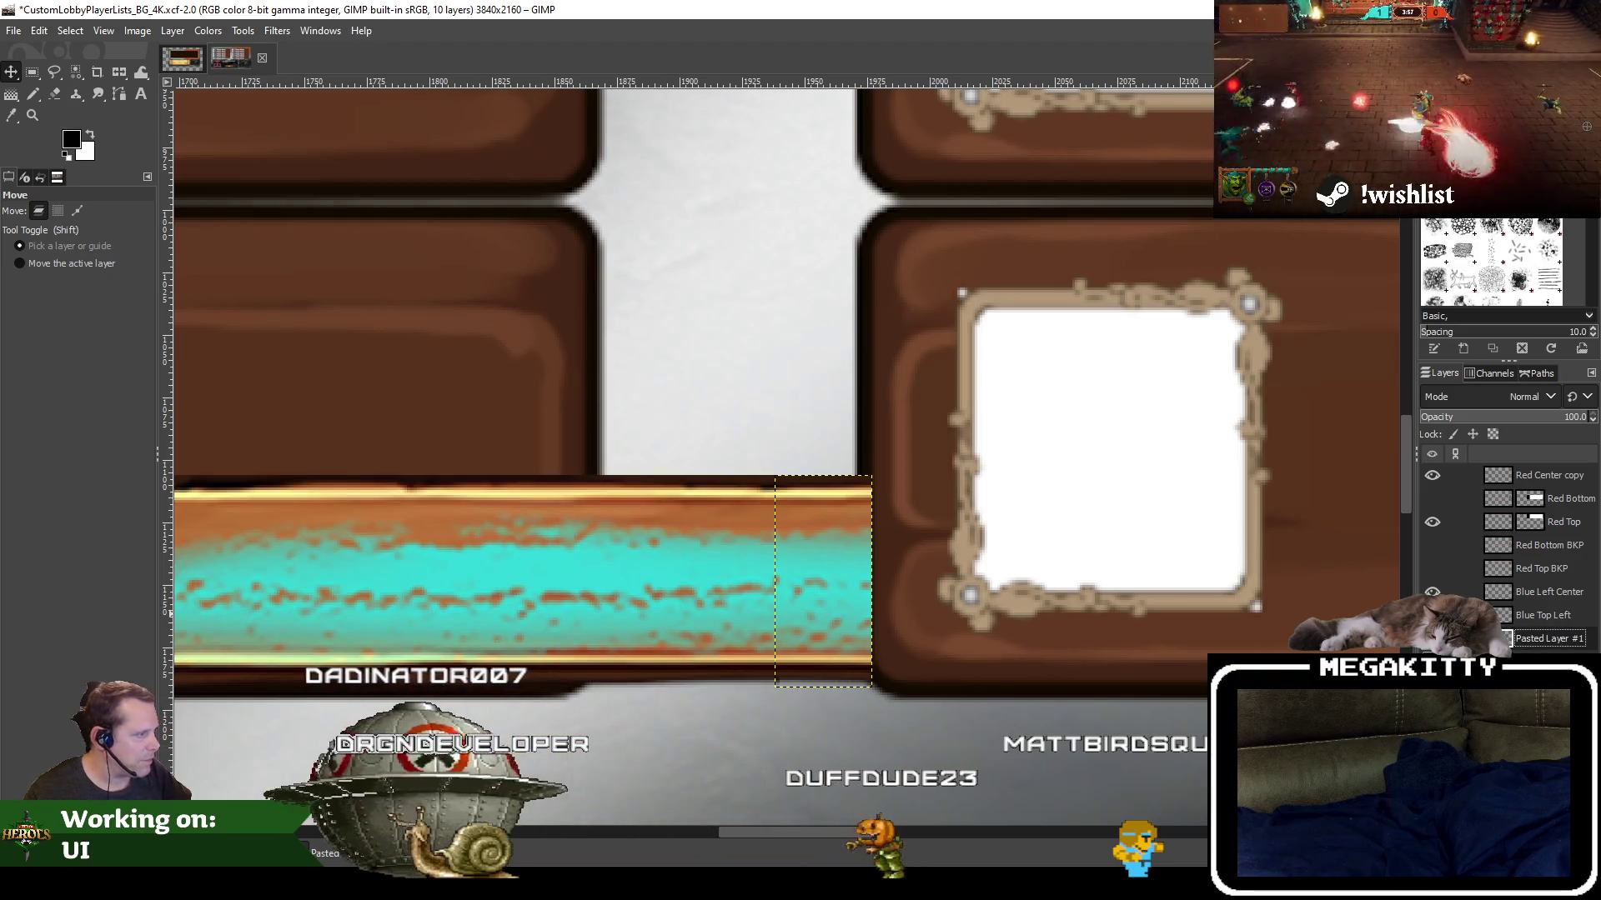
key(Delete)
key(ctrl+z)
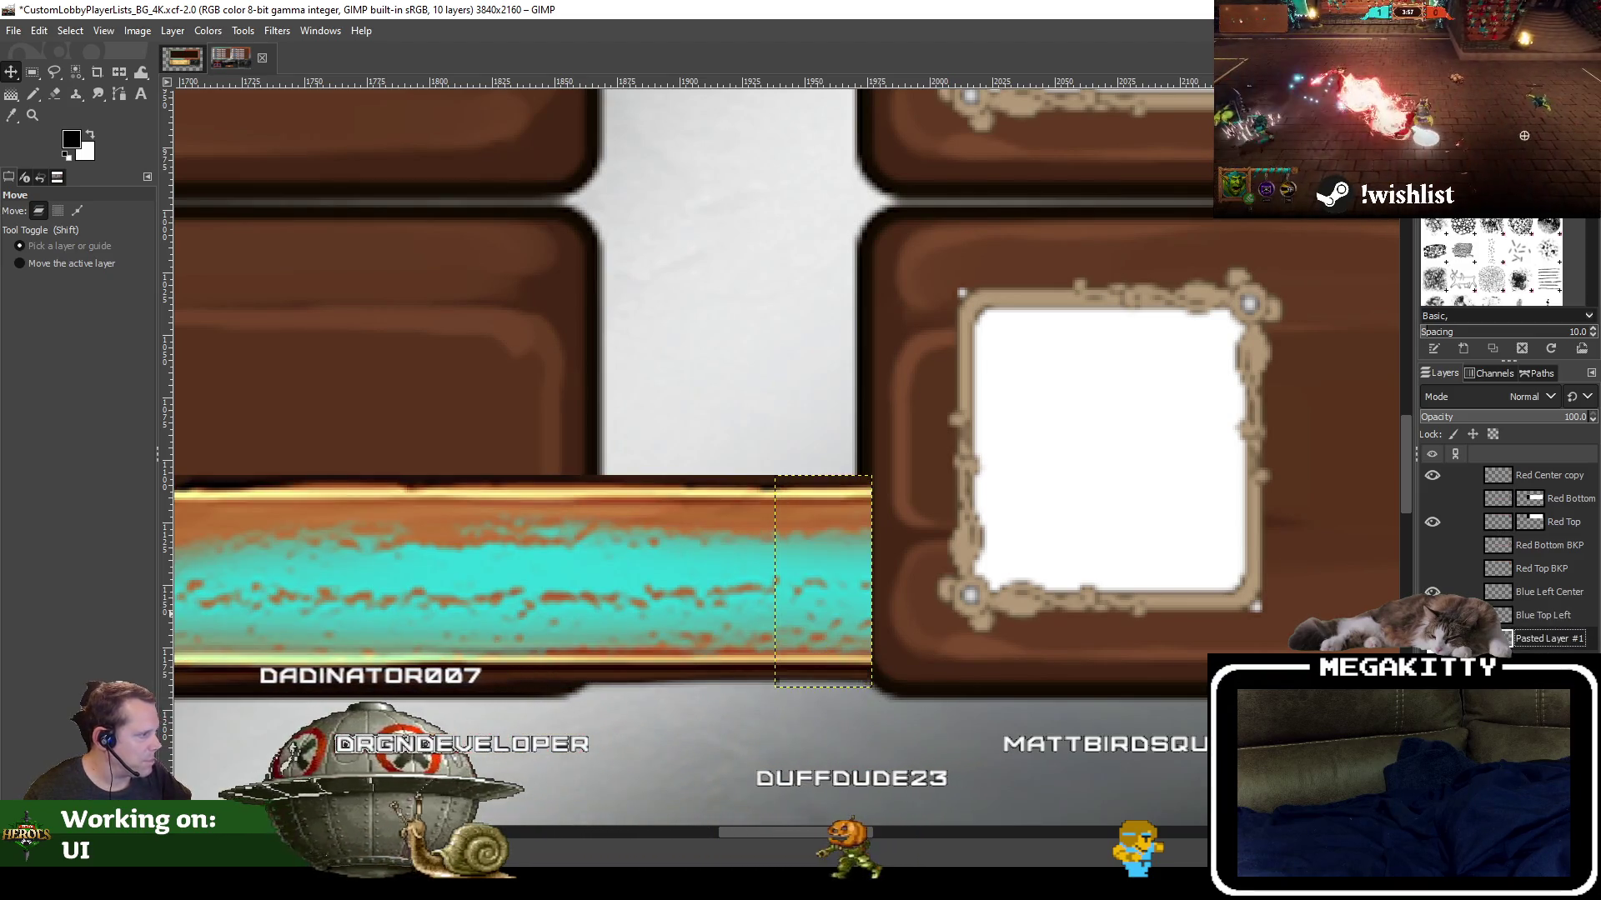
right_click(1547, 648)
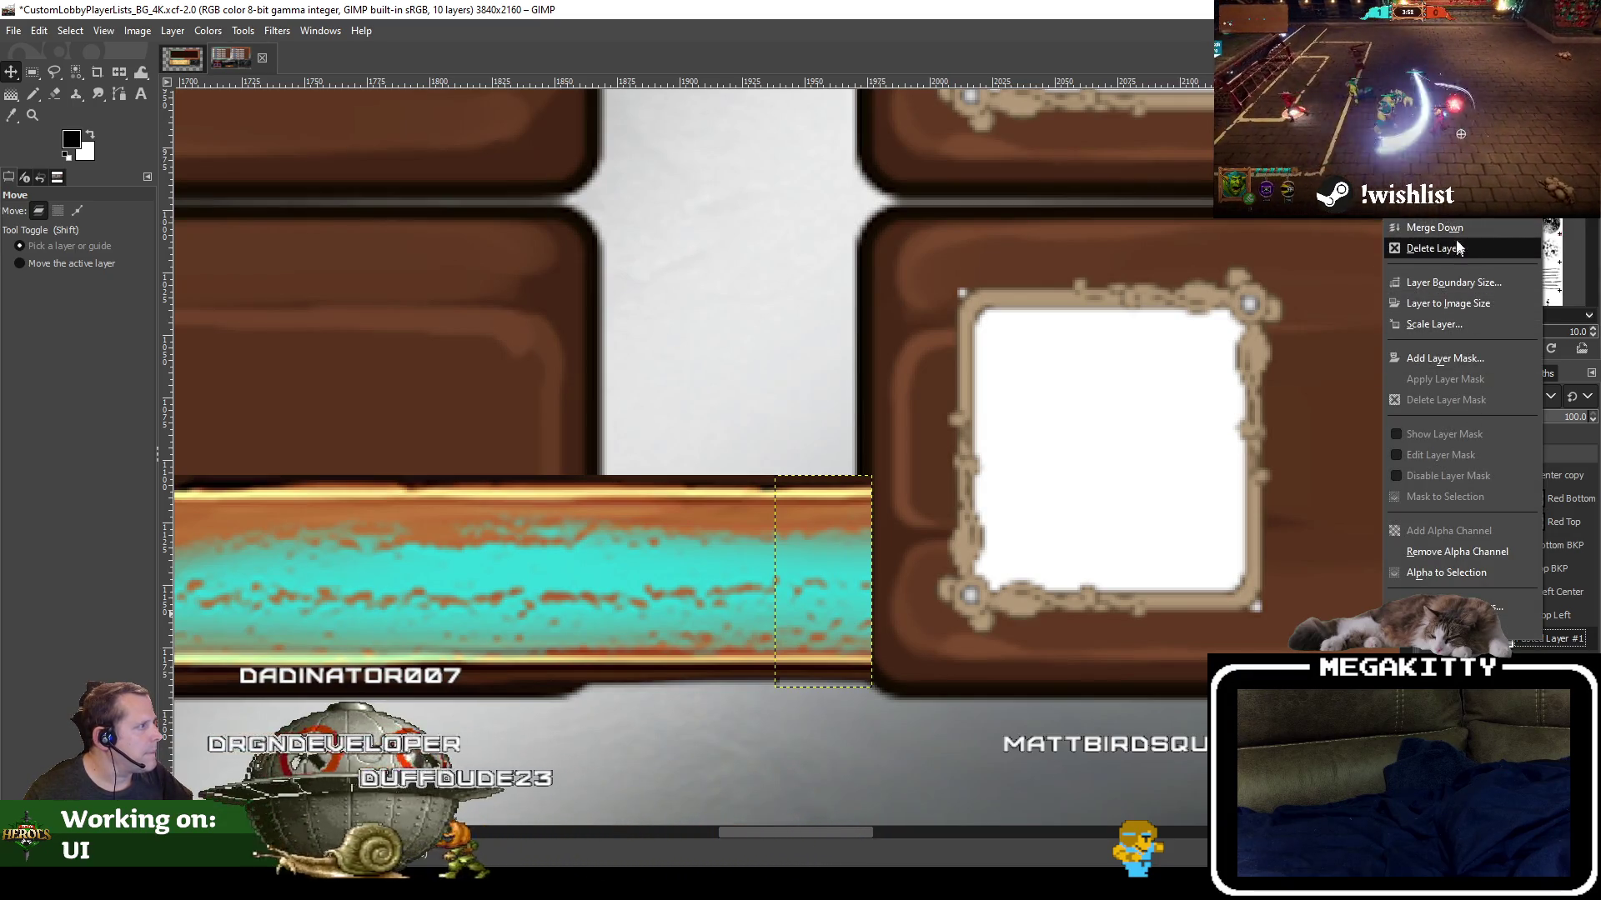
Delete Pasted Layer #1 and make the Red Bottom layer visible again
click(1454, 233)
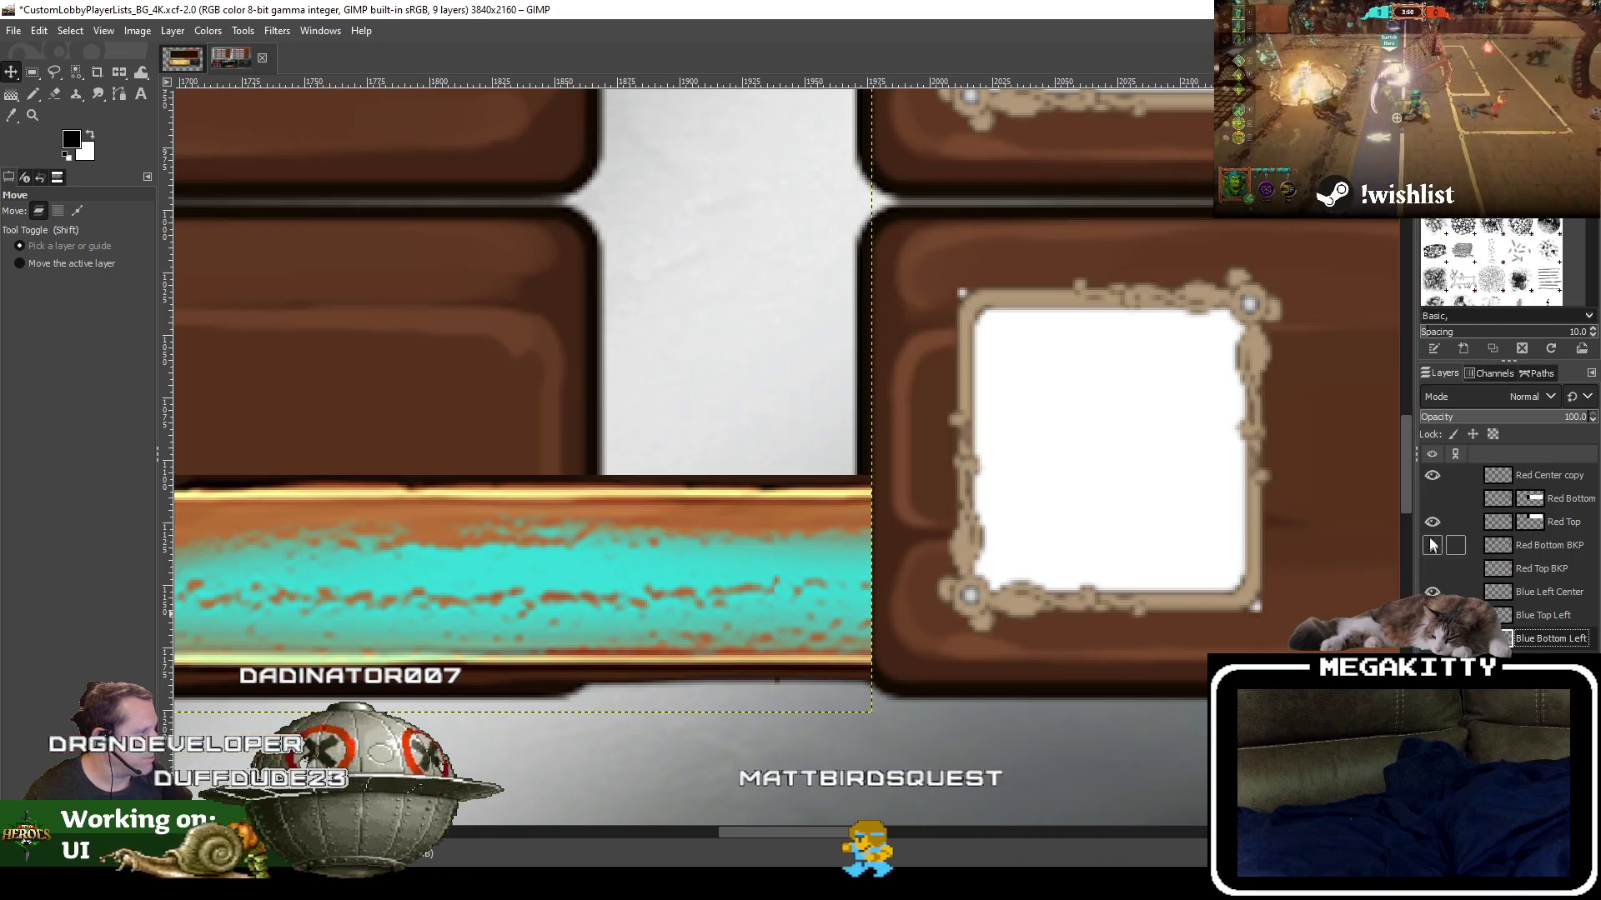
click(1431, 499)
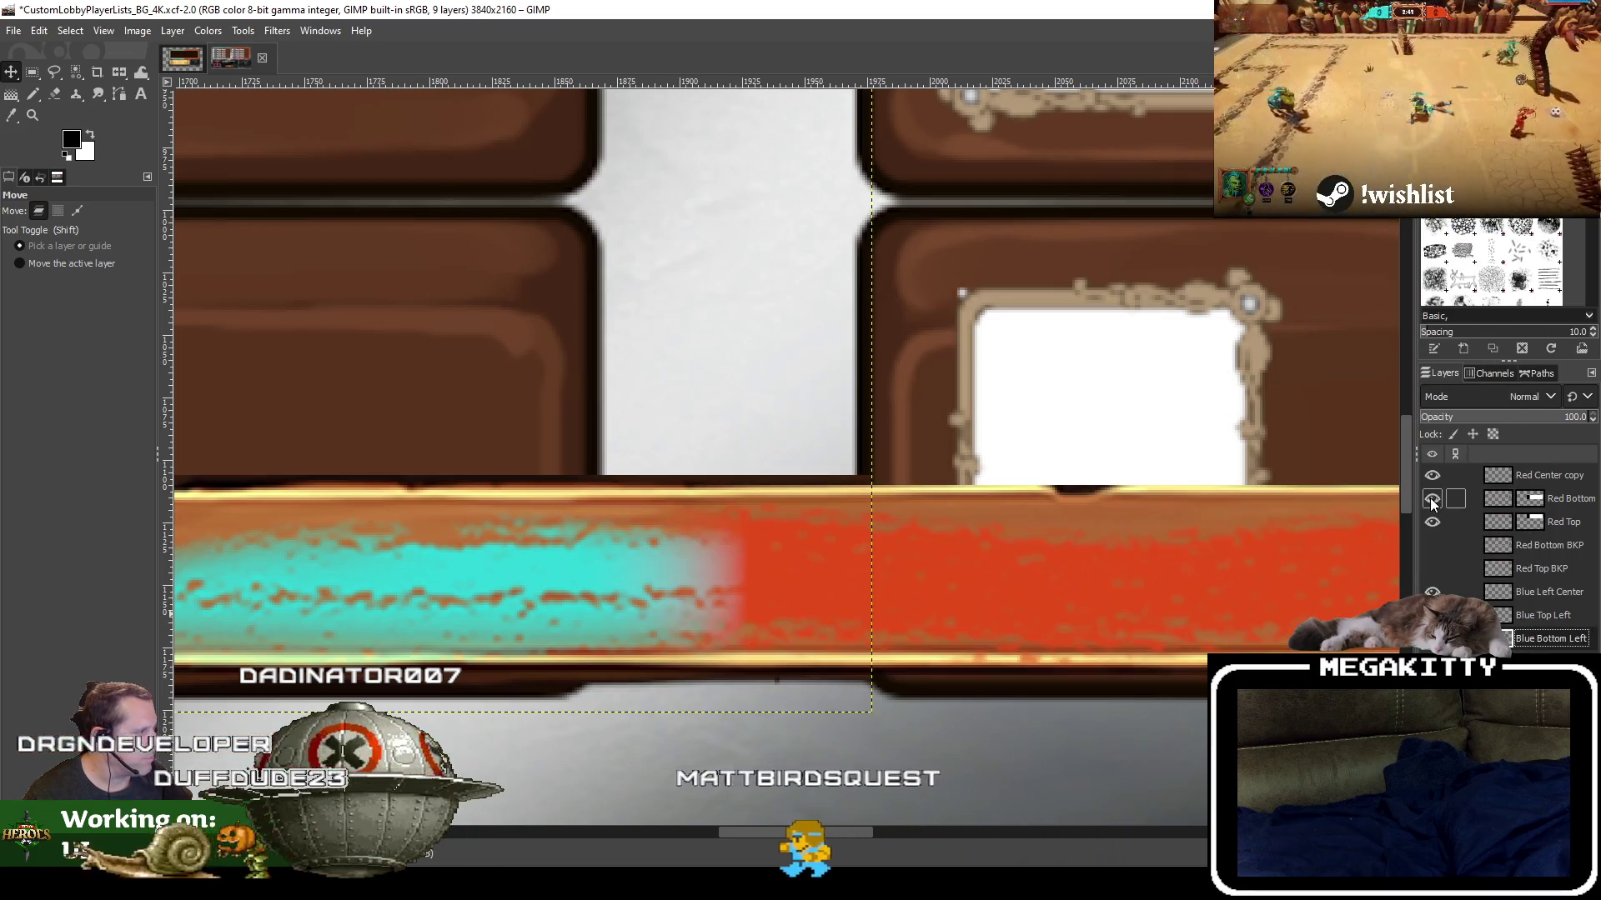
scroll(851, 433, down, 2)
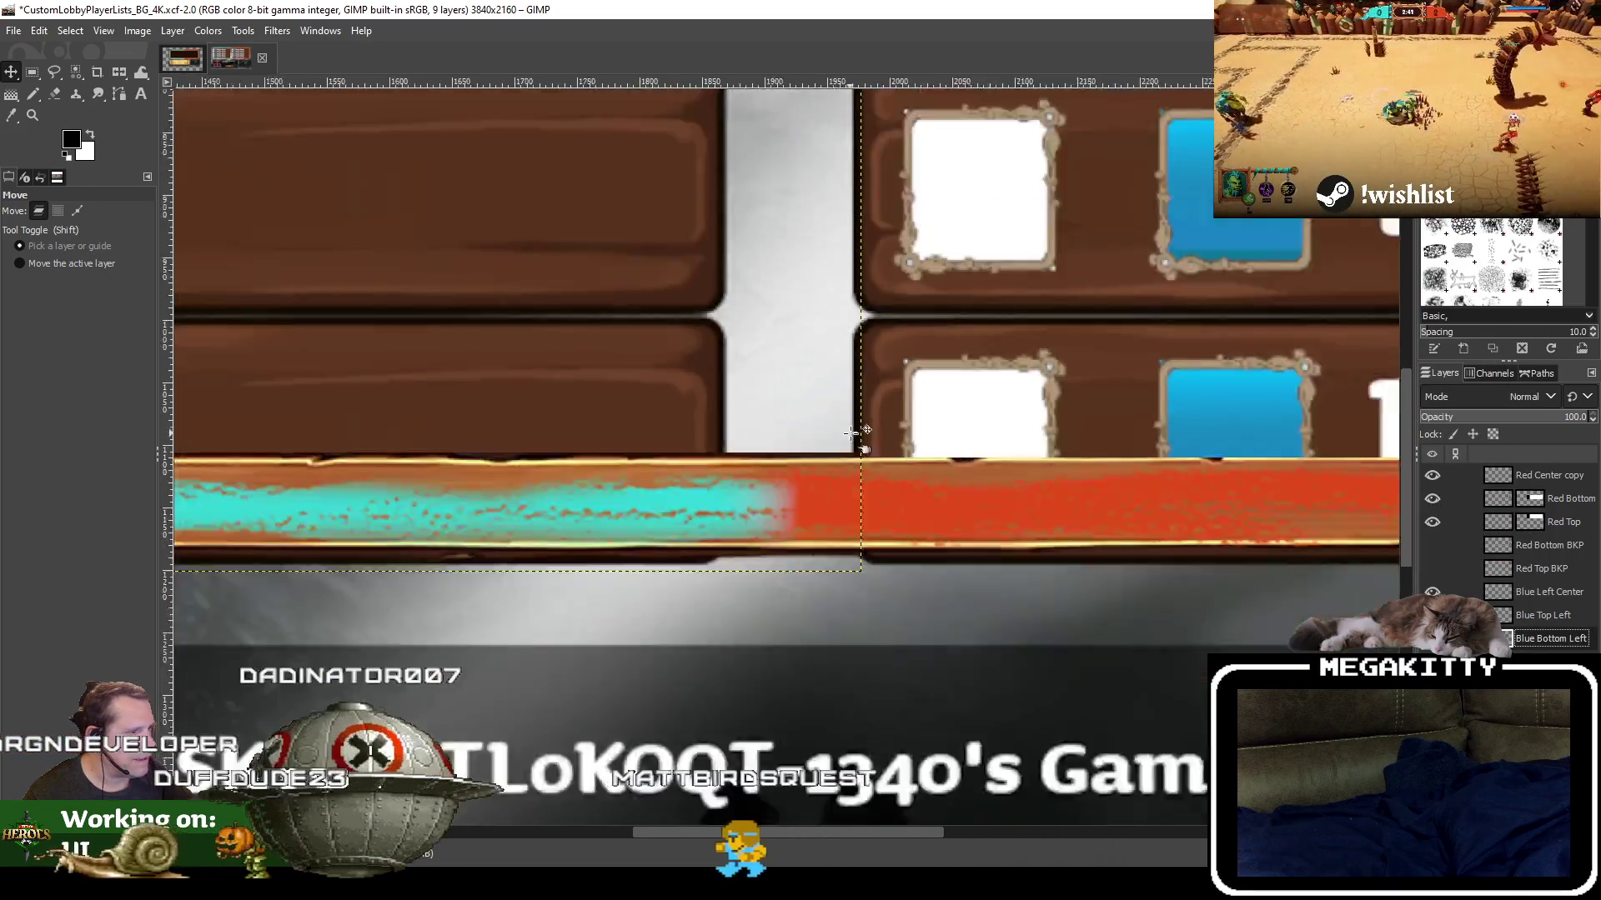
scroll(851, 432, down, 1)
Zoom out to frame the whole lobby panel and save the image
scroll(851, 437, down, 1)
scroll(851, 437, down, 1)
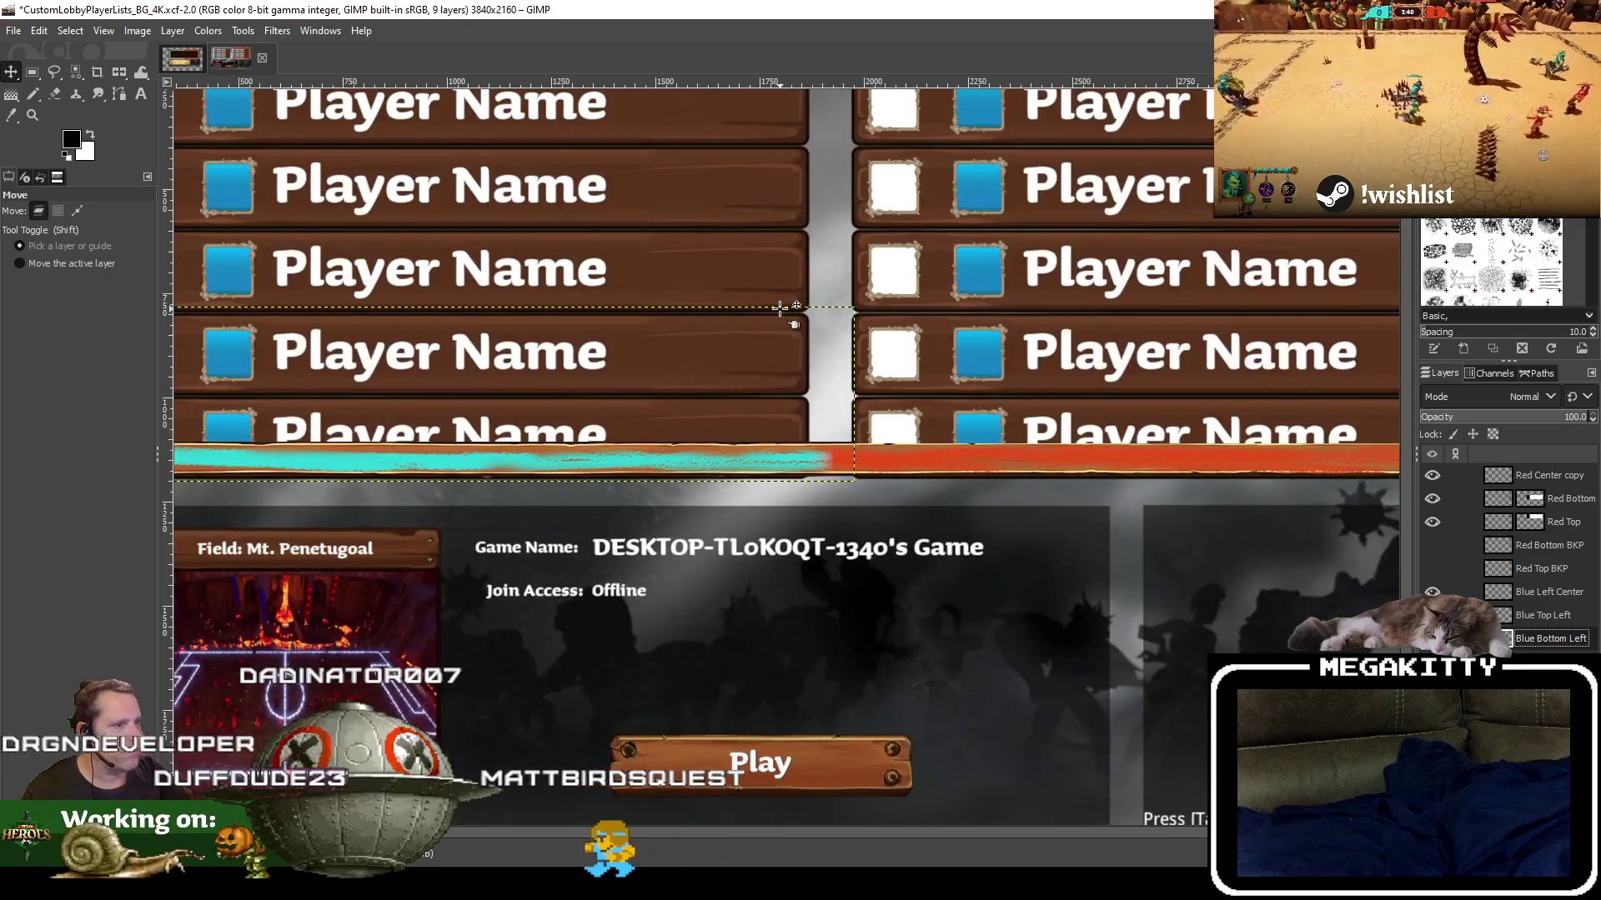
drag(780, 311, 782, 493)
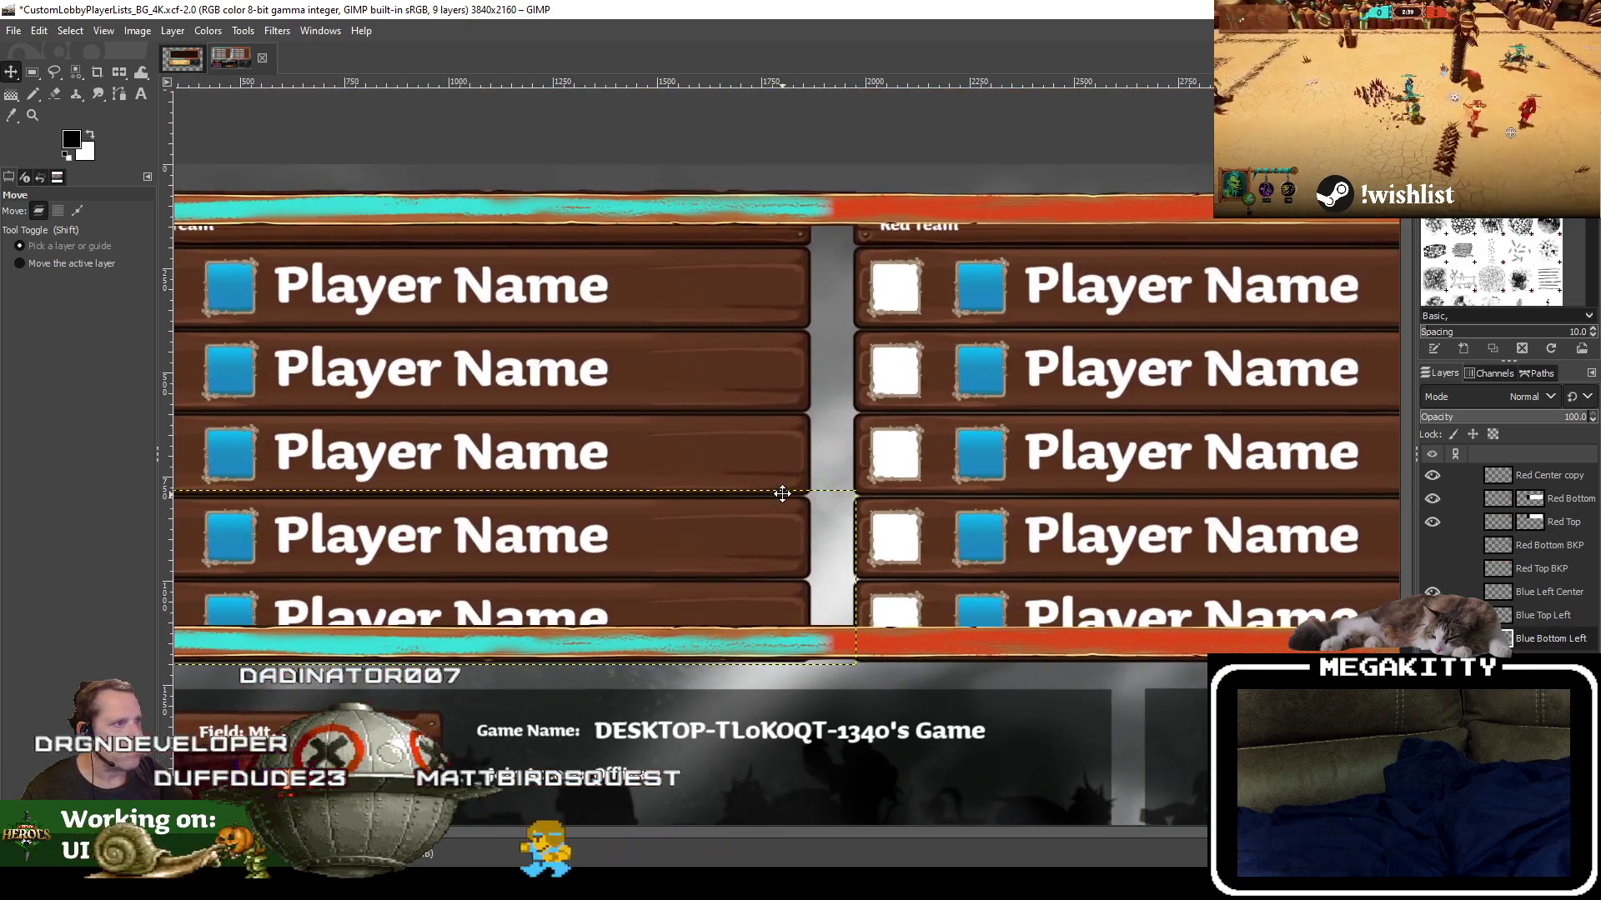
scroll(782, 492, down, 1)
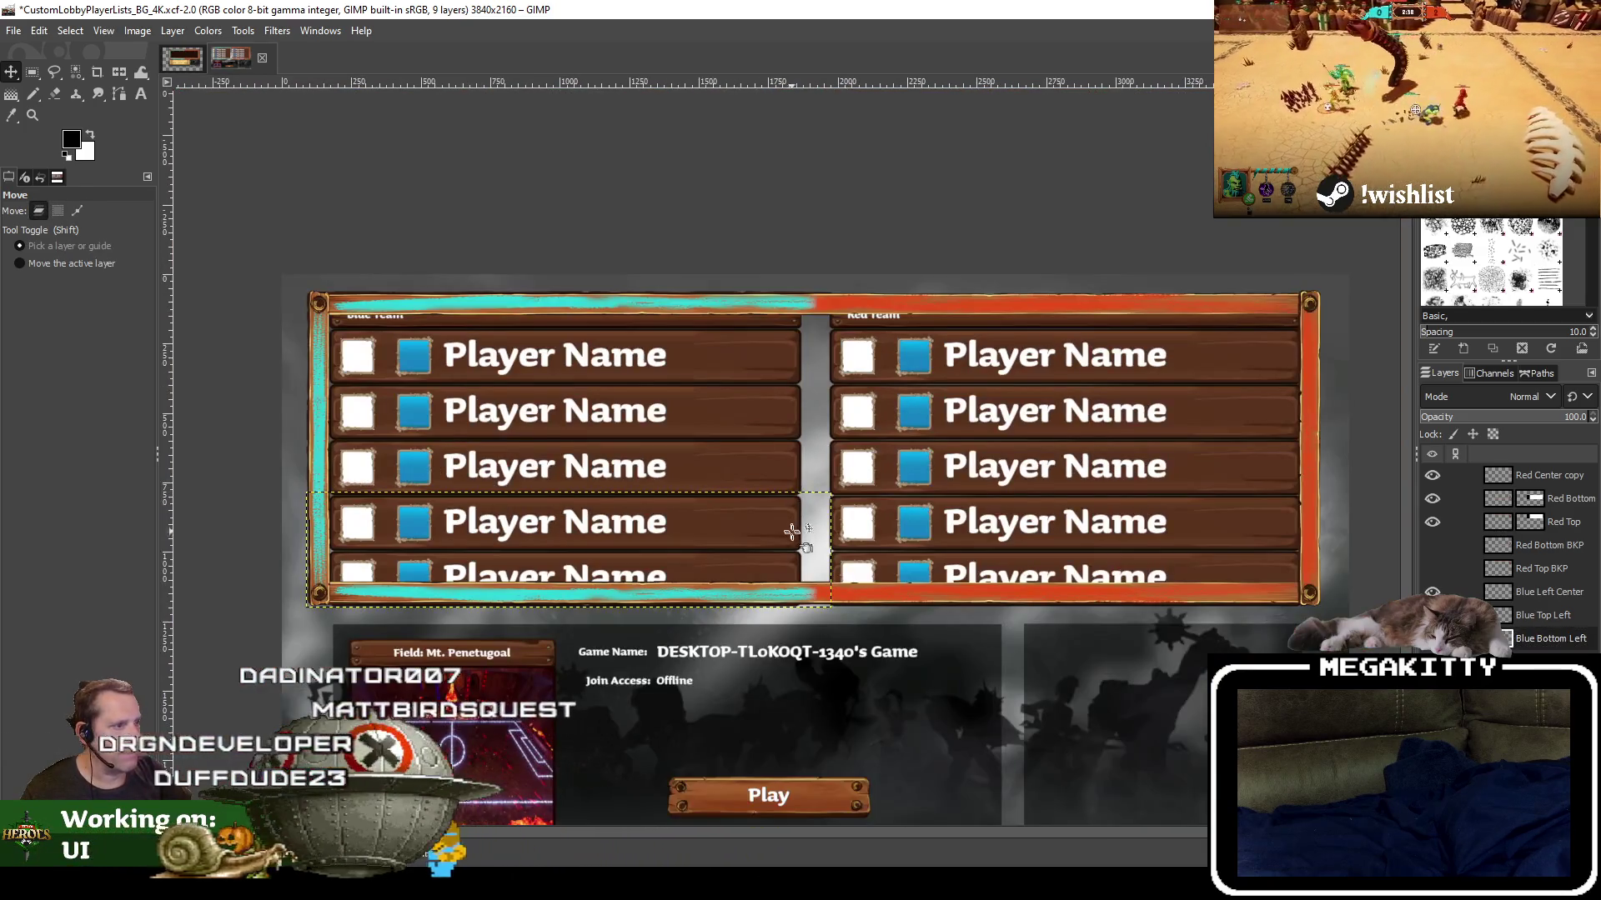
drag(792, 529, 784, 475)
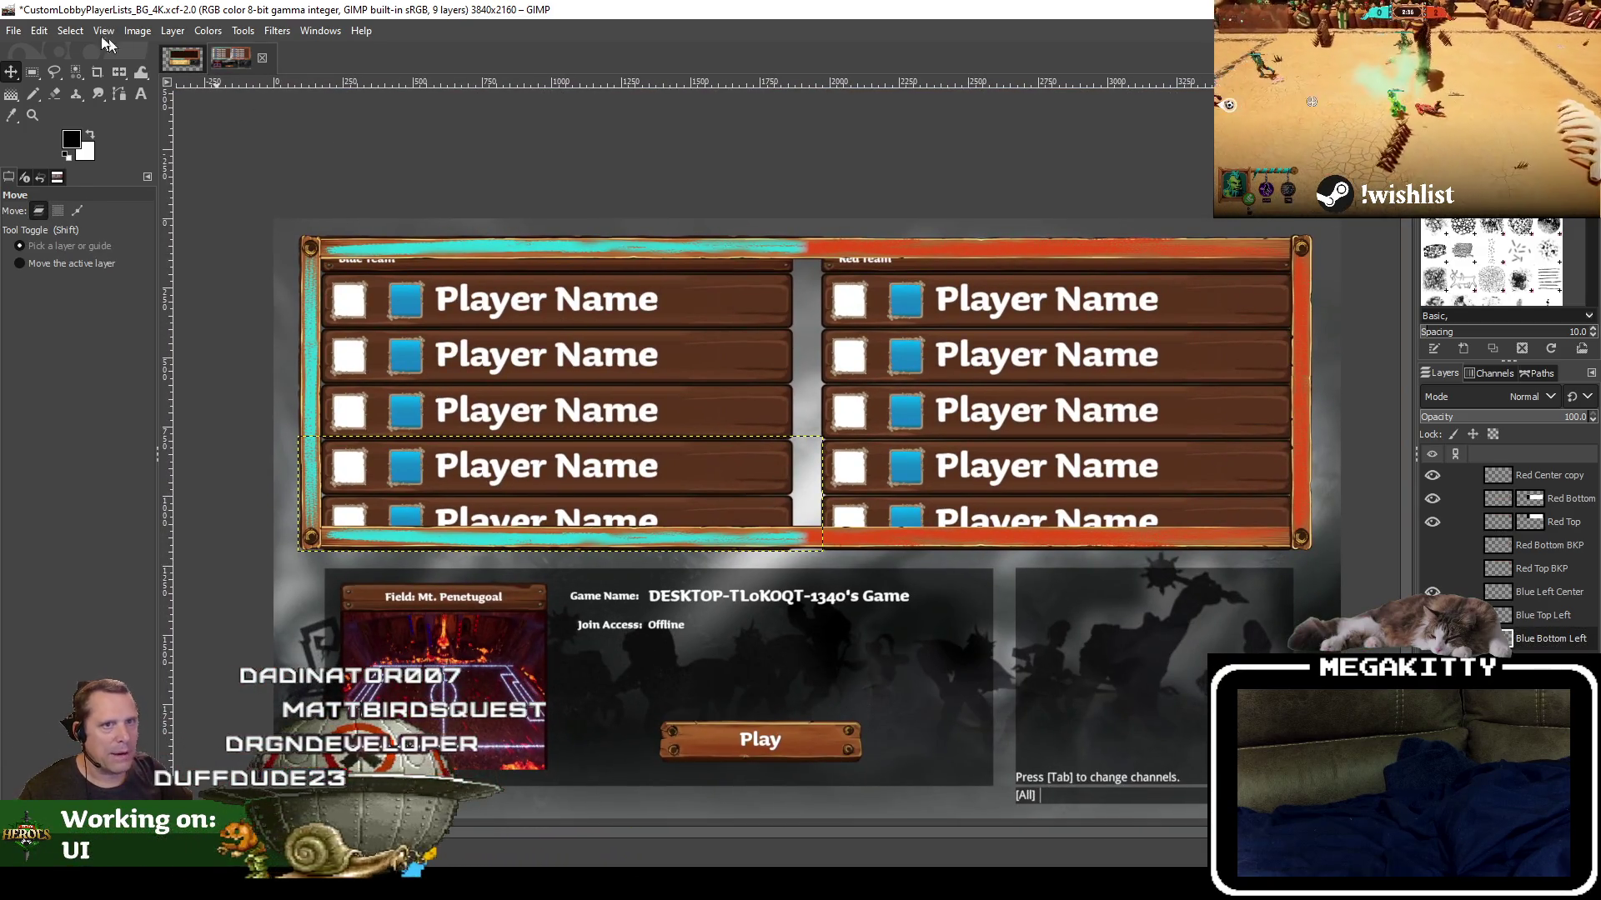
click(12, 32)
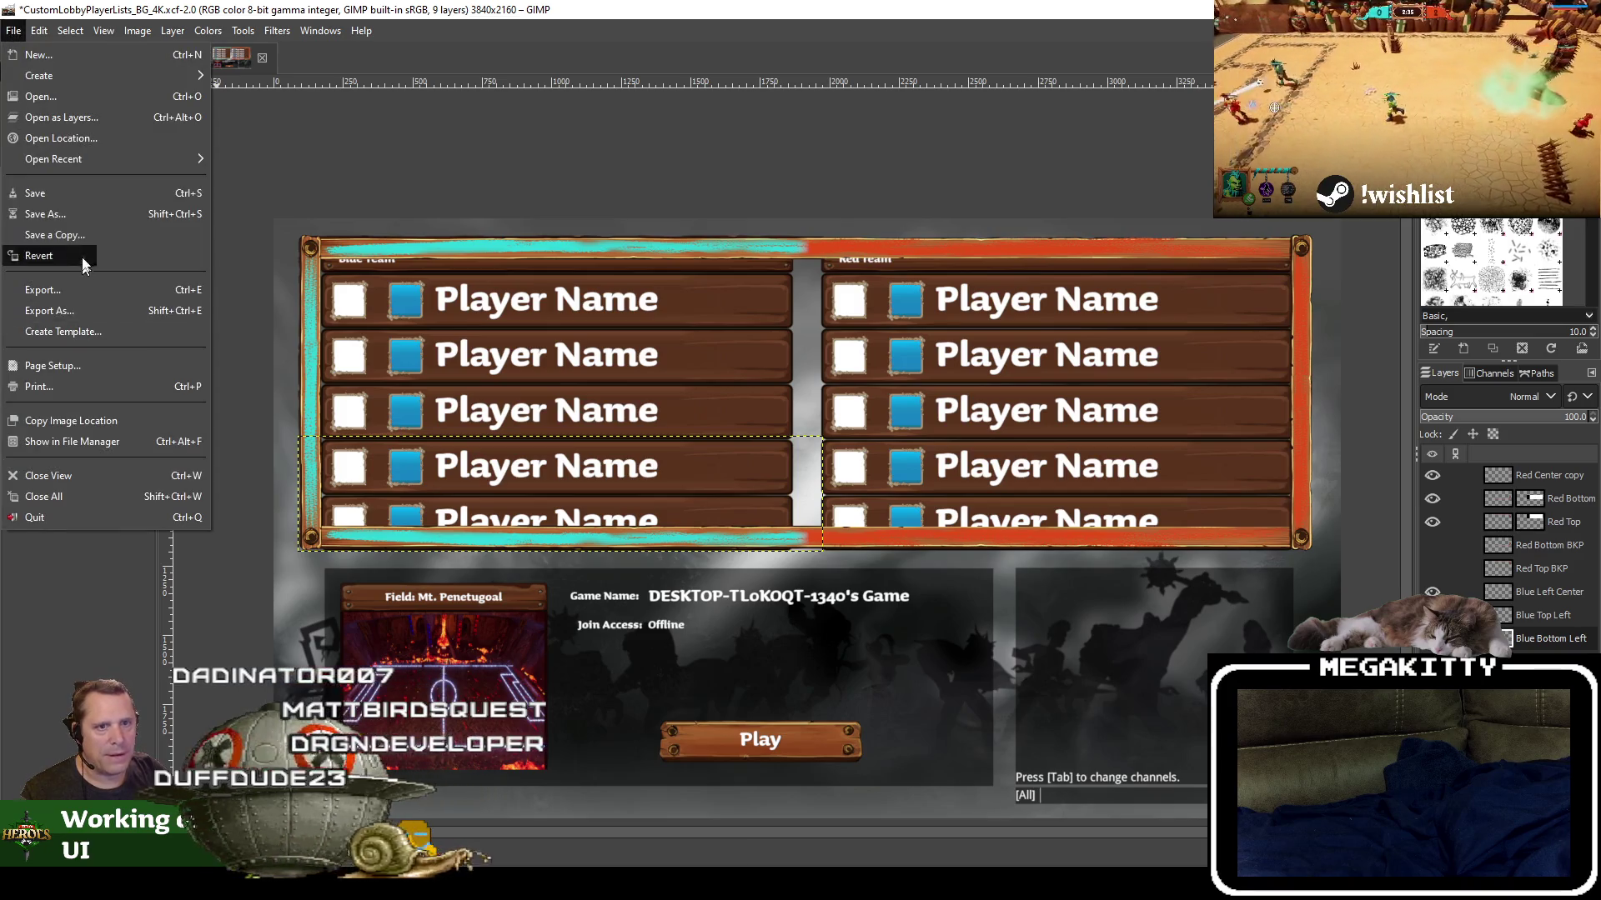
click(63, 193)
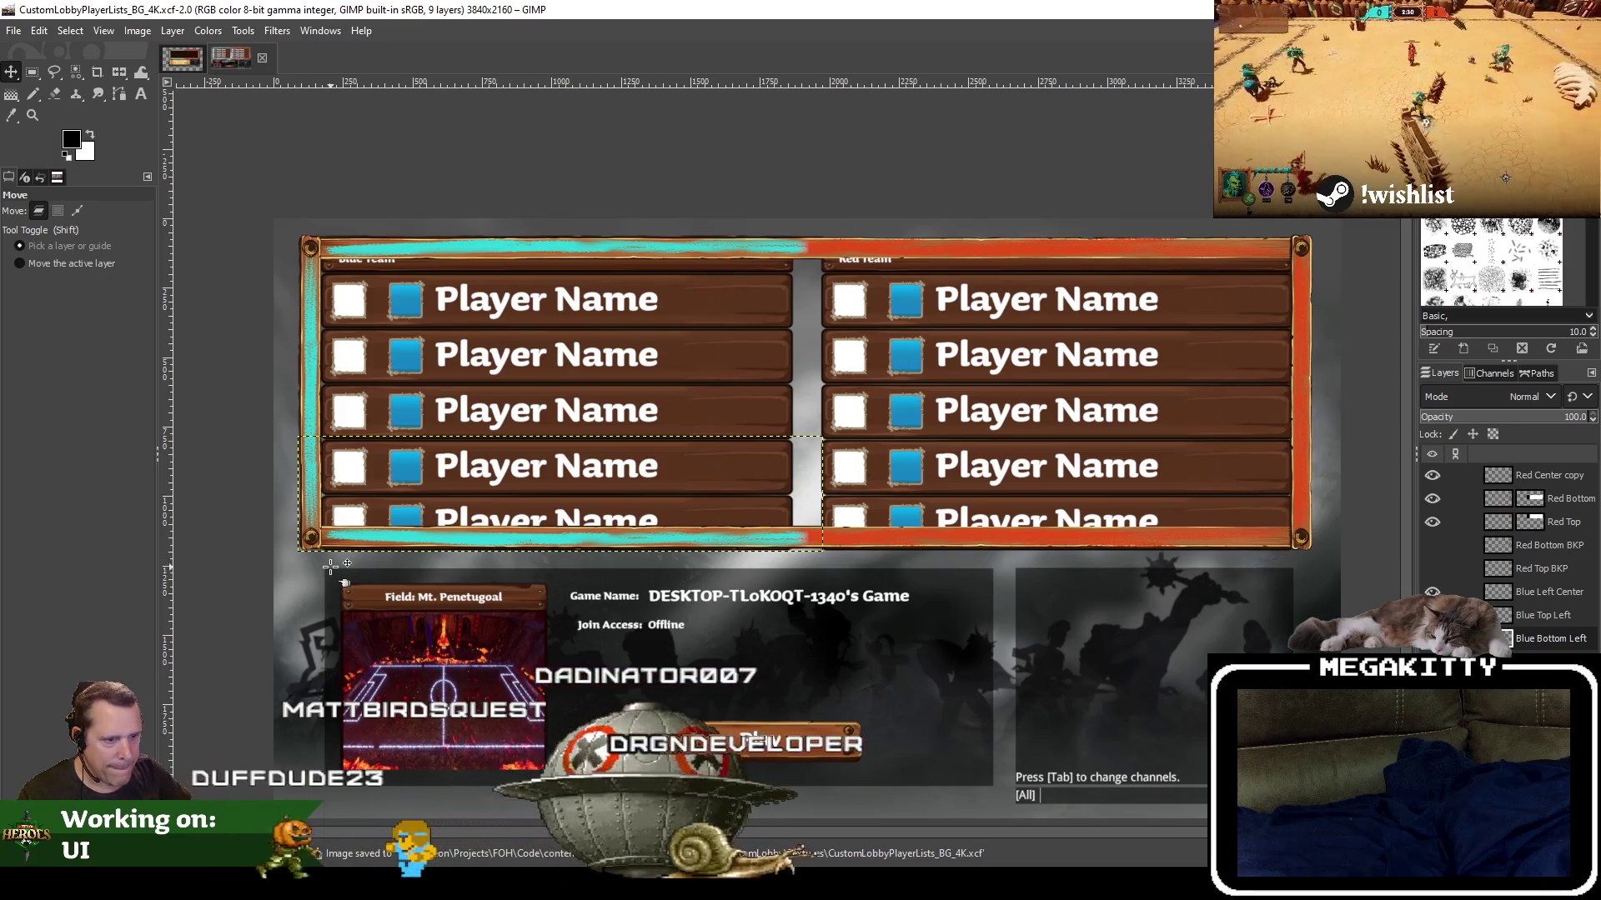
scroll(331, 566, up, 1)
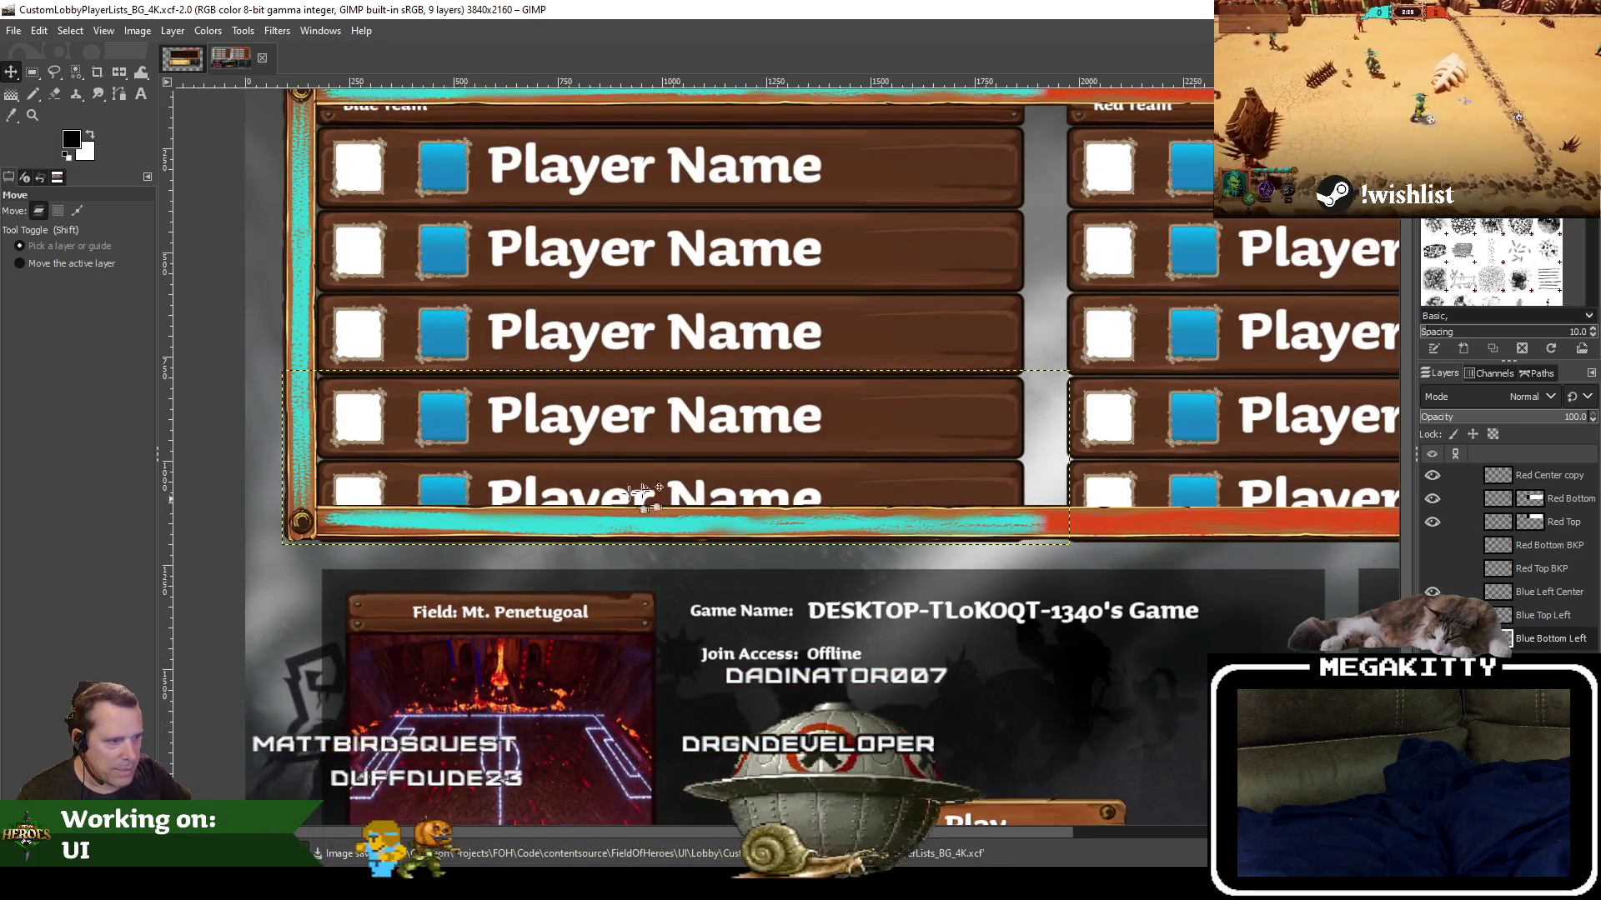
scroll(616, 500, right, 2)
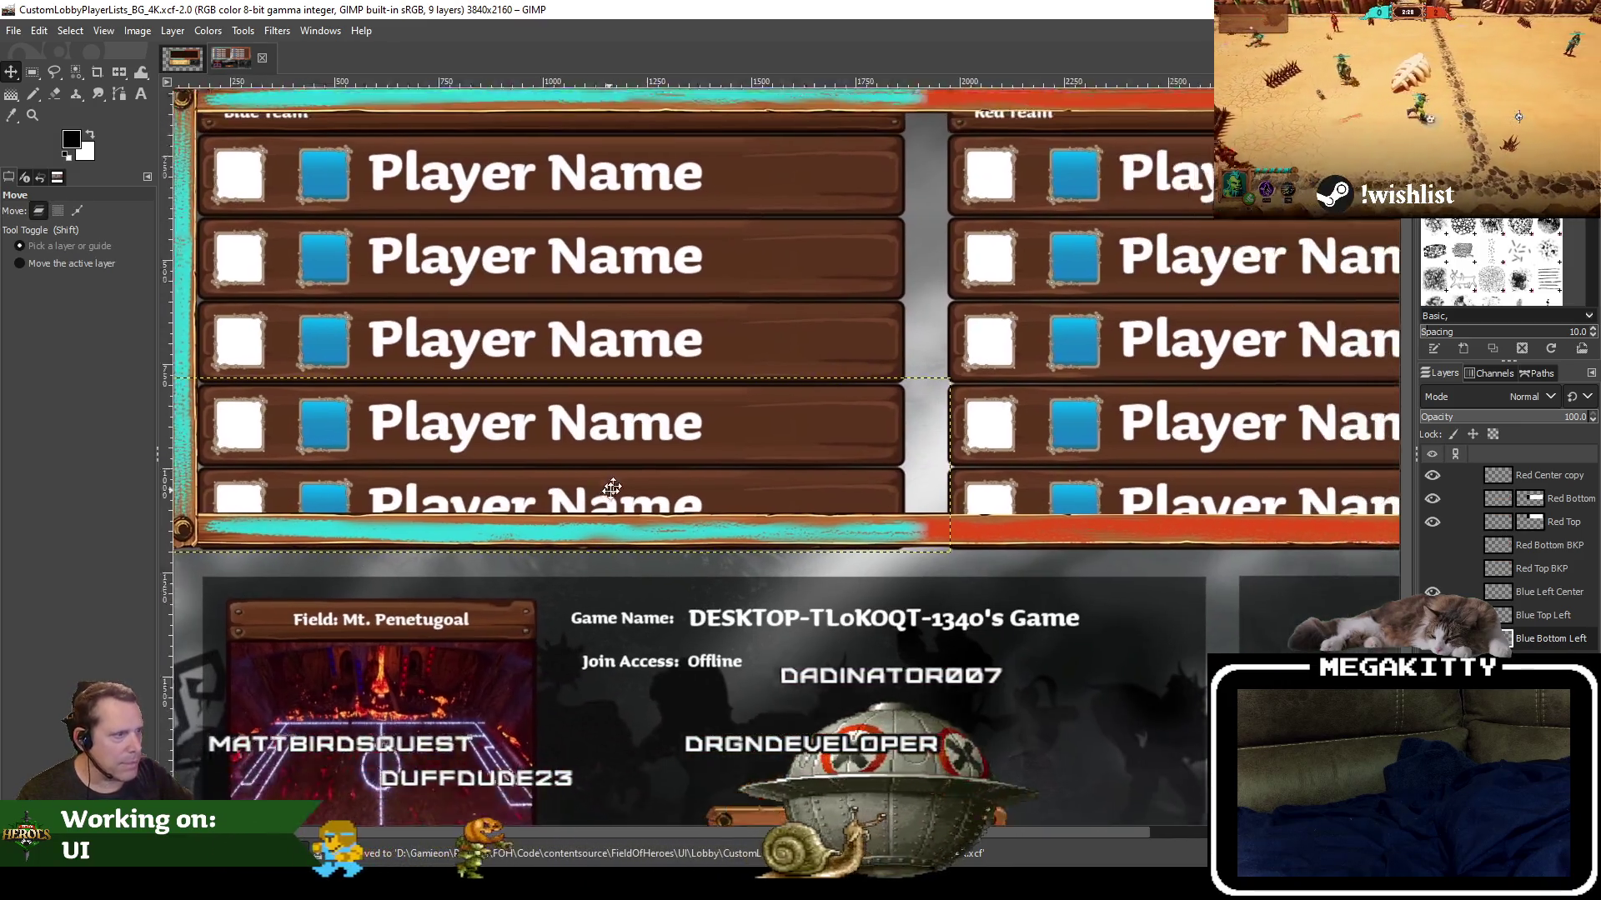
scroll(612, 488, up, 2)
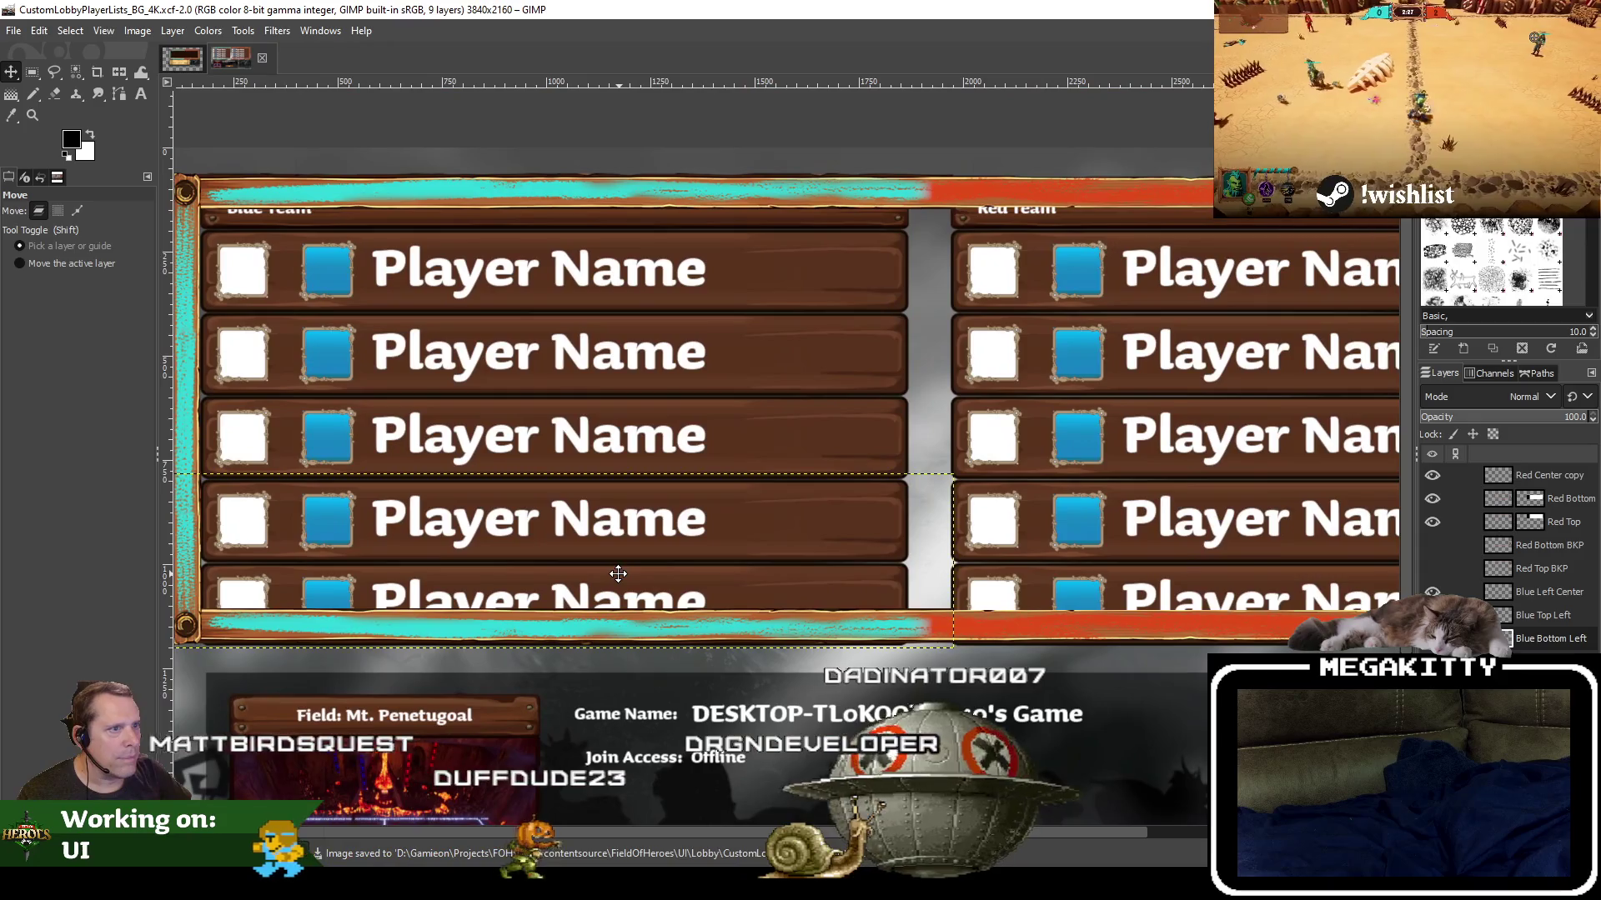
scroll(618, 574, left, 1)
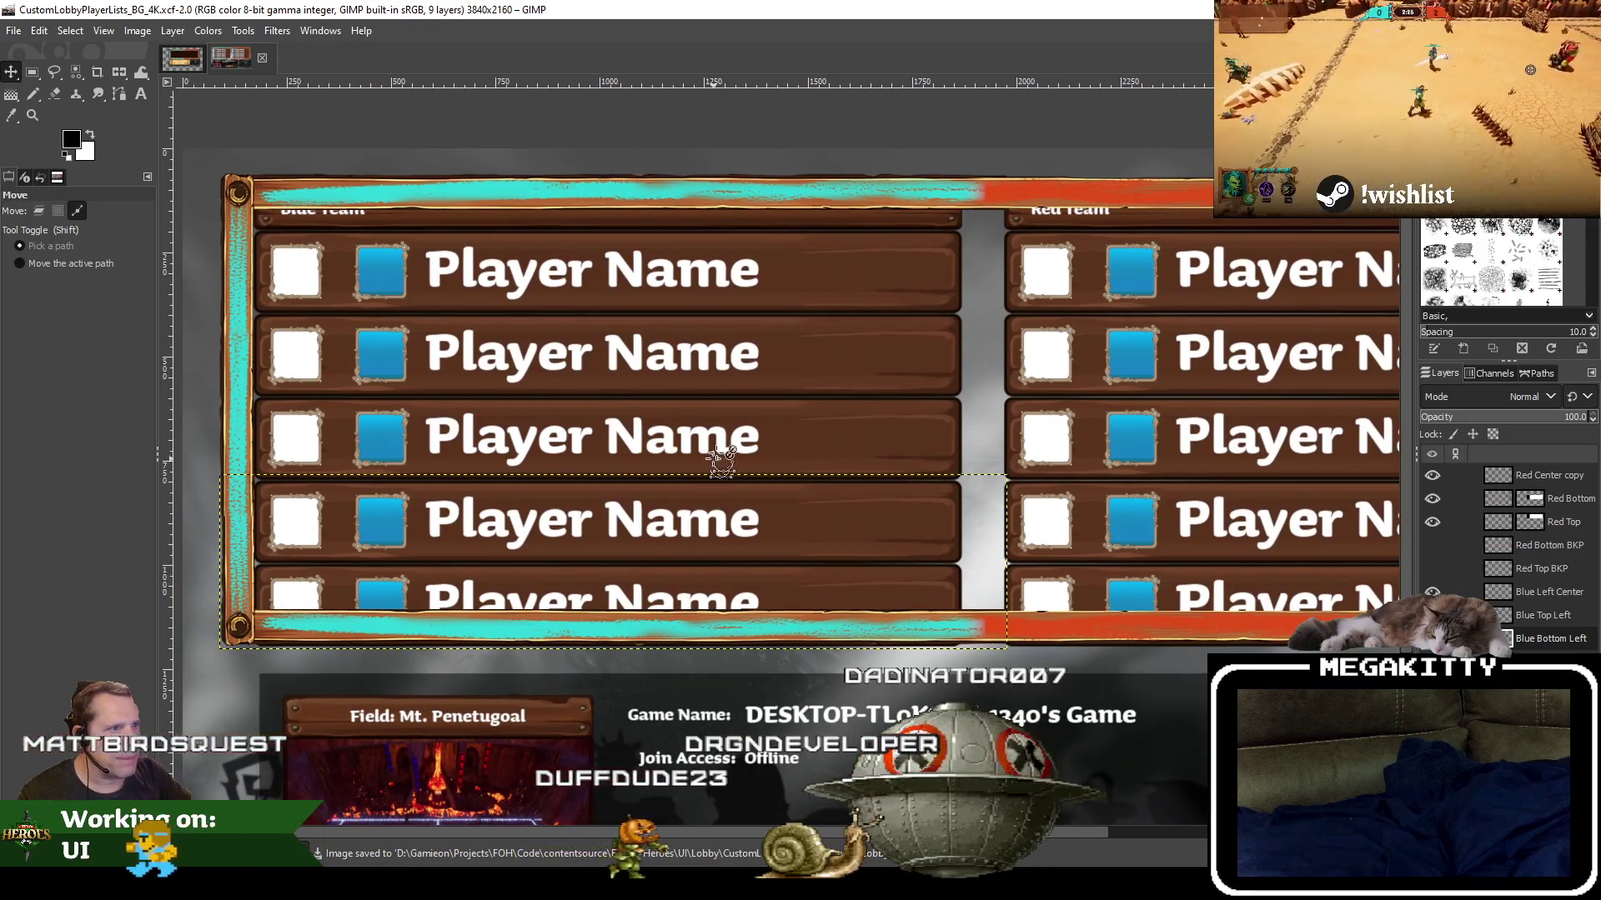
scroll(734, 436, down, 1)
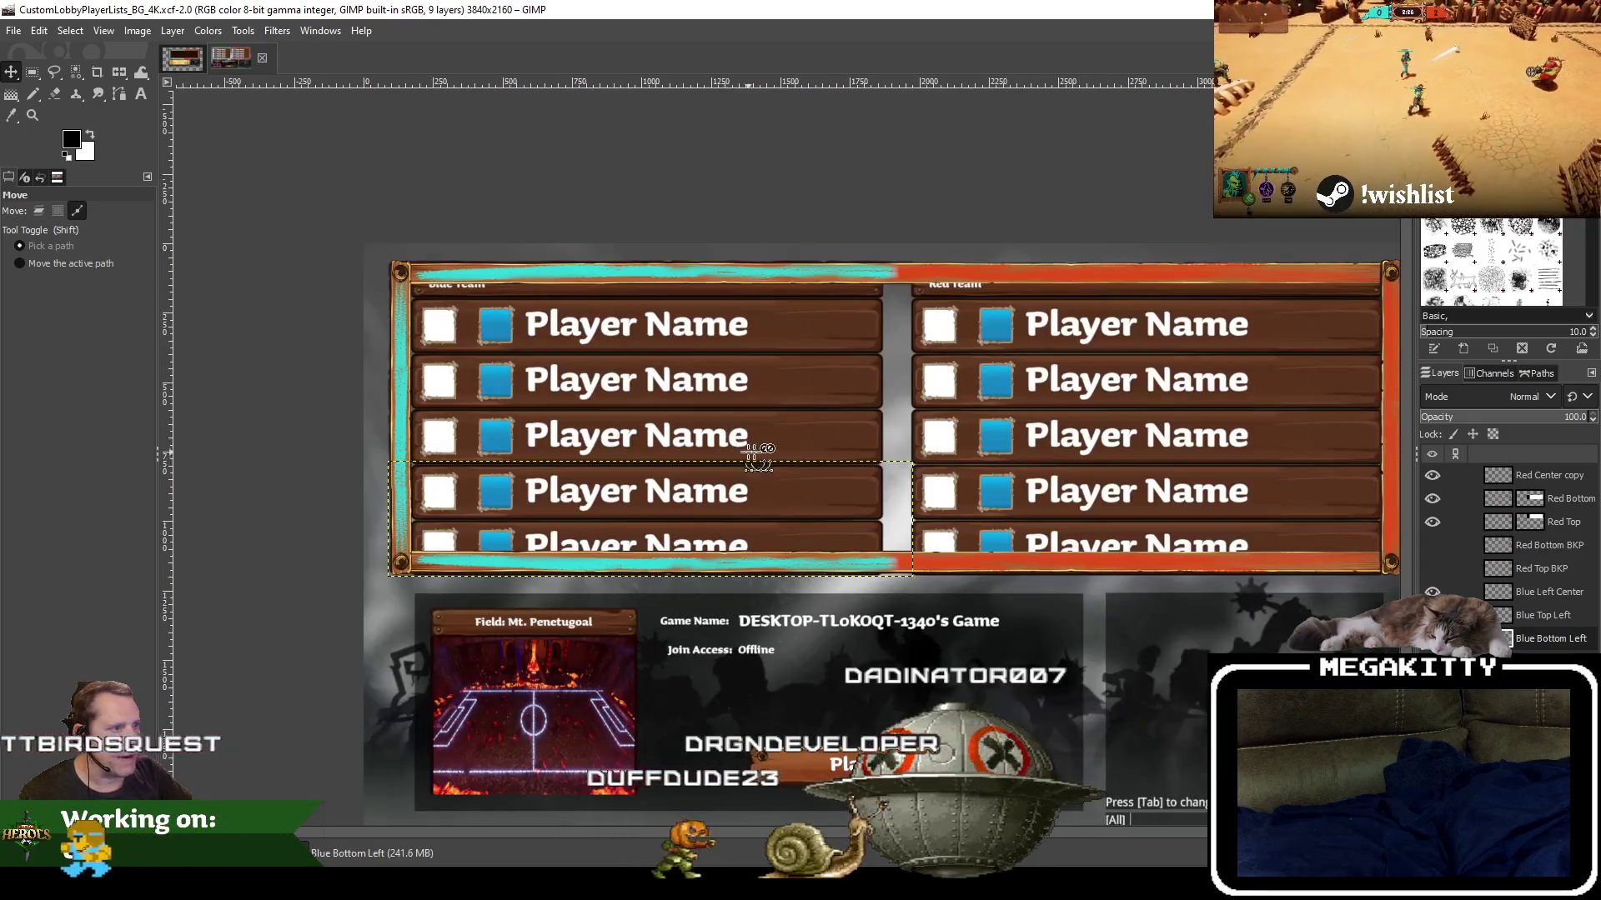
drag(867, 447, 767, 472)
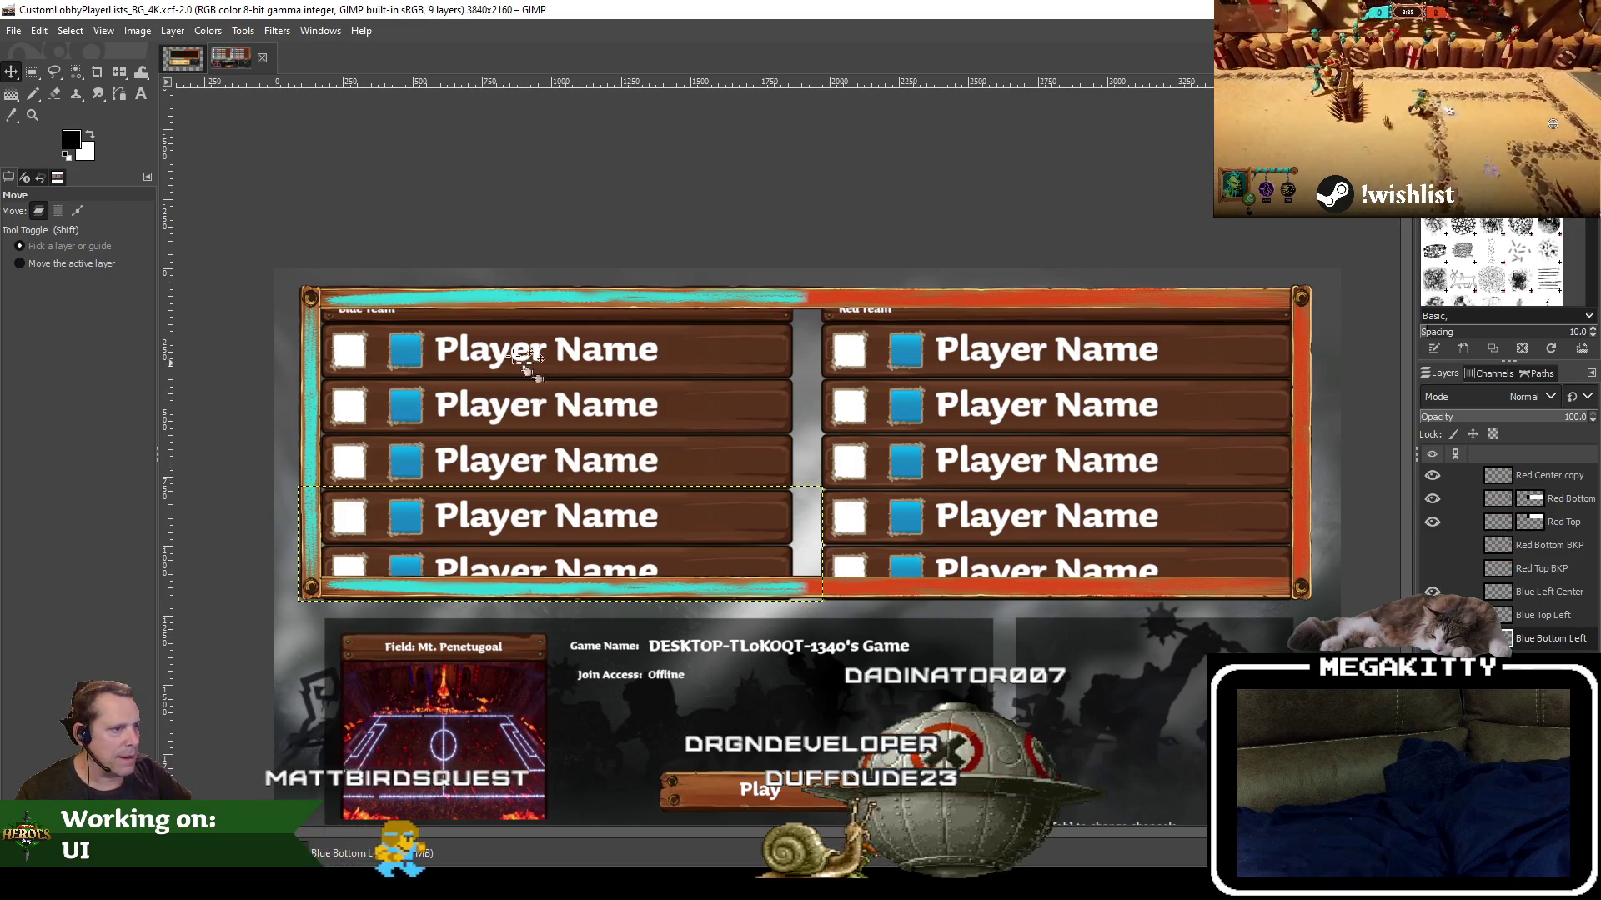
click(188, 58)
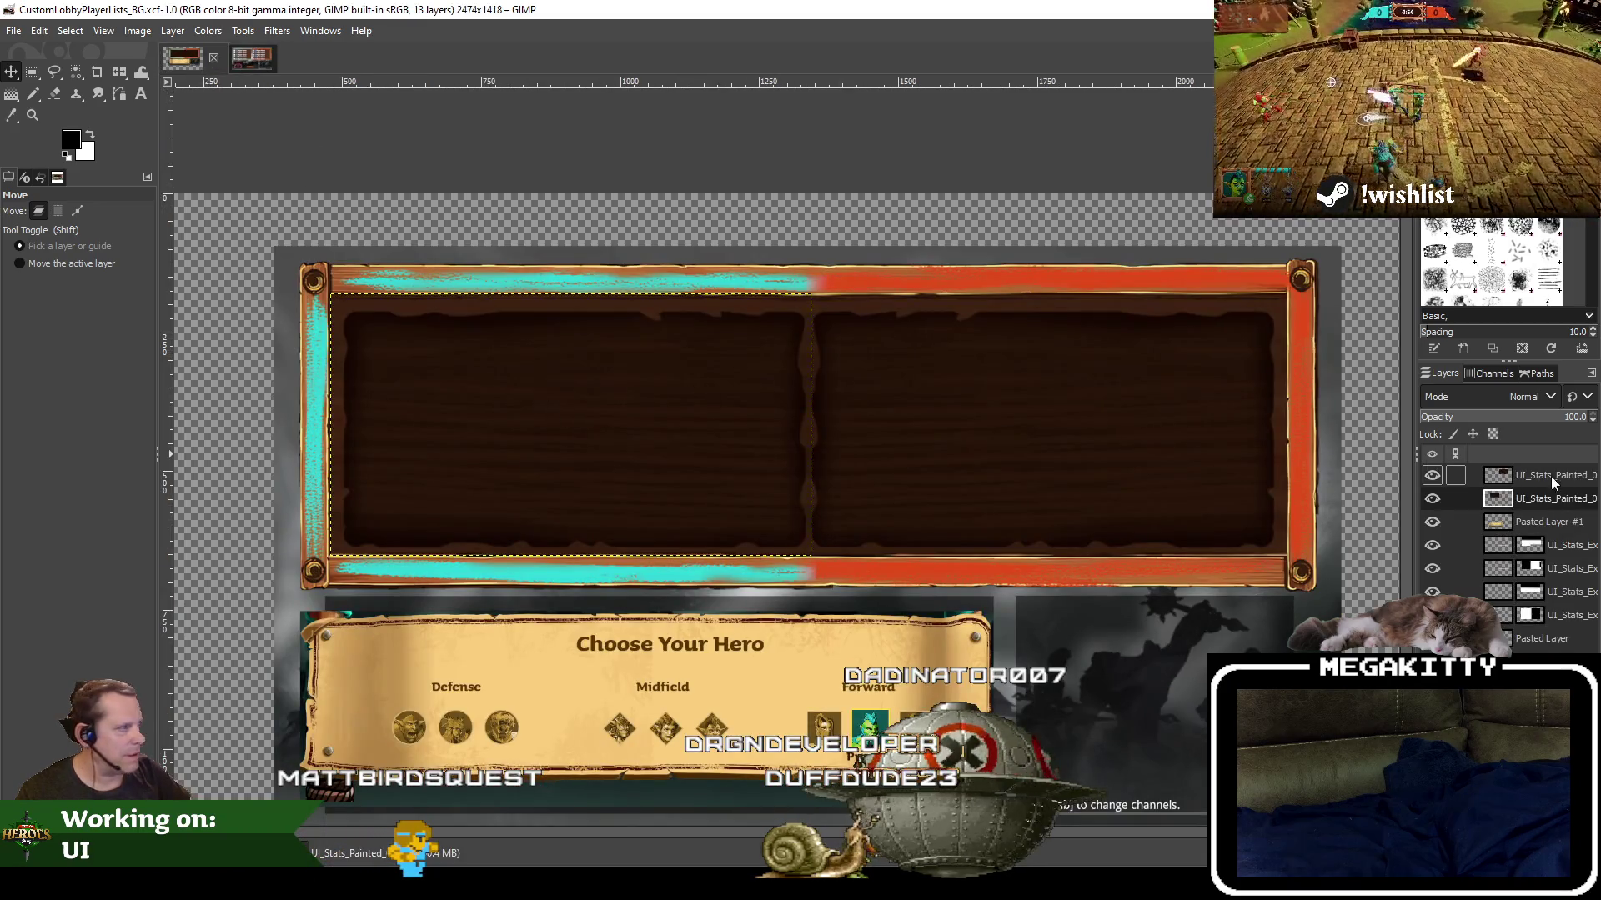
Copy the UI_Stats_Painted layer from BG.xcf and return to the BG_4K.xcf image
click(1569, 501)
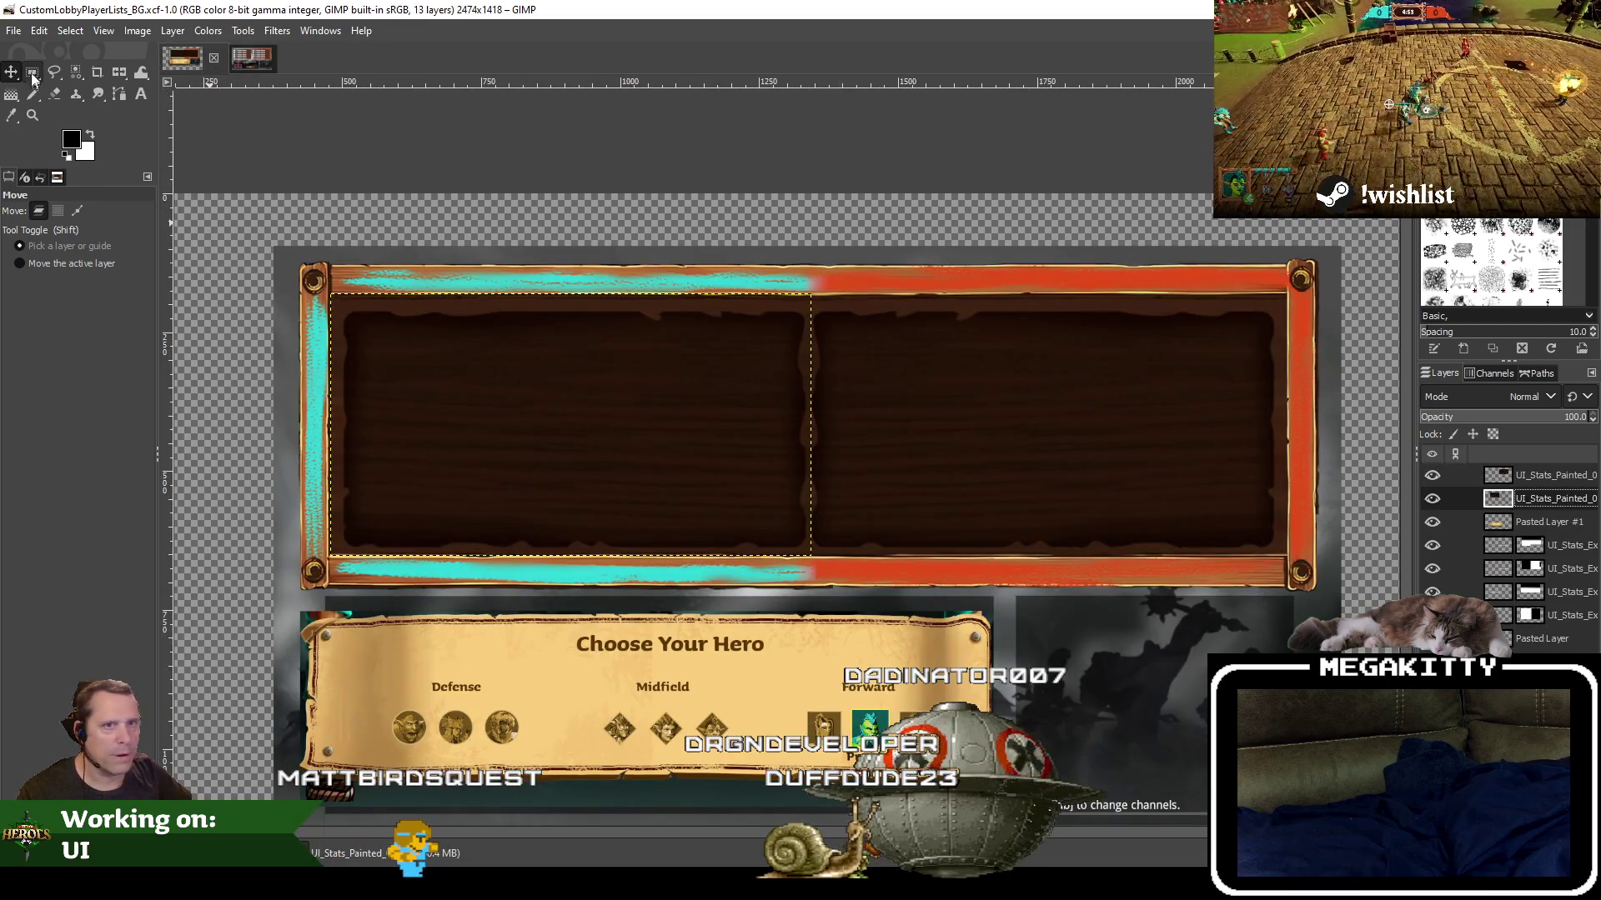
click(41, 32)
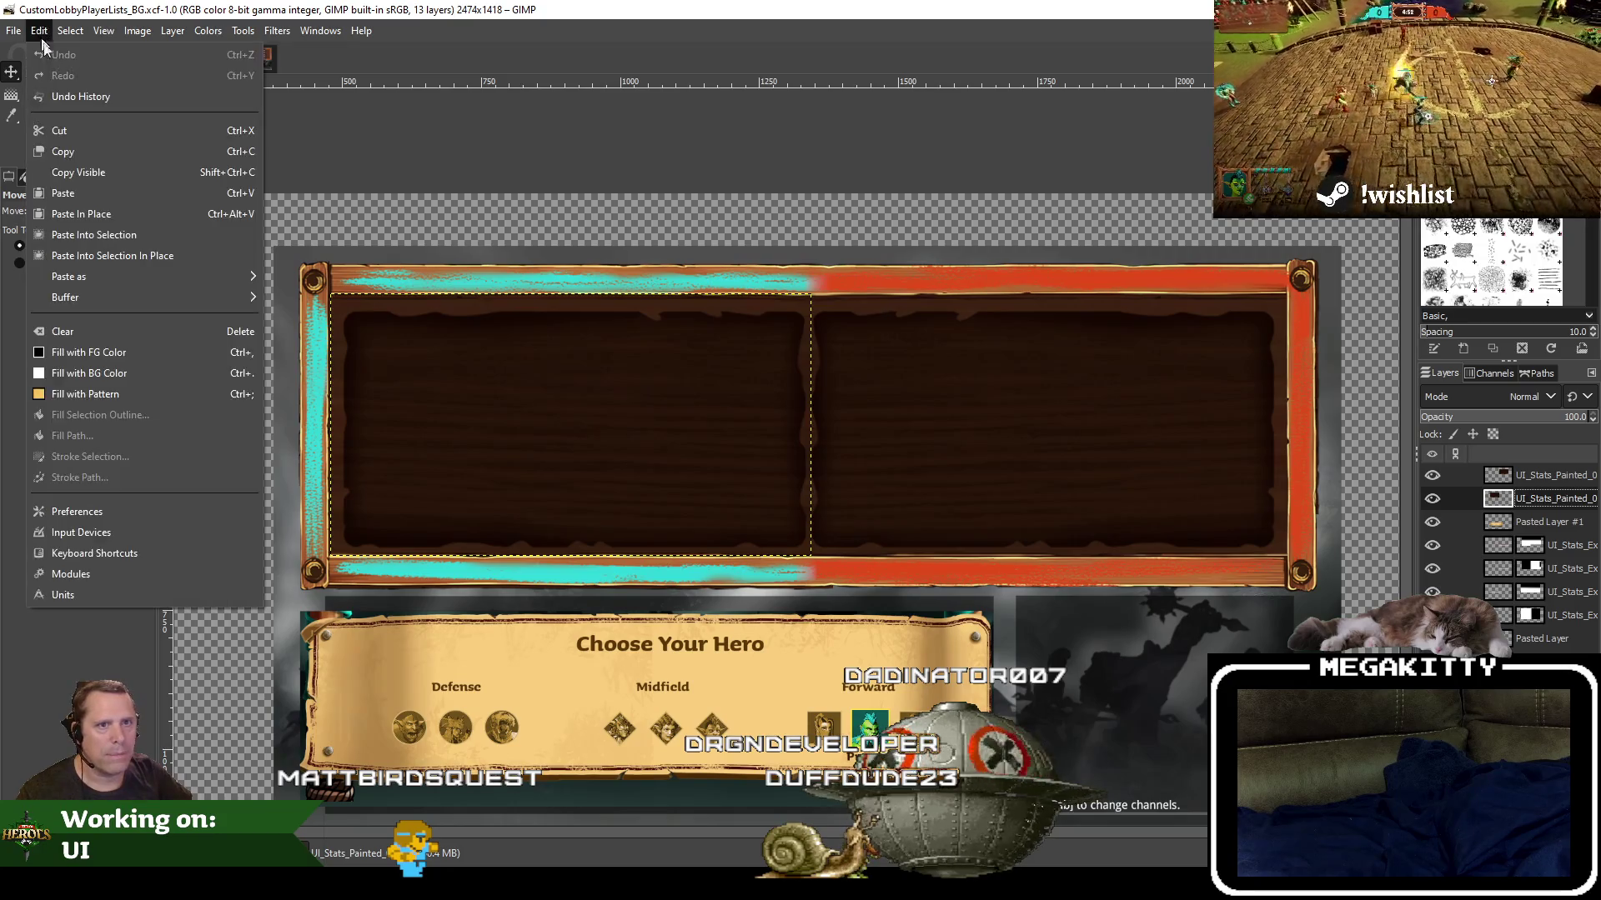
click(85, 151)
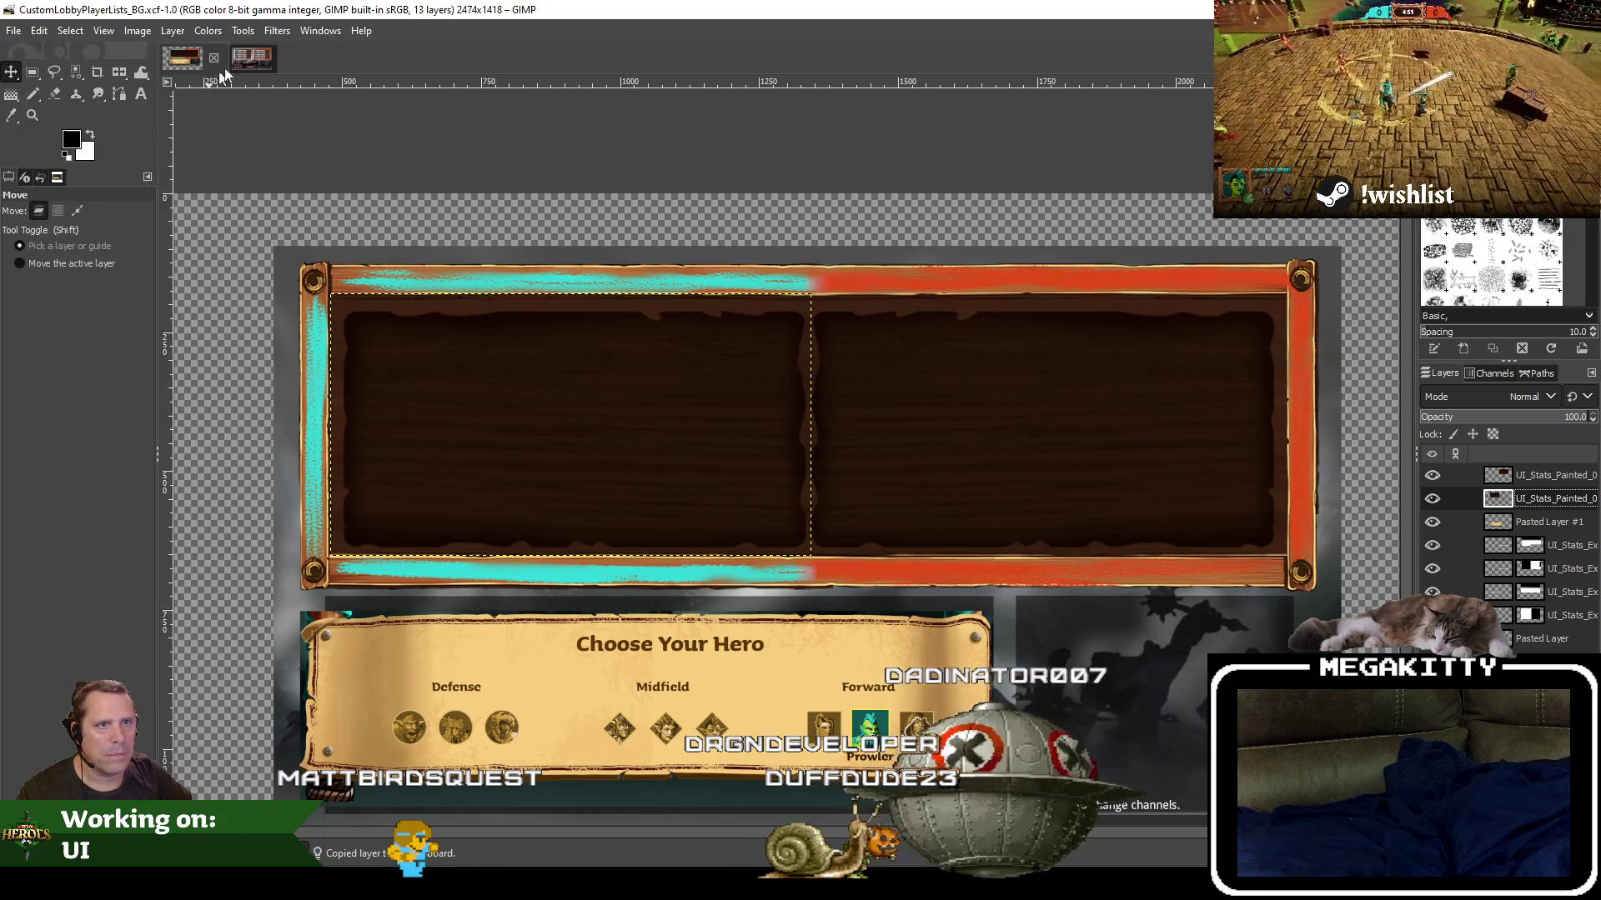
click(260, 55)
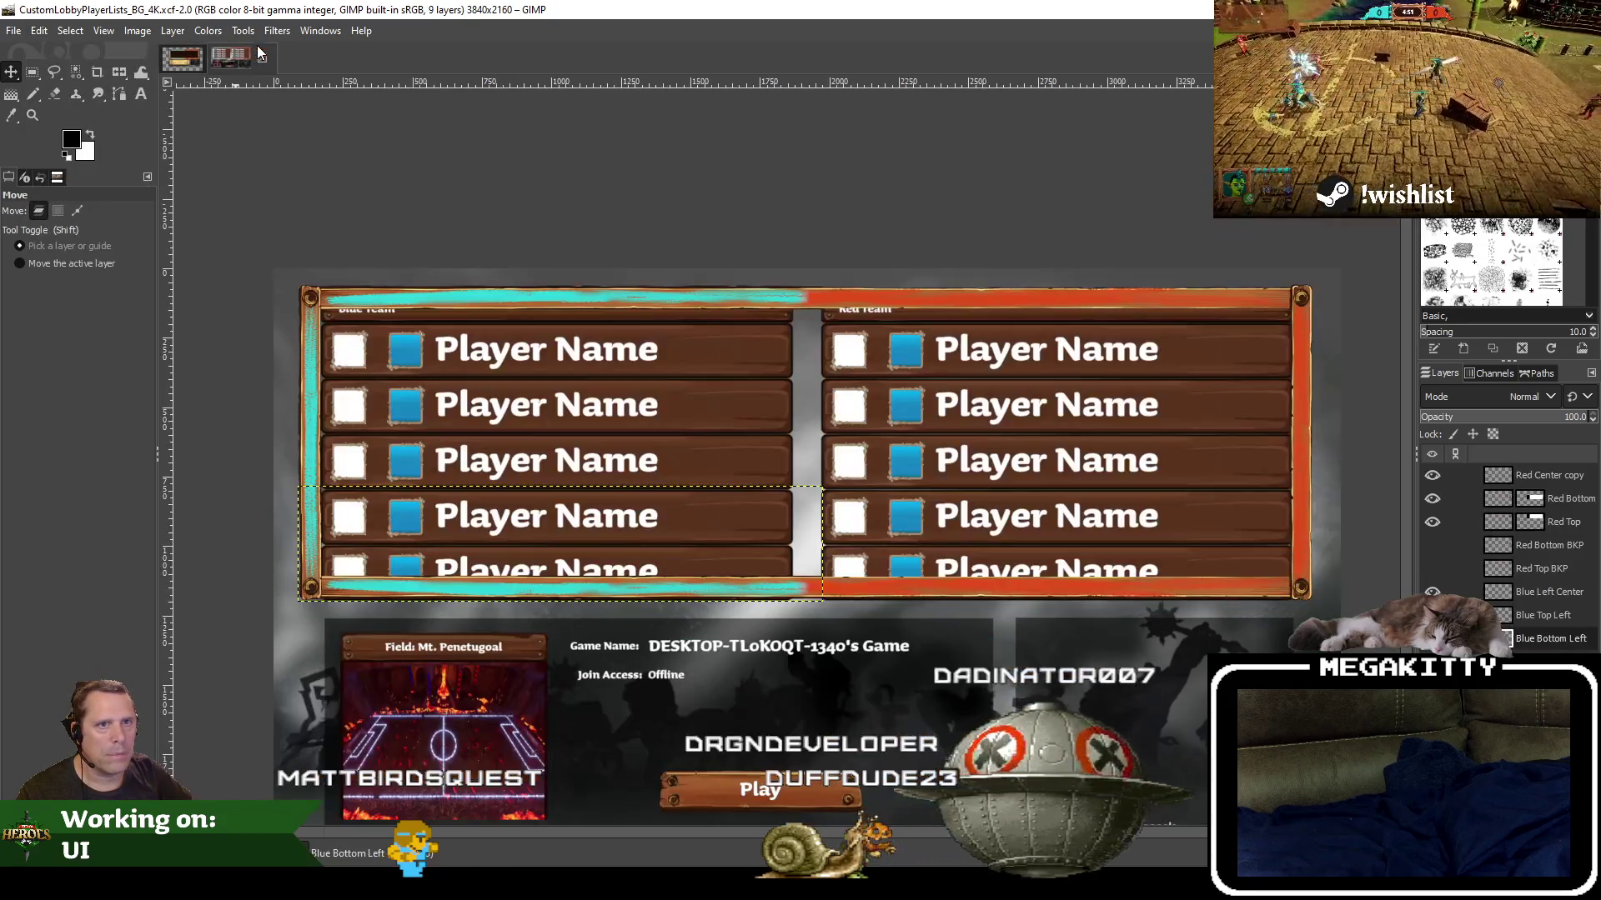
Paste the dark stats panel in place and drag it over the blue team's second and third rows
click(40, 31)
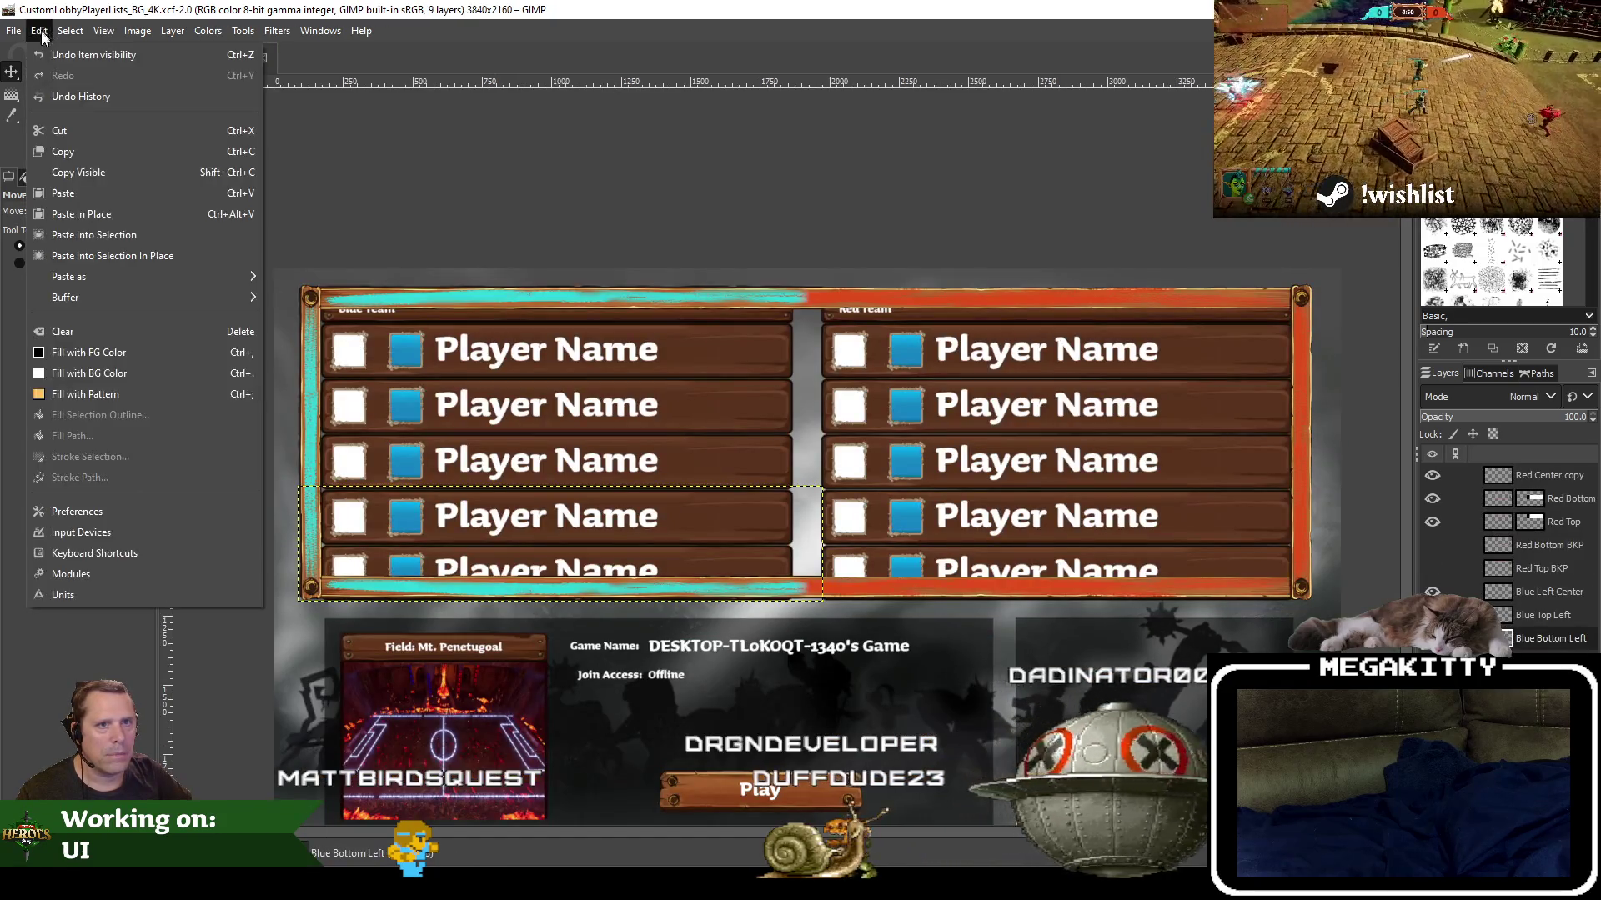
click(95, 197)
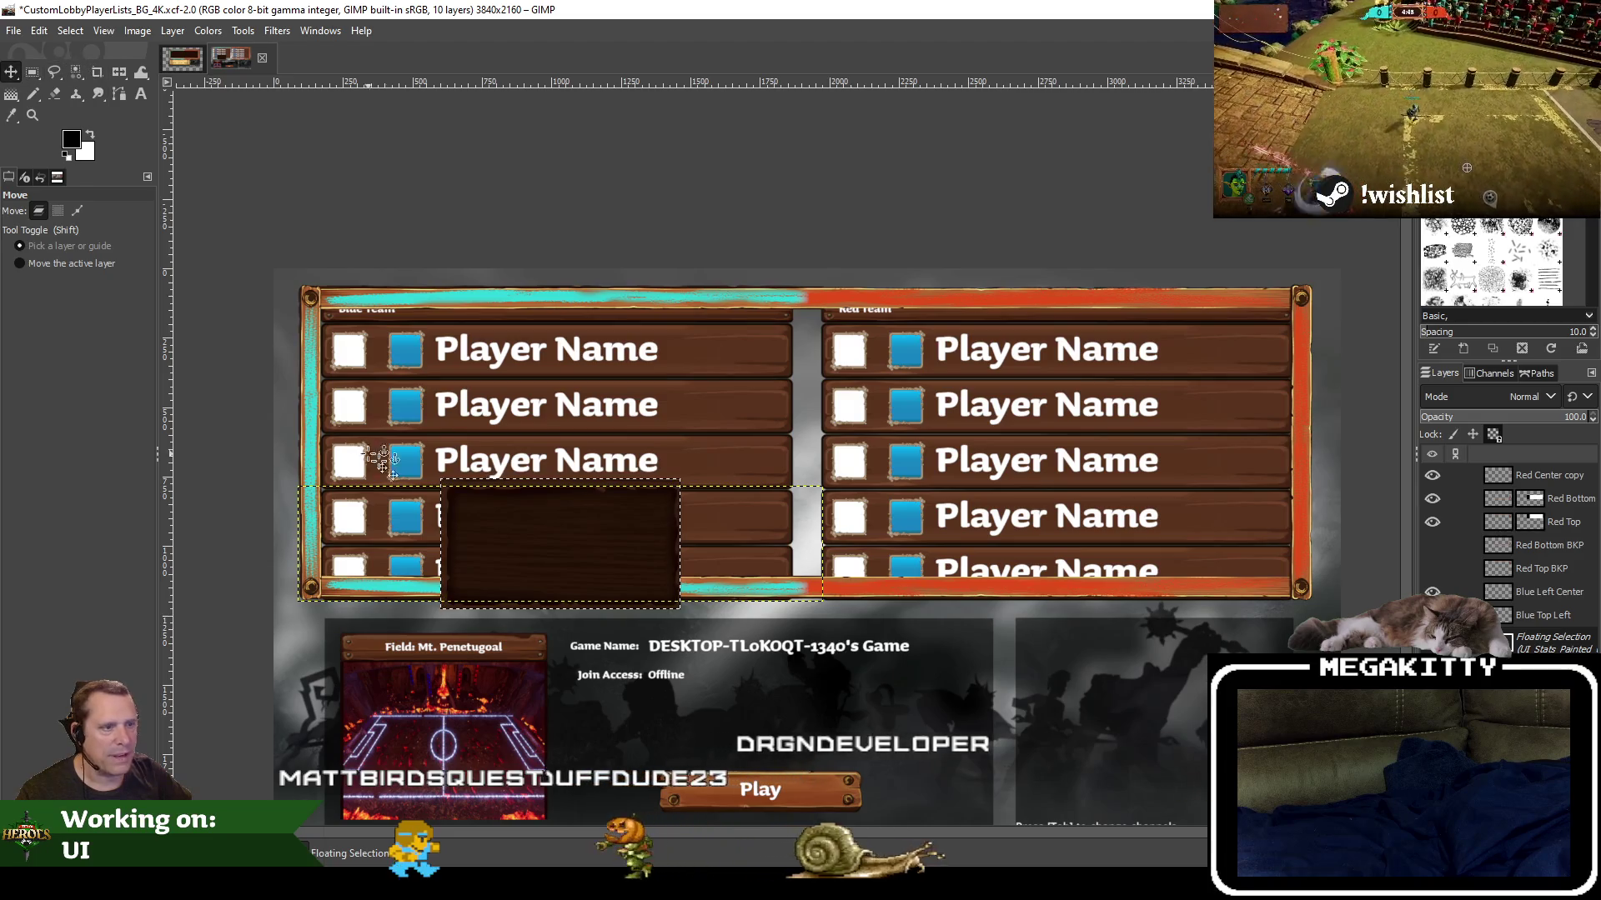
drag(566, 532, 521, 424)
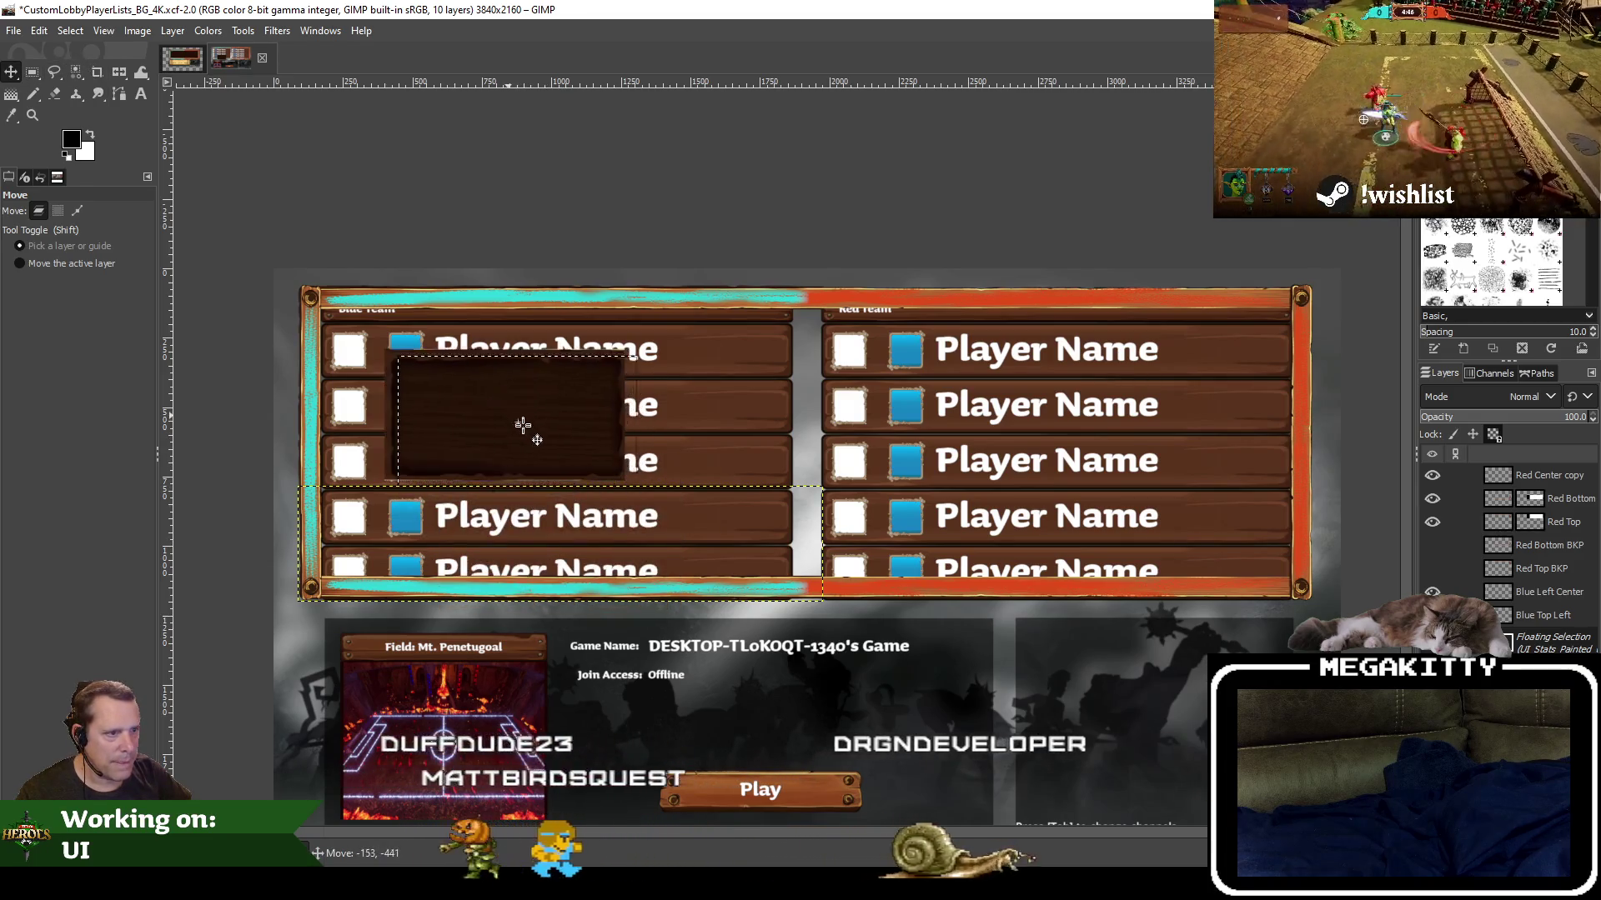
drag(521, 423, 558, 437)
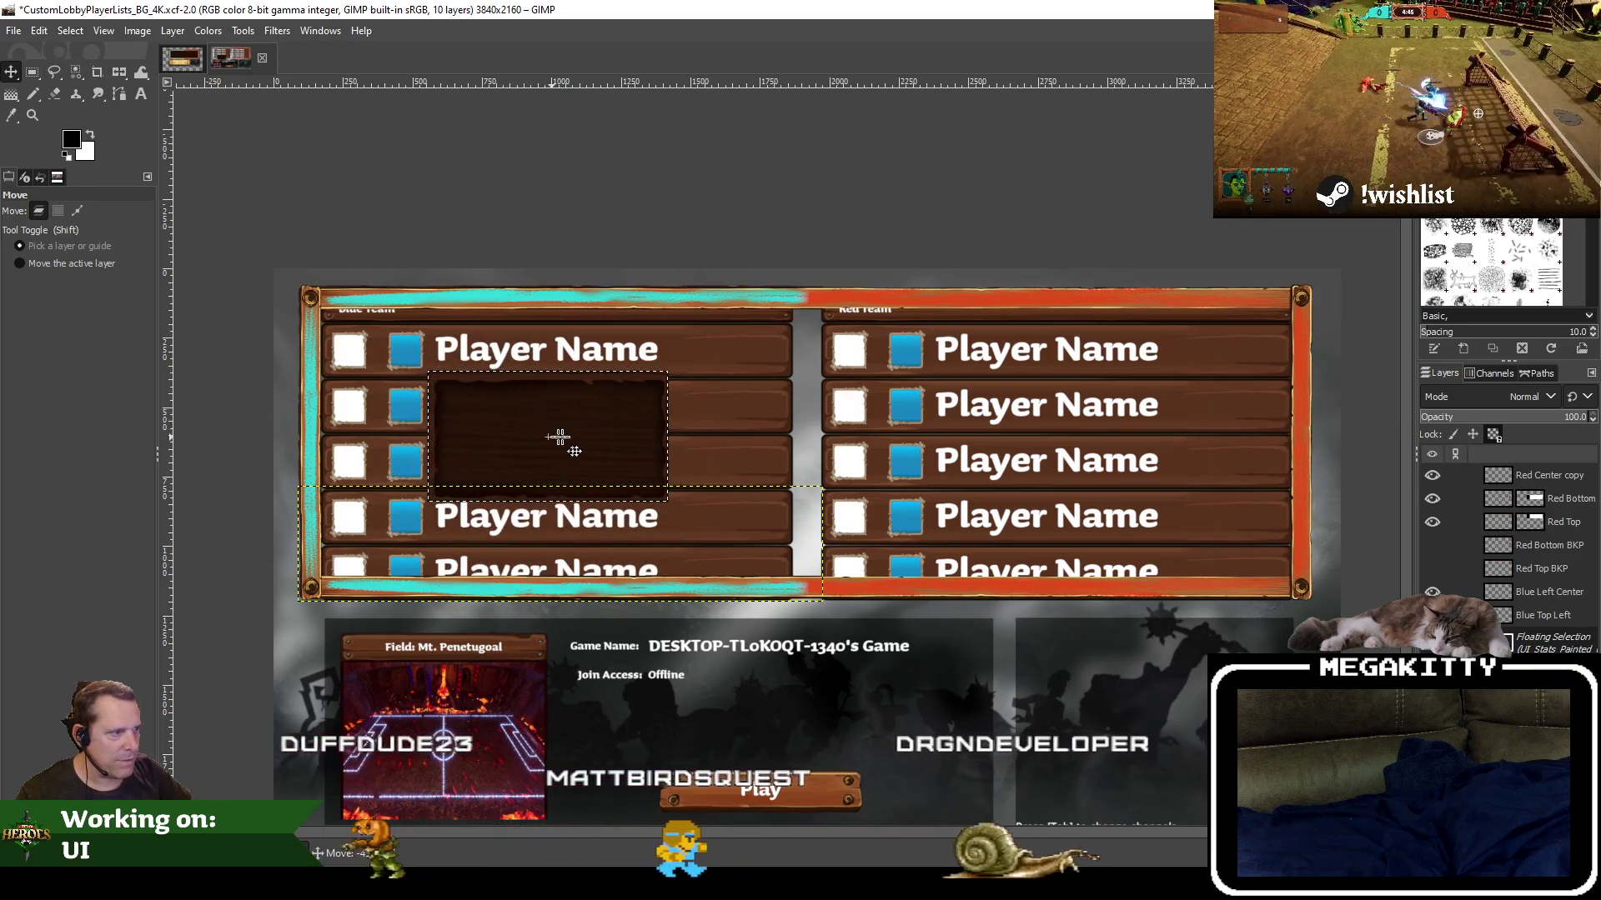
drag(558, 437, 577, 440)
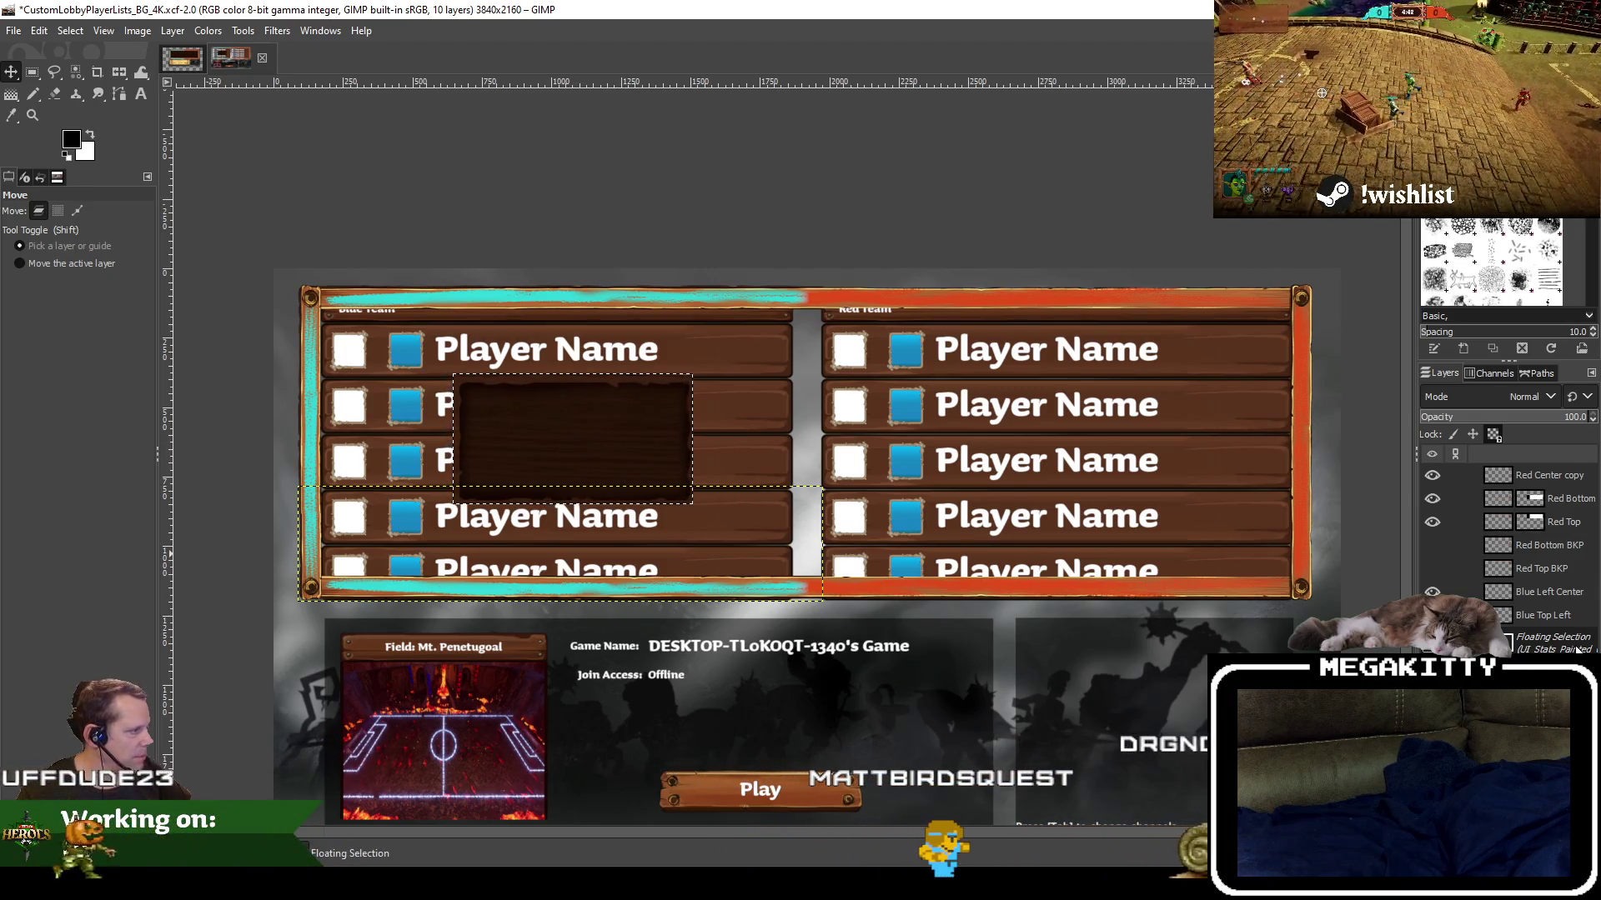
Turn the floating selection into the layer UI_Stats_Painted_01.png copy and drag it lower in the stack
right_click(1578, 649)
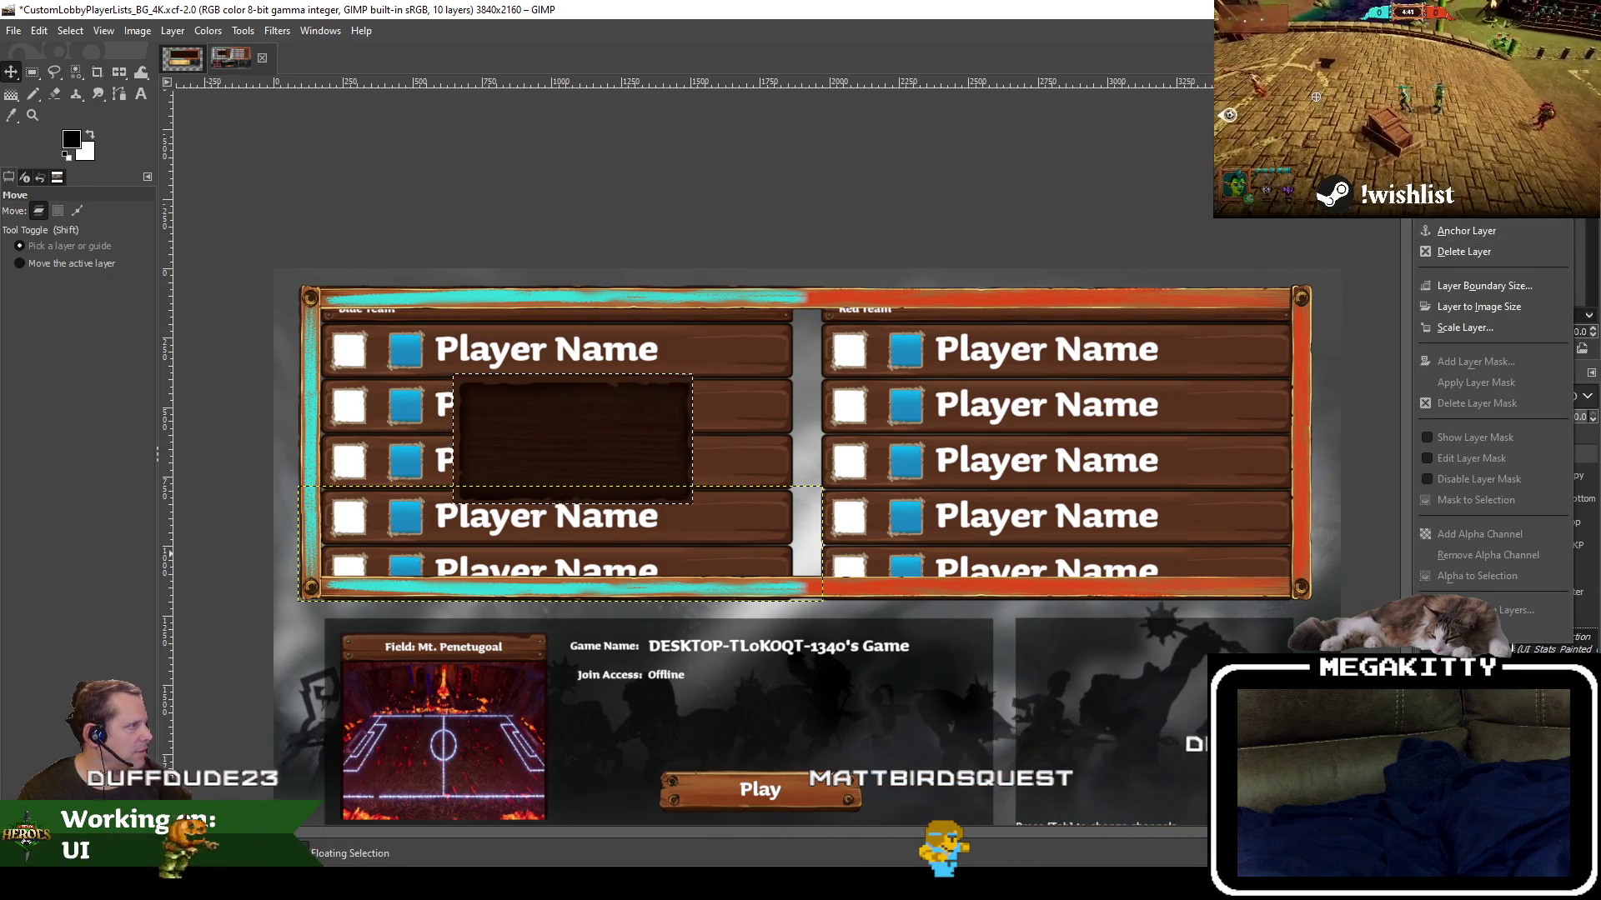
key(a)
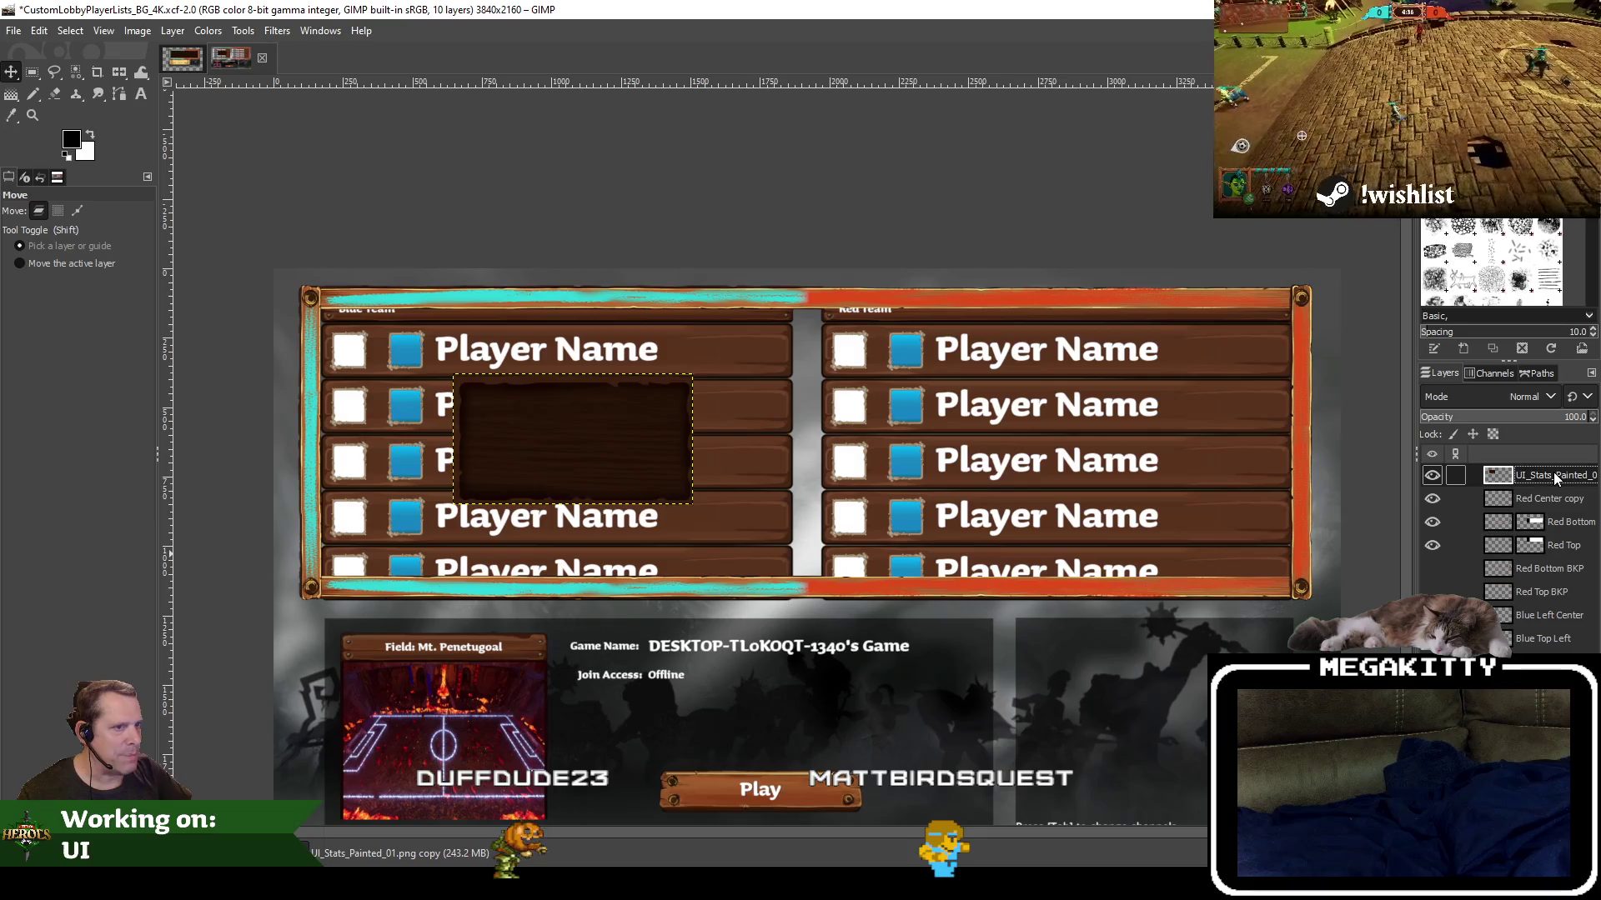
drag(1553, 475, 1557, 523)
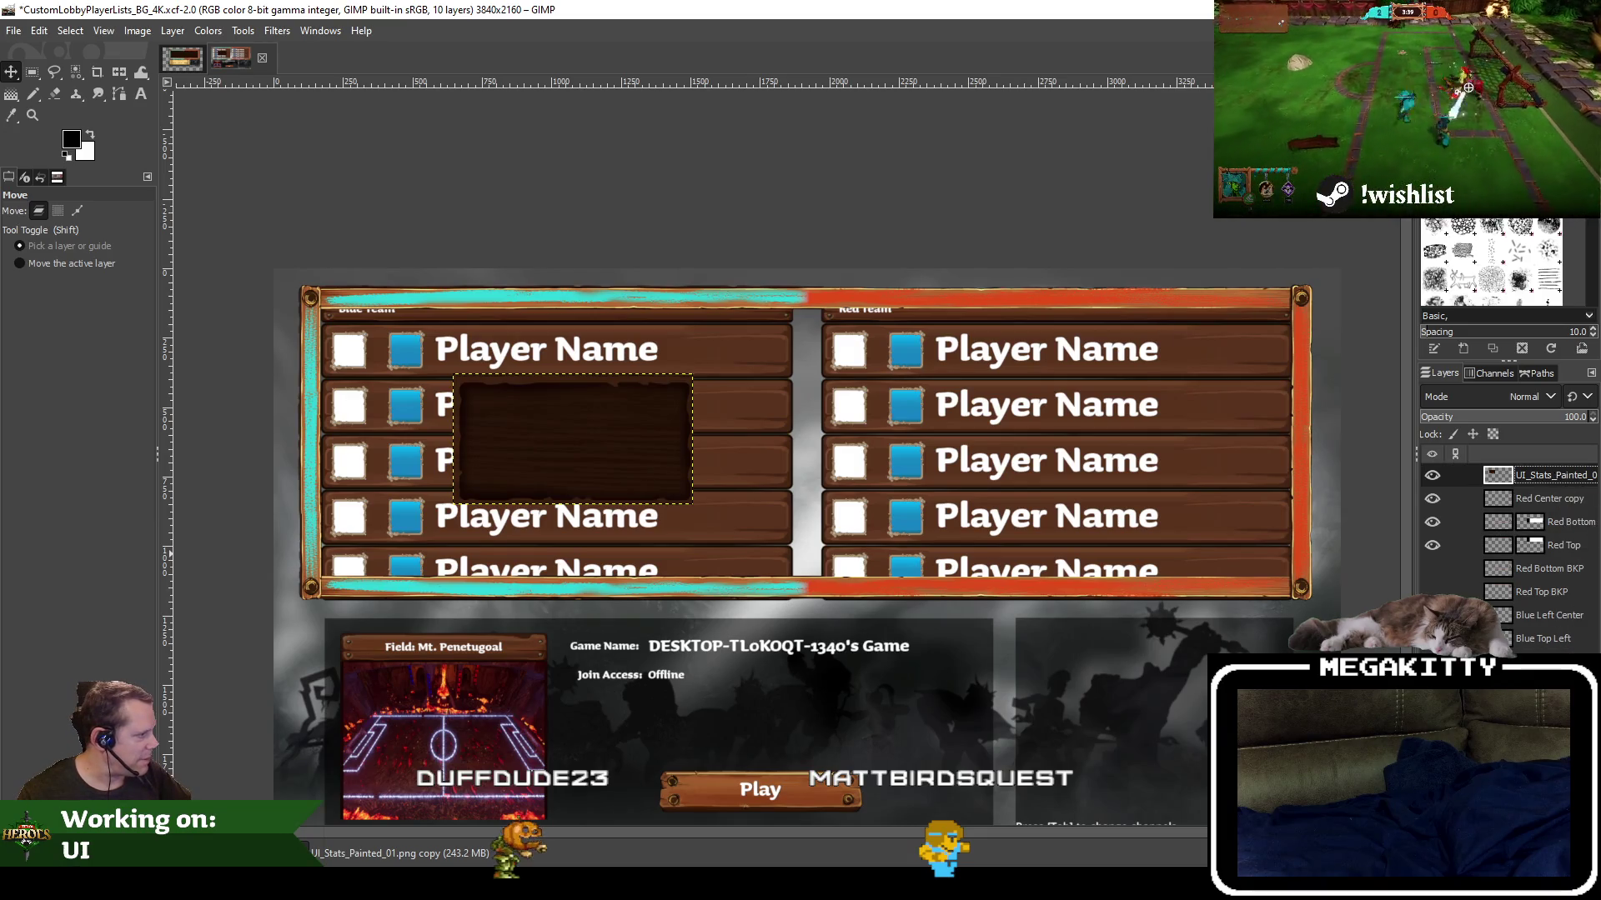
scroll(1508, 542, down, 1)
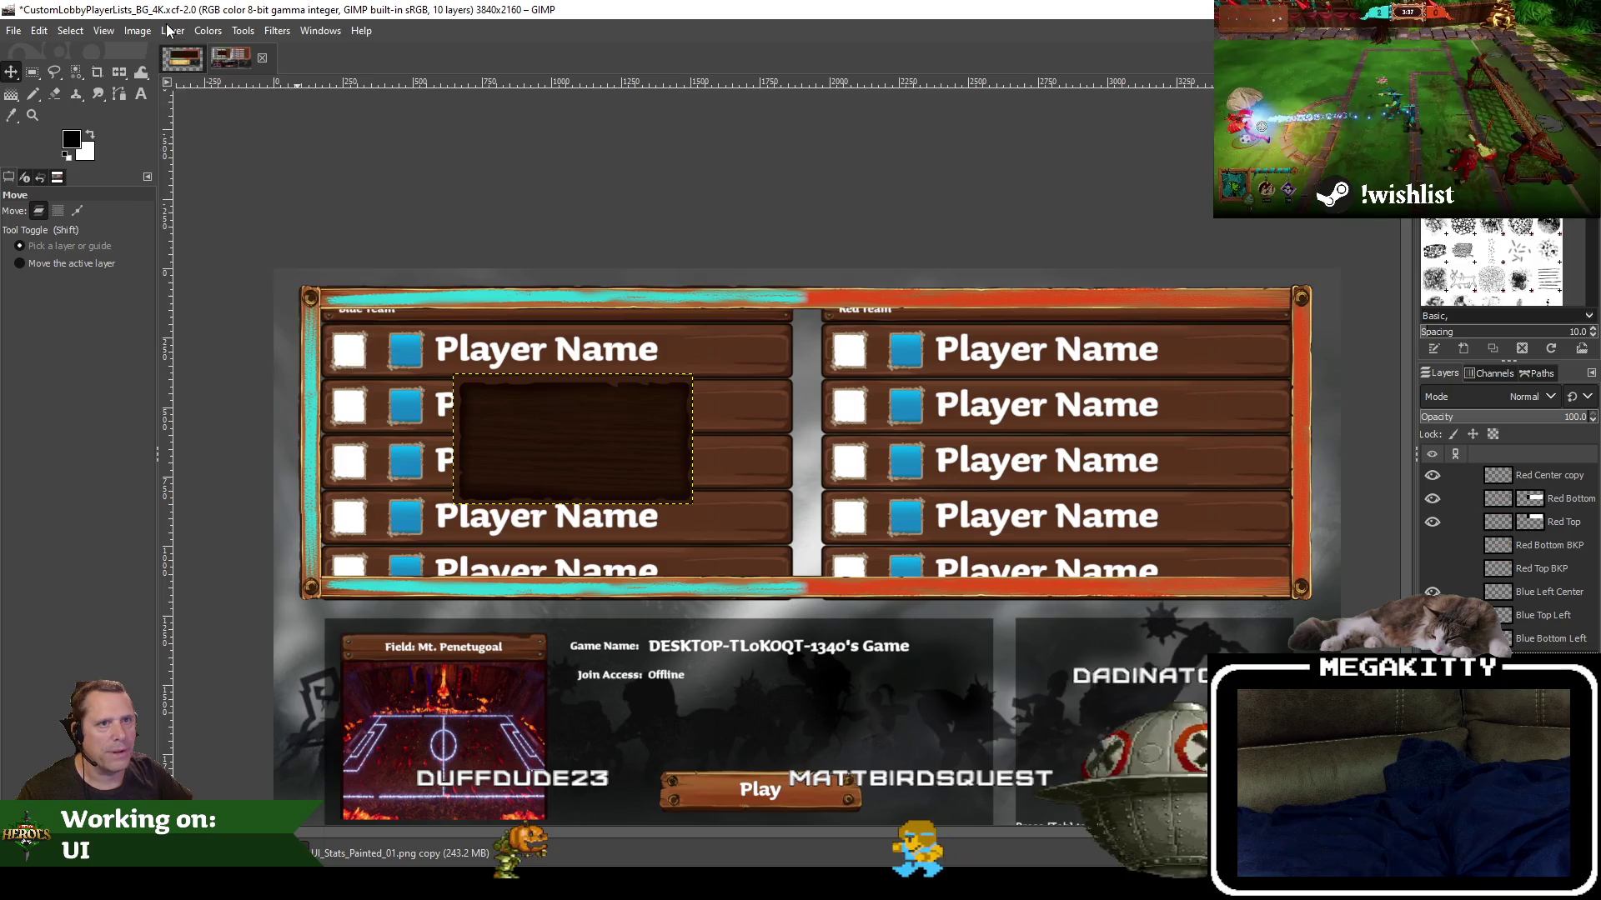
Scale the stats panel layer to 1720 × 939 px with the width-height chain linked
click(170, 31)
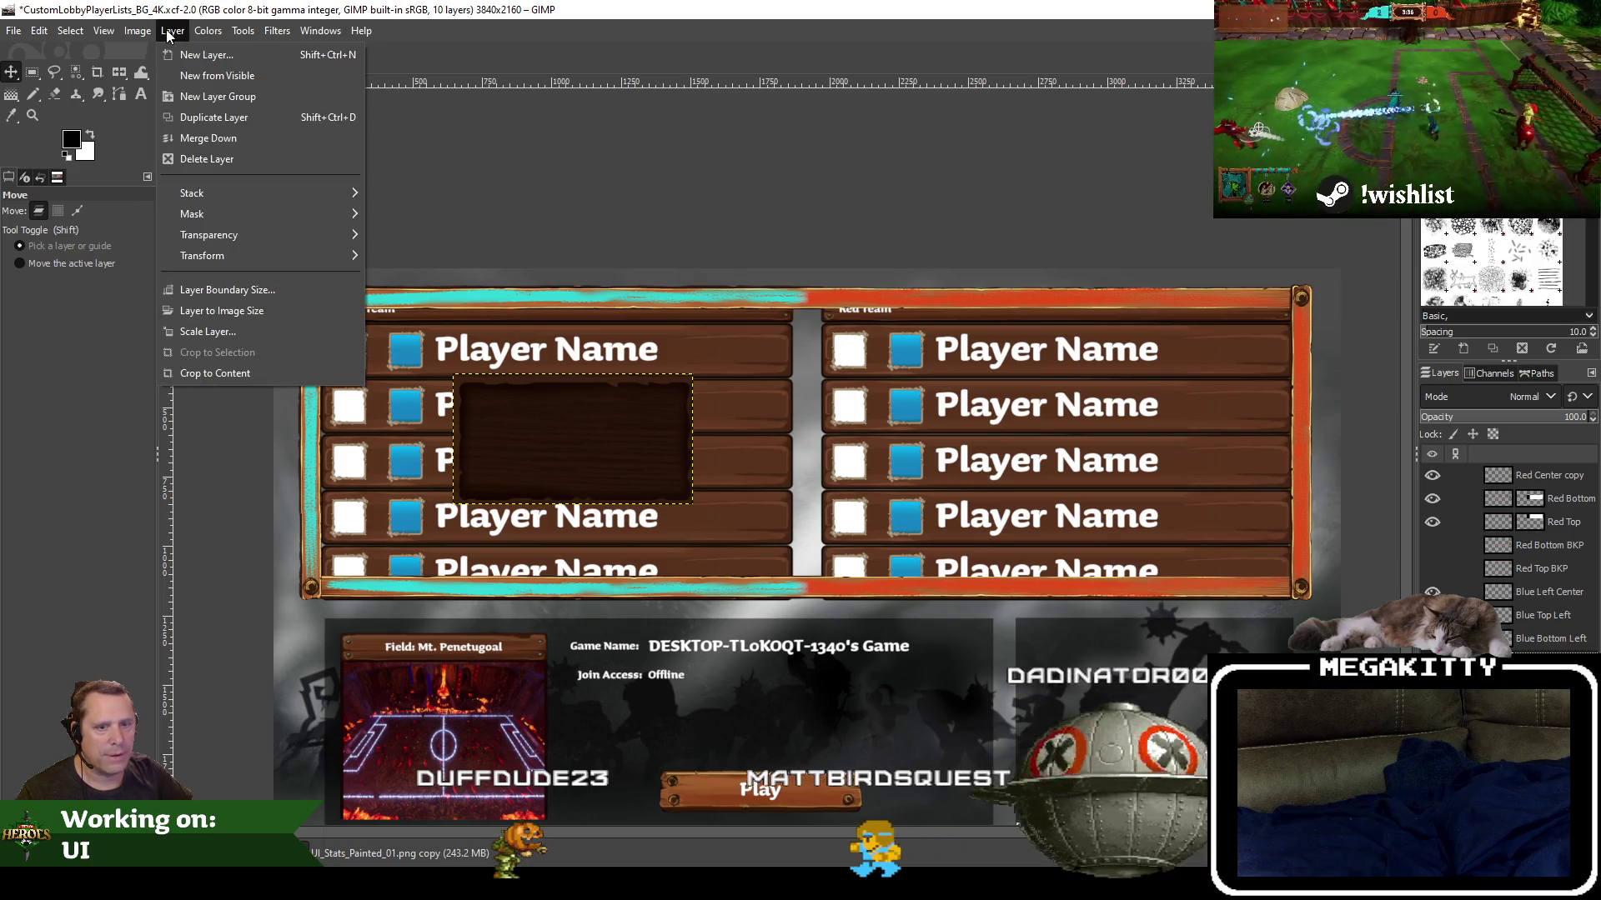
click(221, 330)
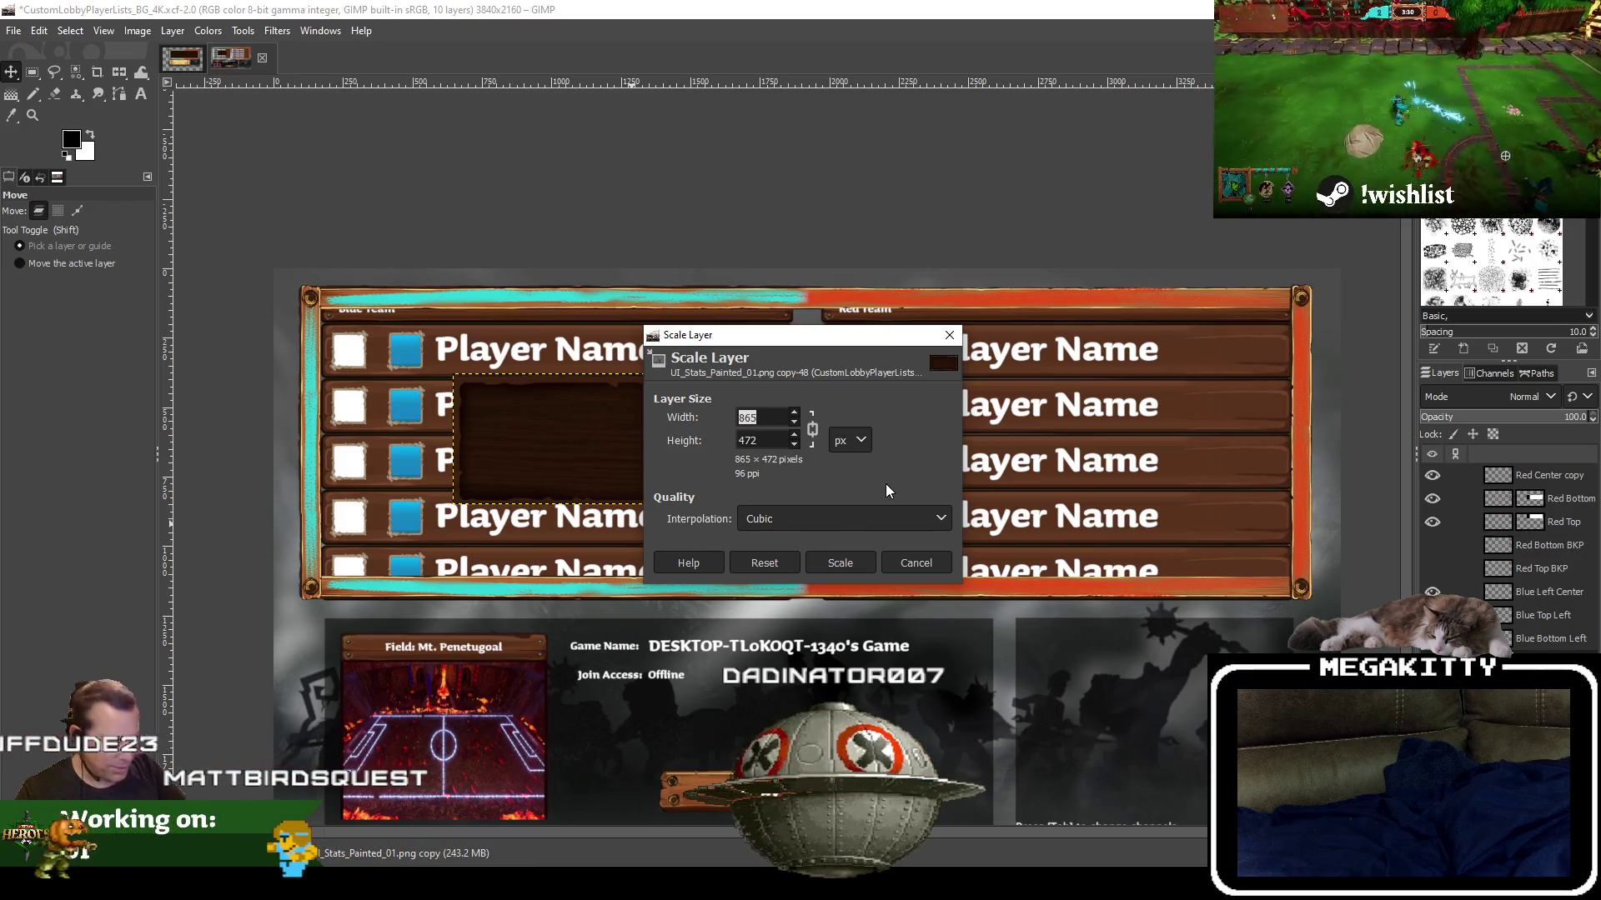
text(1720)
key(Tab)
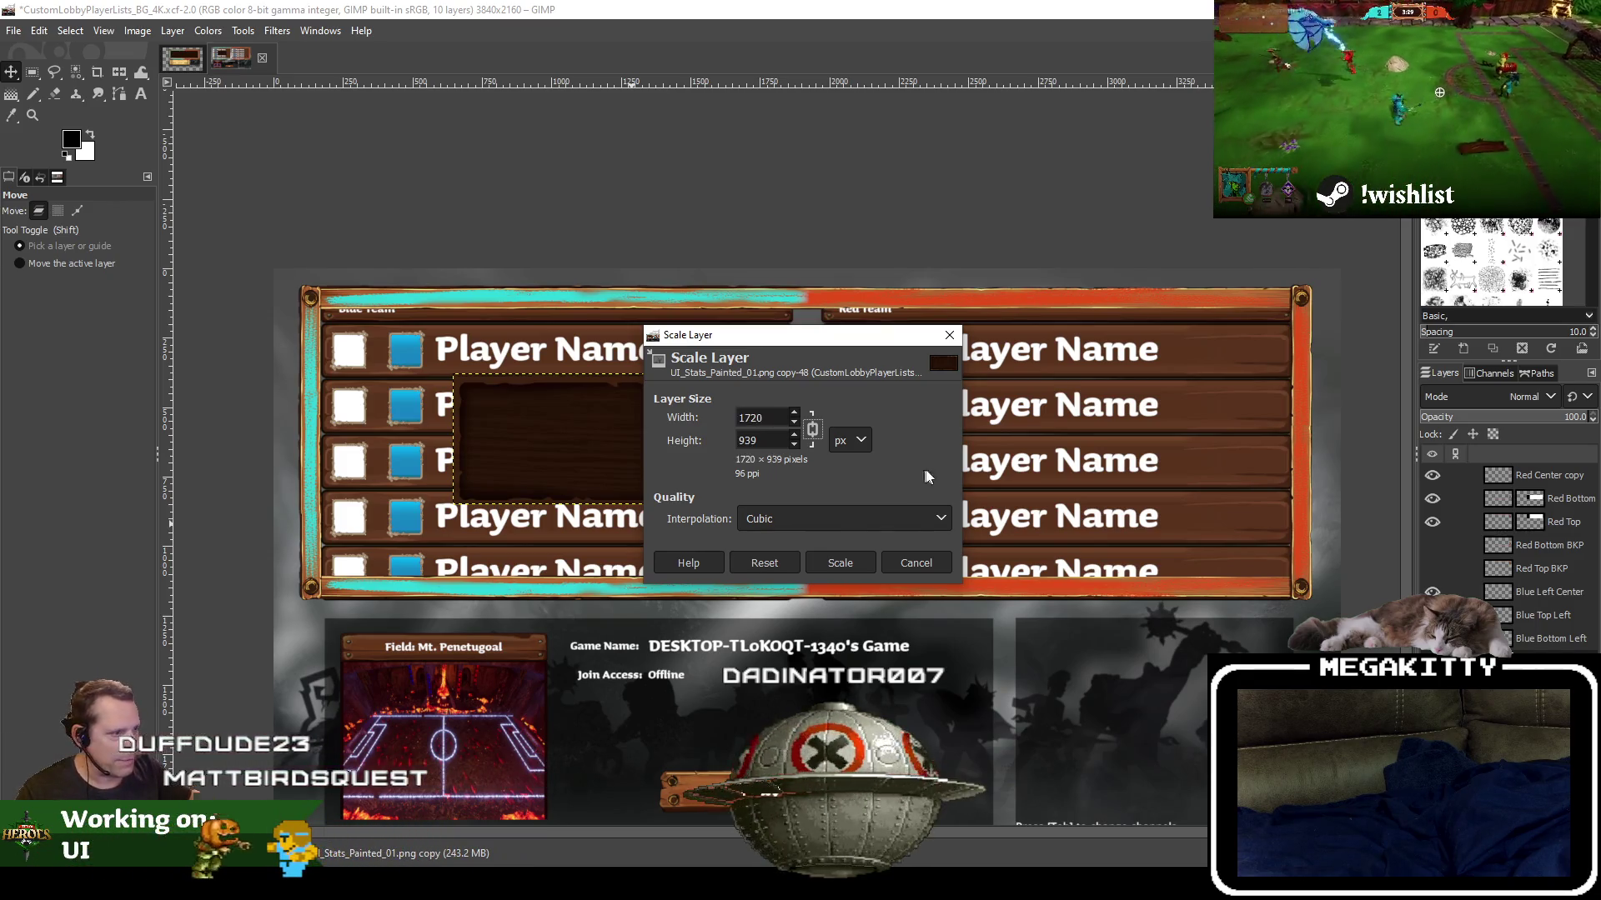
click(849, 562)
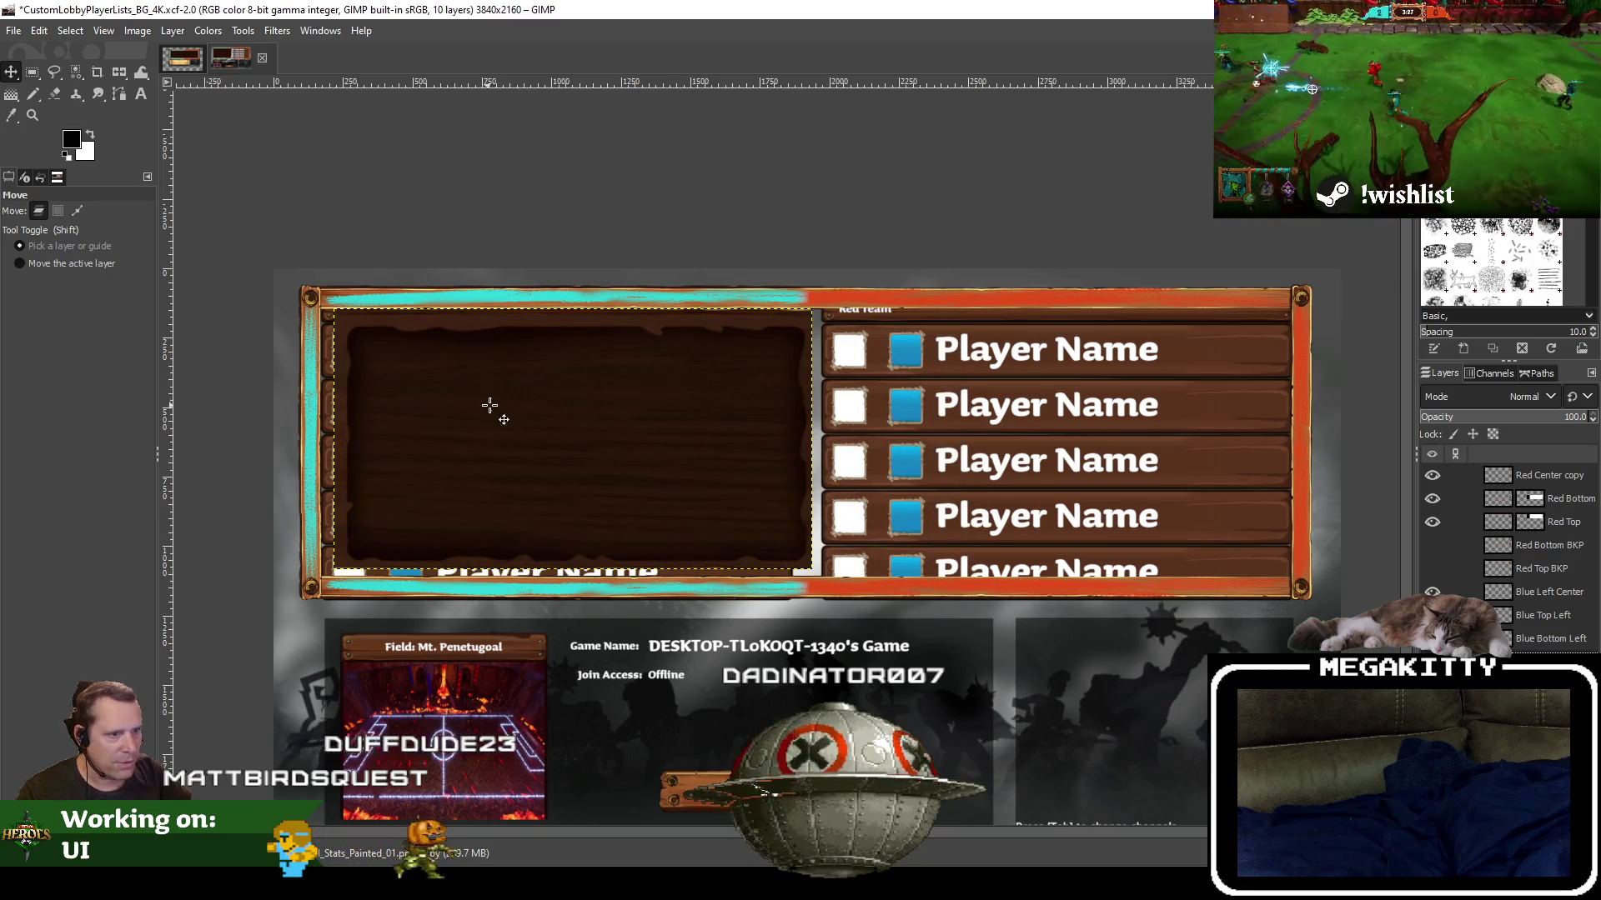
Try a few slightly shifted positions for the enlarged stats panel over the blue list
drag(499, 407, 494, 409)
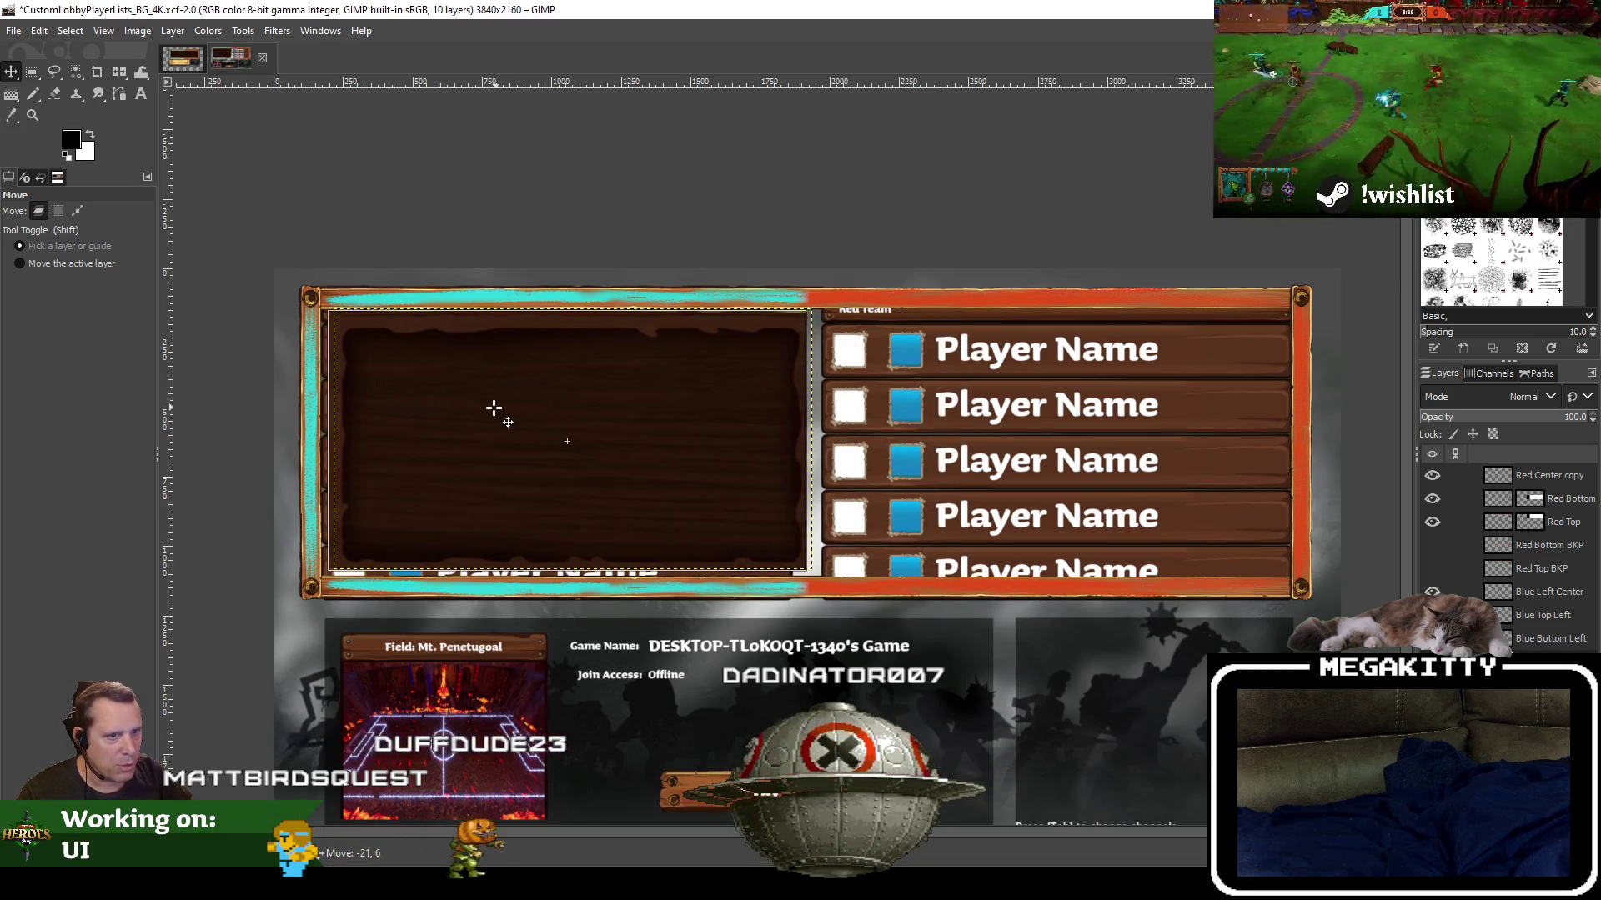
drag(493, 409, 491, 408)
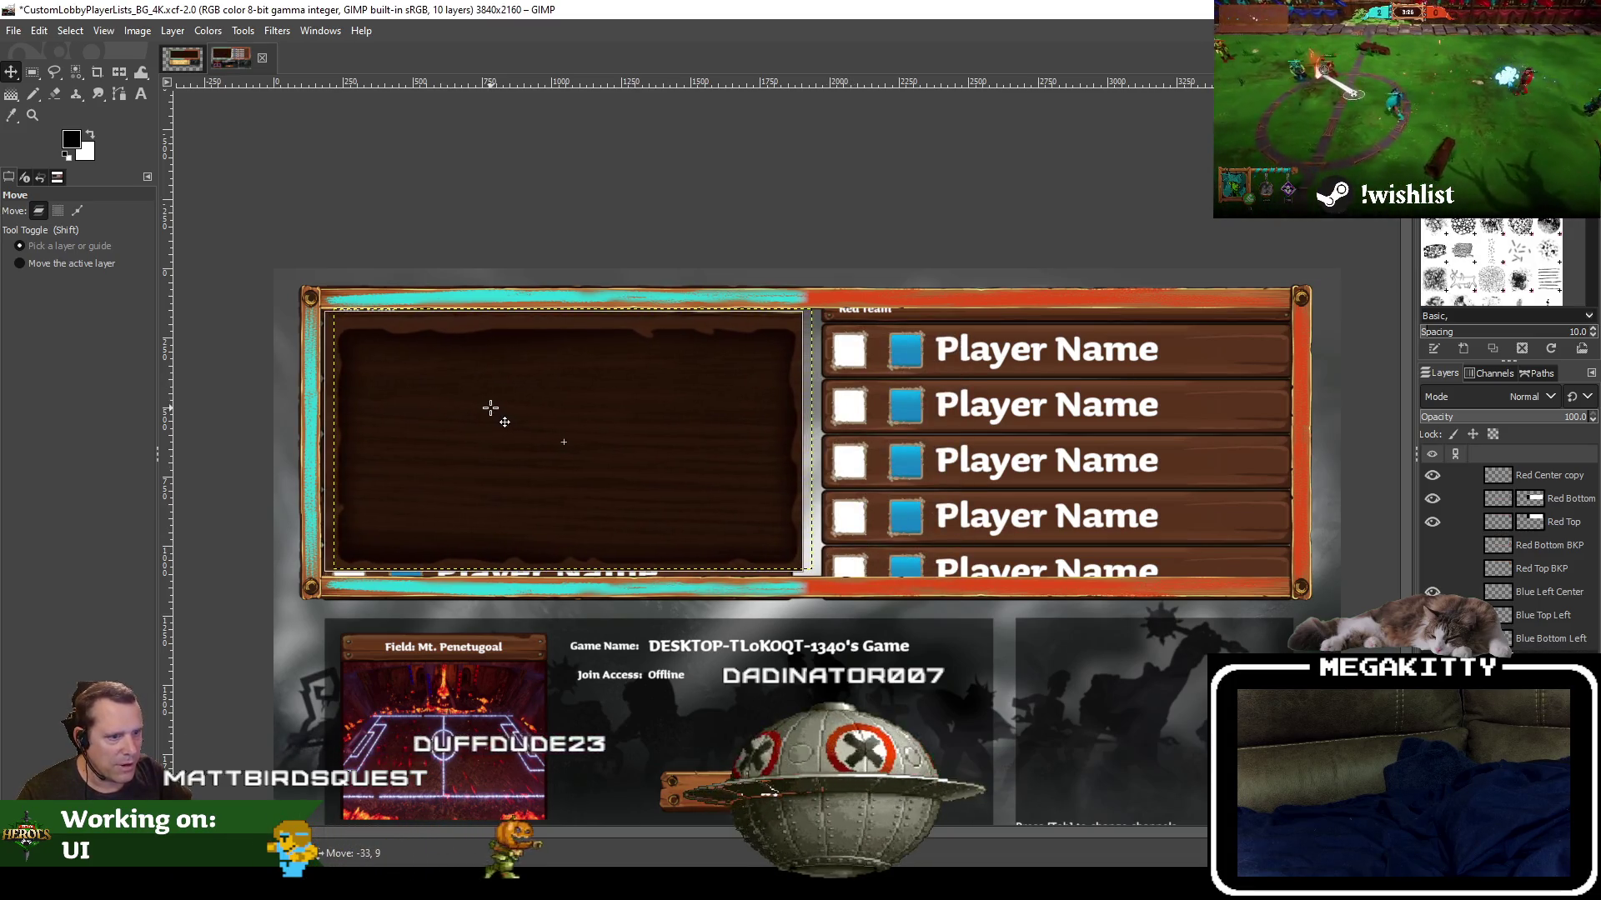
drag(490, 408, 494, 409)
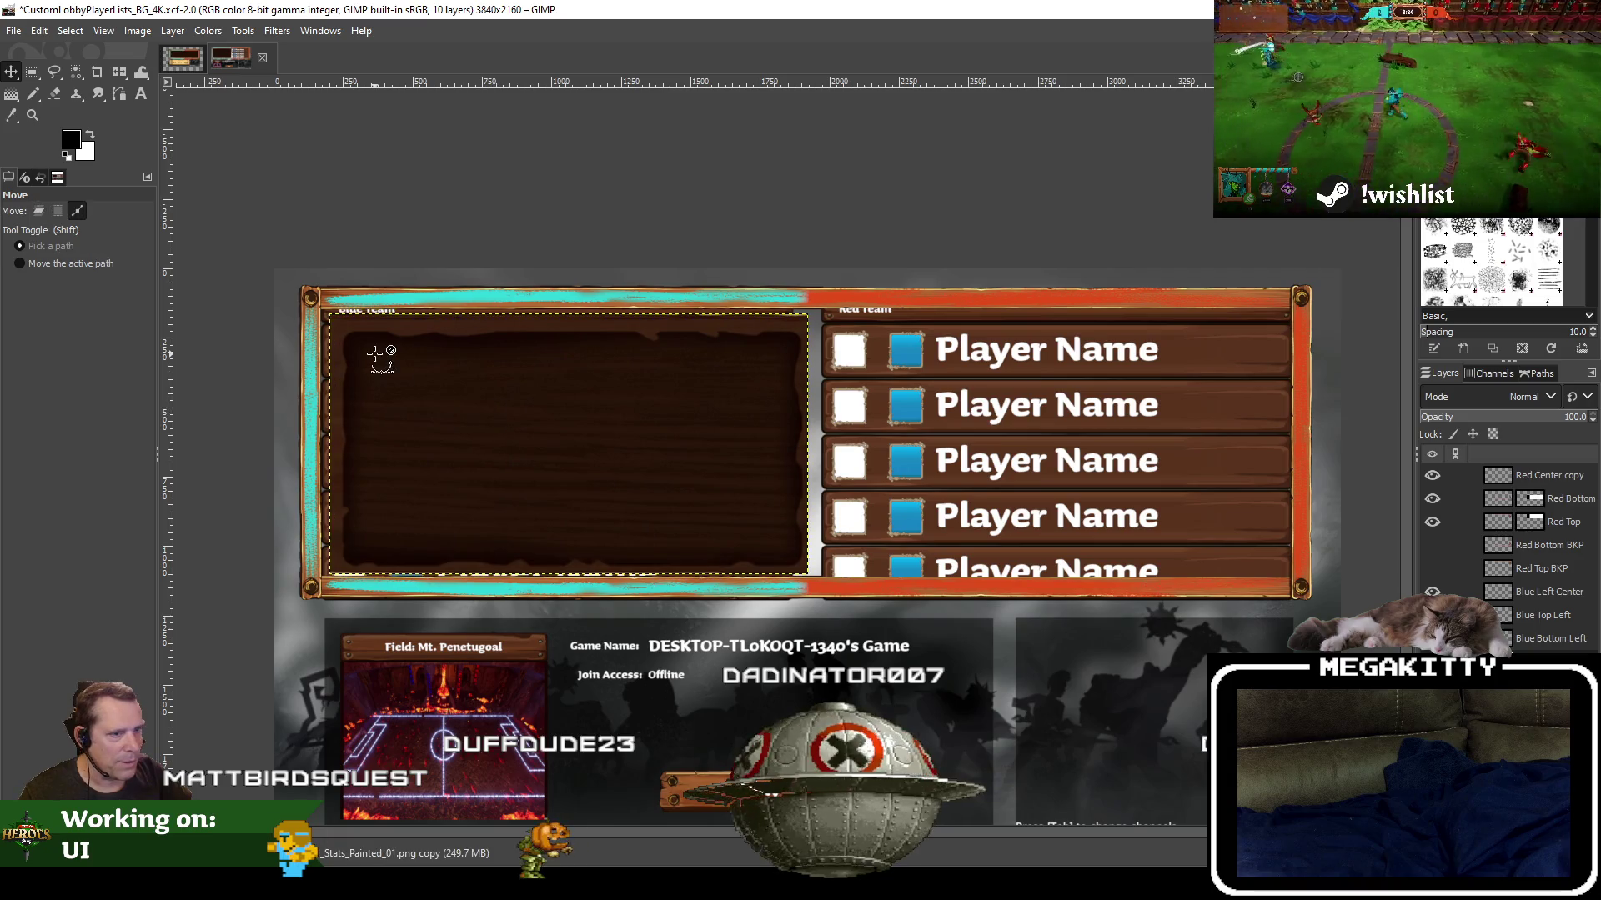
scroll(375, 355, up, 1)
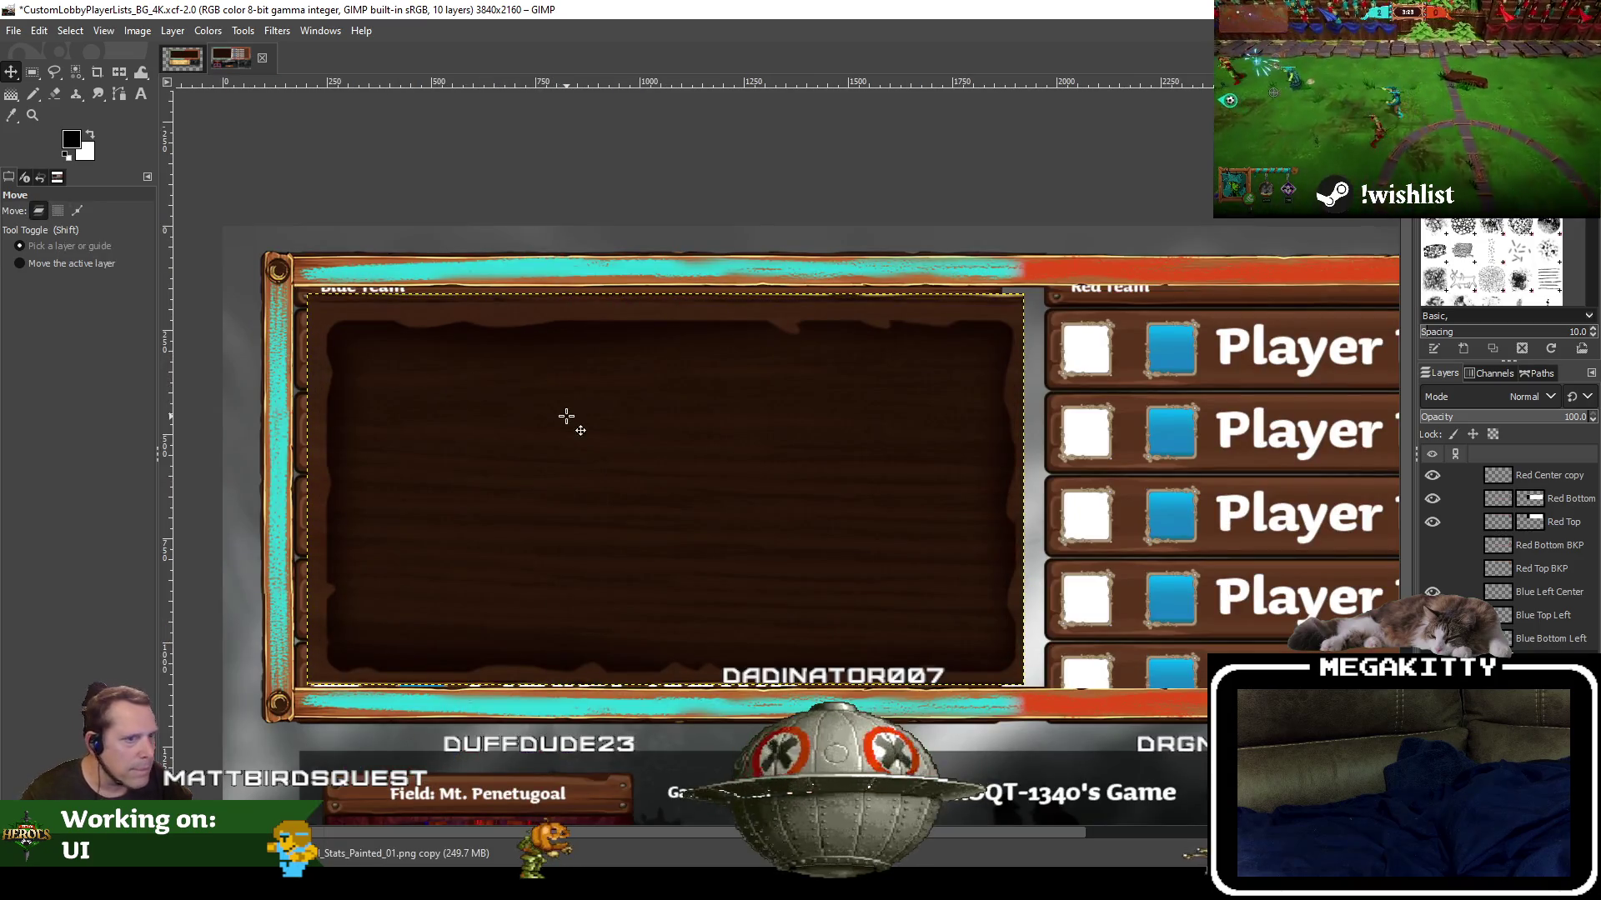
drag(566, 416, 563, 415)
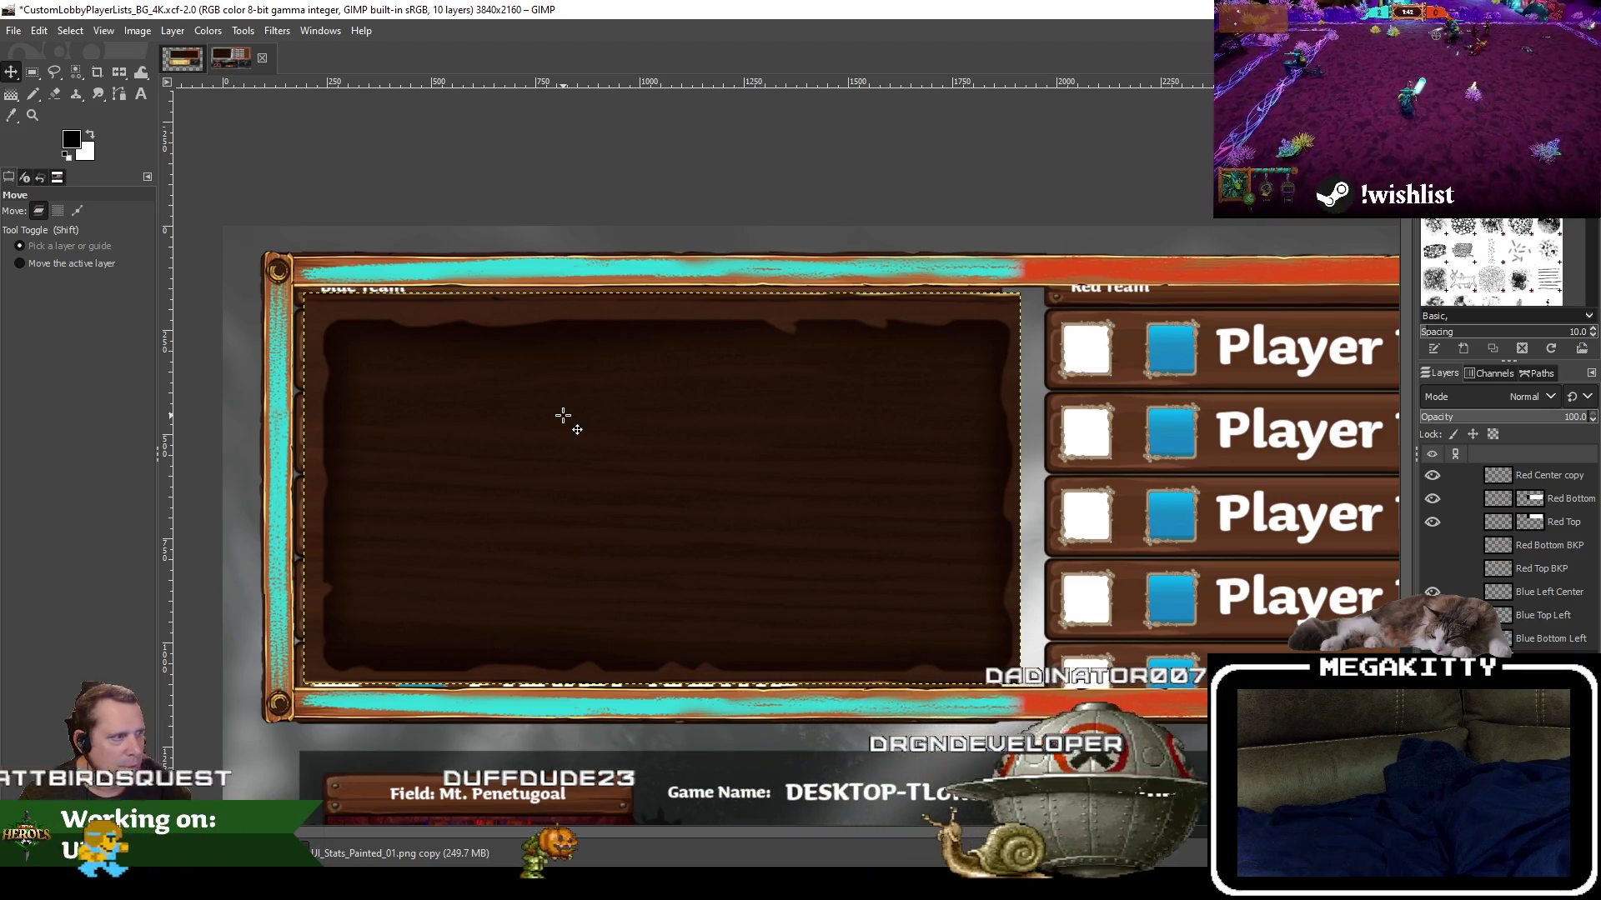
Undo the trial moves and the 1720-wide scaling, restoring the panel's original small size
key(alt)
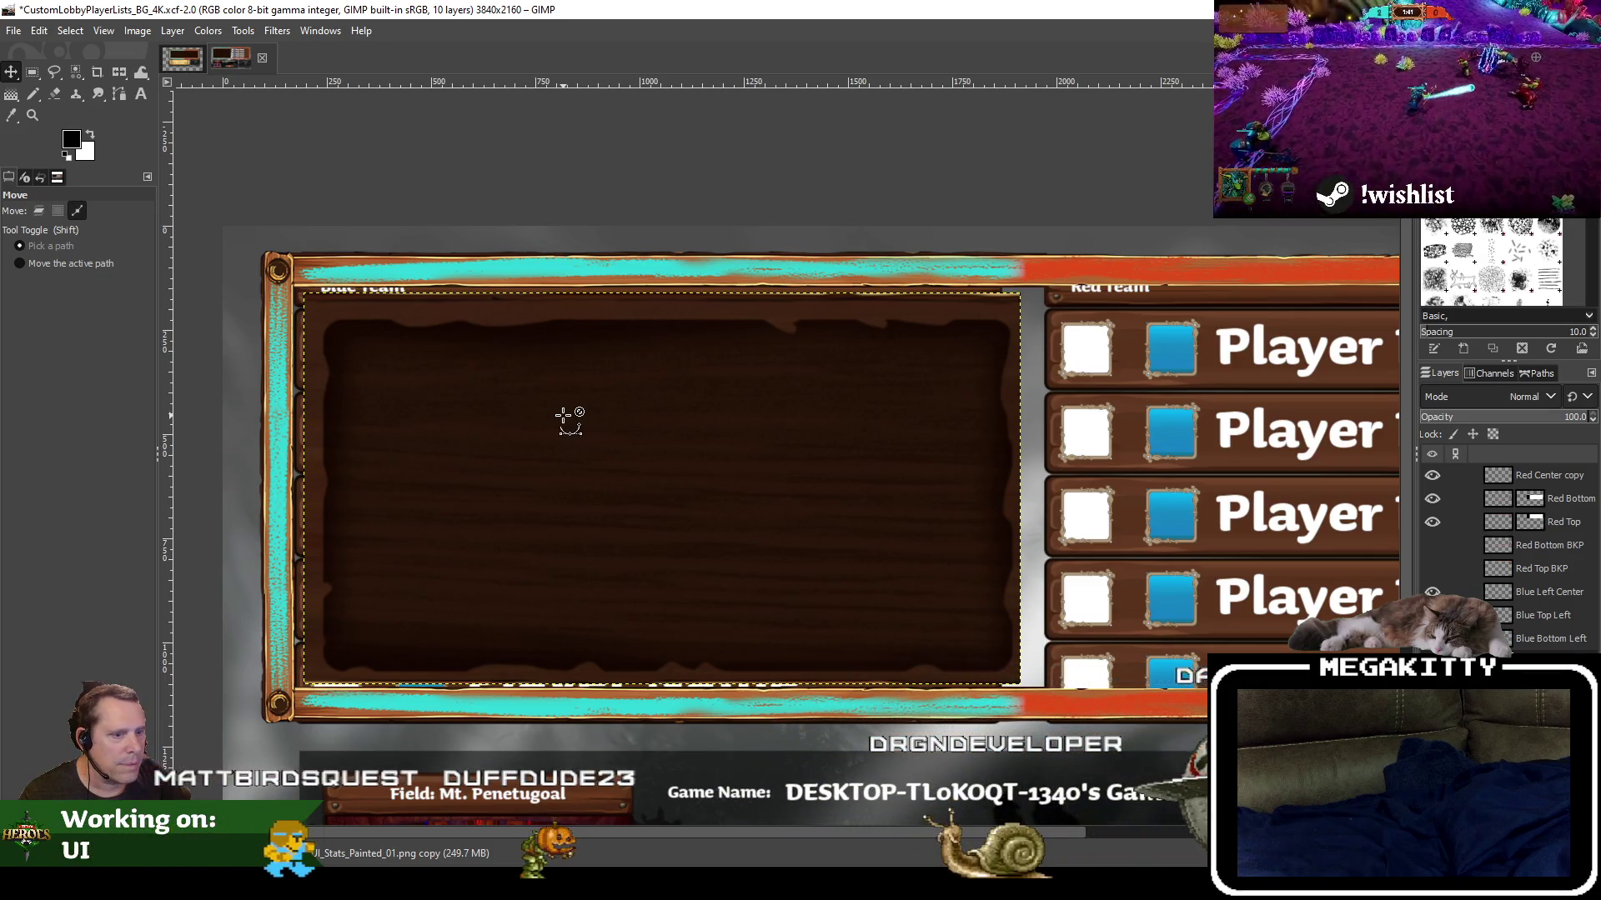
key(Right)
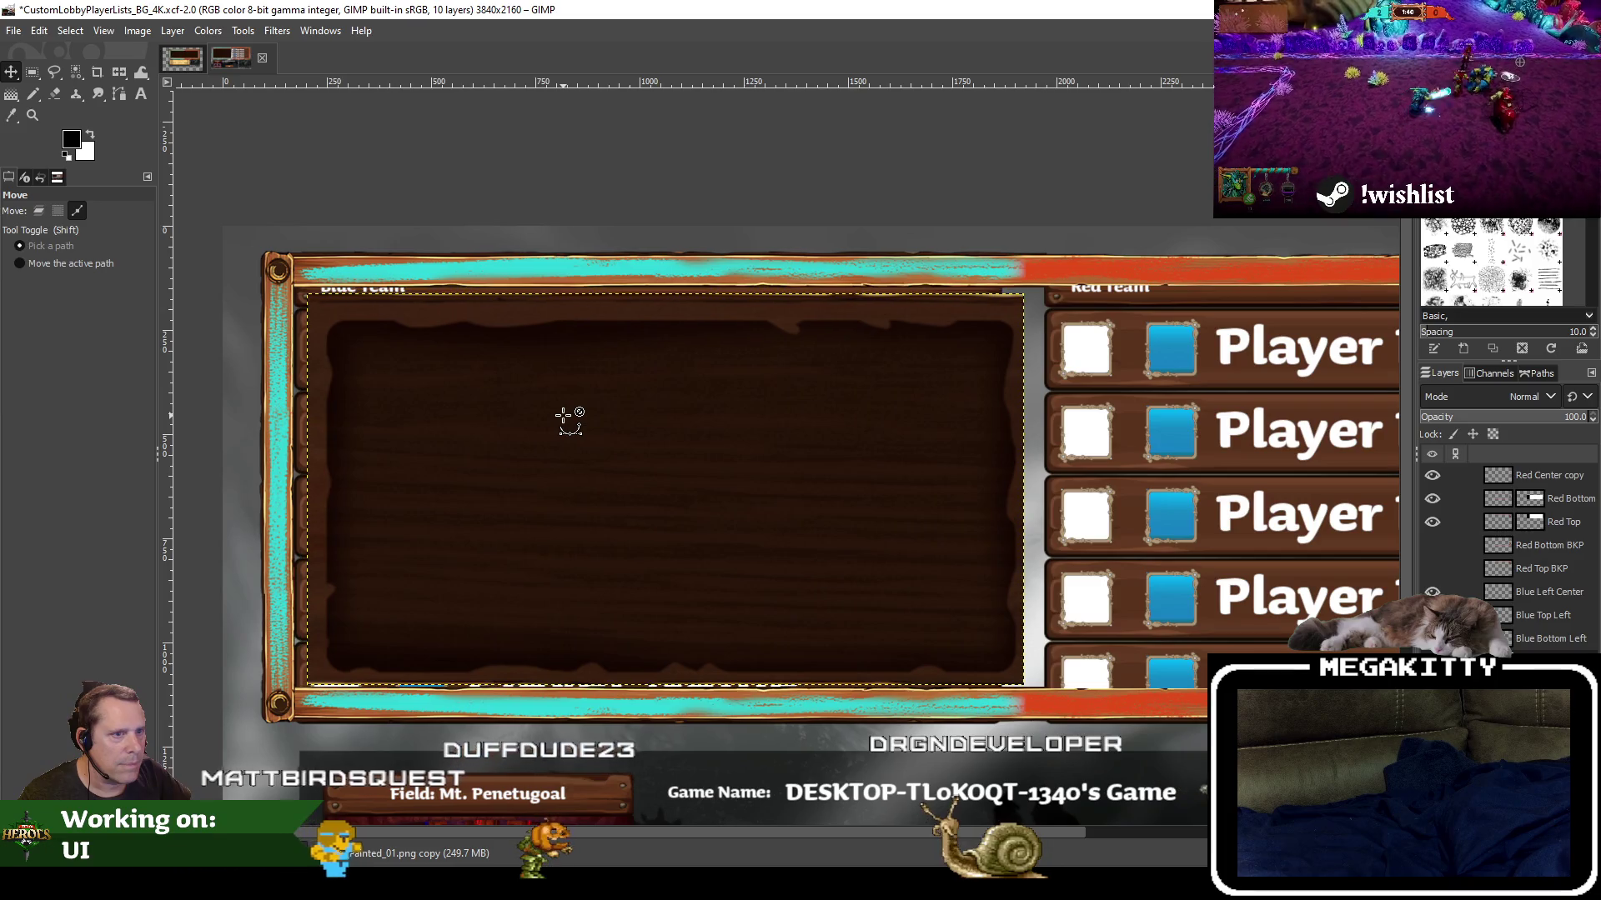
key(Up)
key(Right)
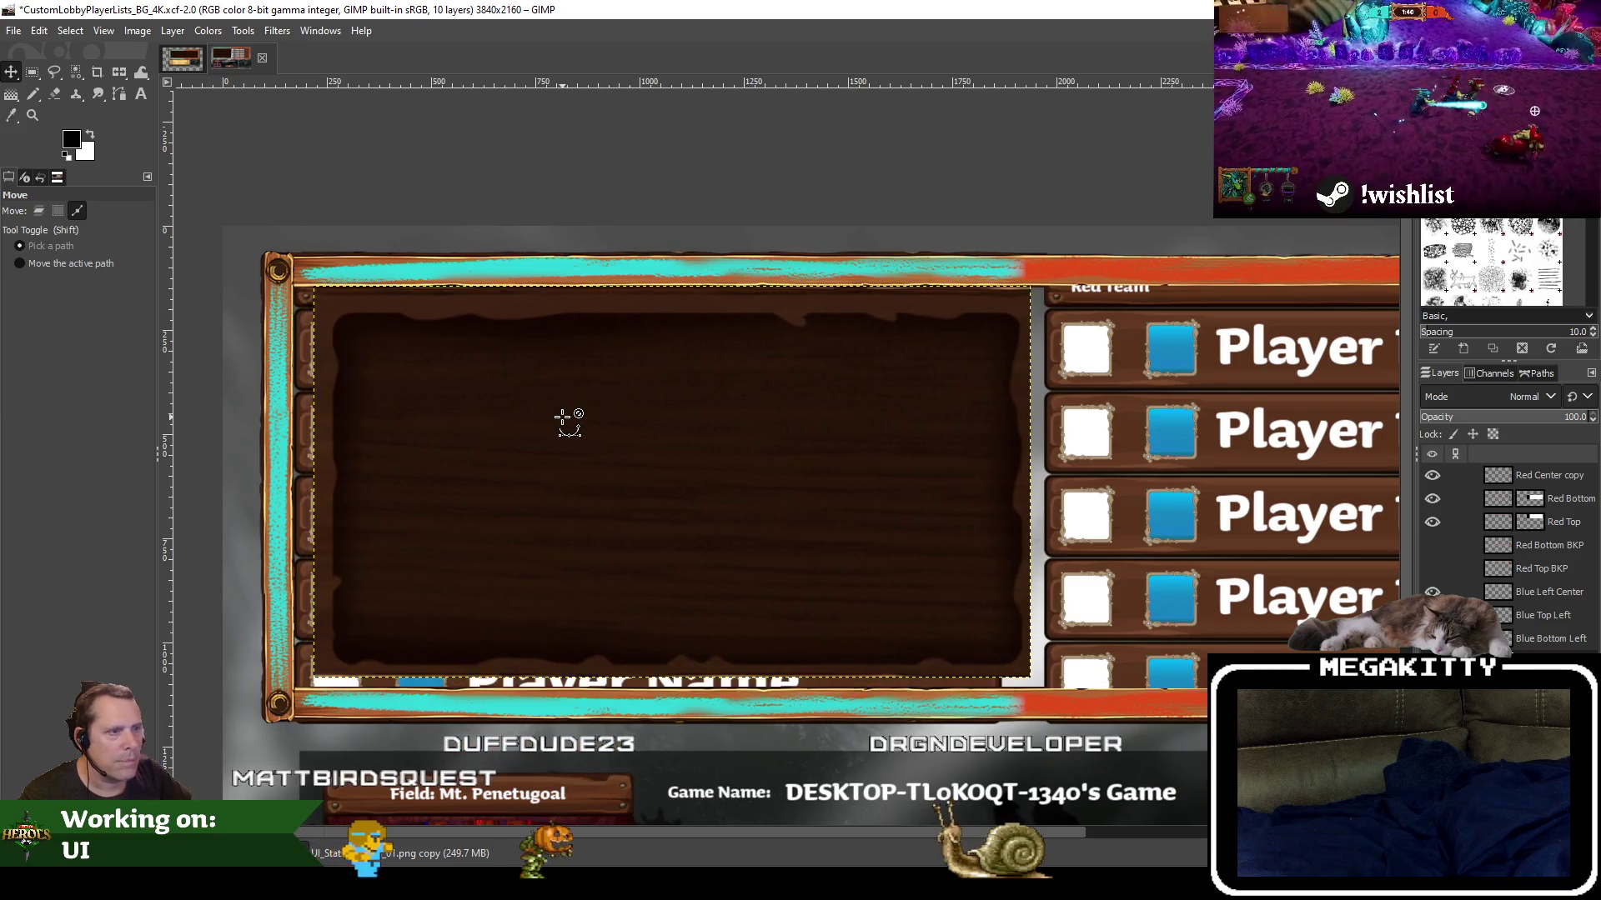
key(ctrl+z)
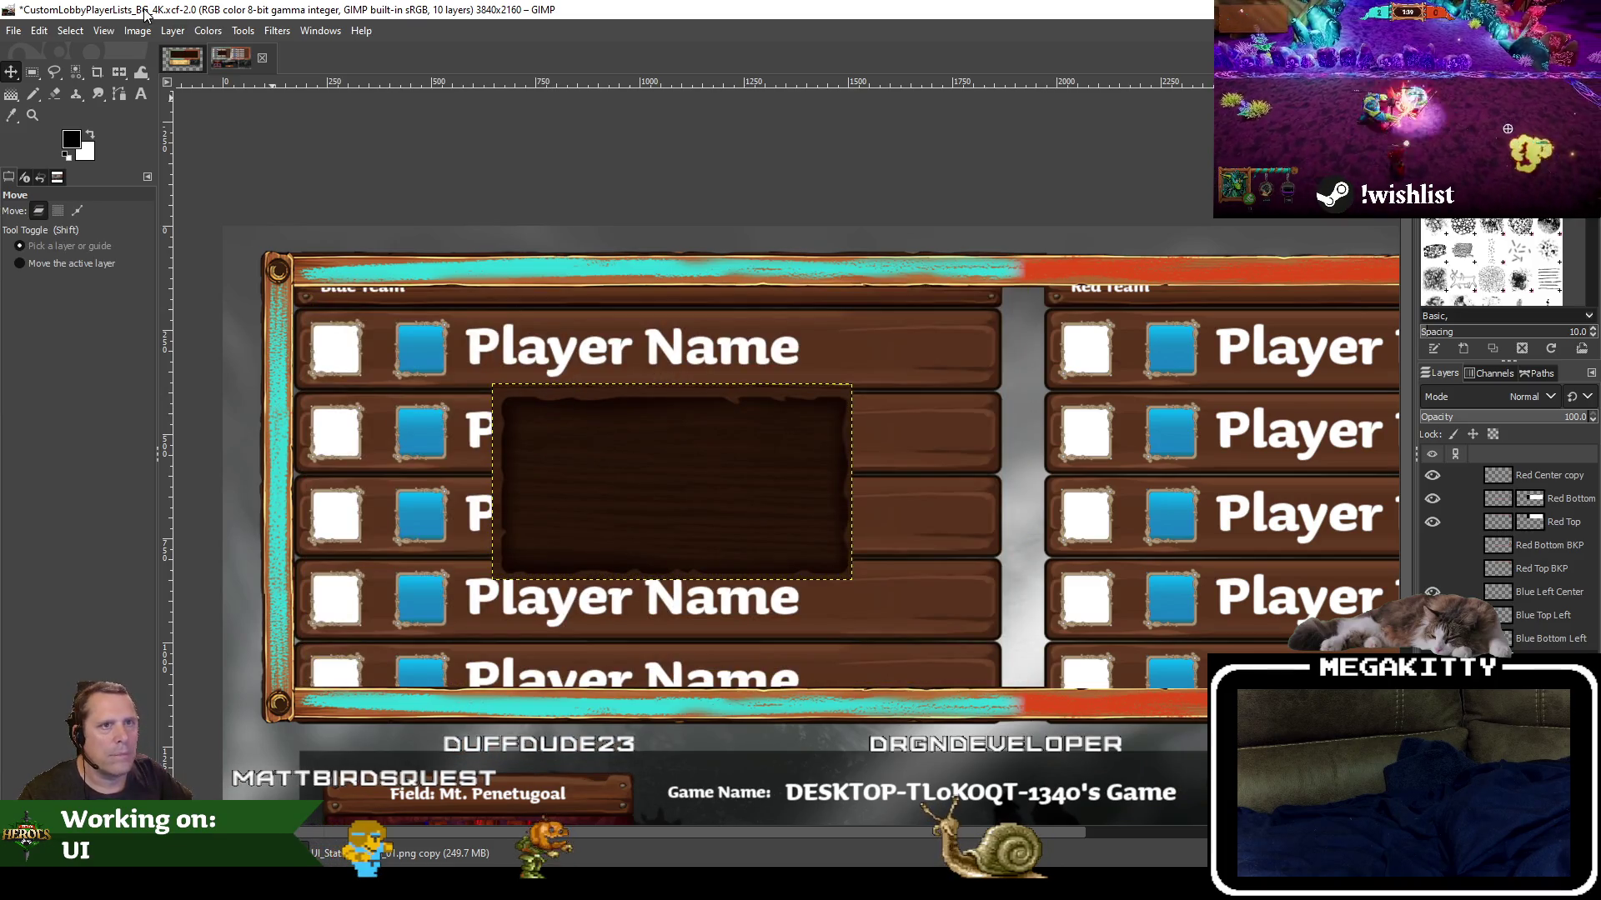
Scale the stats panel layer to 1800 px wide, letting the height follow to 982 px
click(175, 31)
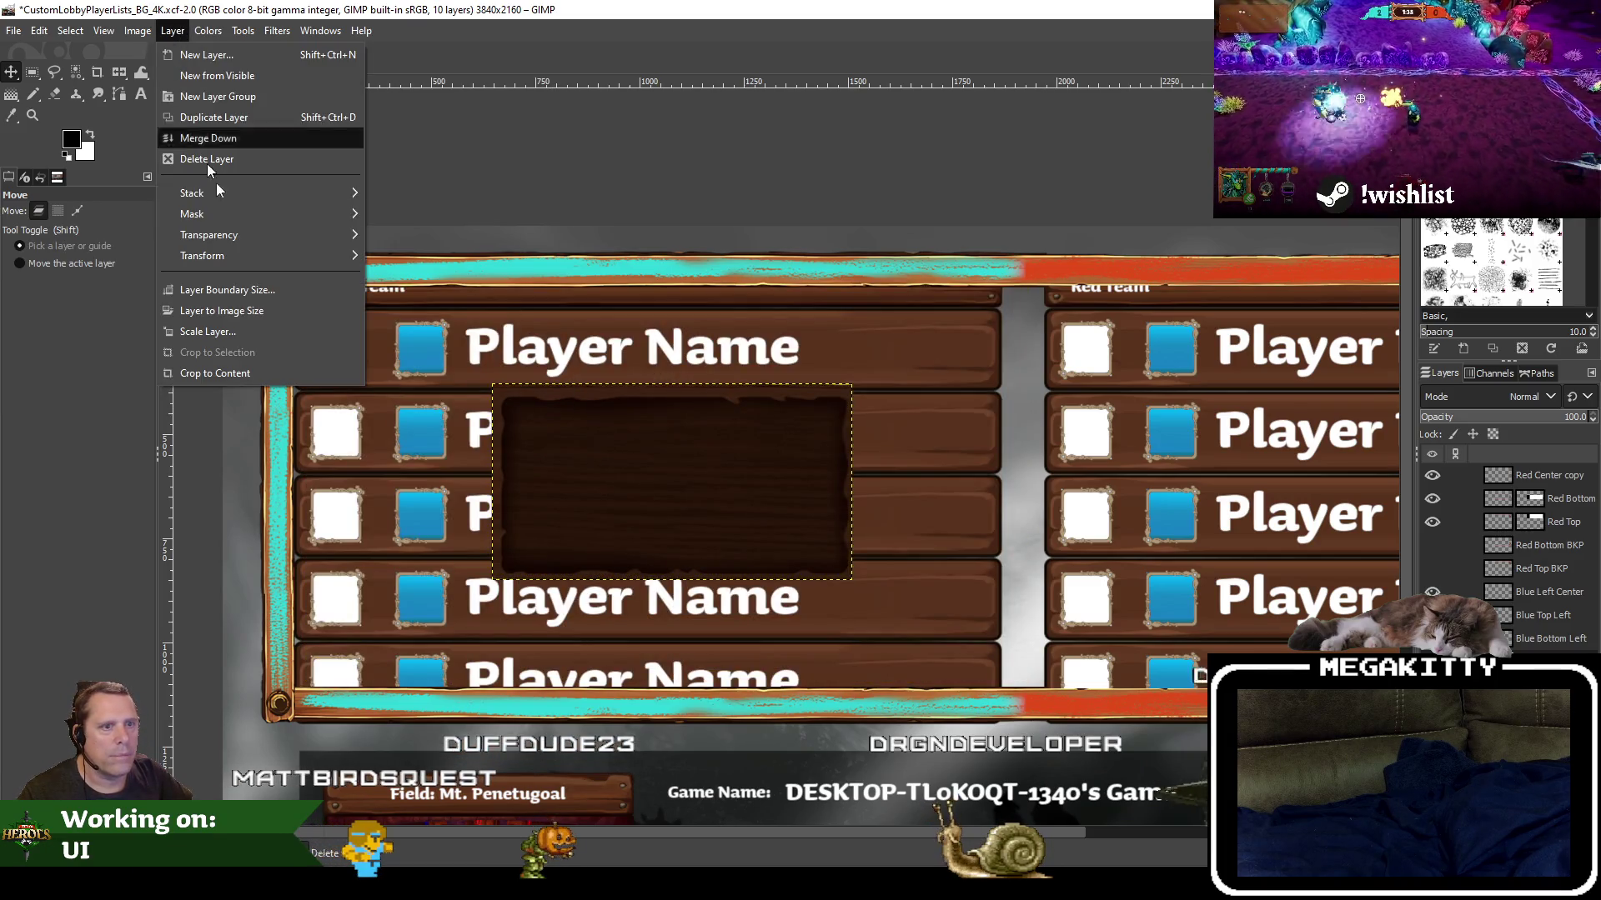
click(266, 331)
text(18)
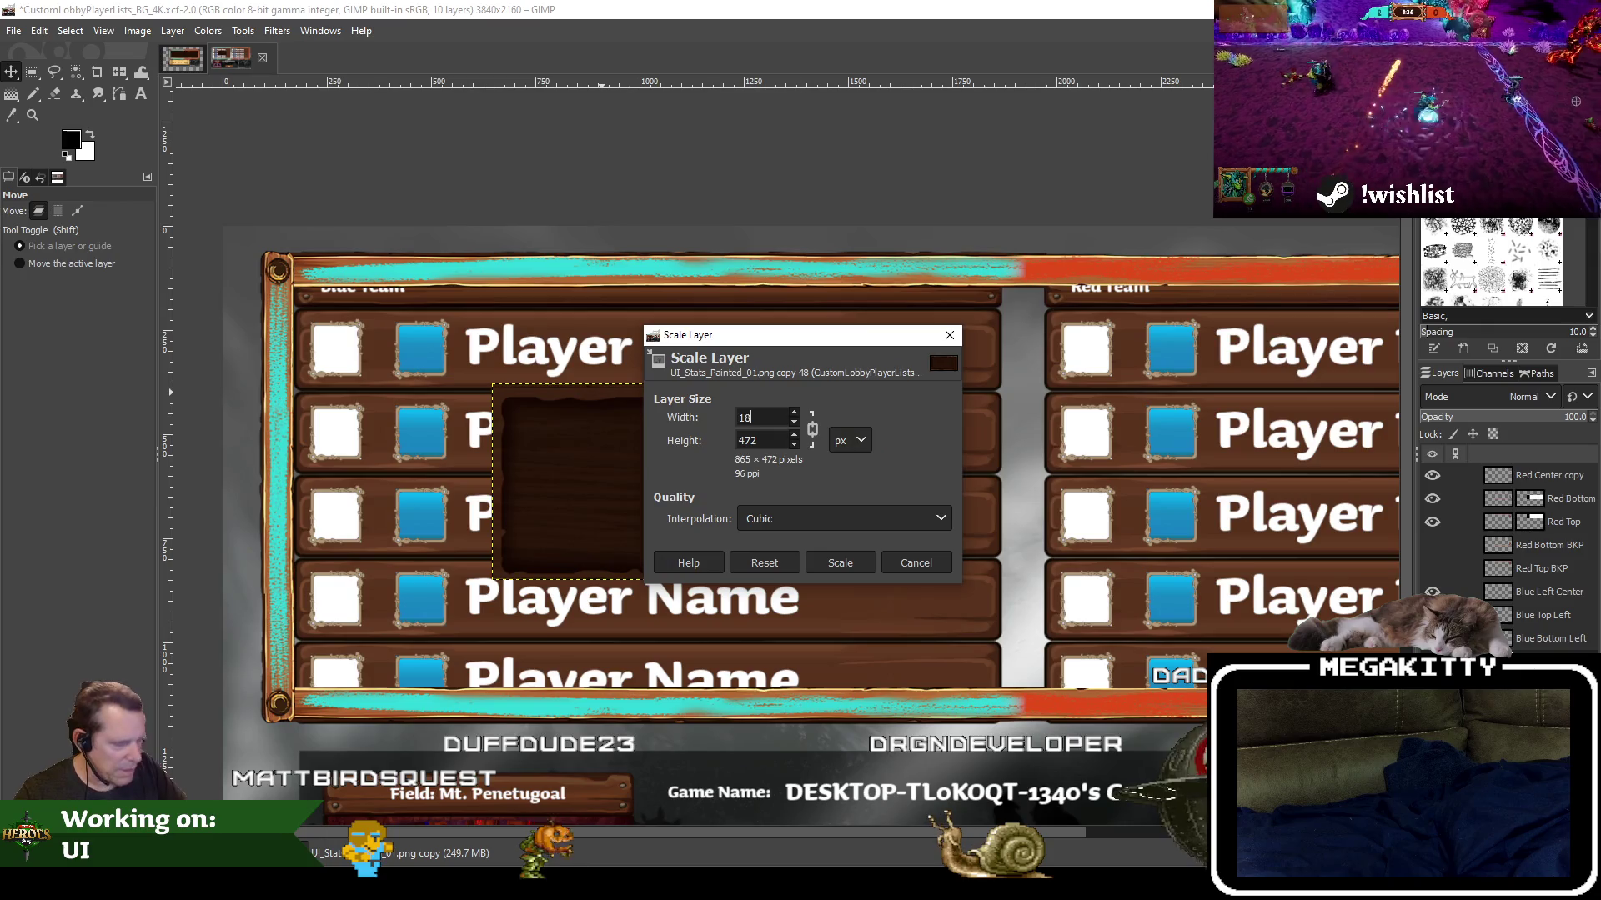
text(00)
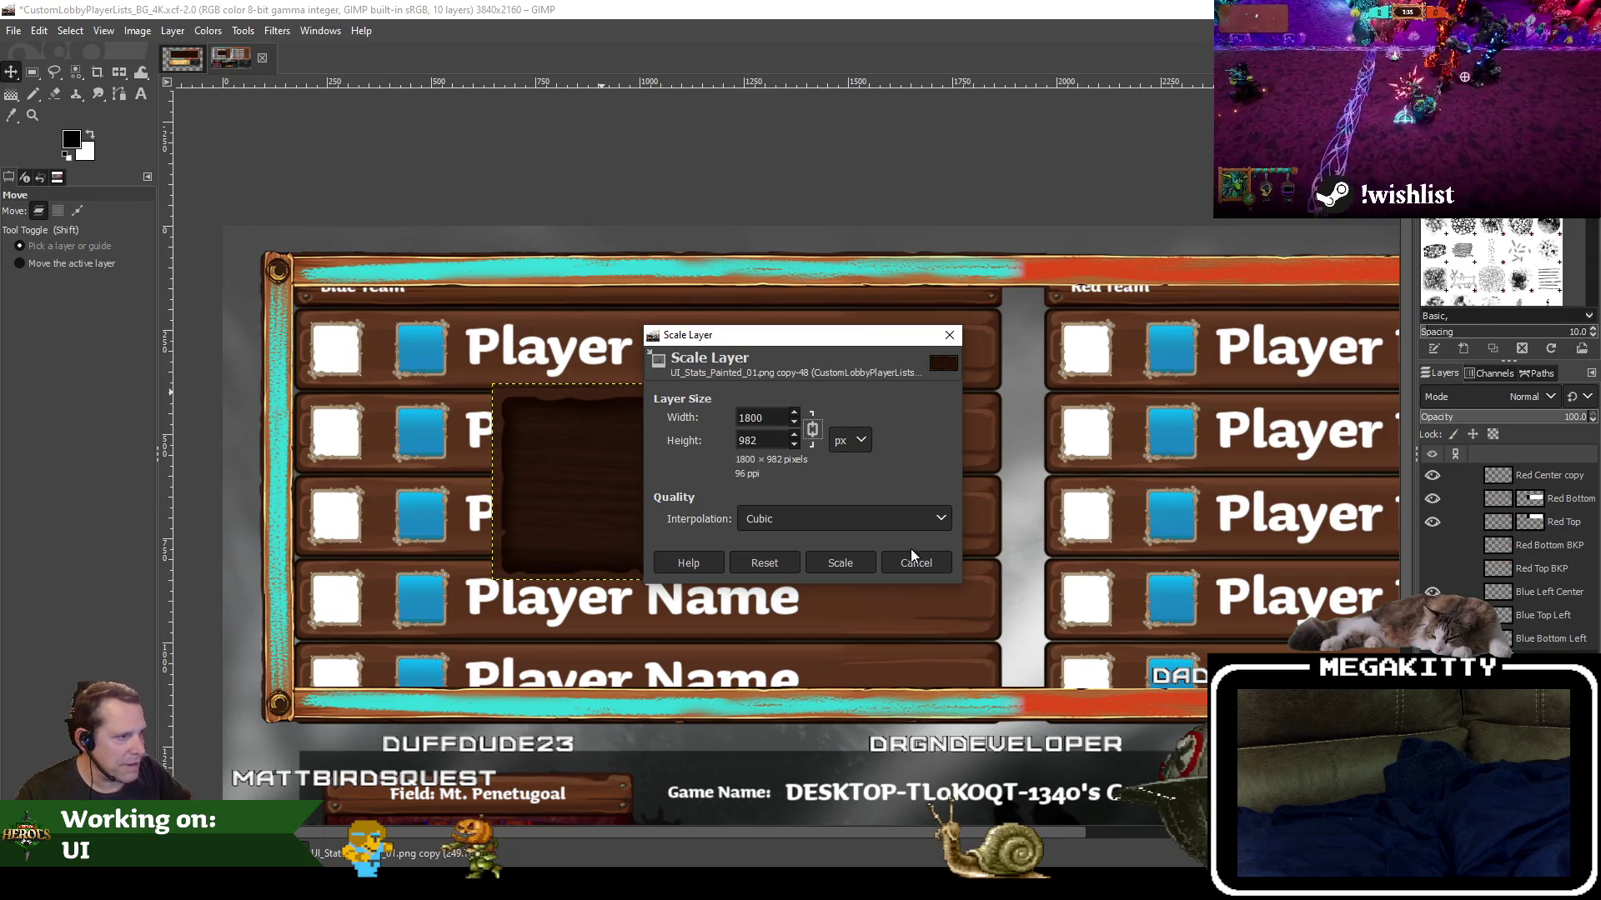
click(852, 558)
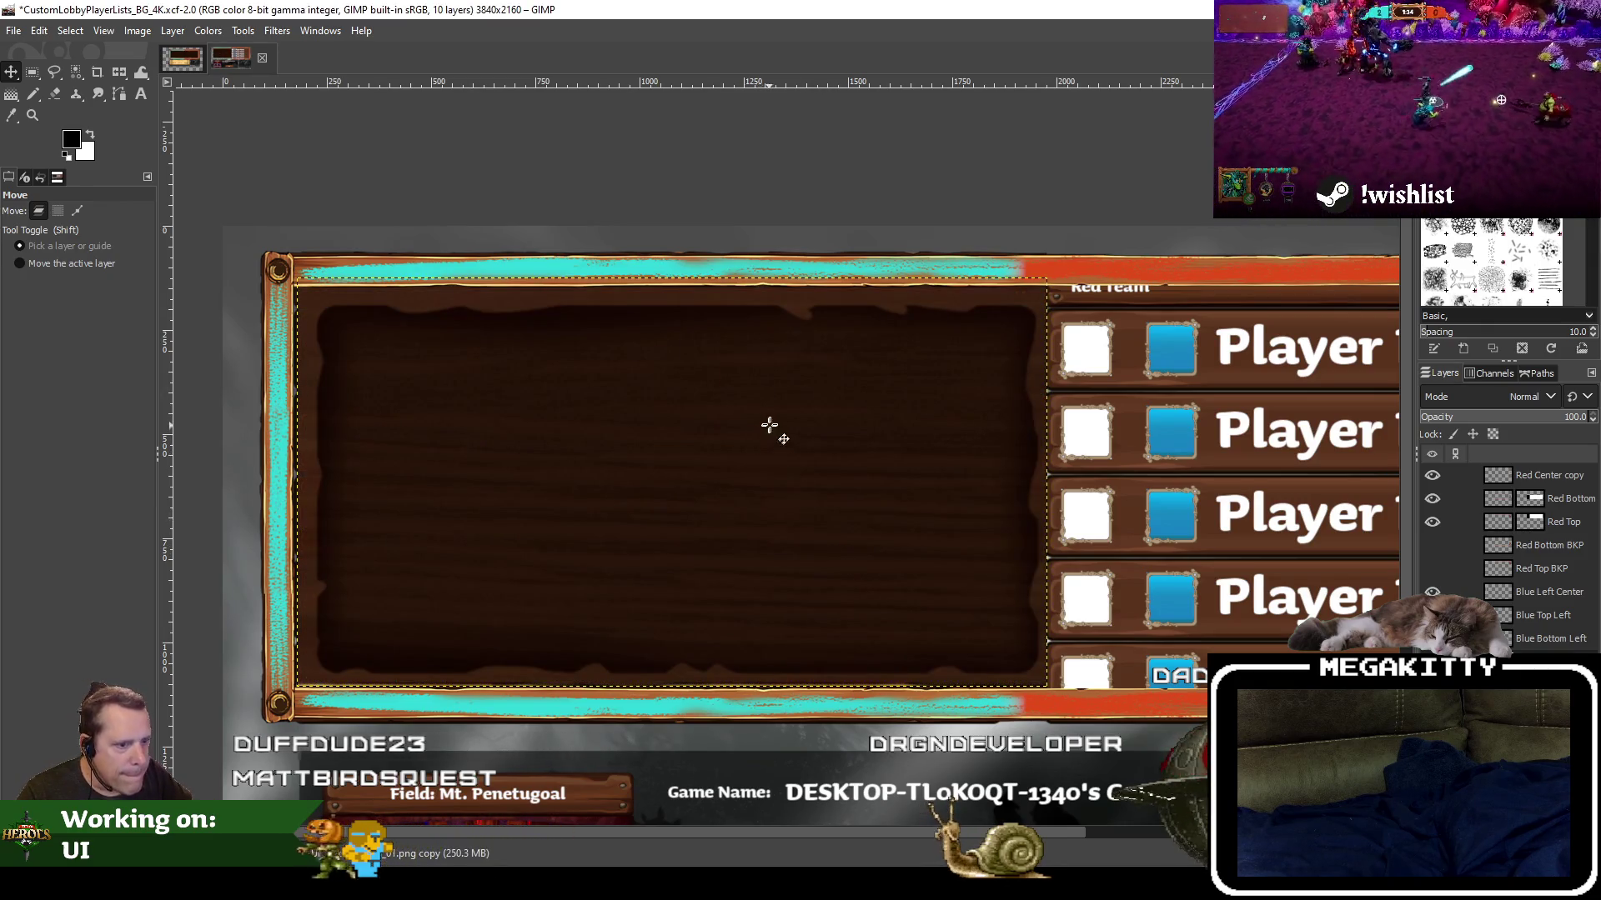
Nudge the 1800 × 982 stats panel pixel by pixel until it aligns inside the teal-and-orange frame
click(778, 424)
drag(778, 423, 779, 428)
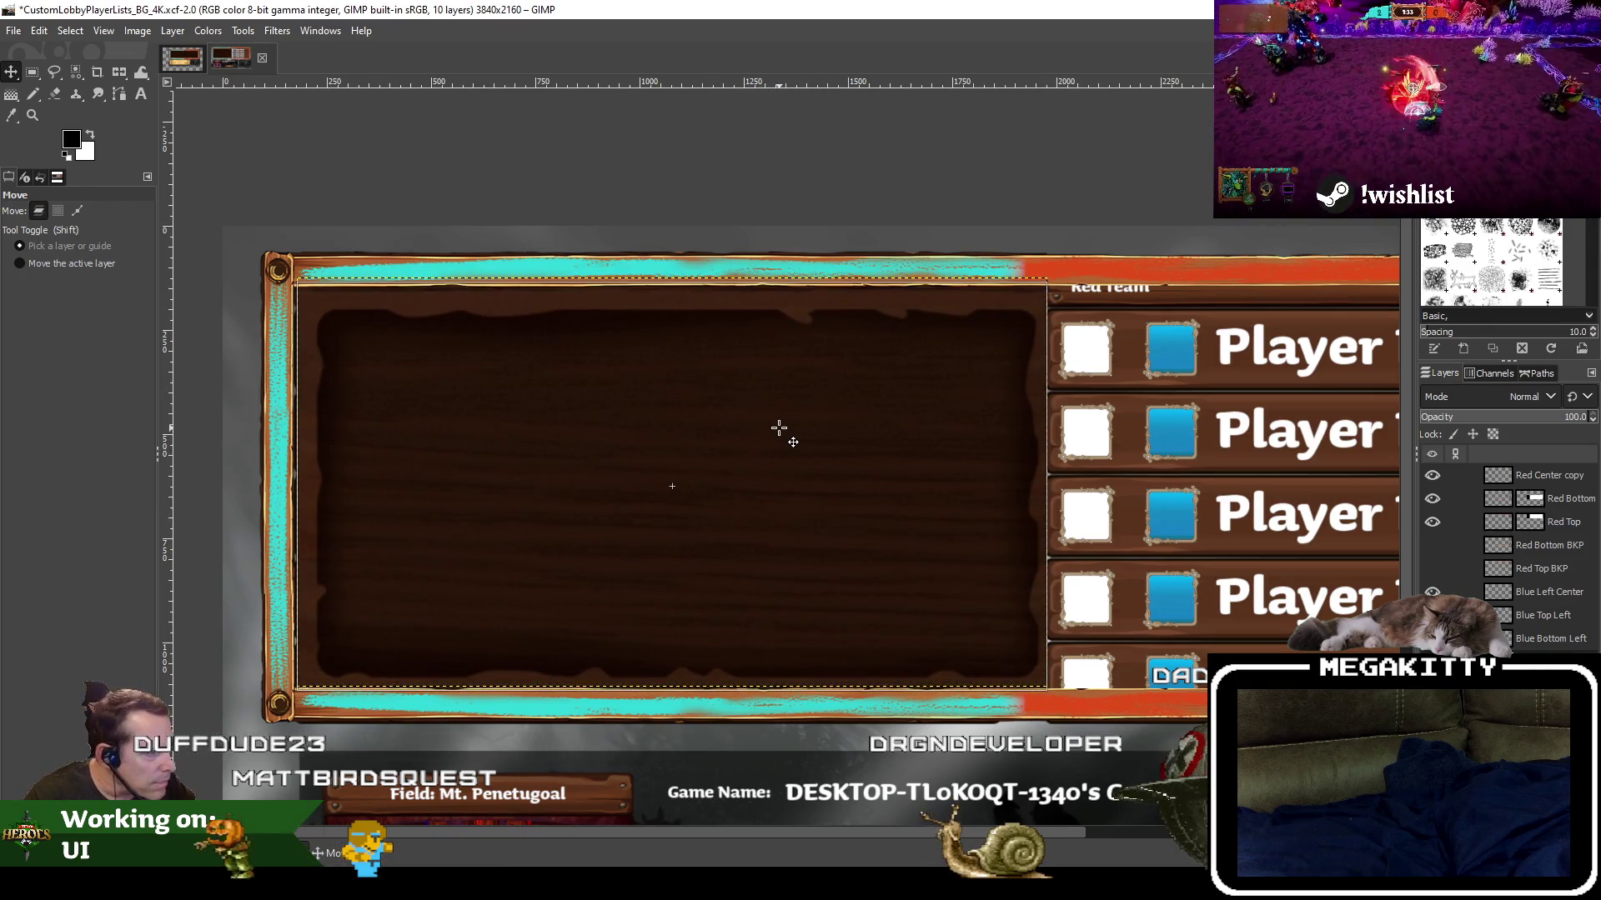
drag(779, 427, 778, 427)
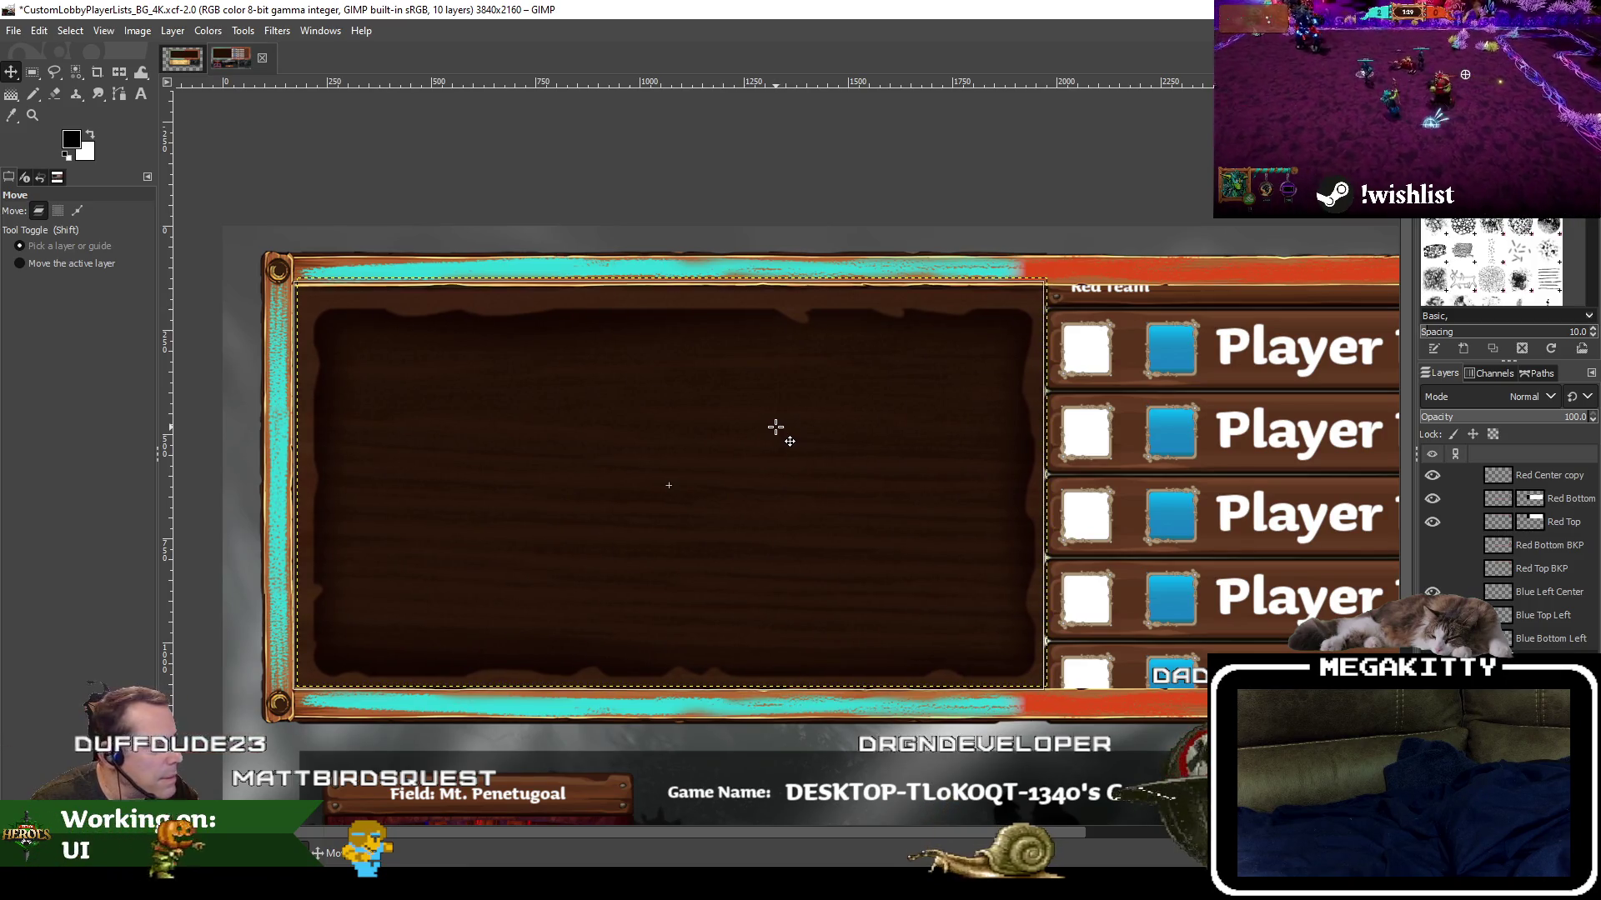
drag(776, 427, 772, 425)
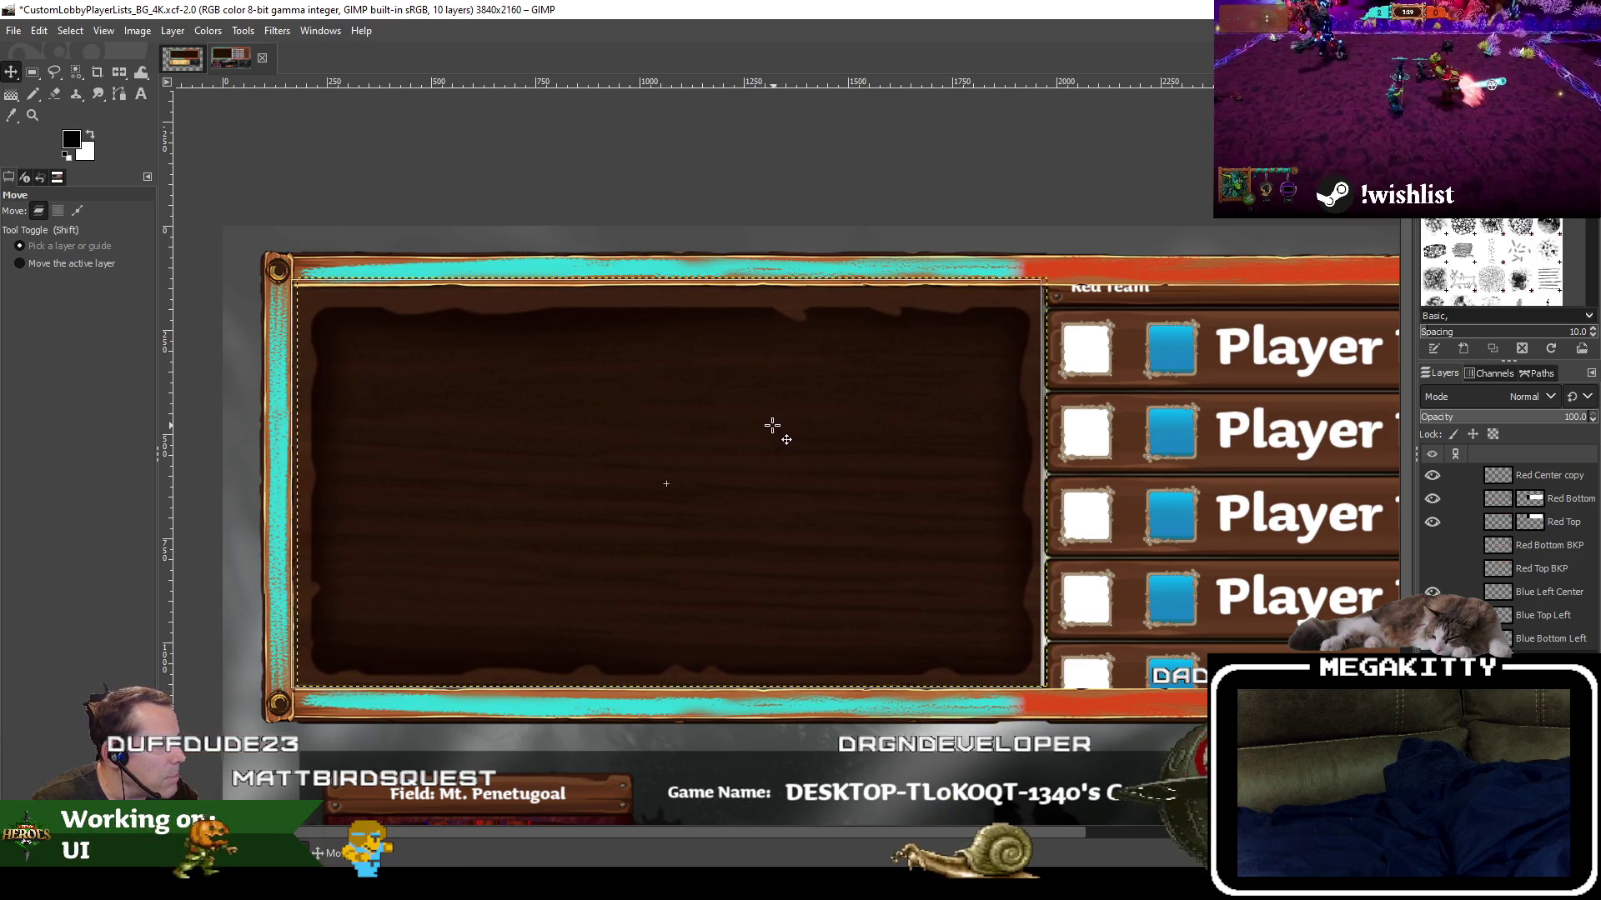
drag(772, 426, 769, 428)
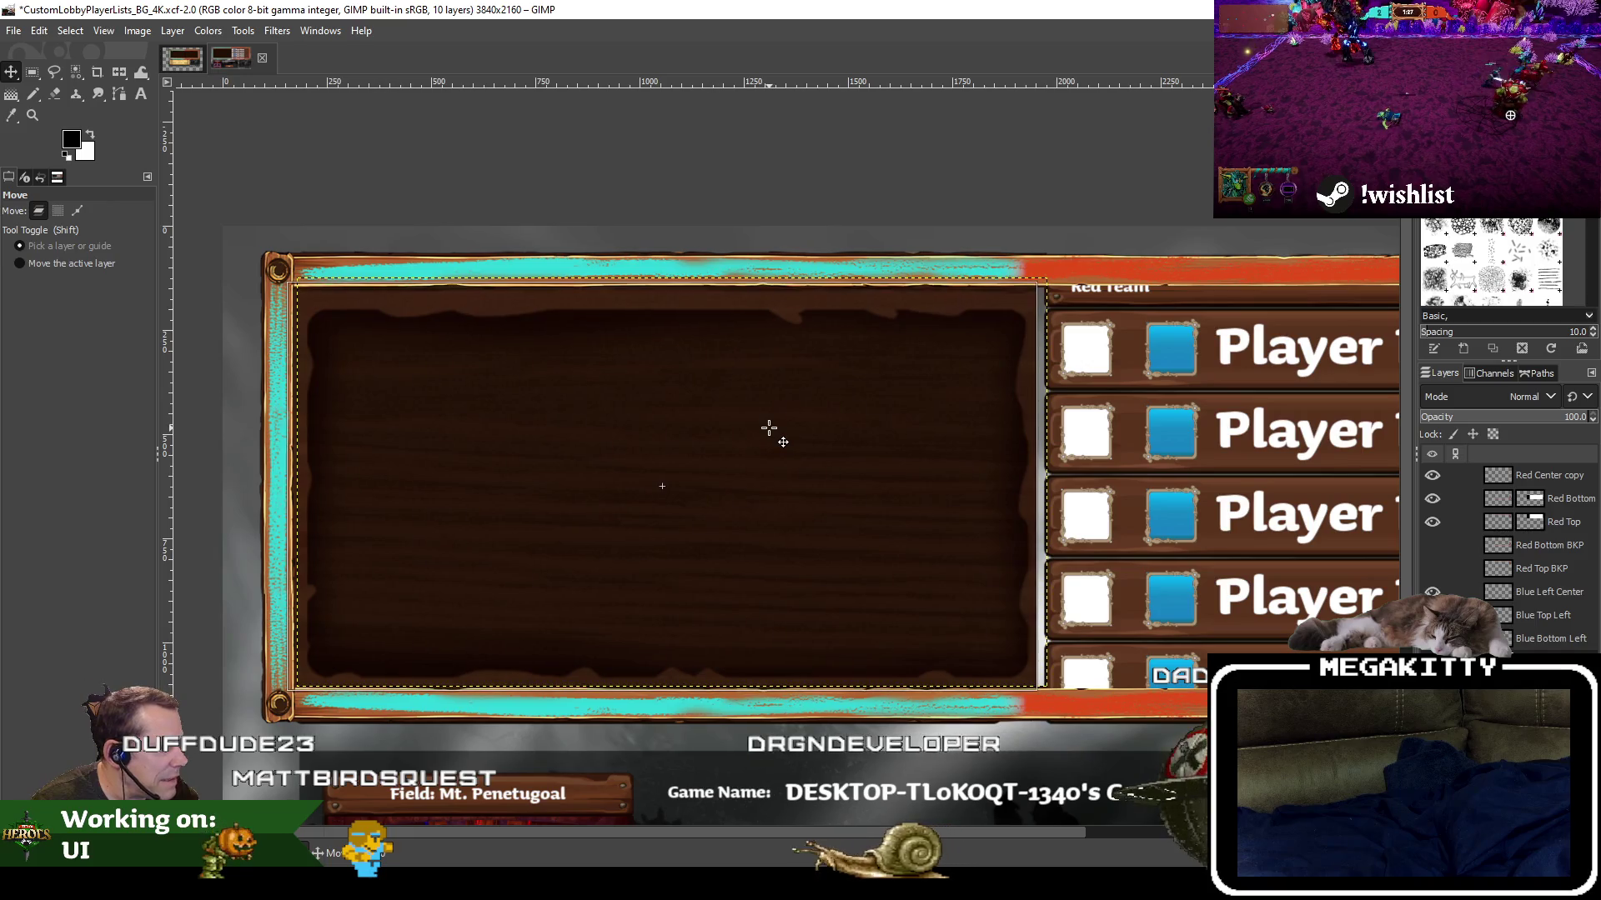
drag(768, 427, 768, 427)
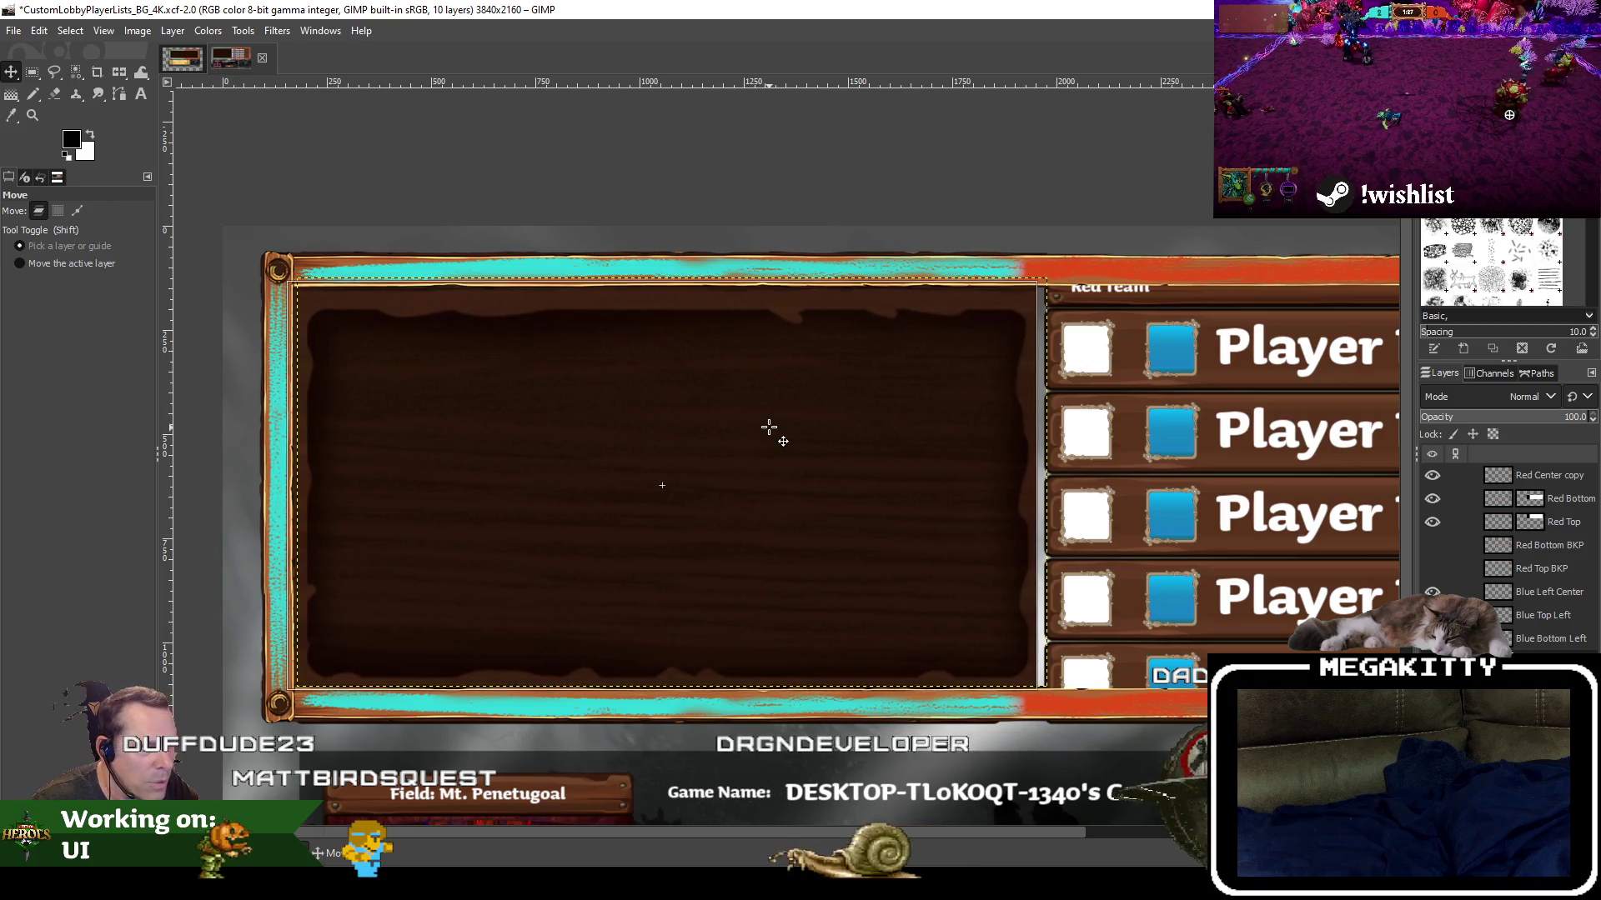